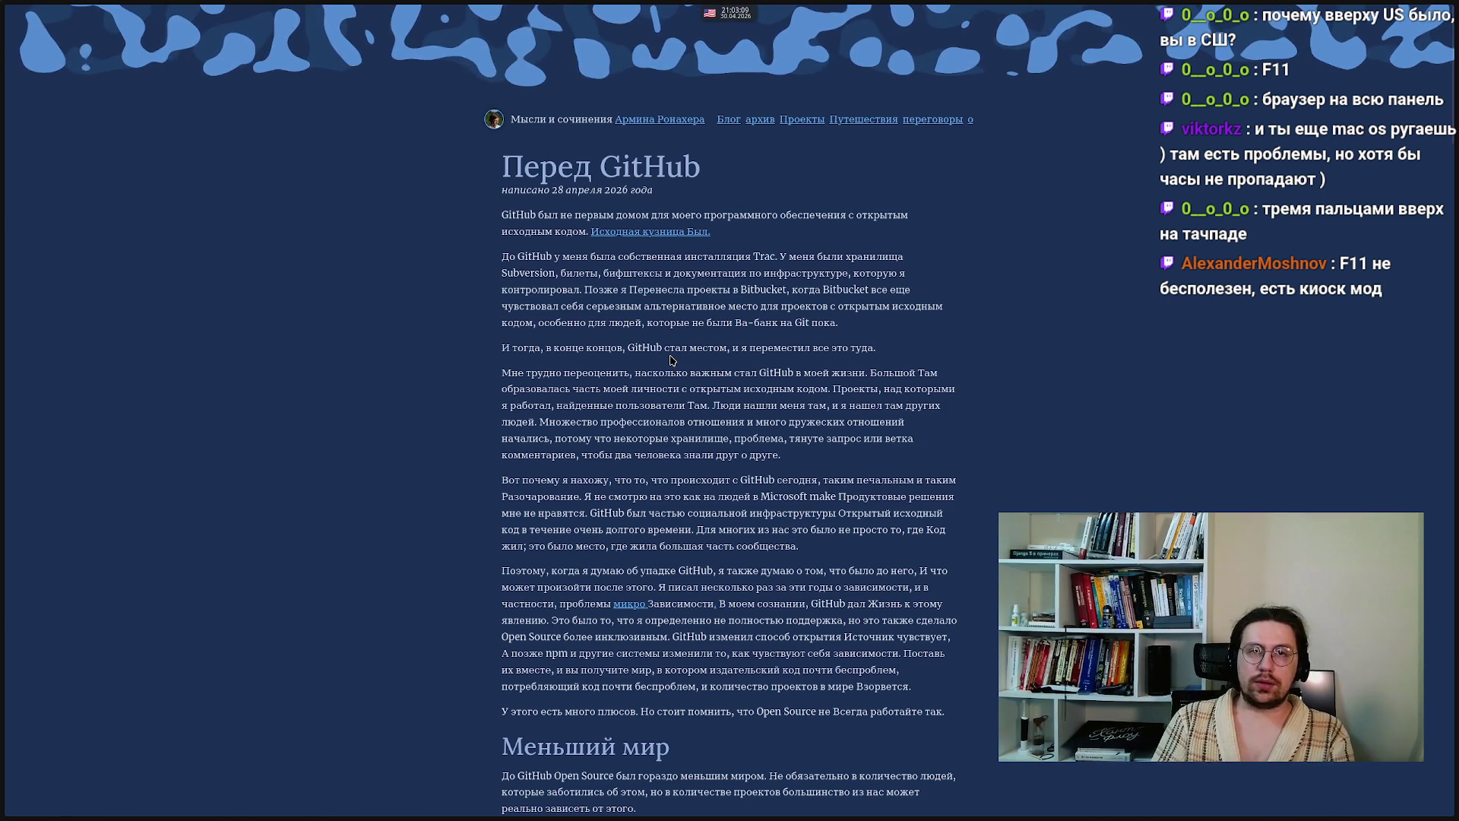
- Tile Zen Browser beside Dolphin, with the Arenadata folder on the left half
mouse_move(468, 6)
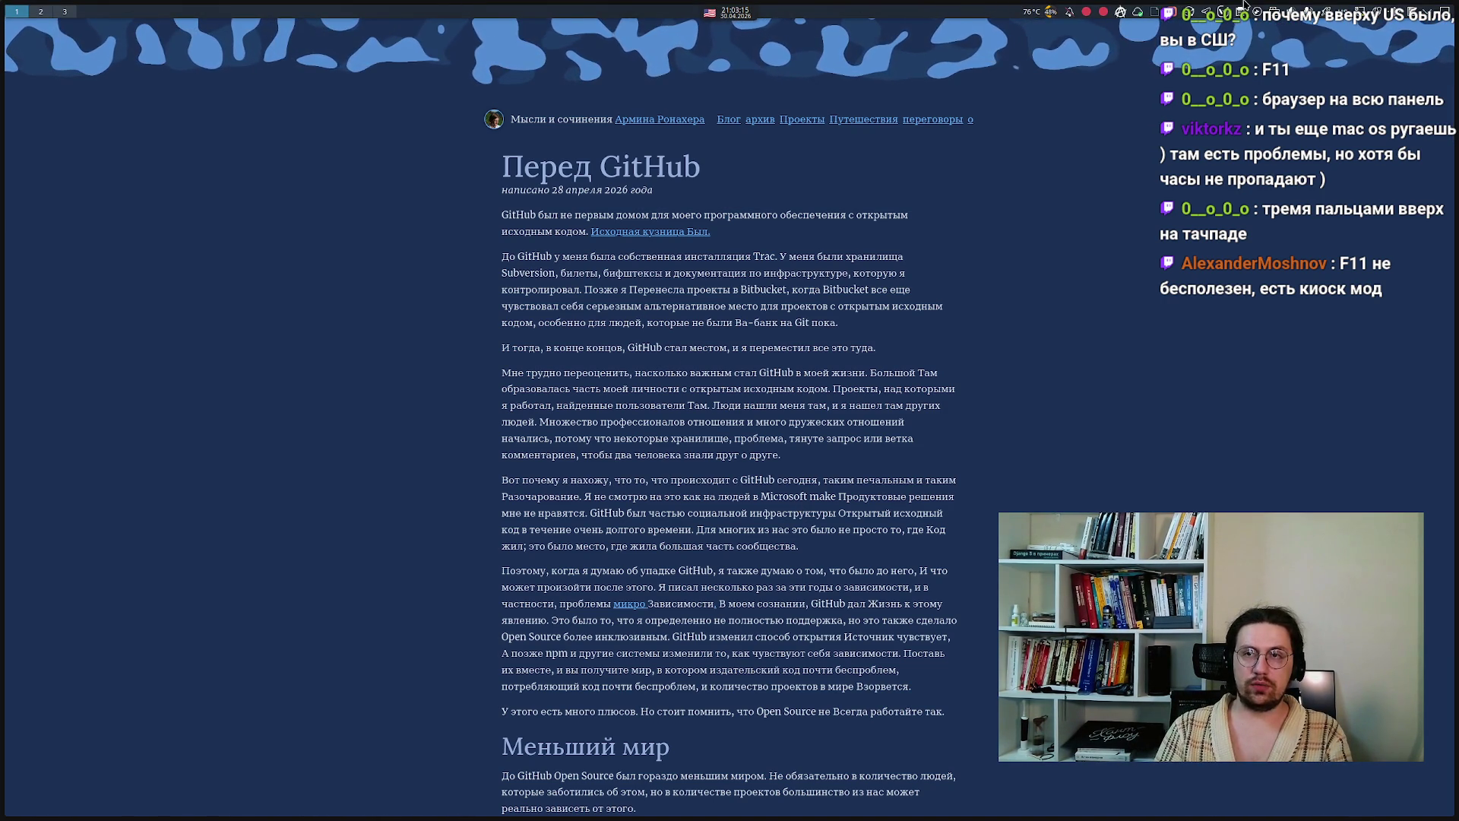
mouse_move(765, 818)
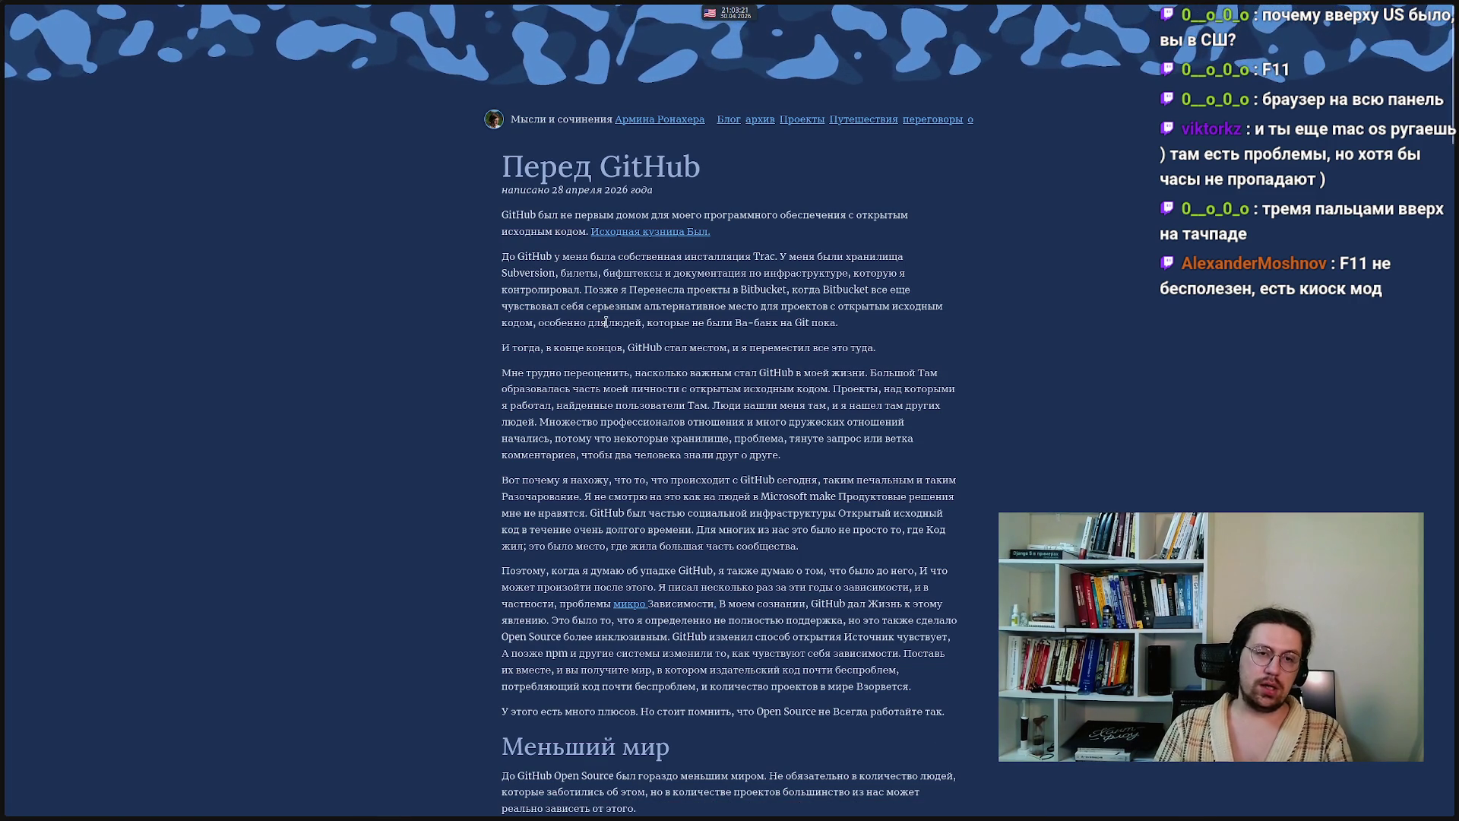
mouse_move(623, 3)
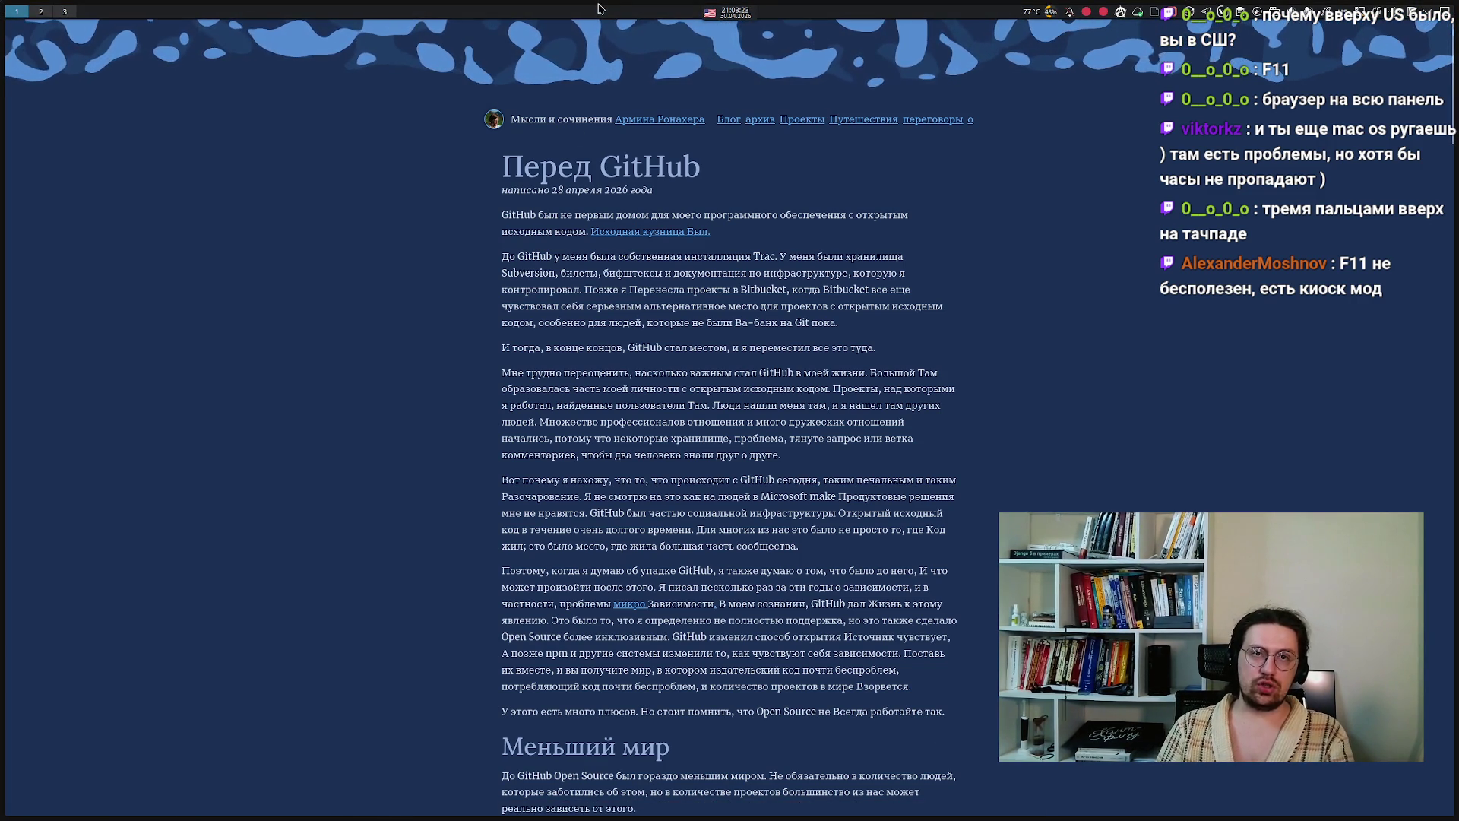
mouse_move(7, 22)
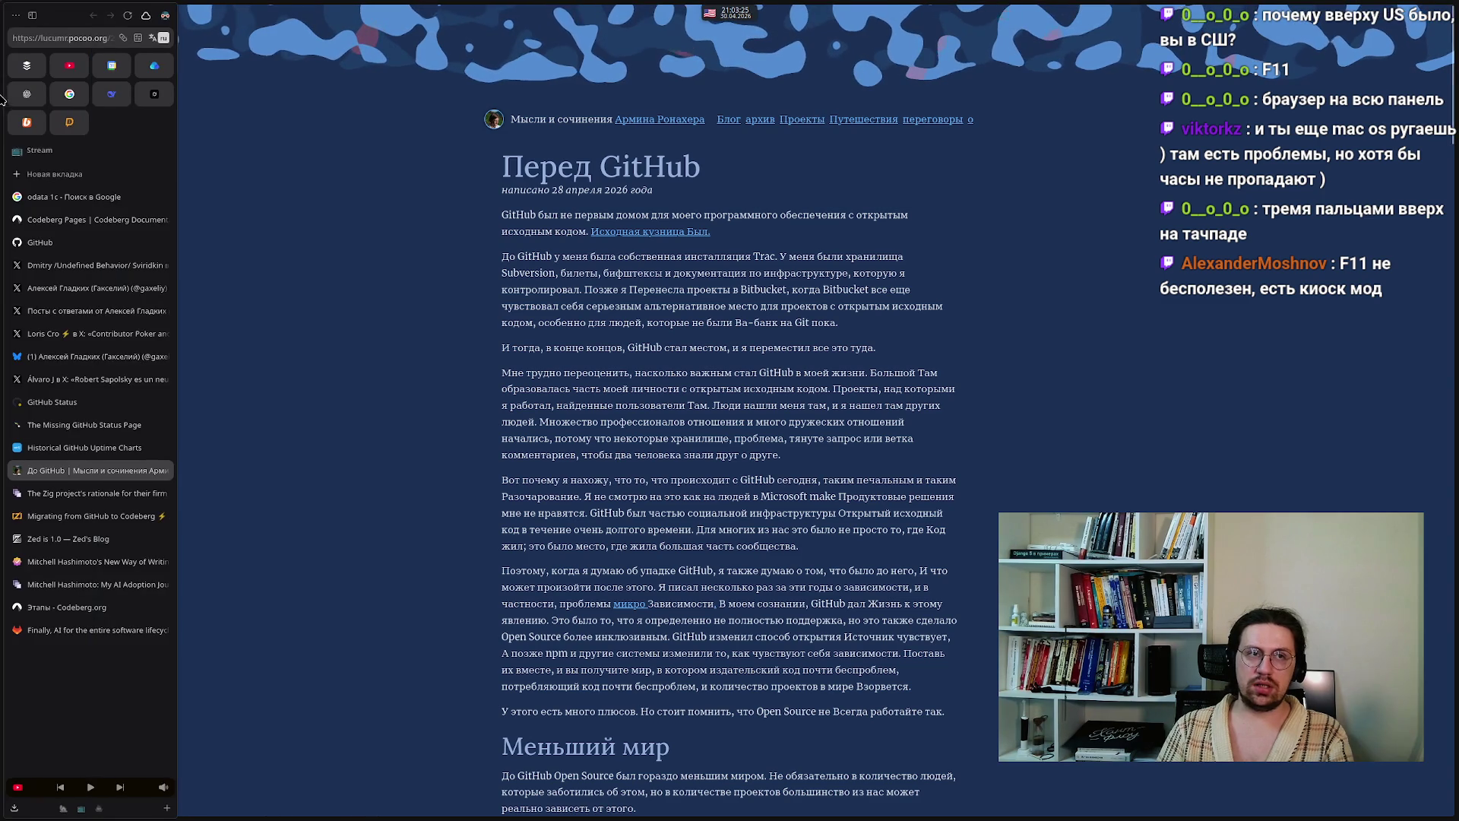
mouse_move(58, 19)
left_mouse_down()
mouse_move(765, 66)
mouse_move(761, 83)
mouse_move(540, 45)
mouse_move(141, 25)
left_mouse_up()
left_click(162, 210)
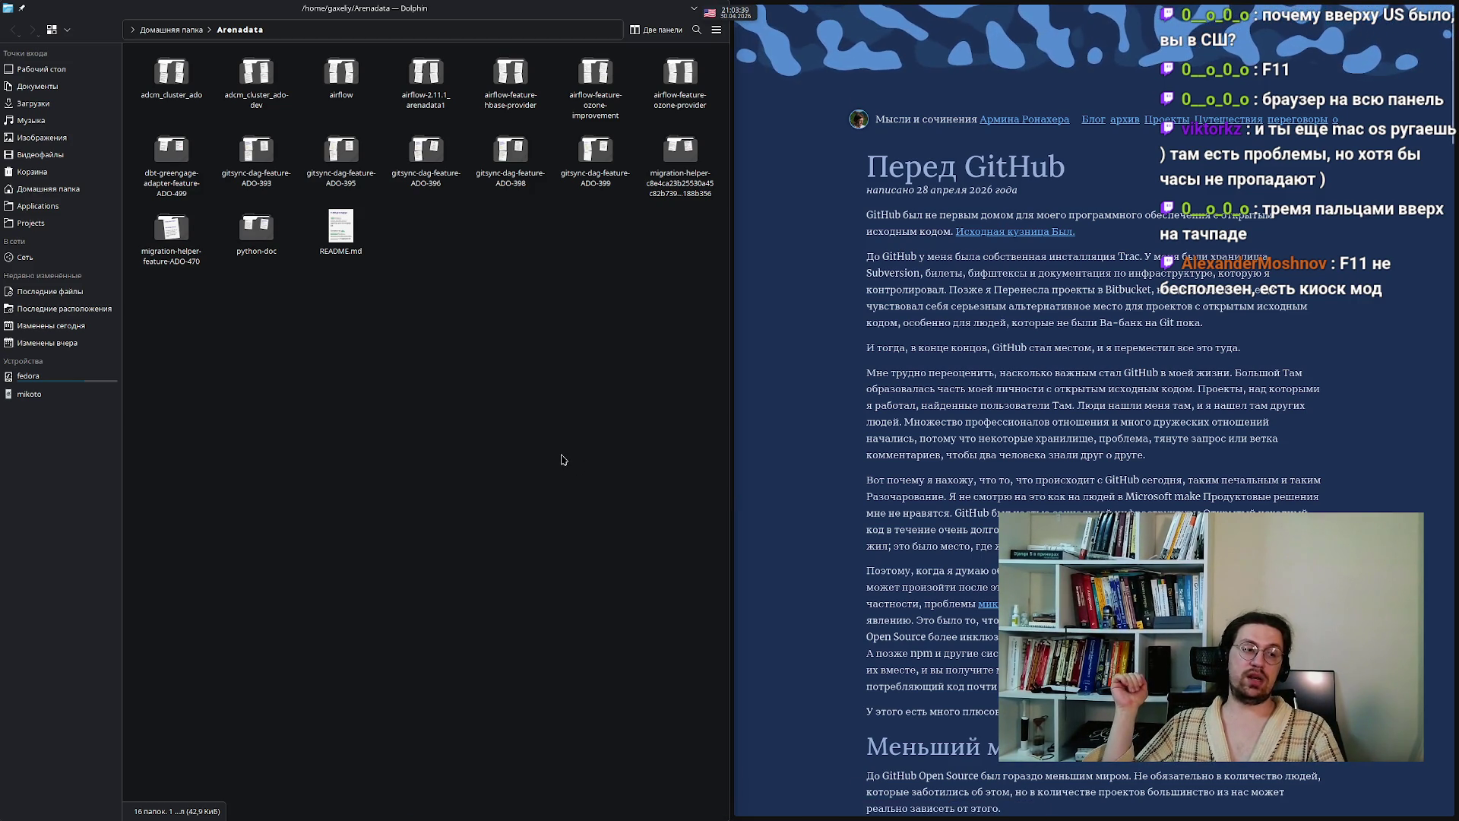
- Maximize Zen Browser so the 'Перед GitHub' article fills the screen over Dolphin
mouse_move(566, 5)
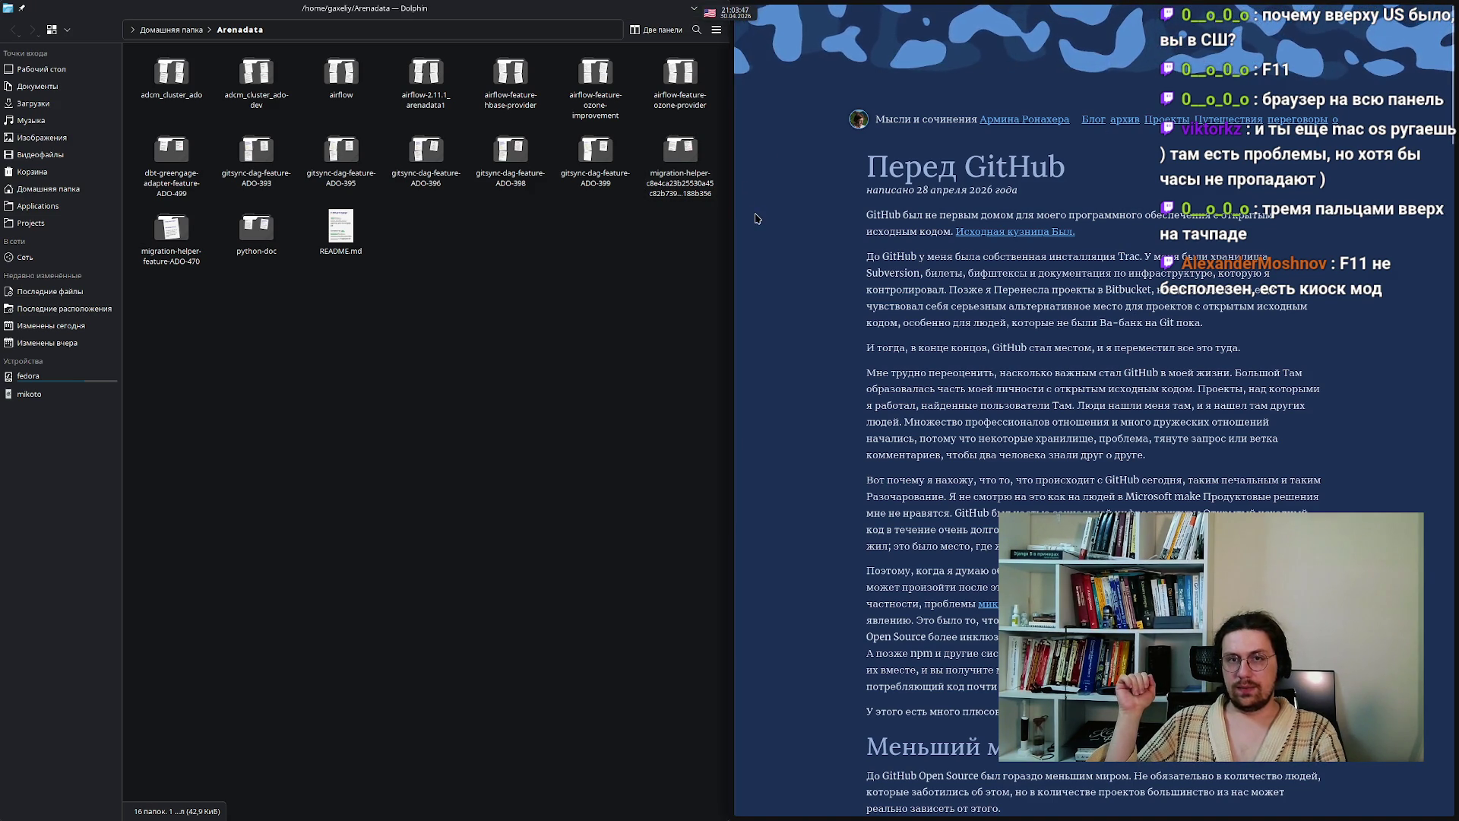
mouse_move(734, 198)
mouse_move(807, 29)
left_mouse_down()
mouse_move(806, 15)
mouse_move(805, 30)
mouse_move(607, 130)
left_mouse_up()
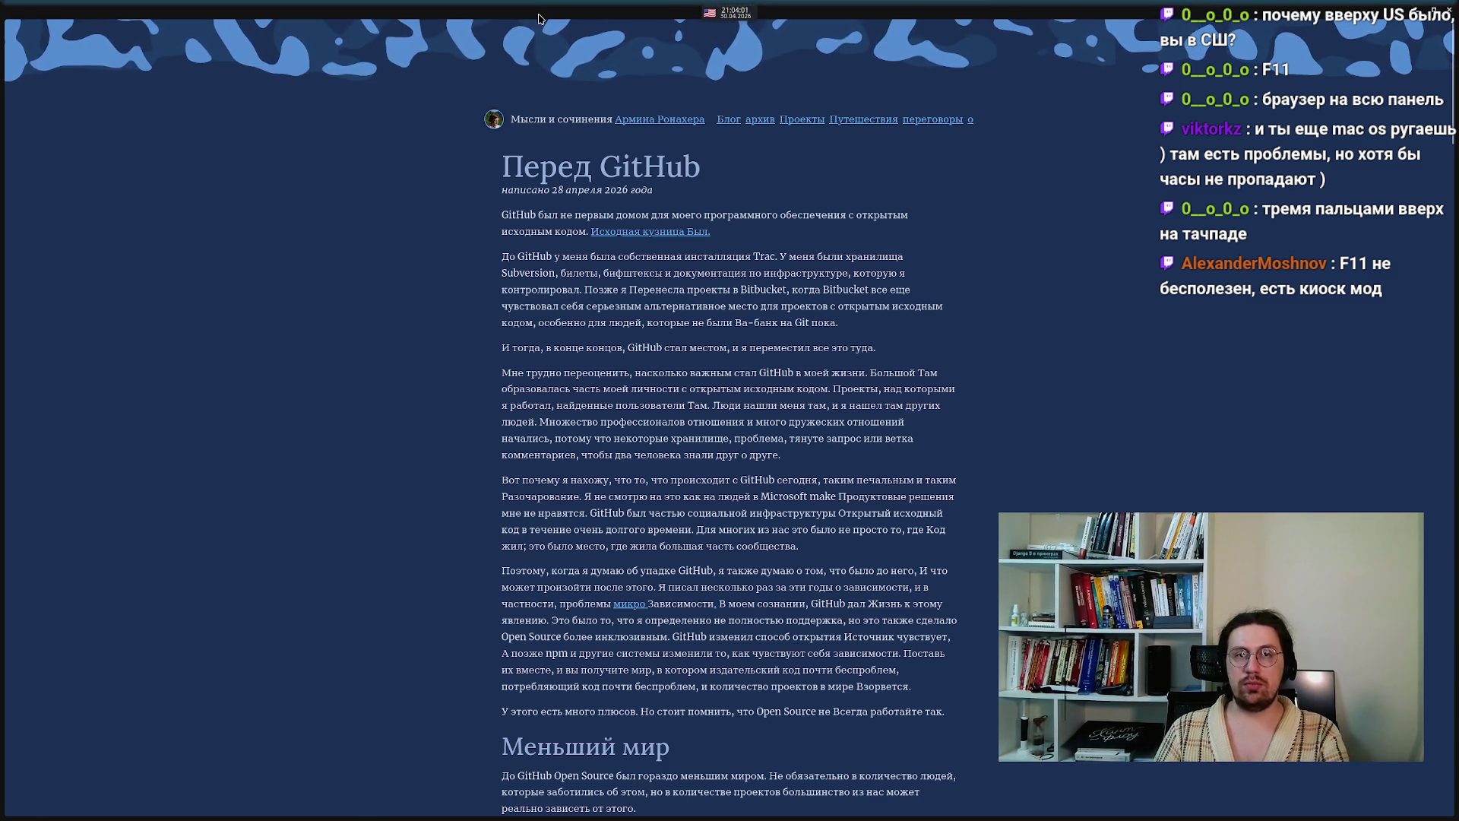
- Switch to the Zig 'Migrating from GitHub to Codeberg' article tab from the sidebar
mouse_move(611, 15)
left_mouse_down()
mouse_move(512, 80)
mouse_move(620, 81)
mouse_move(578, 76)
mouse_move(532, 114)
mouse_move(527, 65)
mouse_move(502, 31)
mouse_move(459, 34)
left_mouse_up()
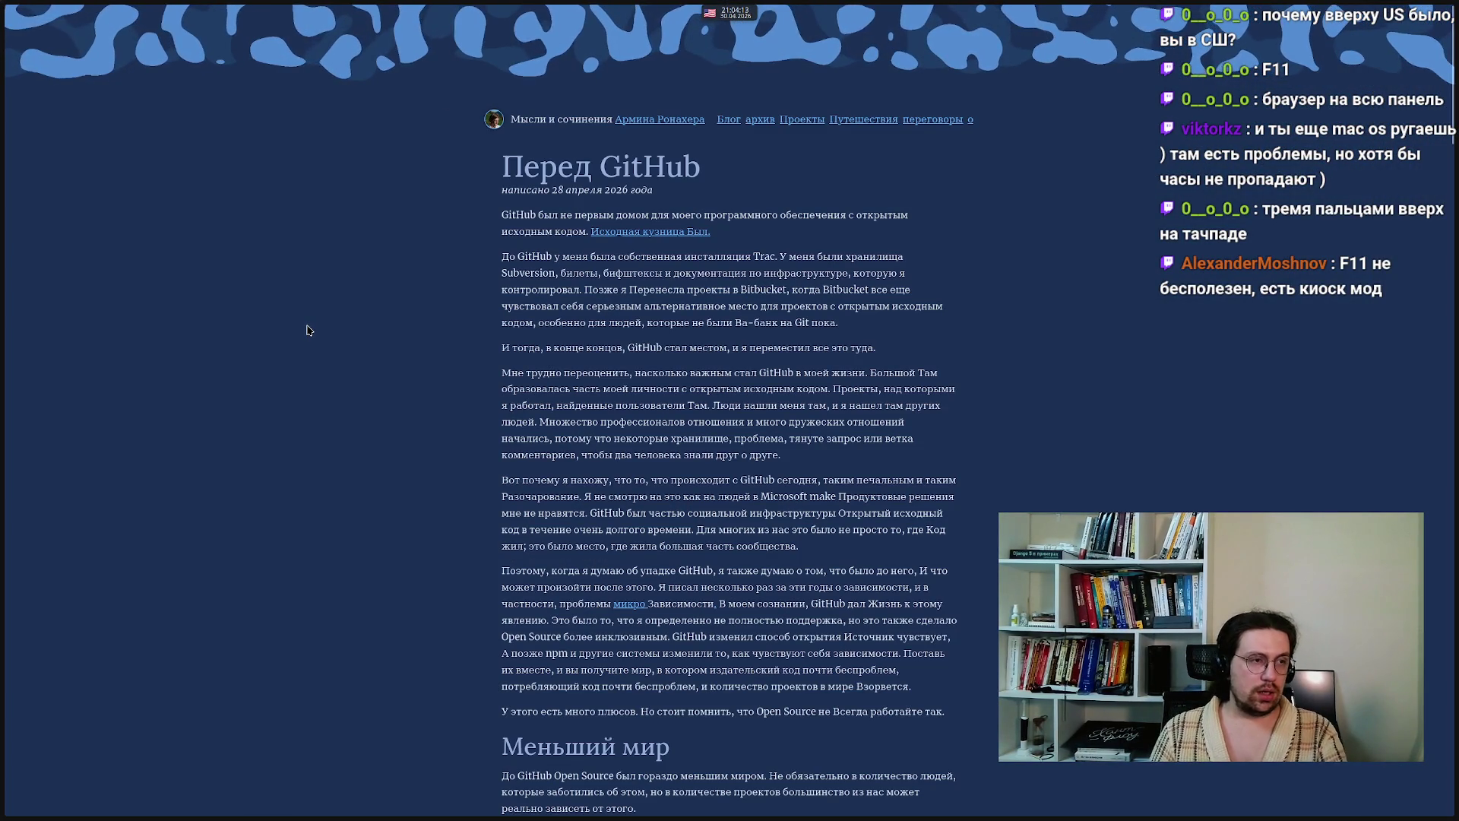
mouse_move(2, 361)
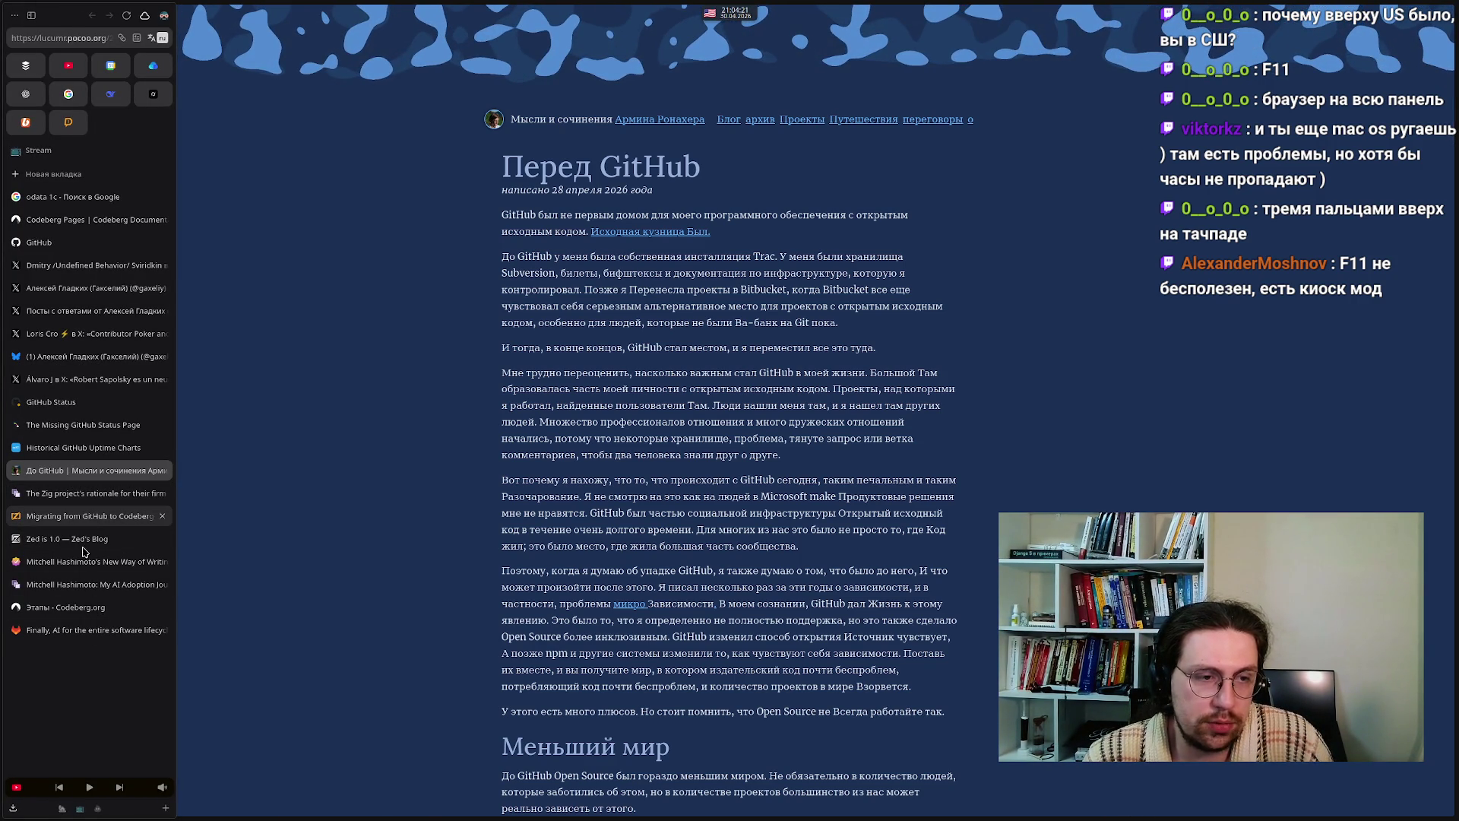
left_click(81, 520)
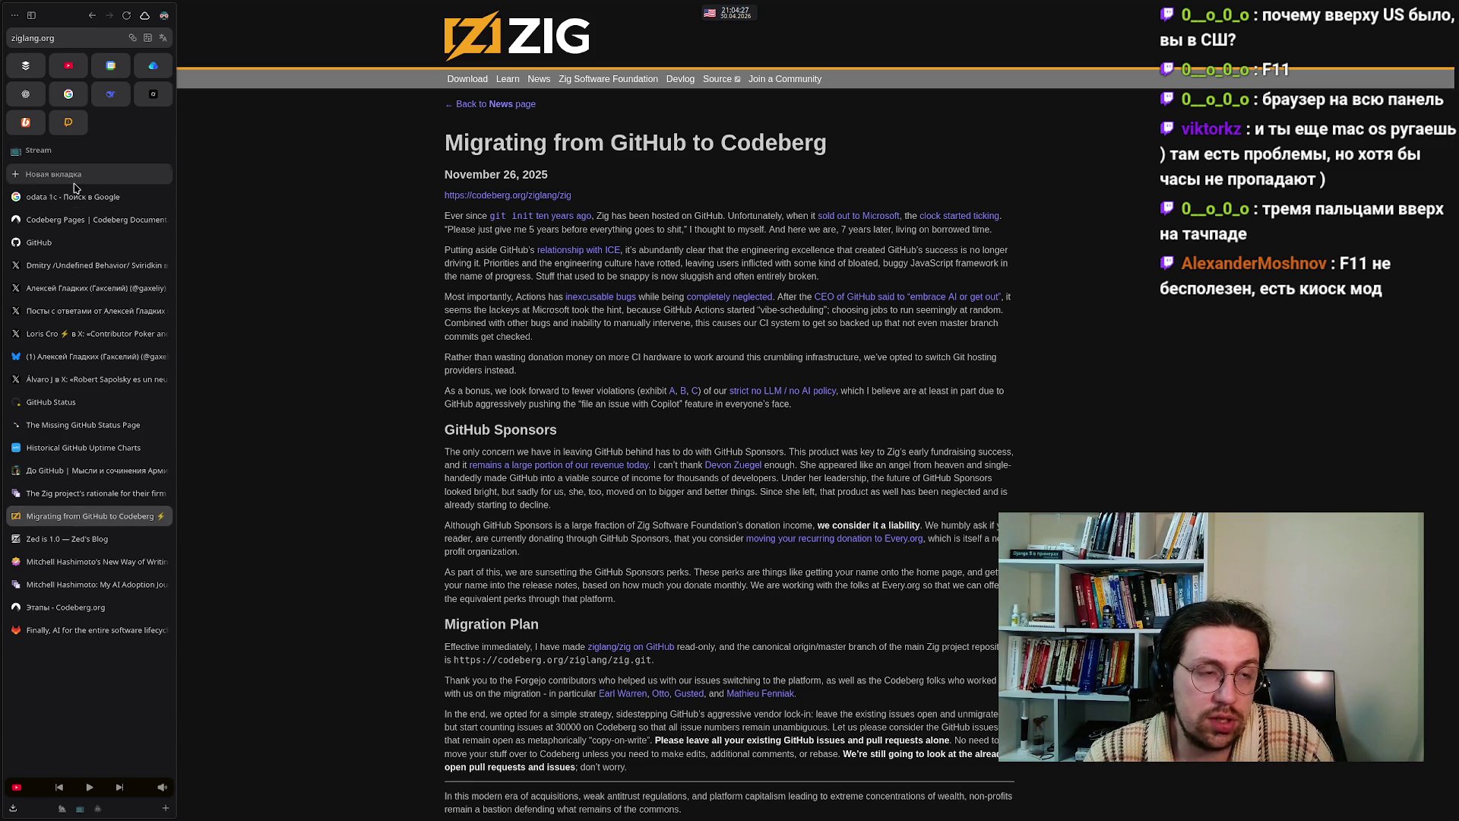
- Open a new empty tab showing the Zen Browser start page
mouse_move(598, 814)
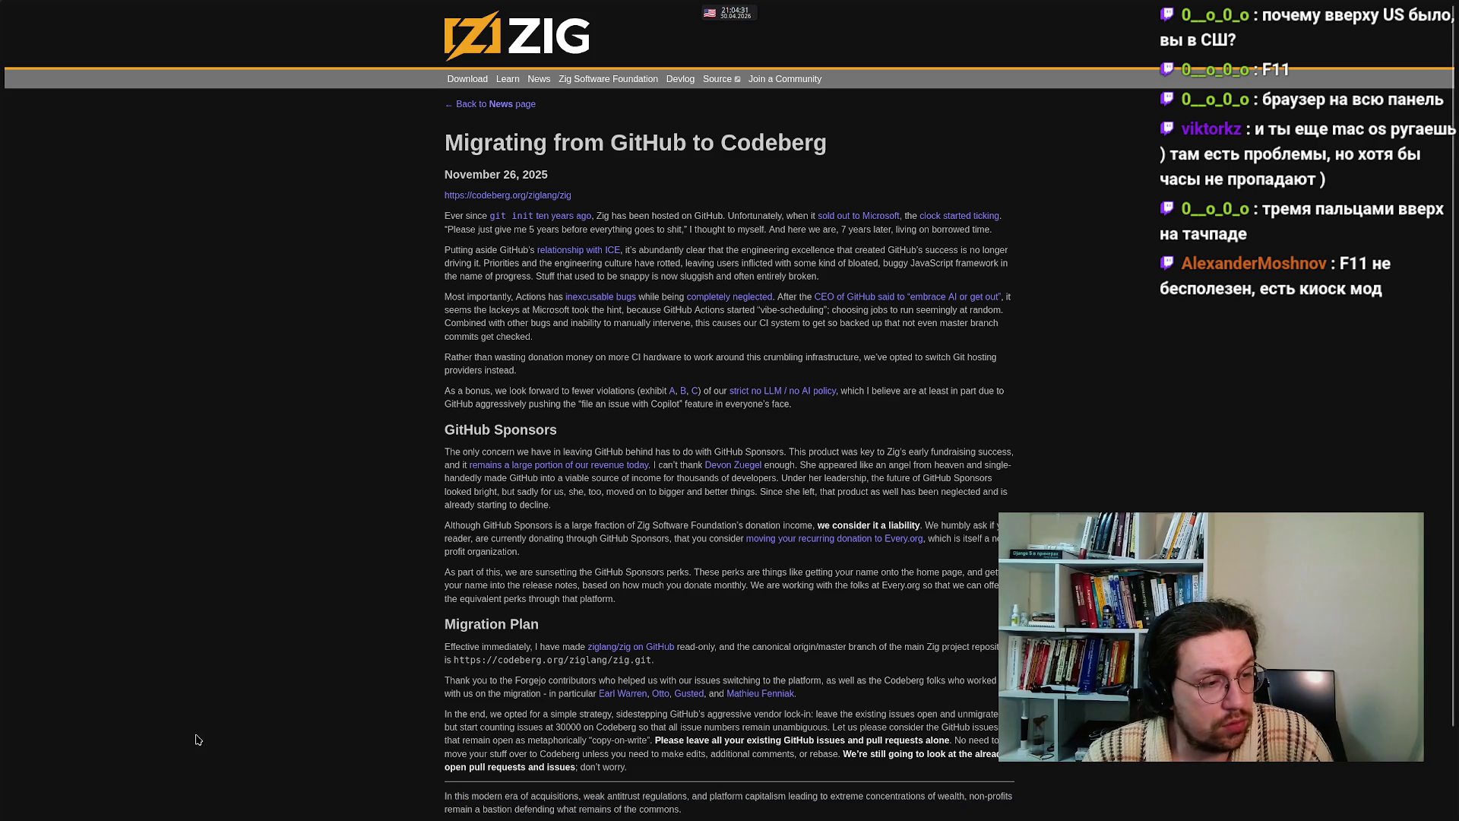
mouse_move(8, 391)
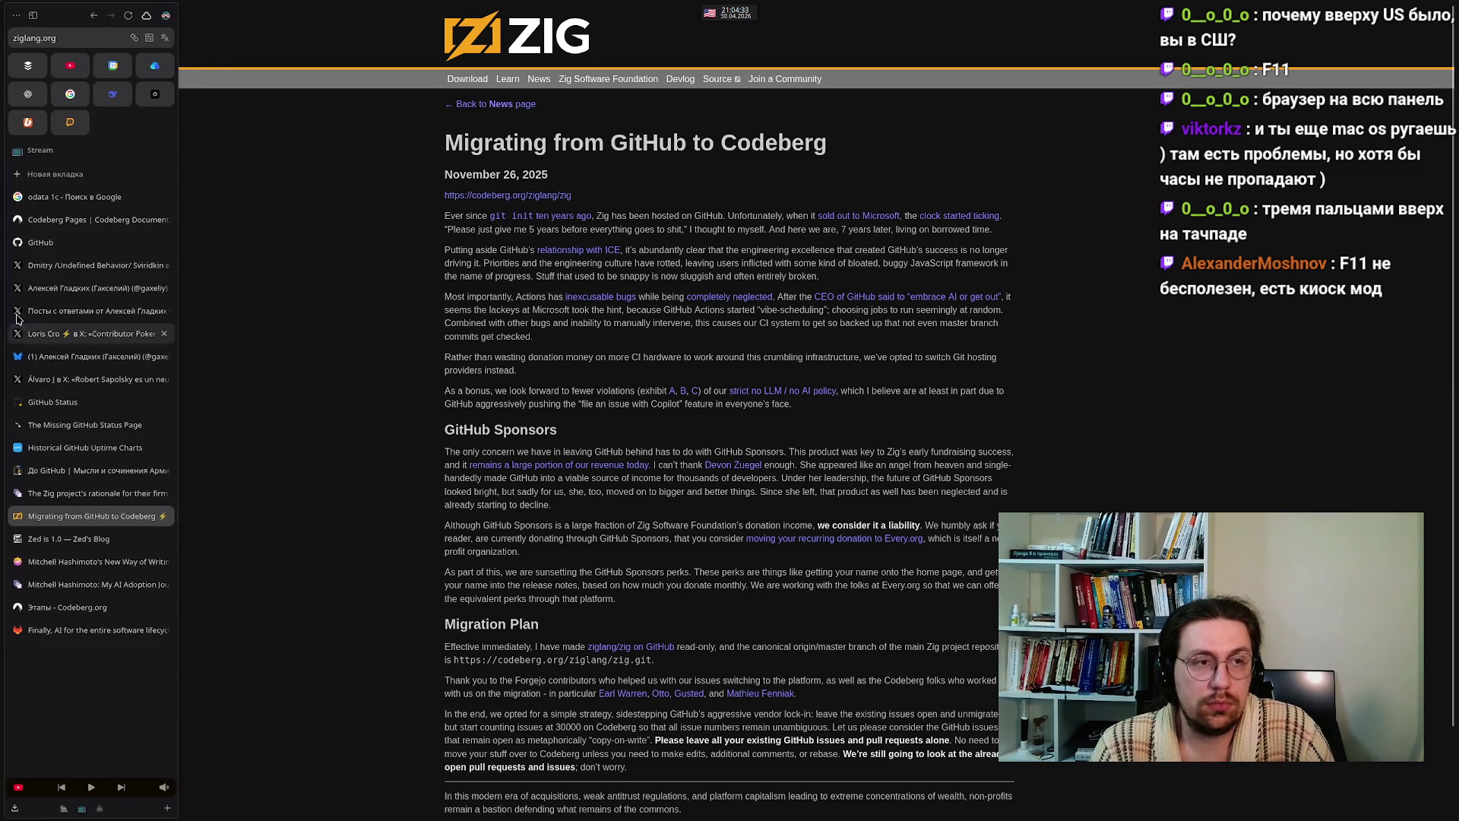
left_click(61, 174)
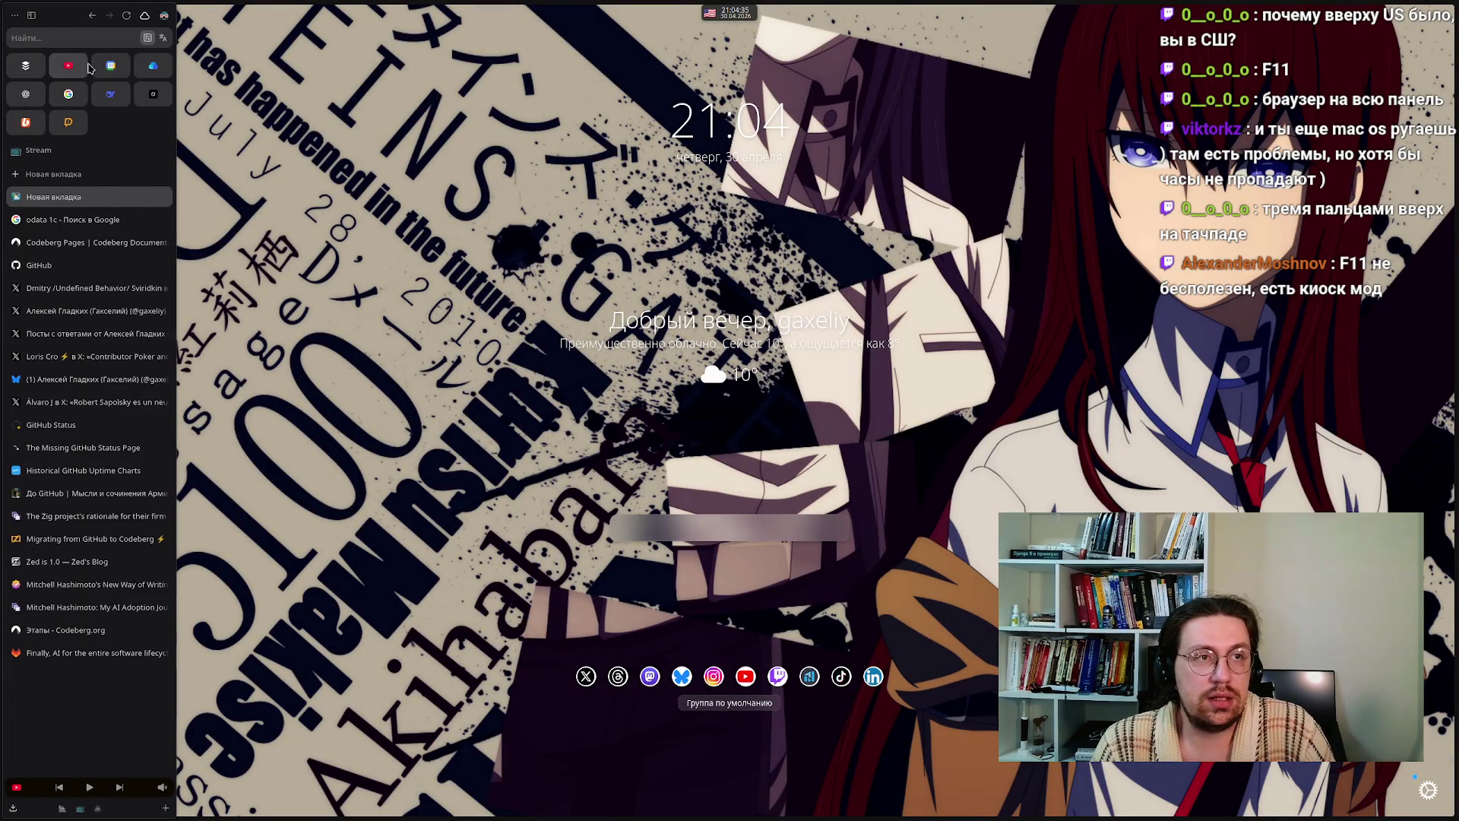
left_click(59, 39)
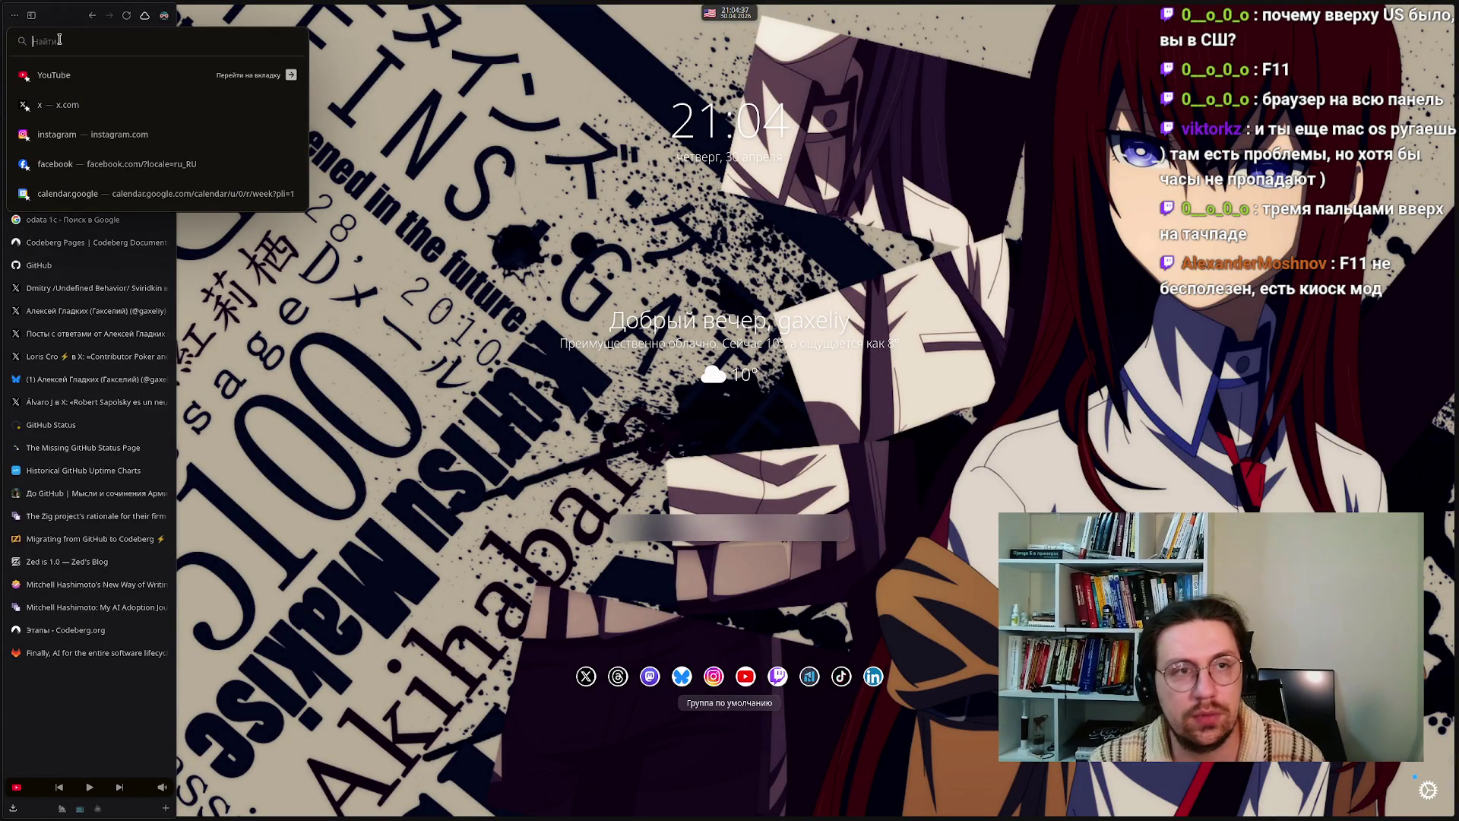
type("neurosphere")
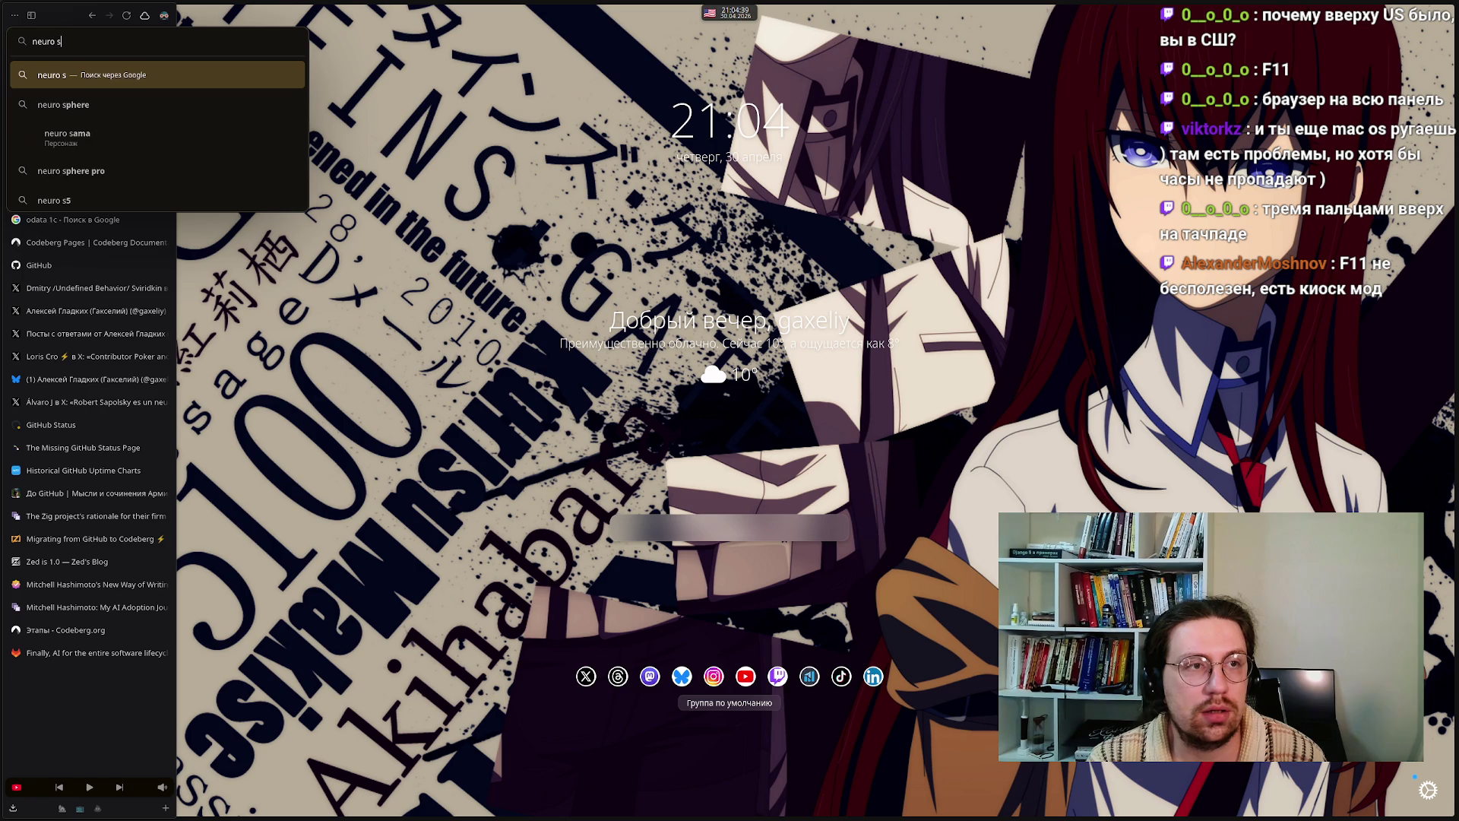
key("Return")
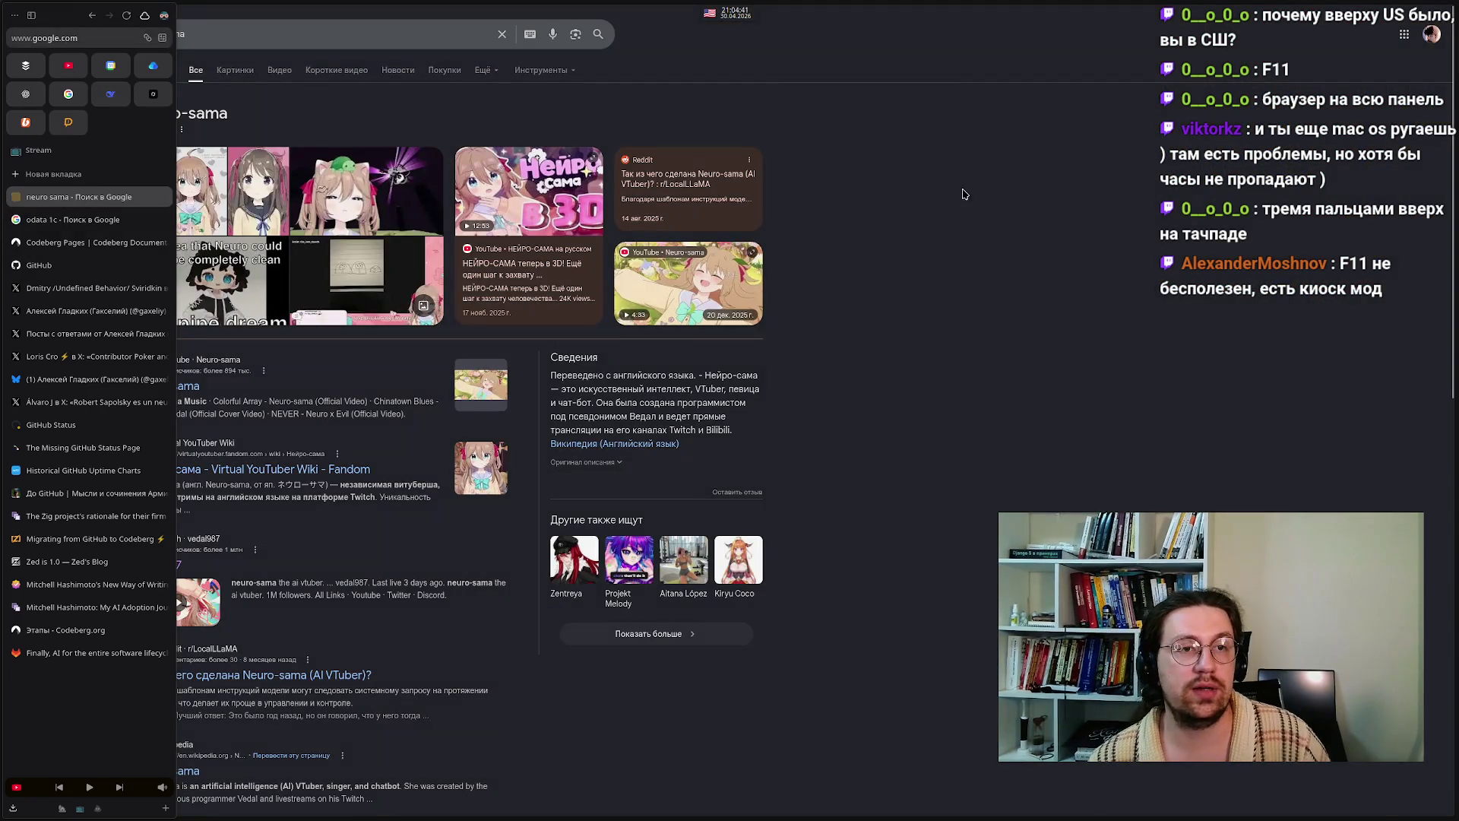
left_click(232, 71)
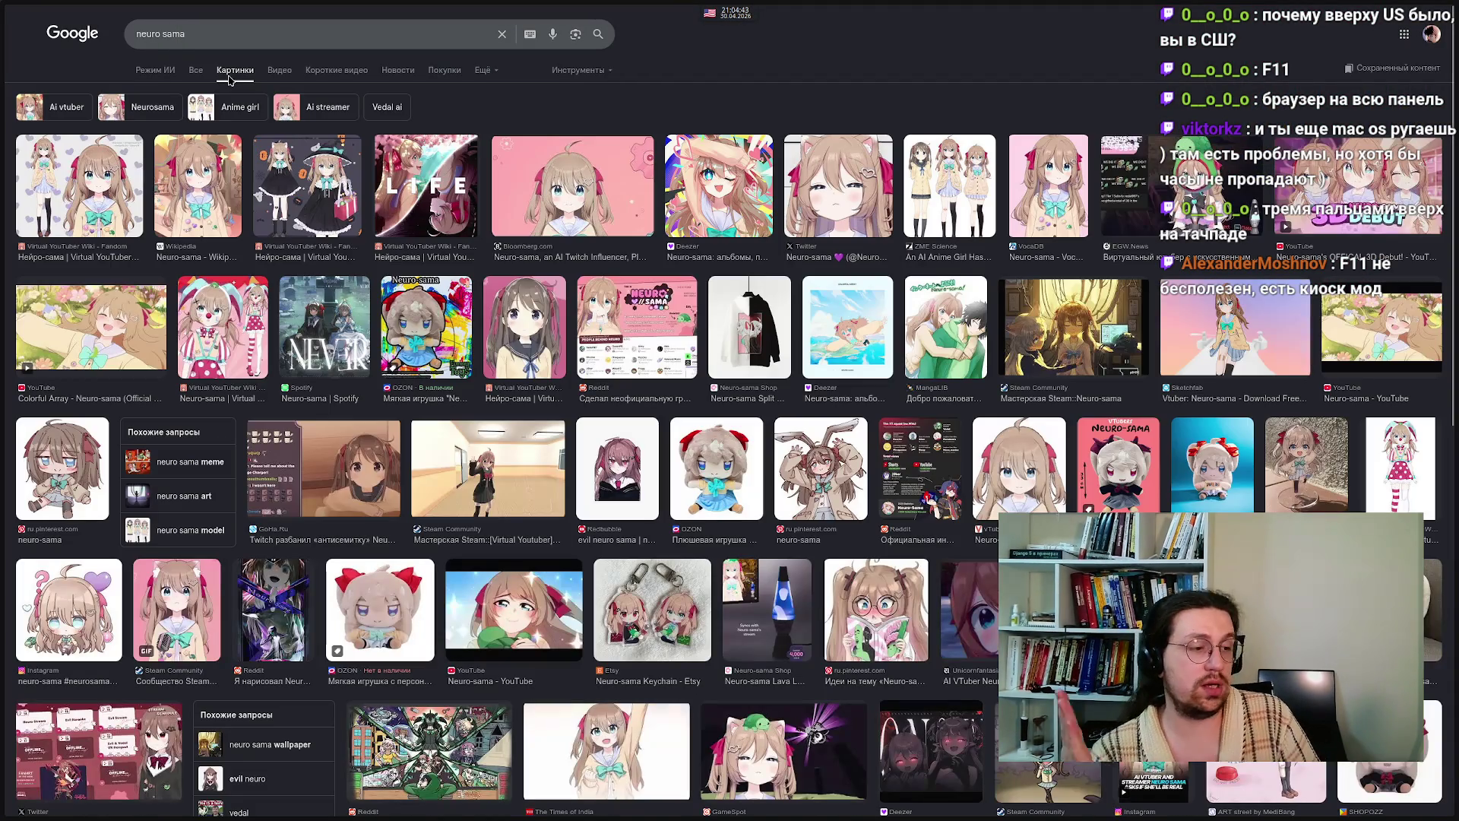
left_click(537, 210)
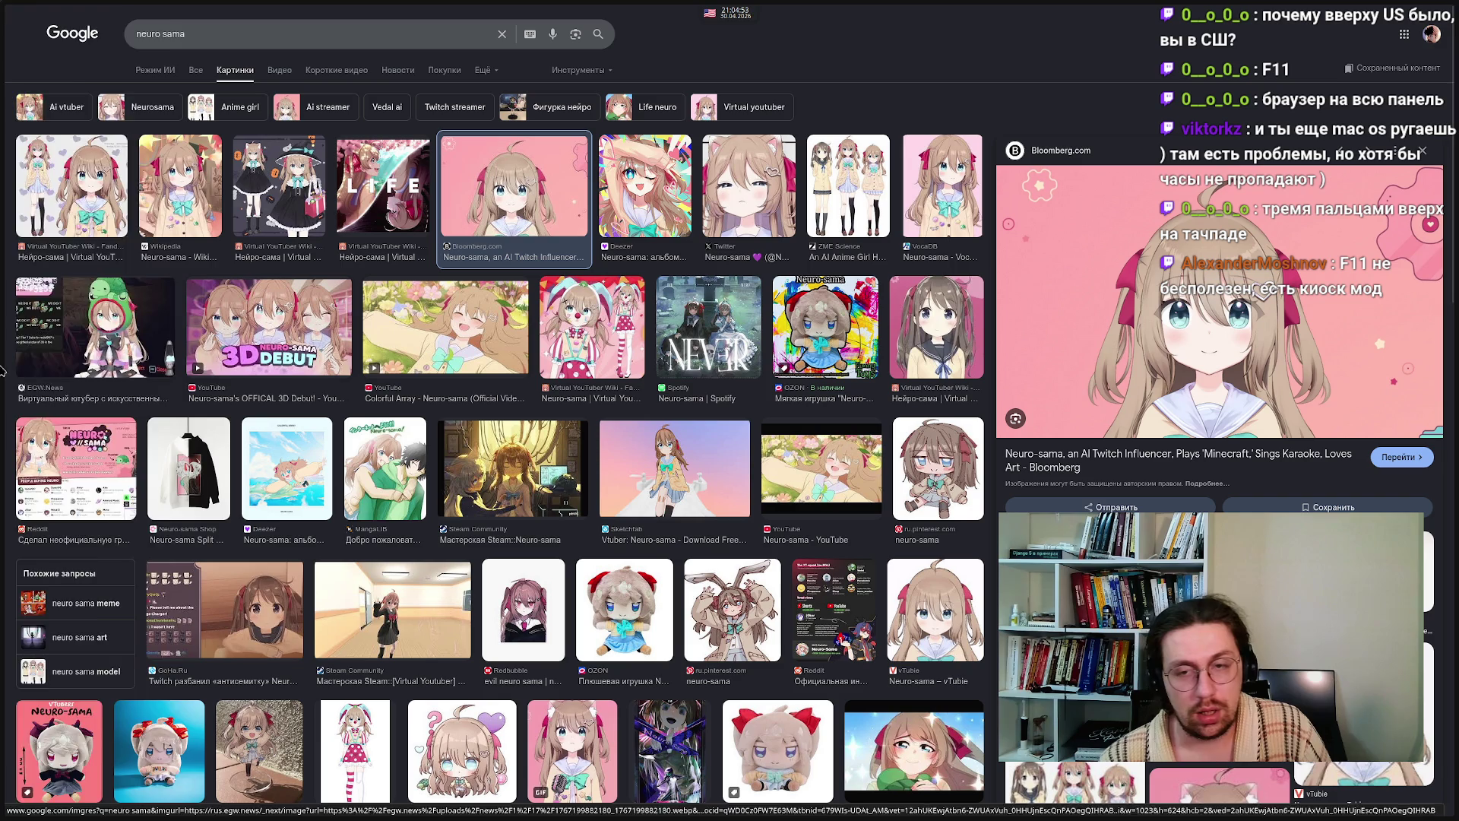
mouse_move(3, 228)
middle_click(53, 203)
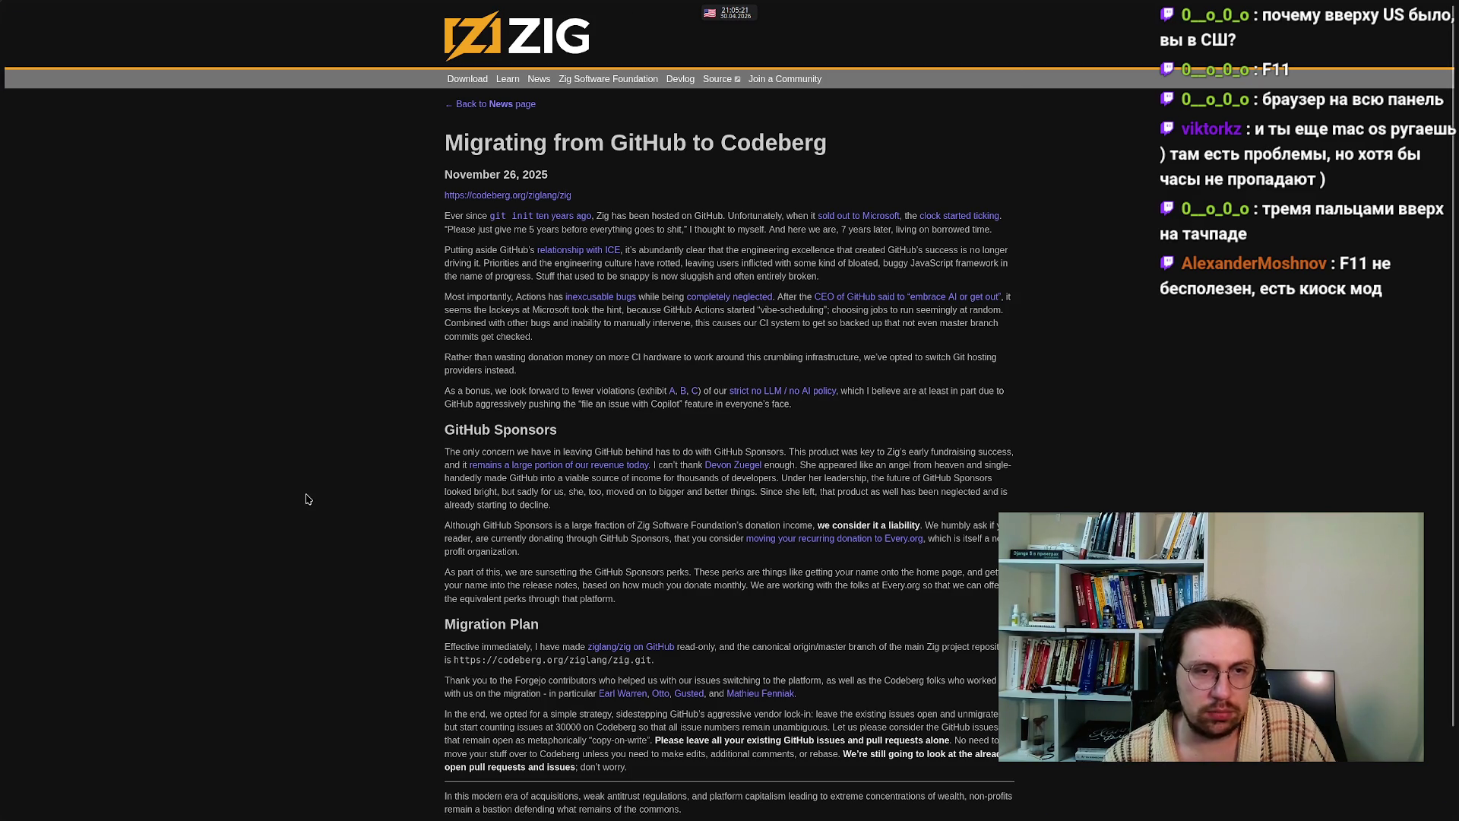
mouse_move(3, 608)
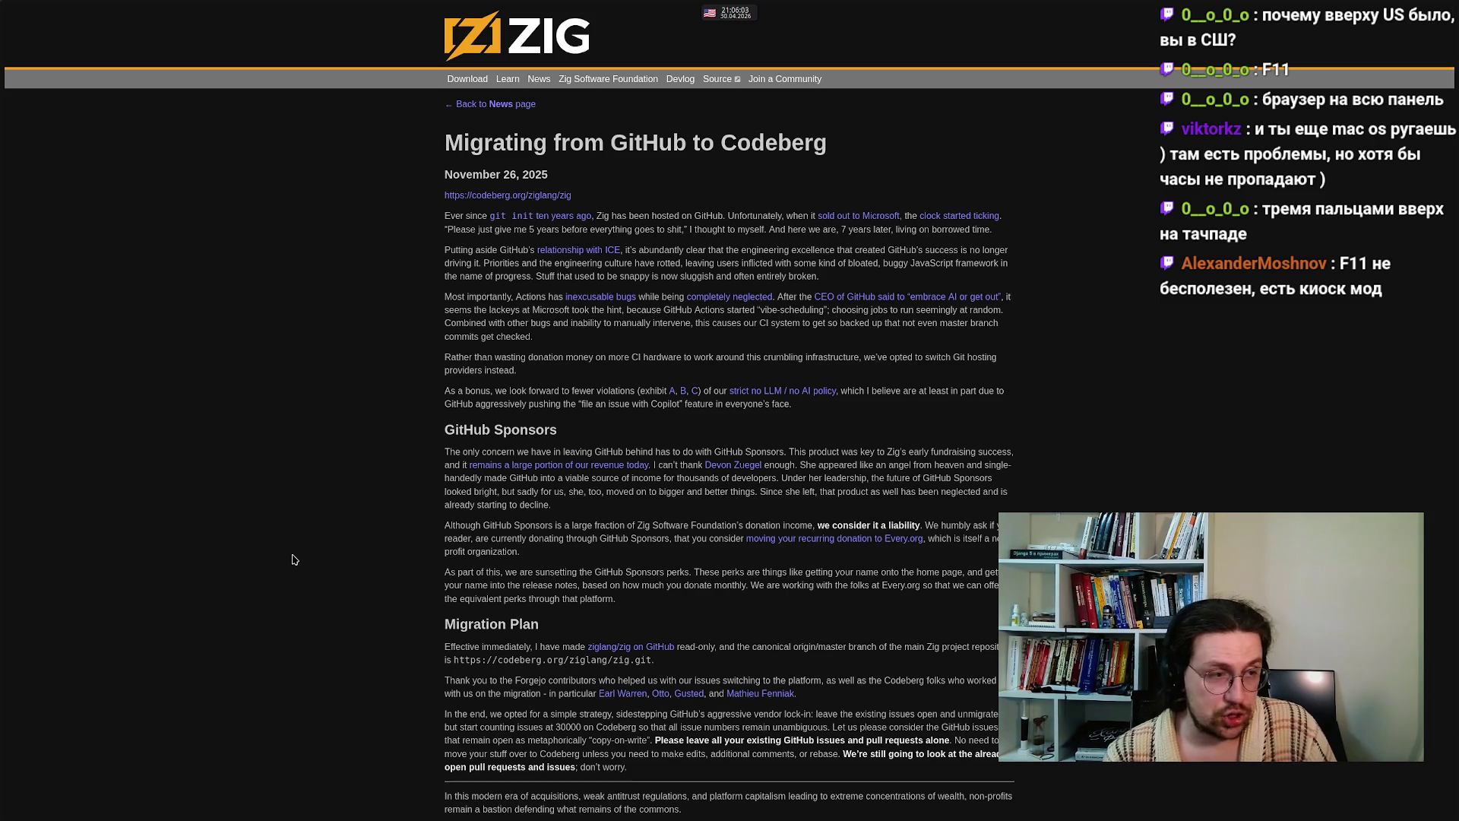
mouse_move(605, 818)
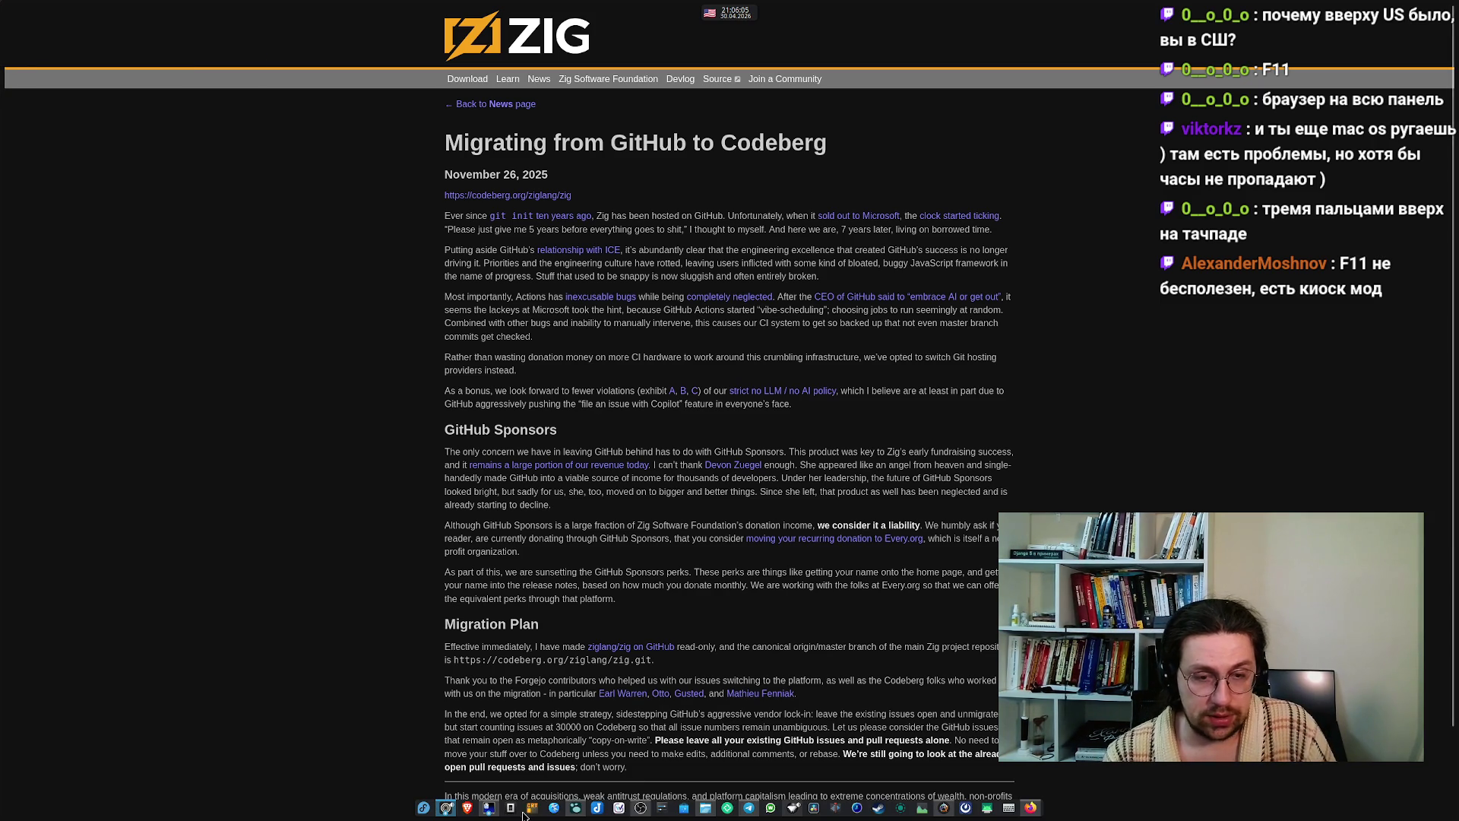
left_click(575, 809)
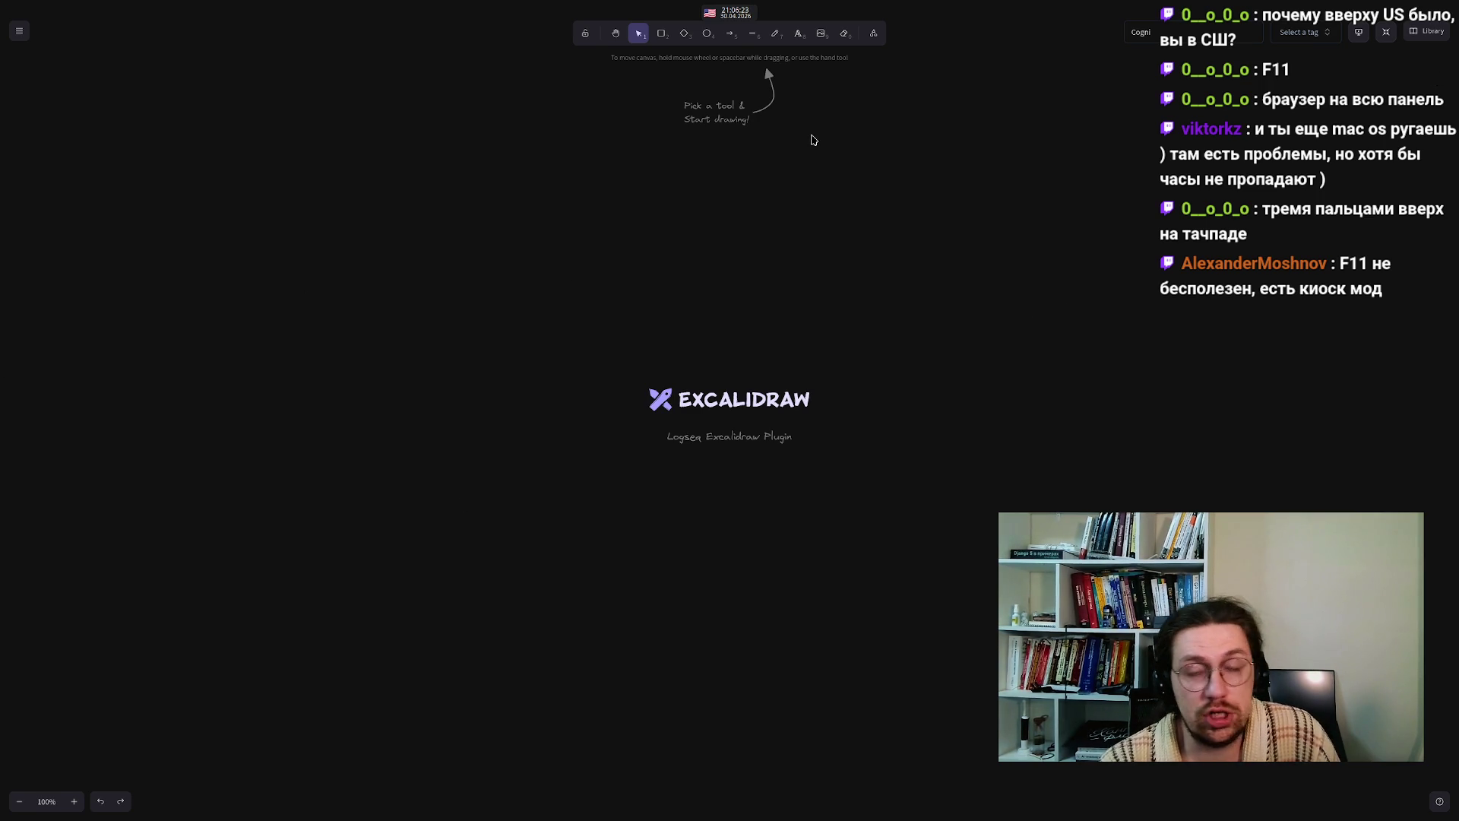
- Draw an empty rounded rectangle near the canvas top-left and deselect it
left_click(662, 34)
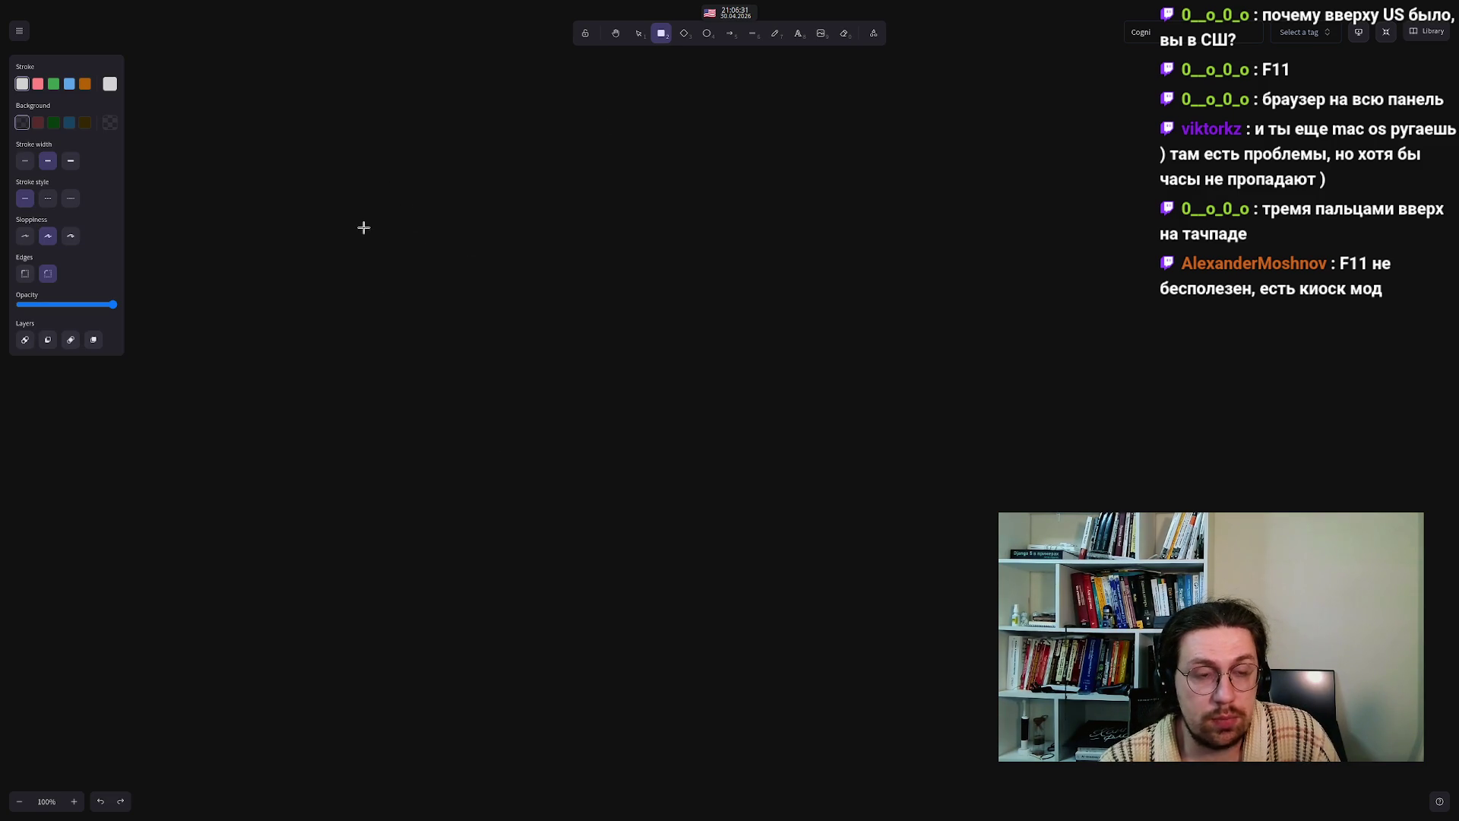
mouse_move(346, 120)
left_mouse_down()
mouse_move(501, 189)
mouse_move(415, 180)
mouse_move(478, 171)
mouse_move(494, 193)
left_mouse_up()
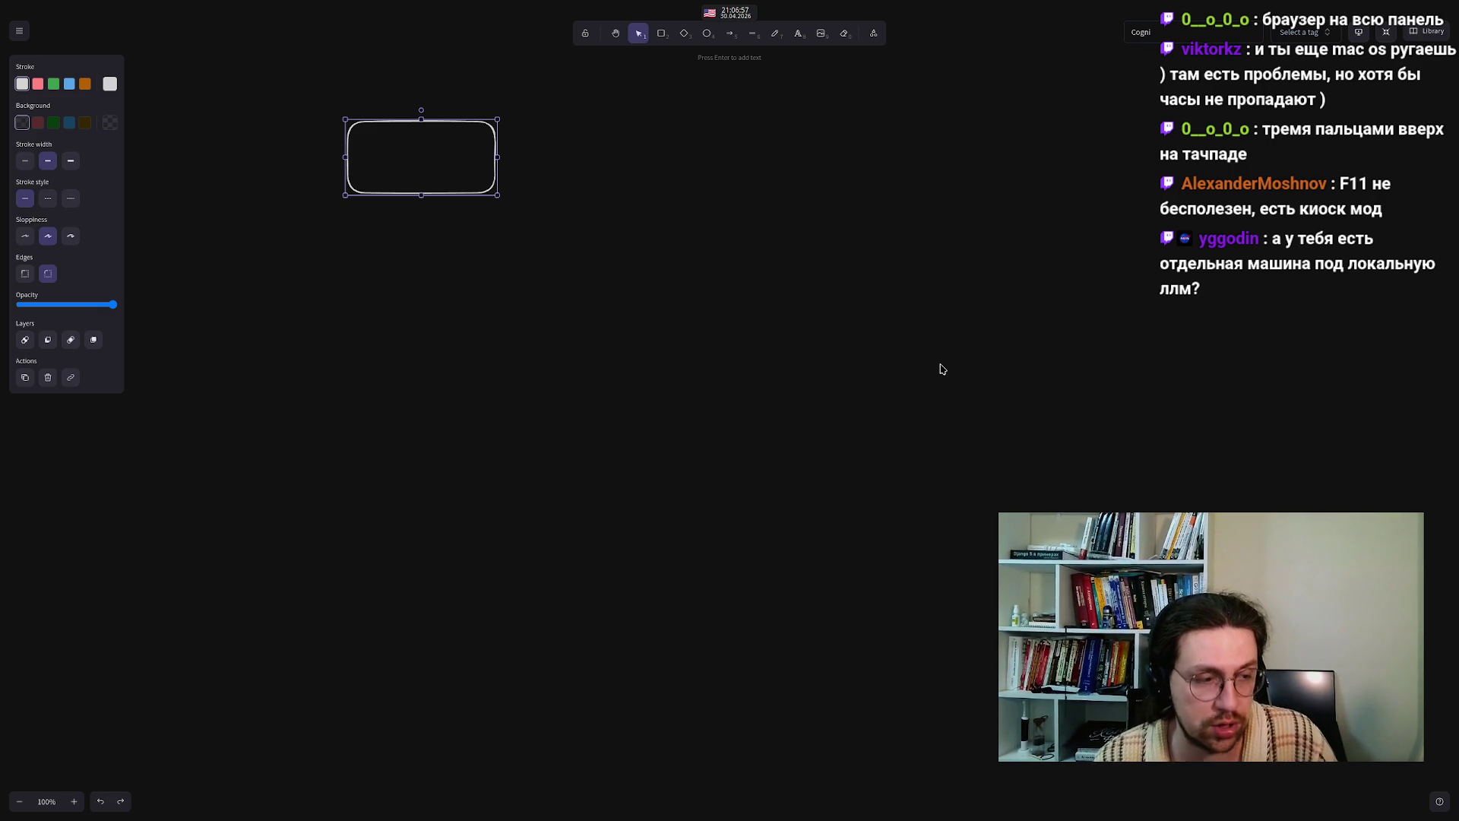
left_click(536, 396)
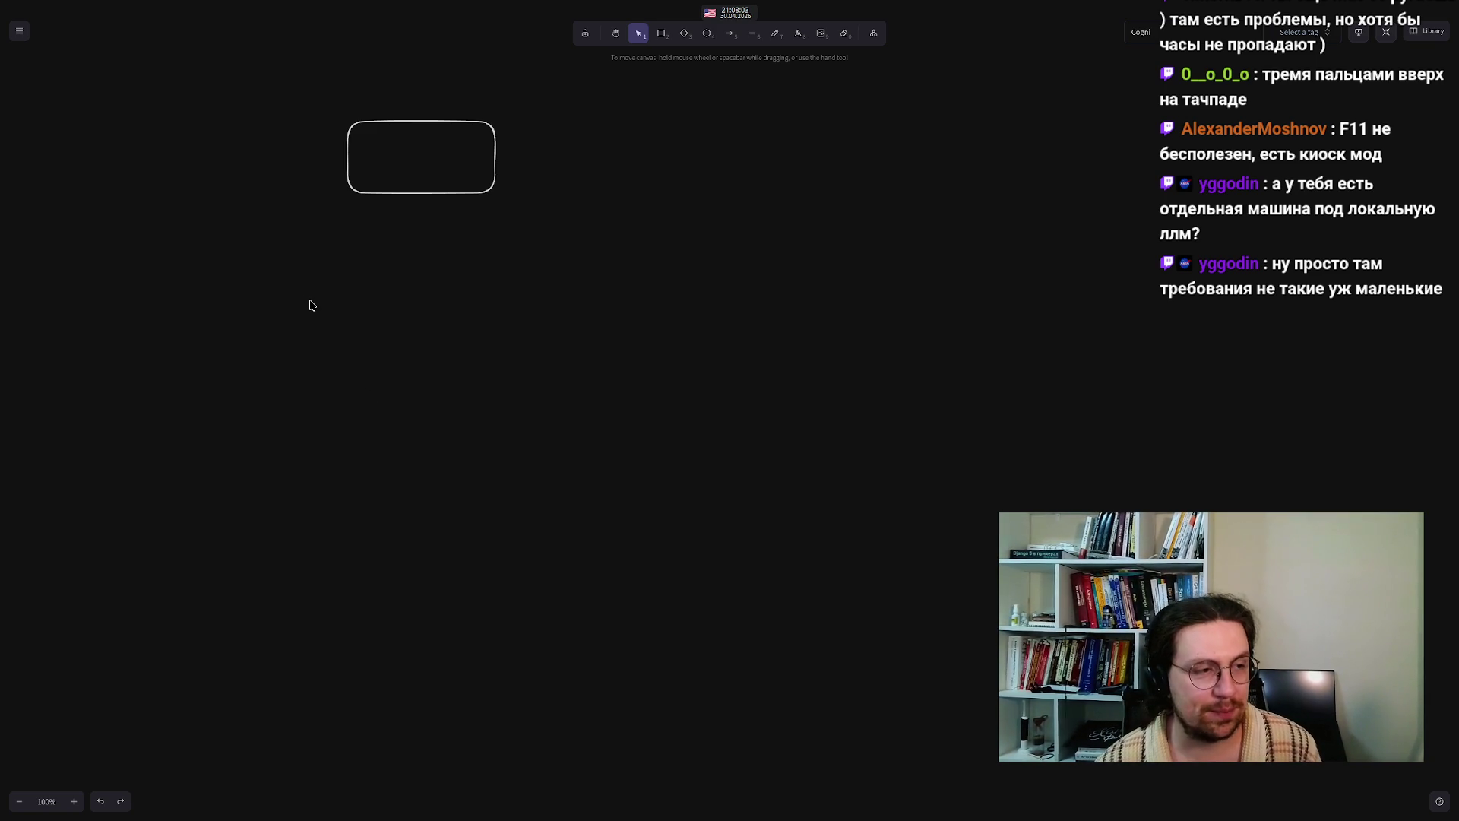
- Type 'Twitch' as the label inside the top-left rectangle
double_click(421, 156)
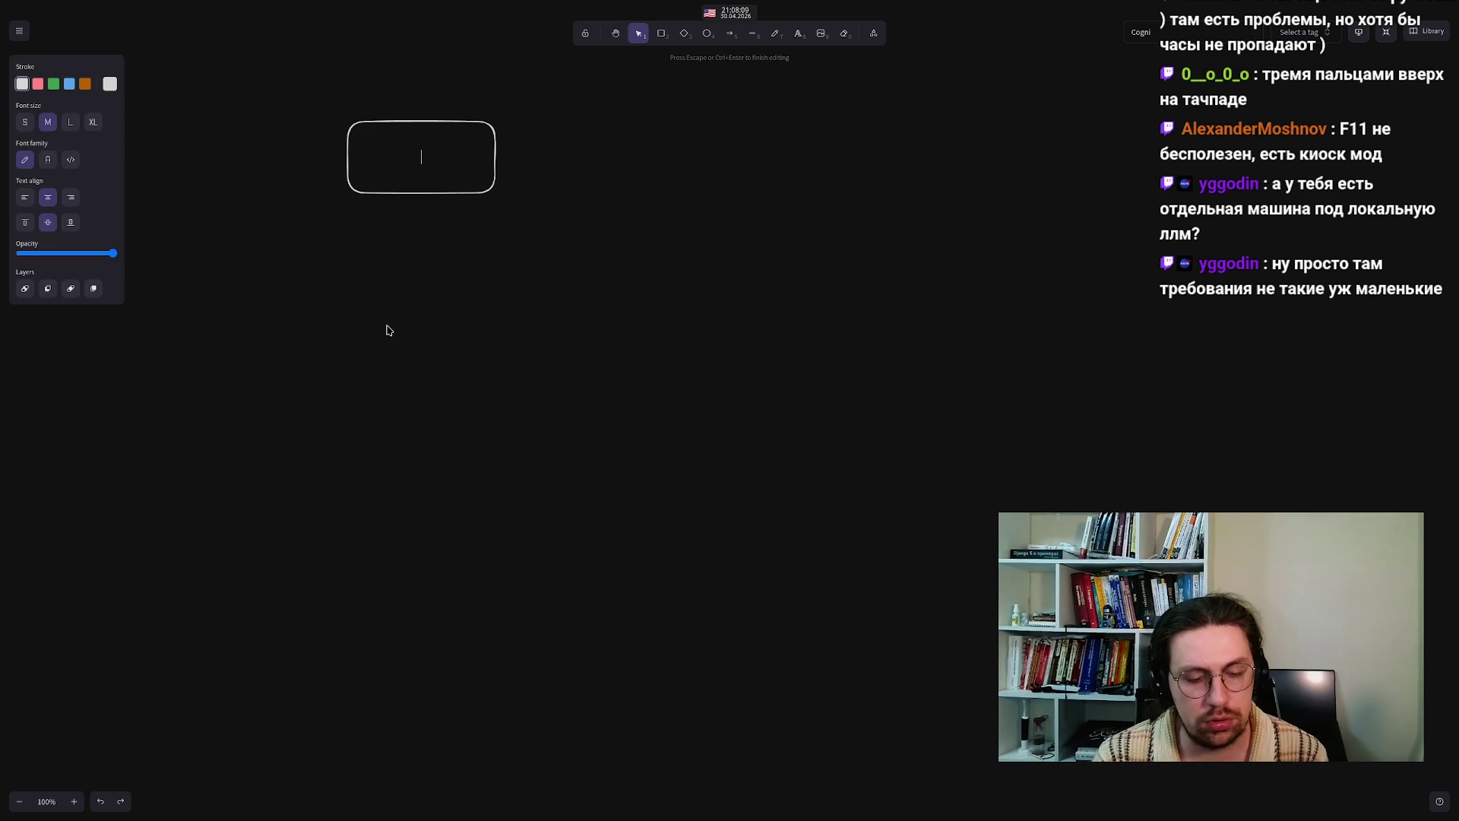
type("Twitch")
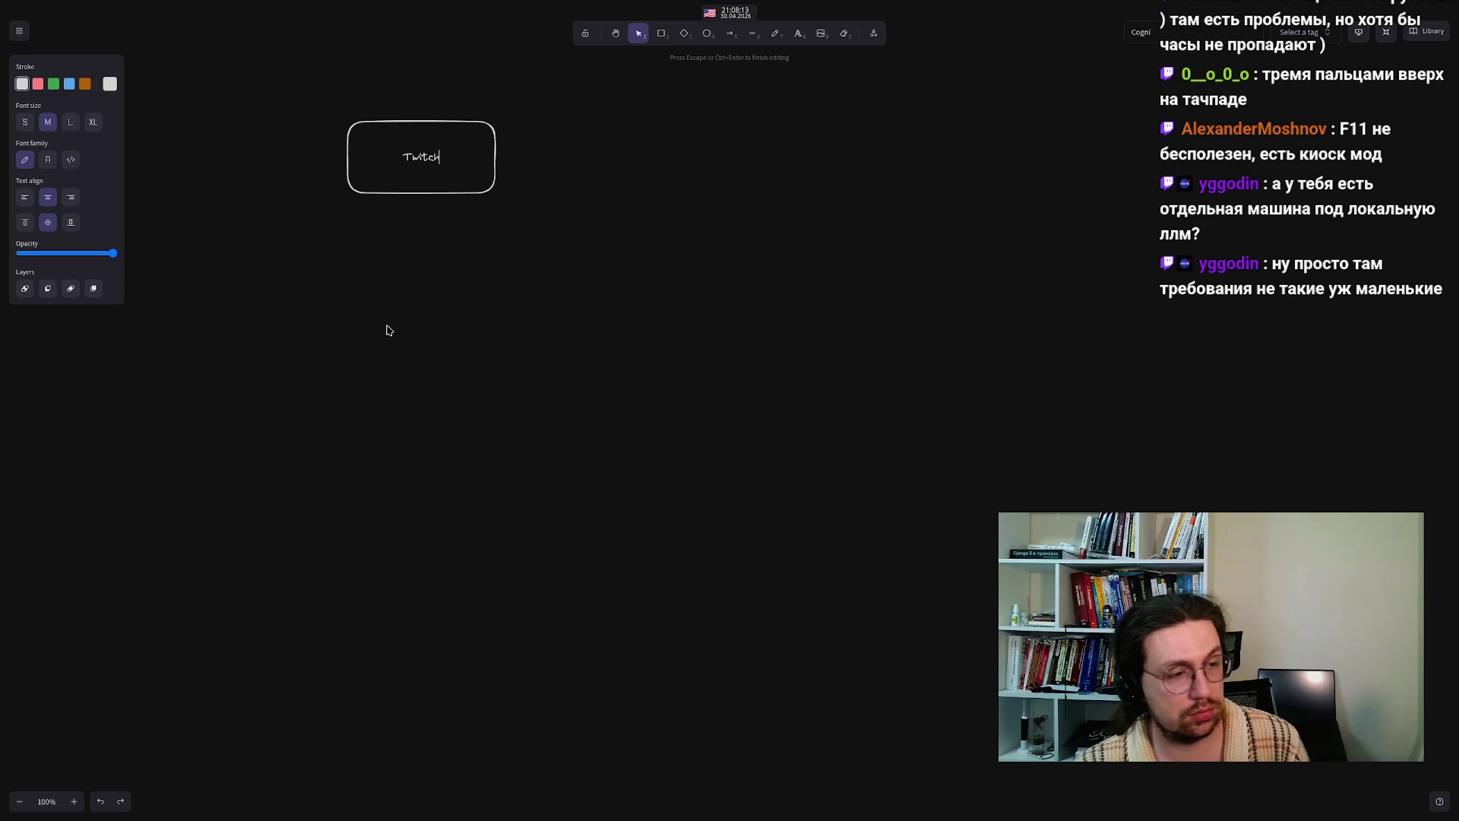
left_click(388, 329)
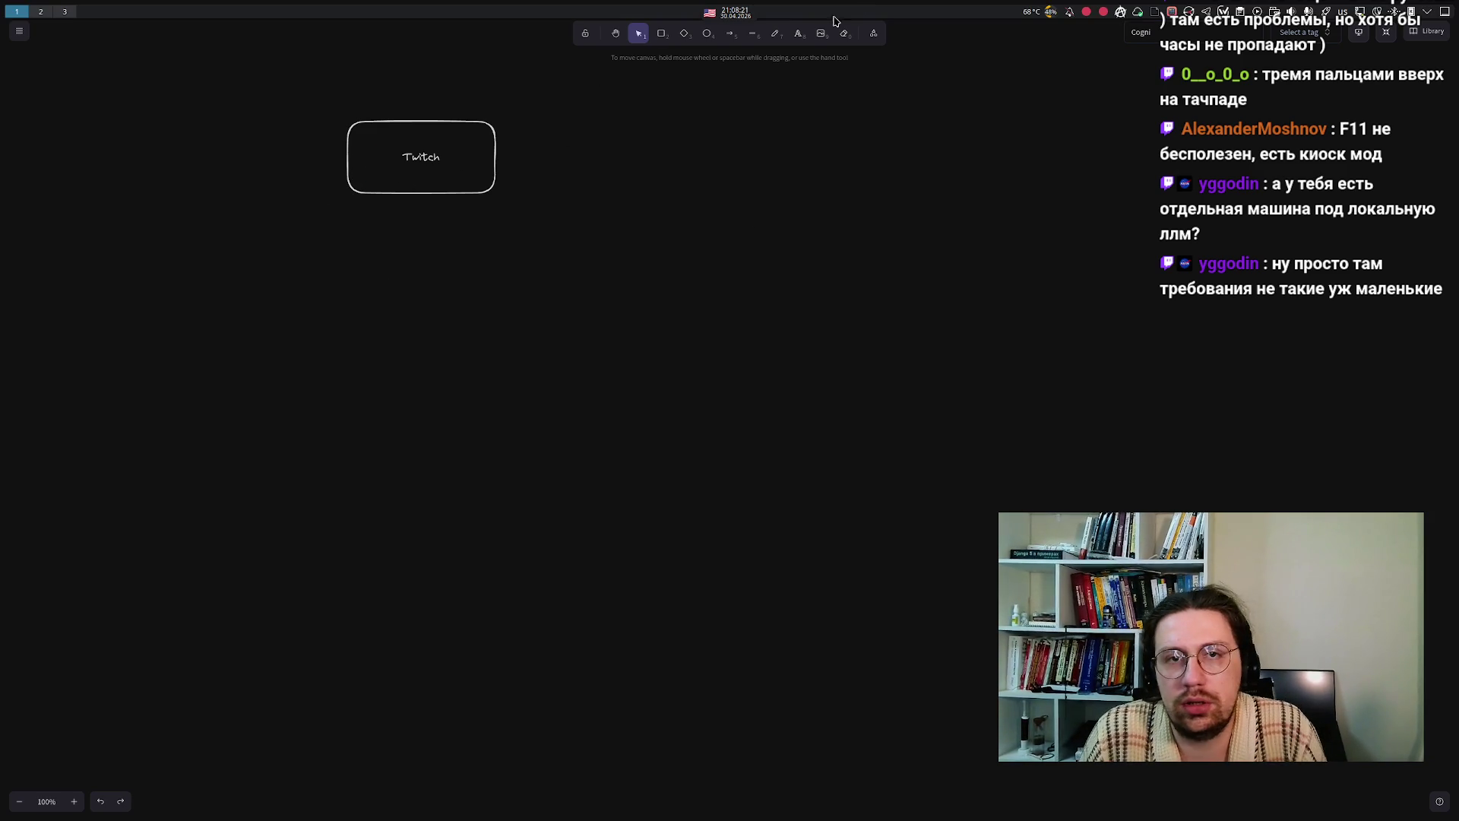
left_click(661, 34)
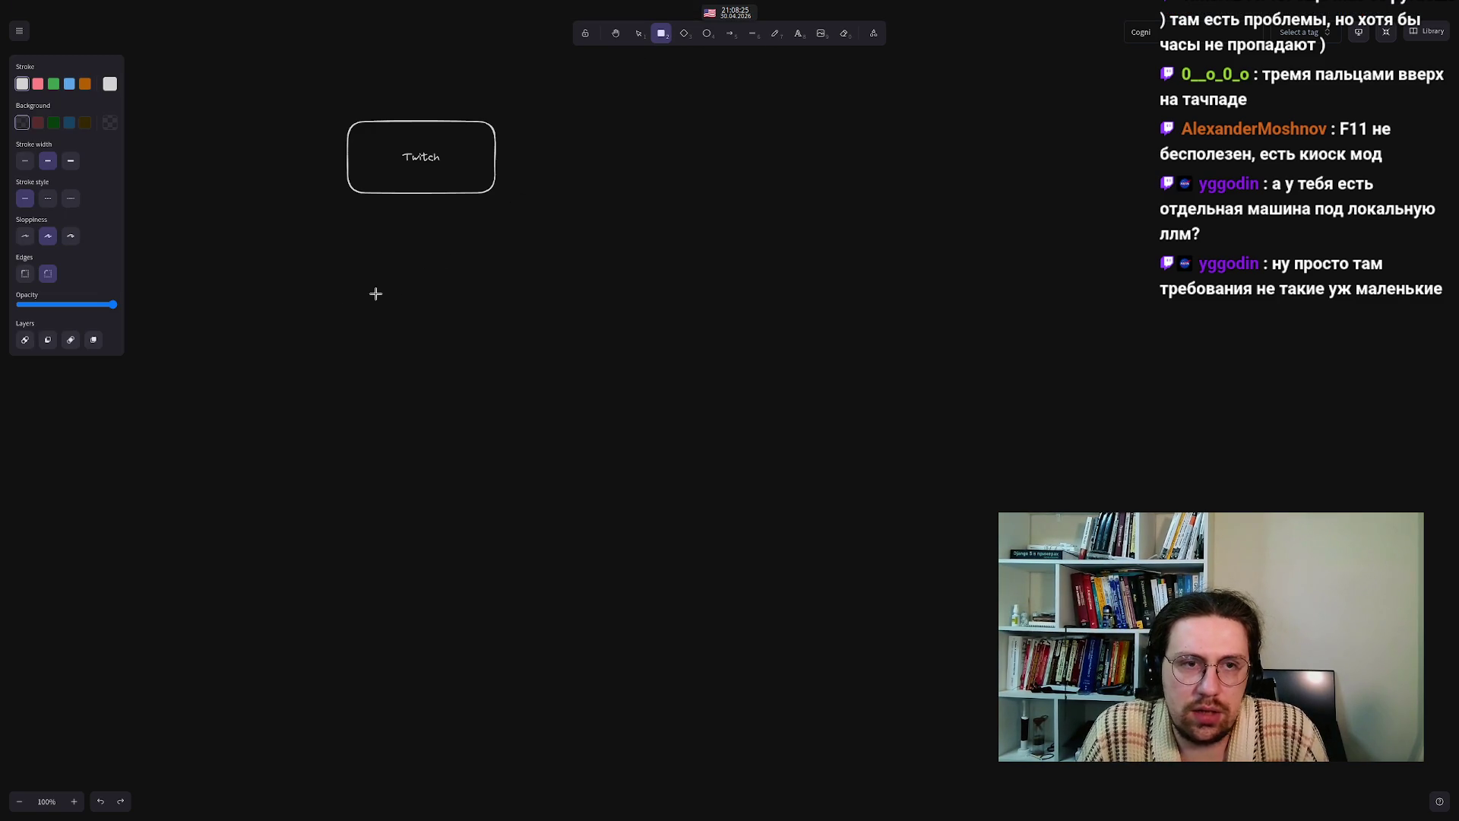
- Draw a second box under Twitch and label it 'WS', fixing a mistyped start
mouse_move(345, 298)
left_mouse_down()
mouse_move(505, 366)
mouse_move(491, 367)
left_mouse_up()
double_click(419, 337)
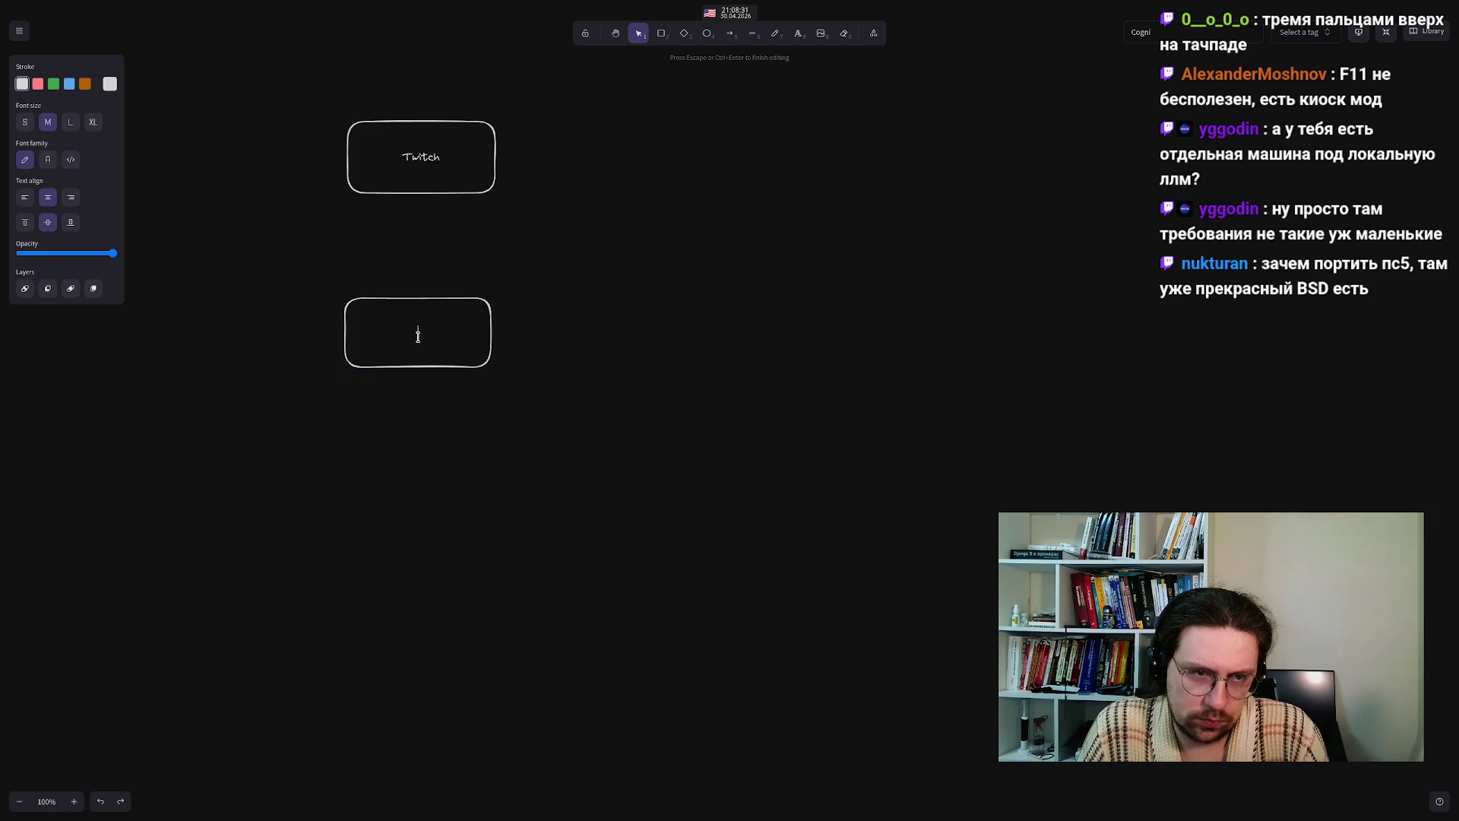
type("Rou")
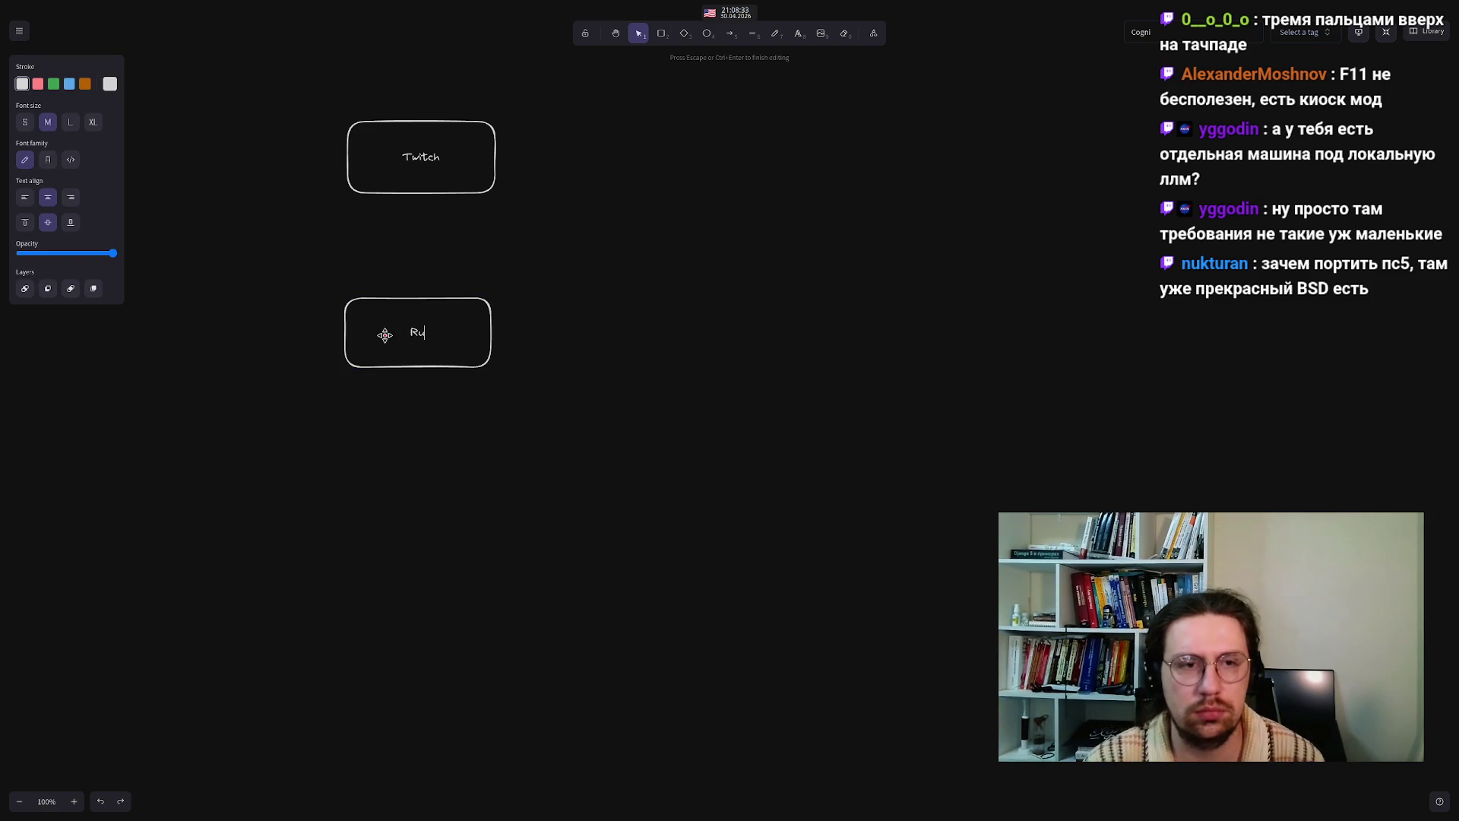
key("BackSpace")
key("BackSpace")
key("BackSpace")
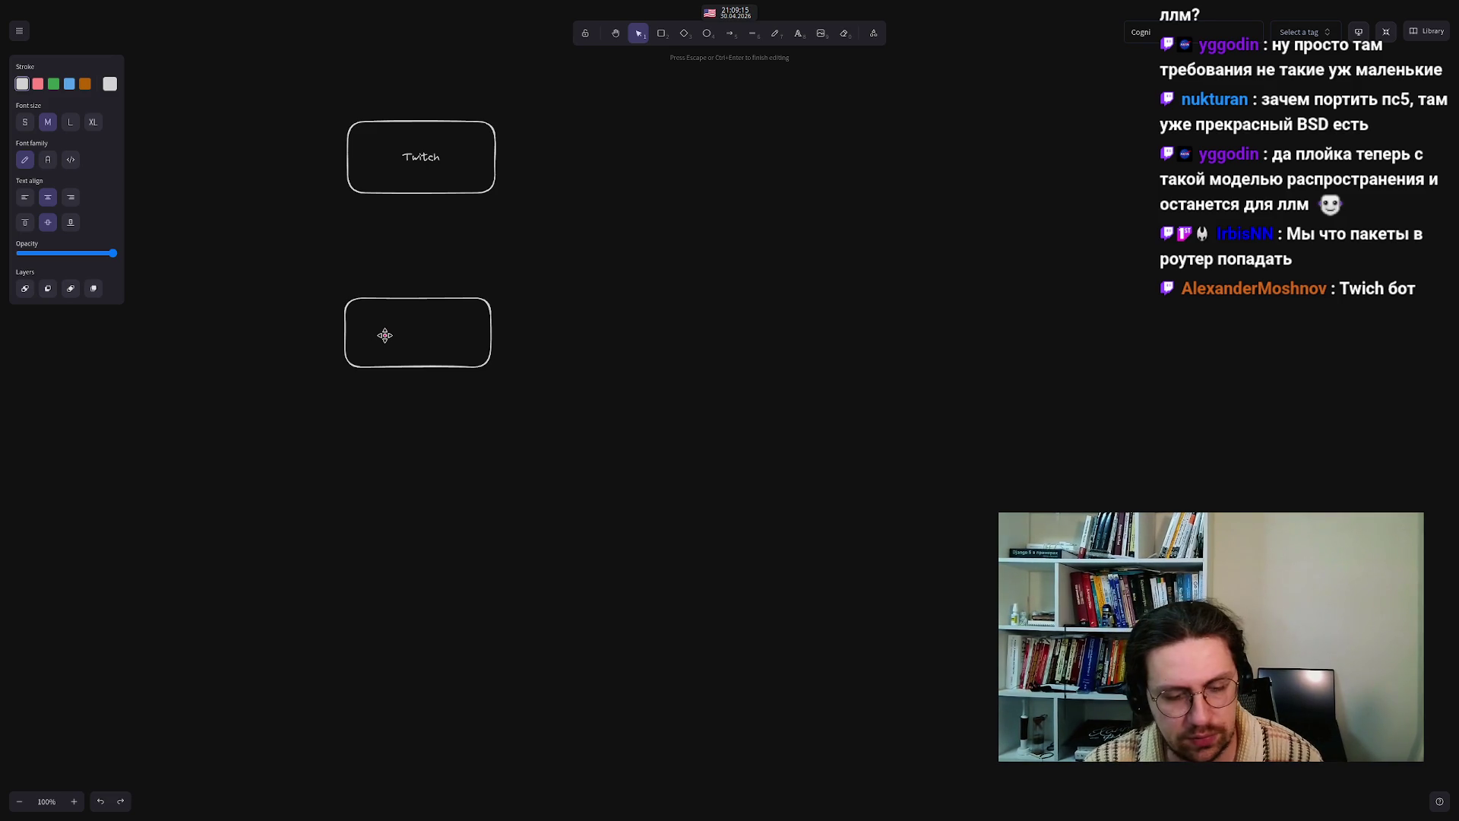
type("WS")
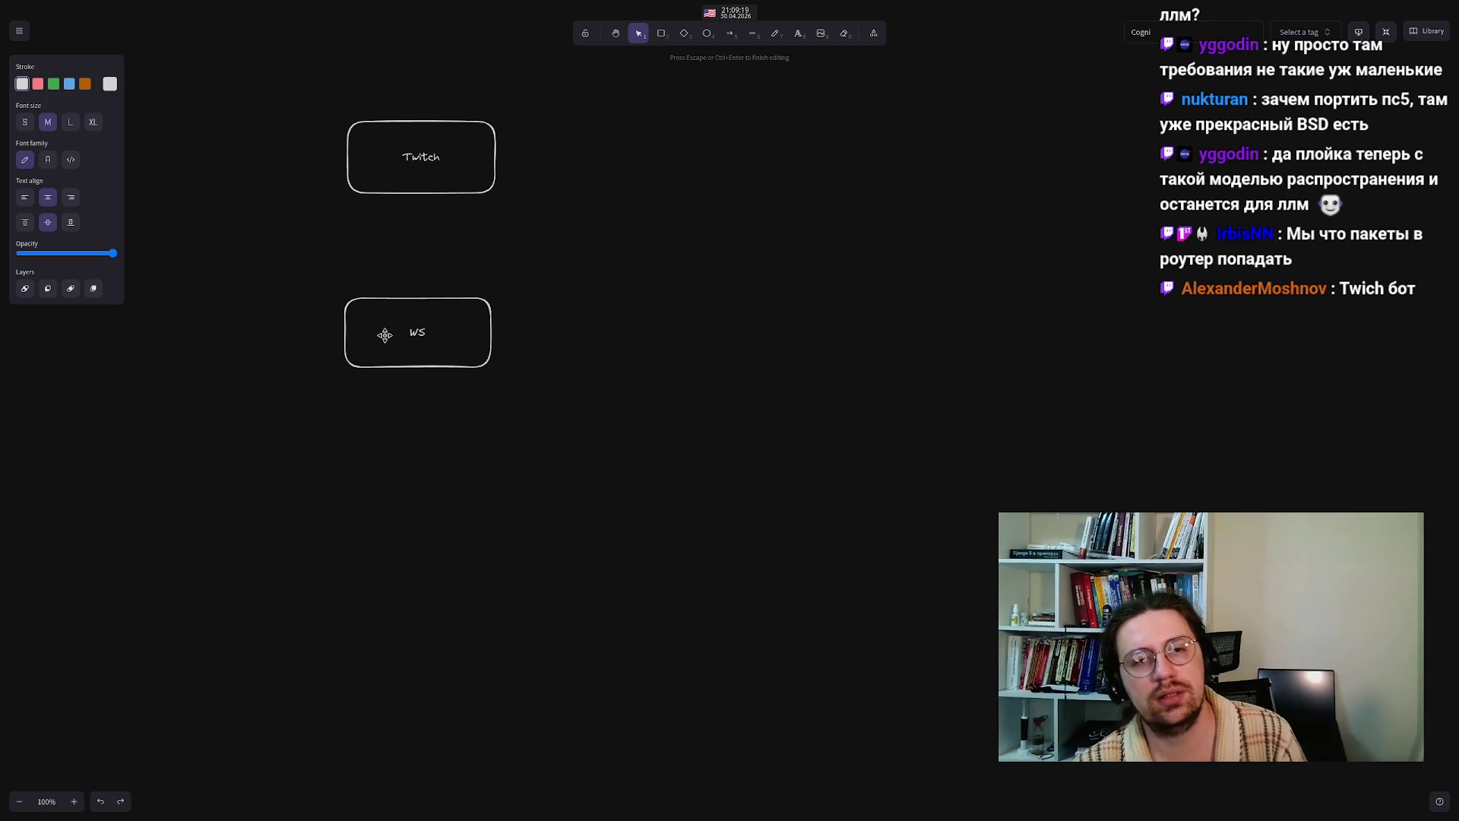
- Resize the WS box into a narrower shape, shifting it upward
left_click(267, 344)
left_click(402, 346)
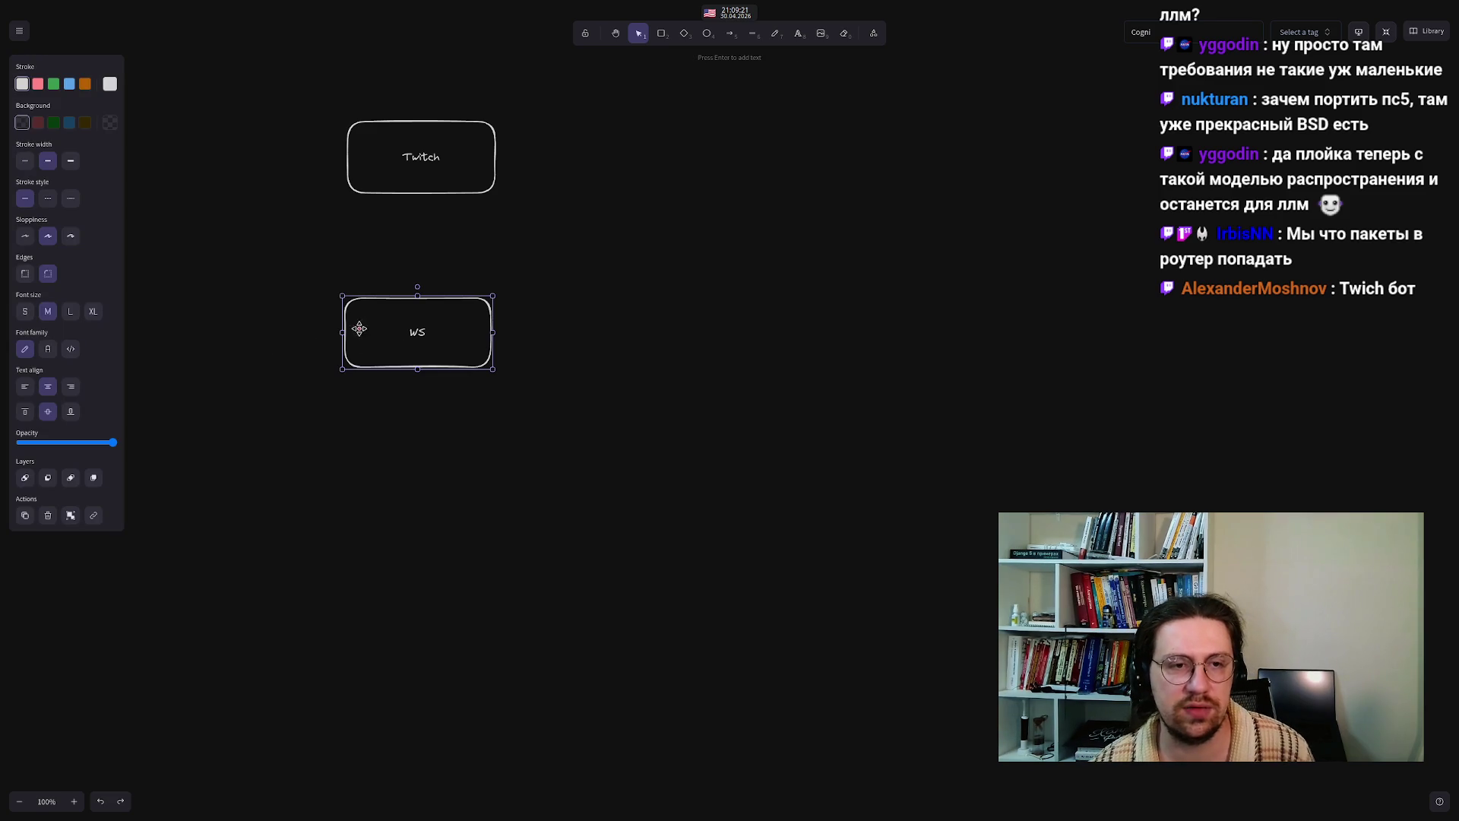
mouse_move(344, 331)
left_mouse_down()
mouse_move(430, 346)
mouse_move(411, 328)
mouse_move(425, 325)
mouse_move(425, 292)
left_mouse_up()
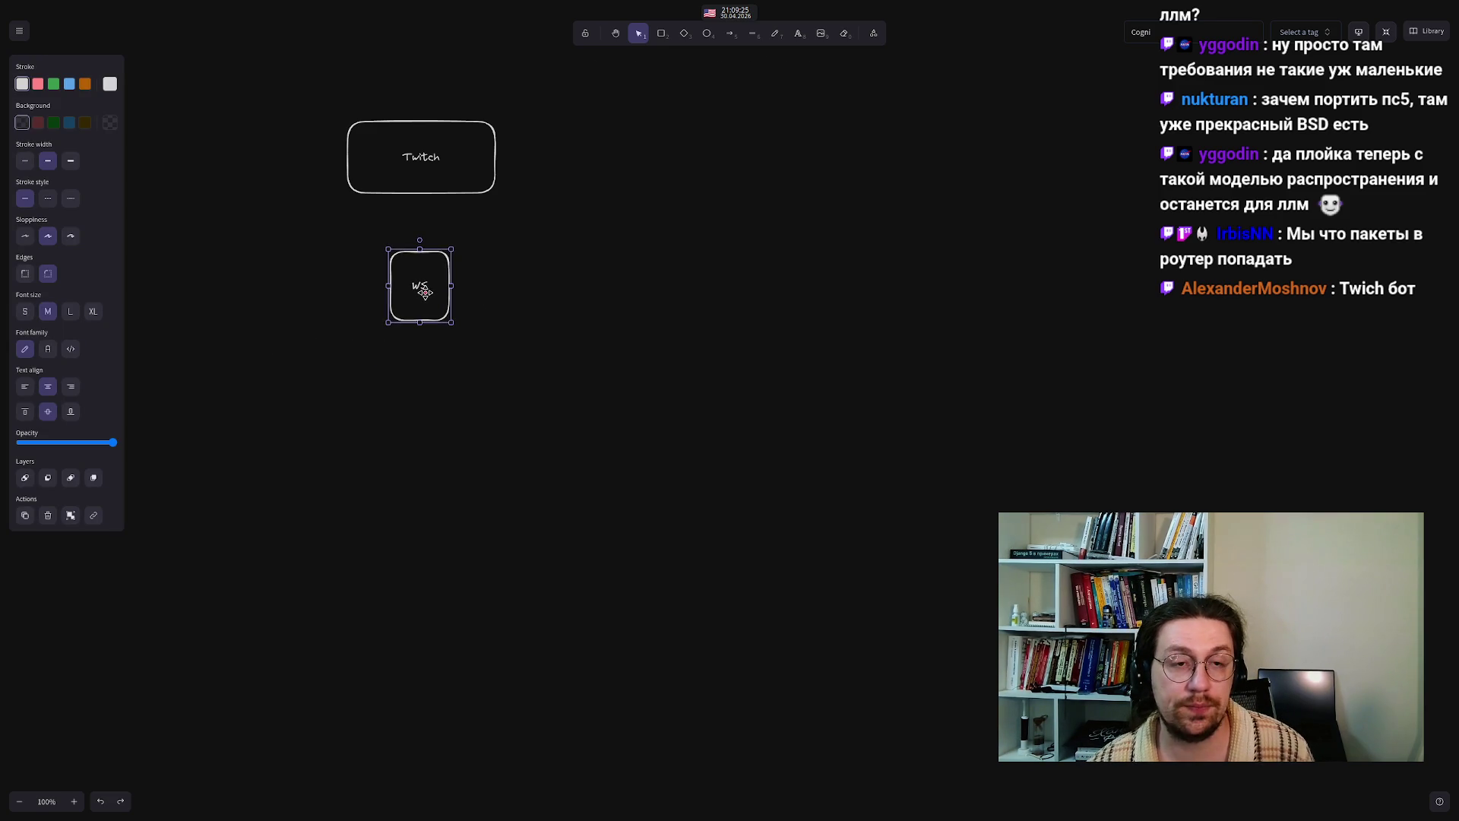
- Draw an arrow from the bottom of the Twitch box down to WS
left_click(724, 41)
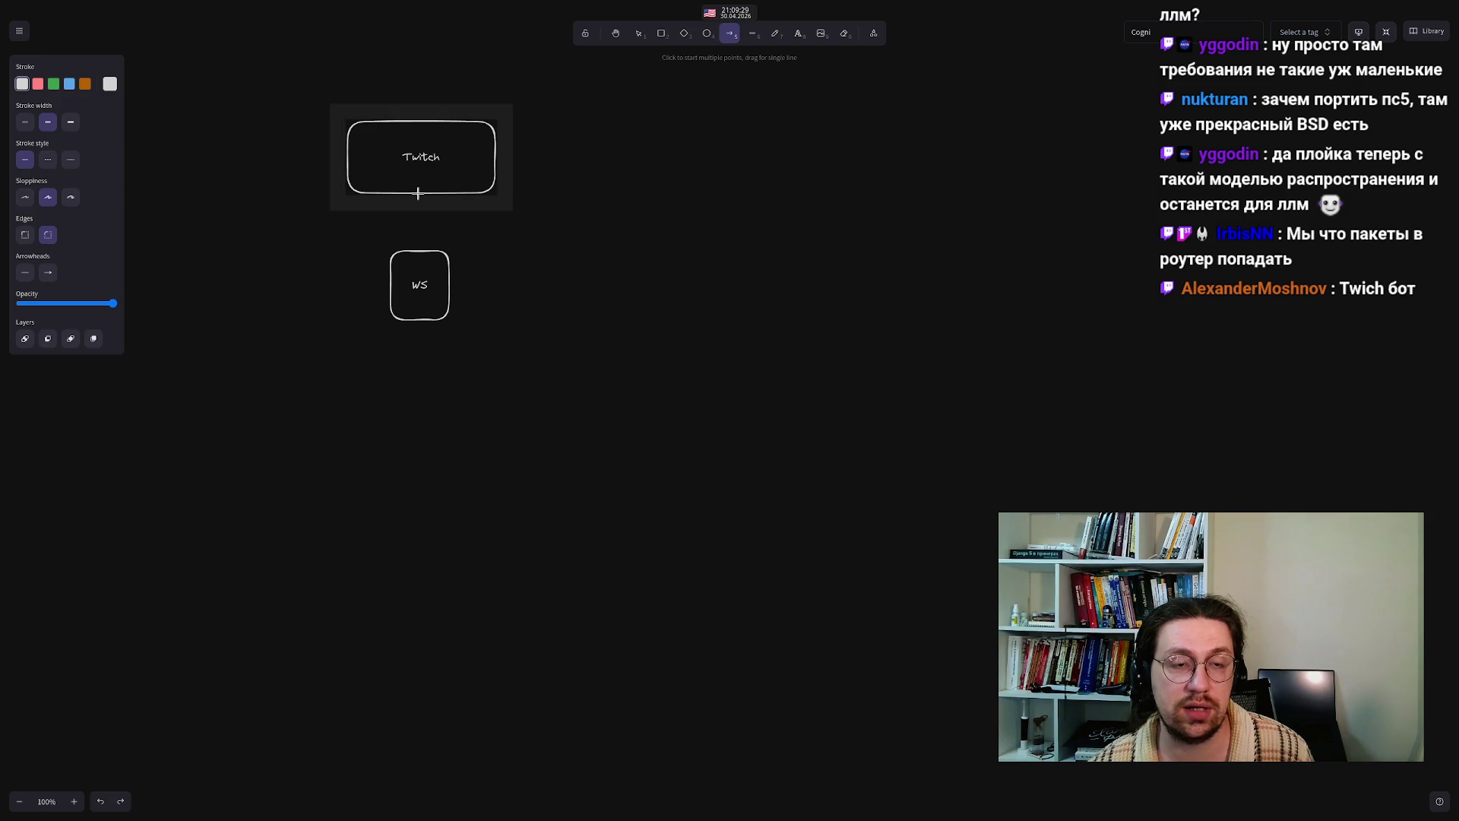
left_click_drag(417, 196, 419, 245)
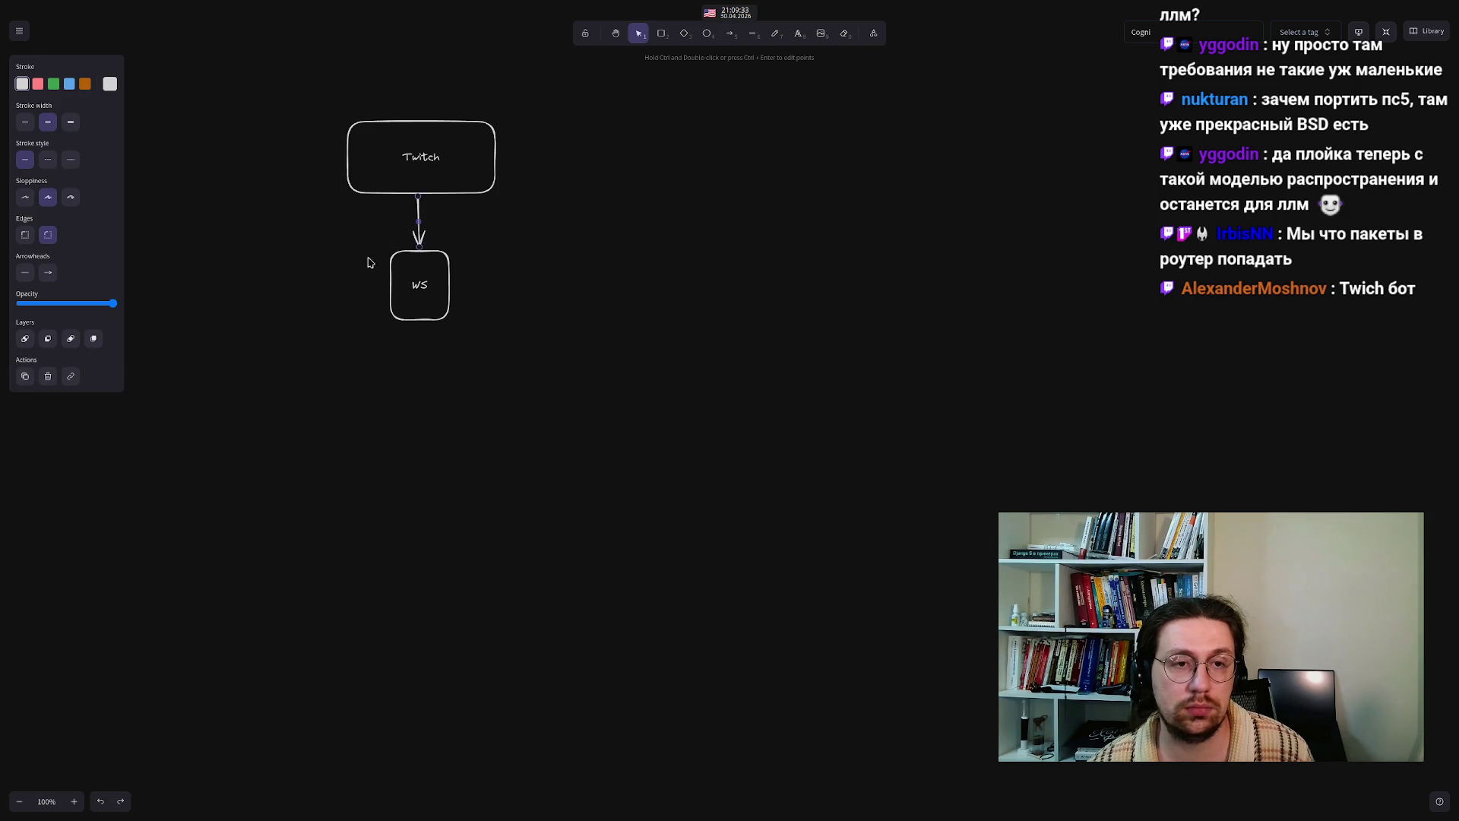
left_click(285, 232)
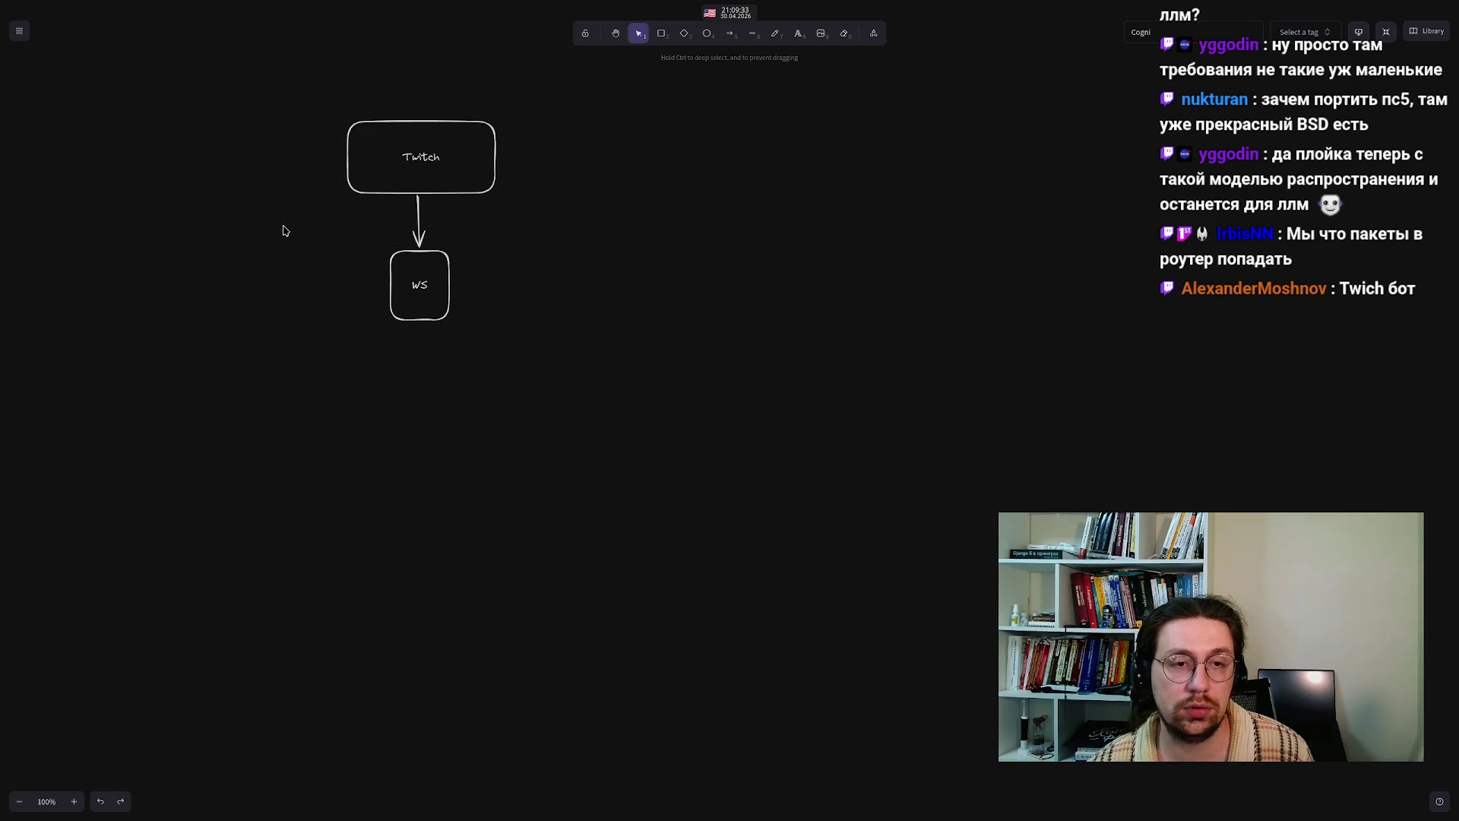
- Draw a wide box to the right of WS and label it 'NATS'
left_click(661, 34)
mouse_move(568, 258)
left_mouse_down()
mouse_move(795, 367)
mouse_move(766, 349)
left_mouse_up()
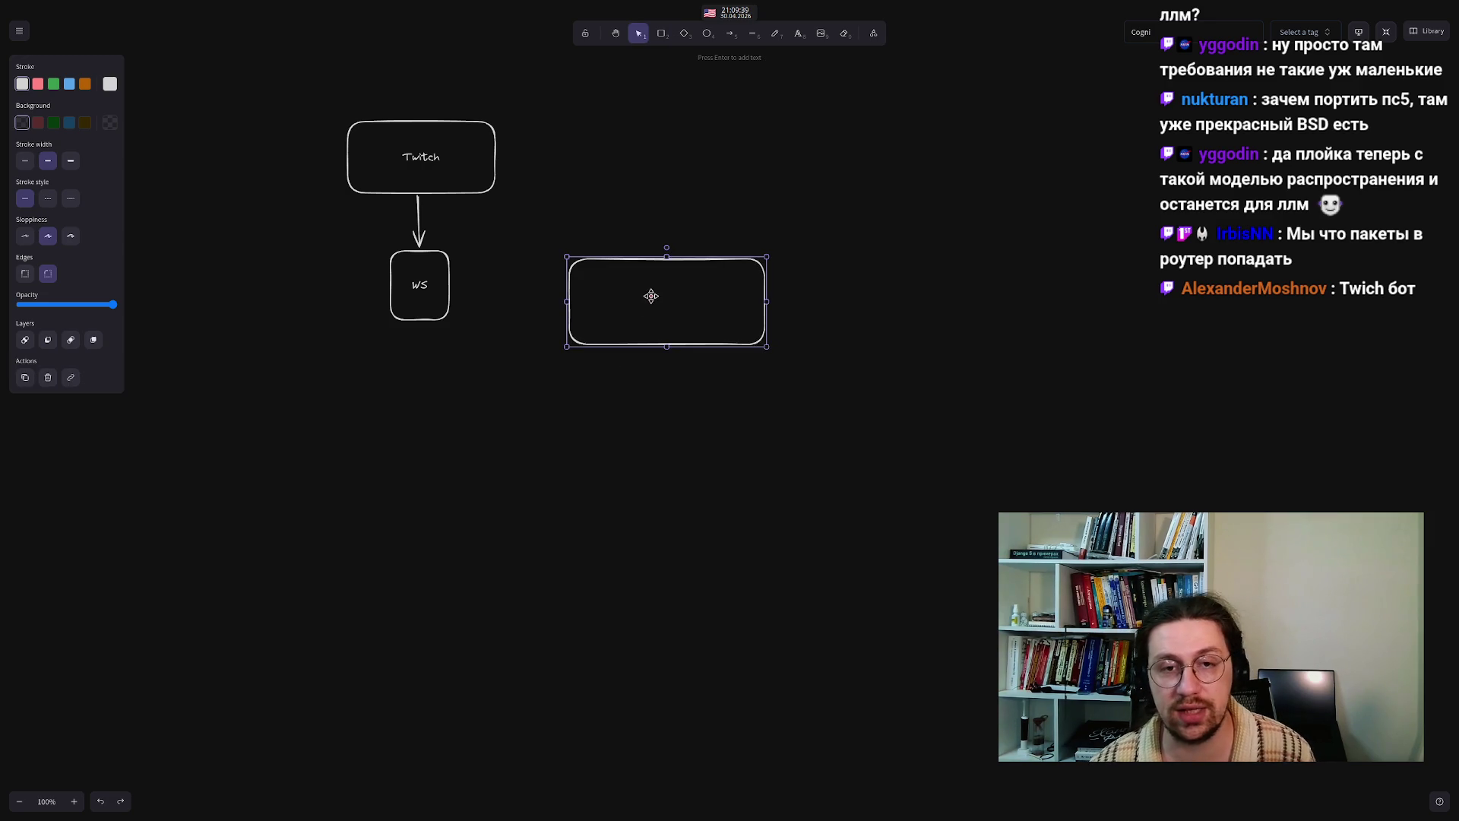
double_click(643, 298)
type("NATS")
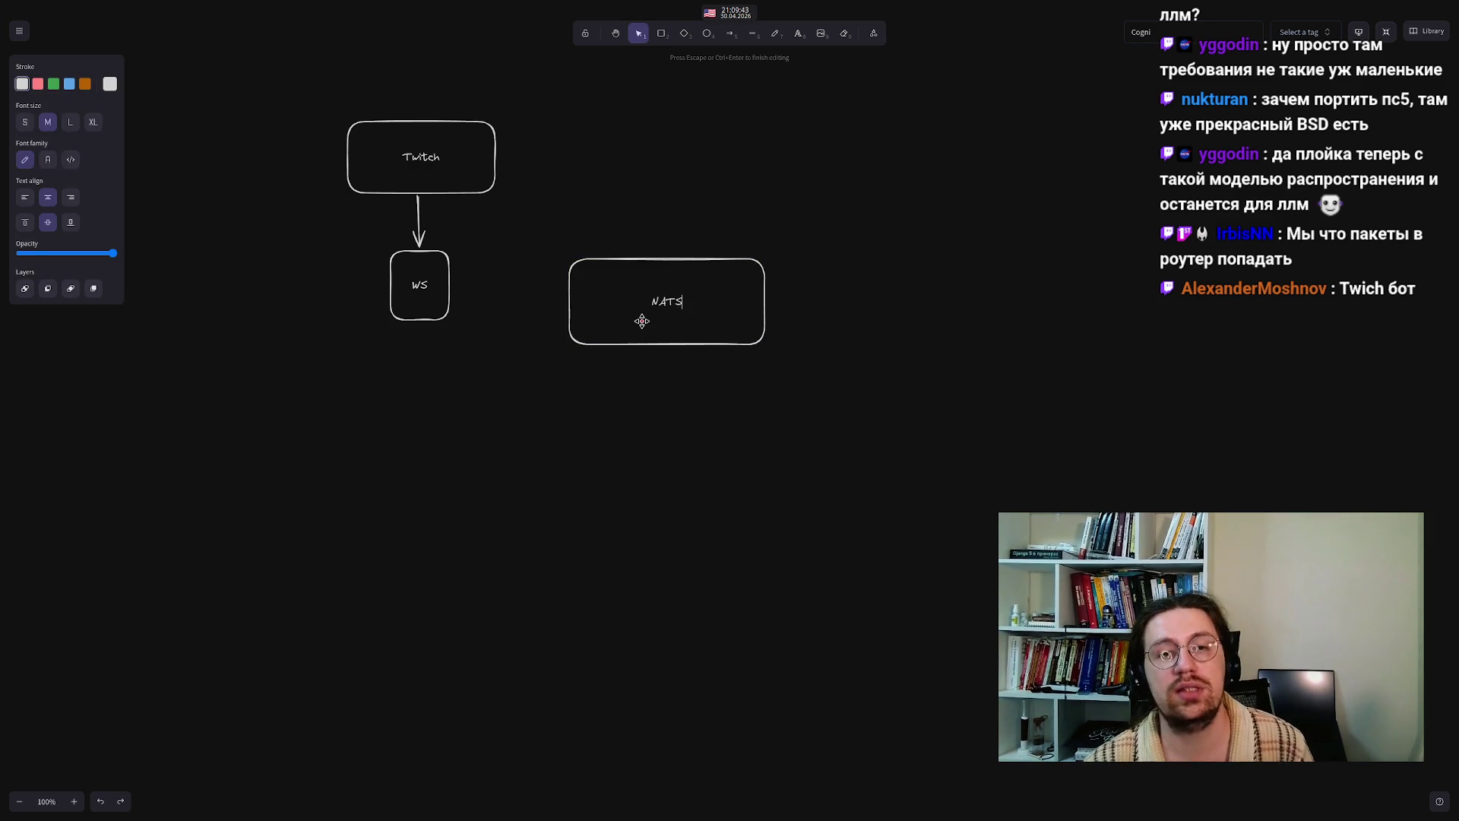
left_click(620, 483)
- Move the NATS box down and to the right of the WS box
left_click_drag(643, 260, 629, 244)
left_click(574, 520)
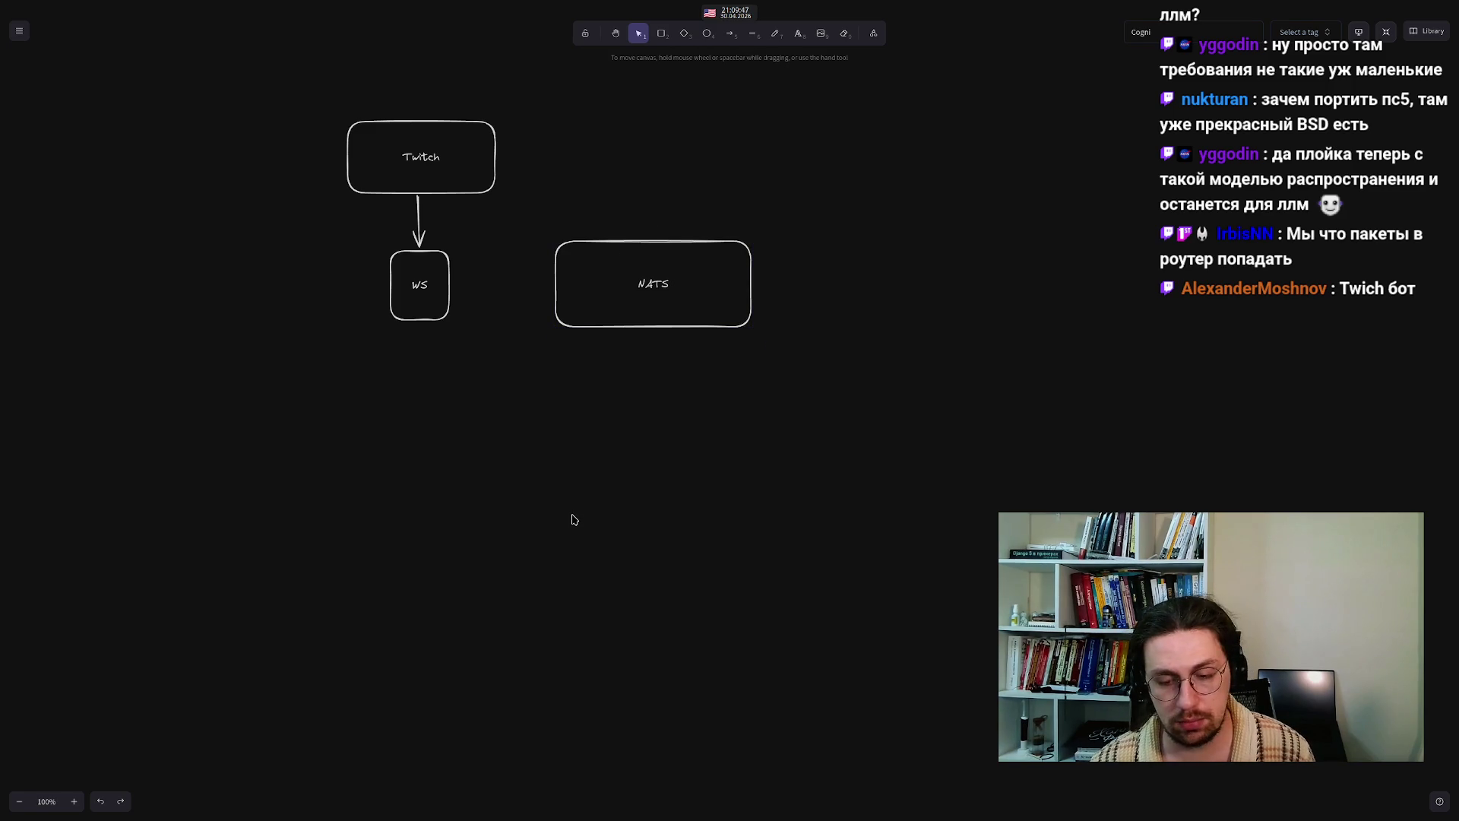
mouse_move(596, 276)
left_mouse_down()
mouse_move(694, 408)
mouse_move(783, 410)
left_mouse_up()
left_click(675, 202)
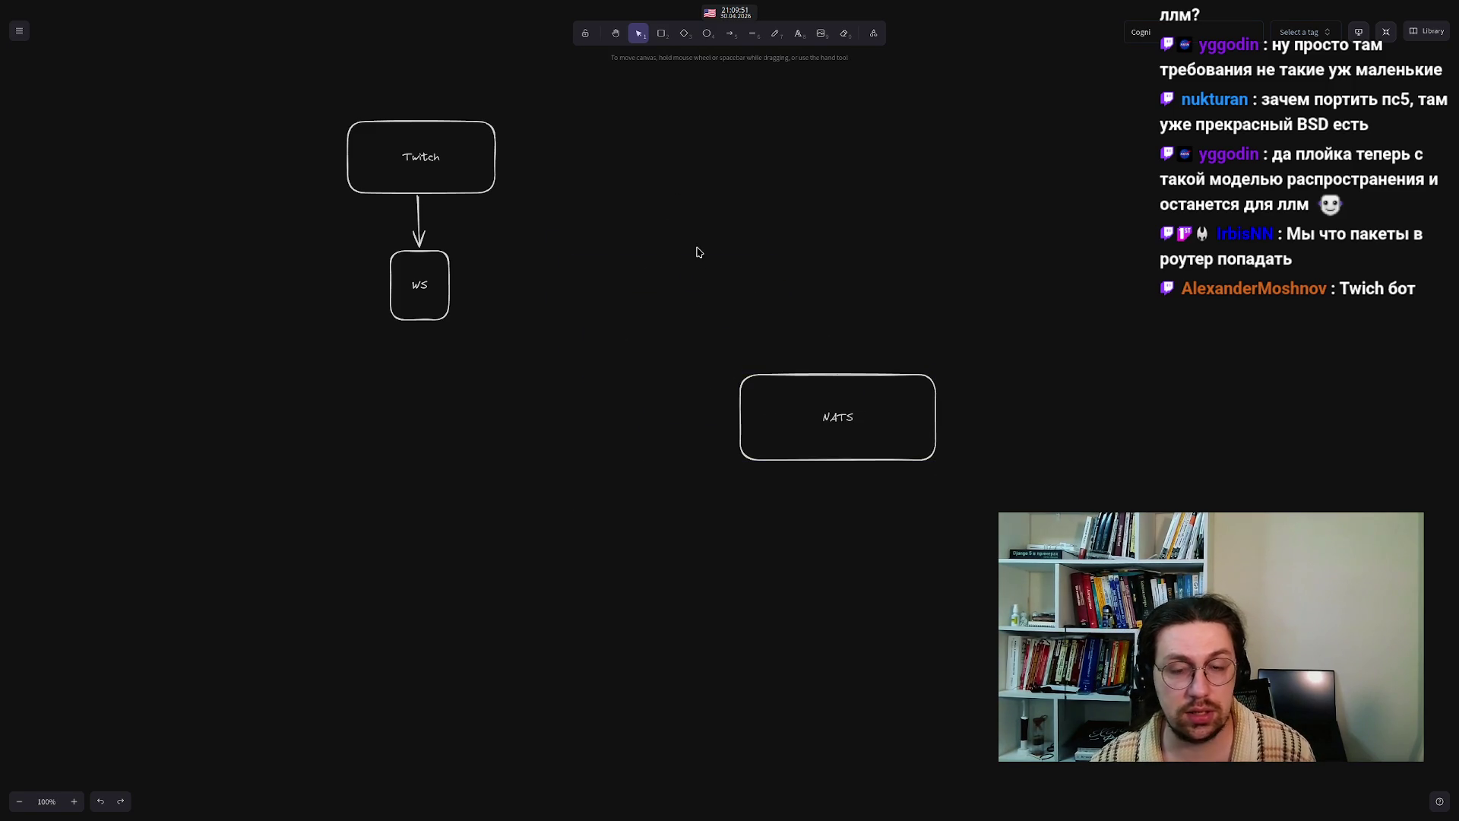
left_click(729, 34)
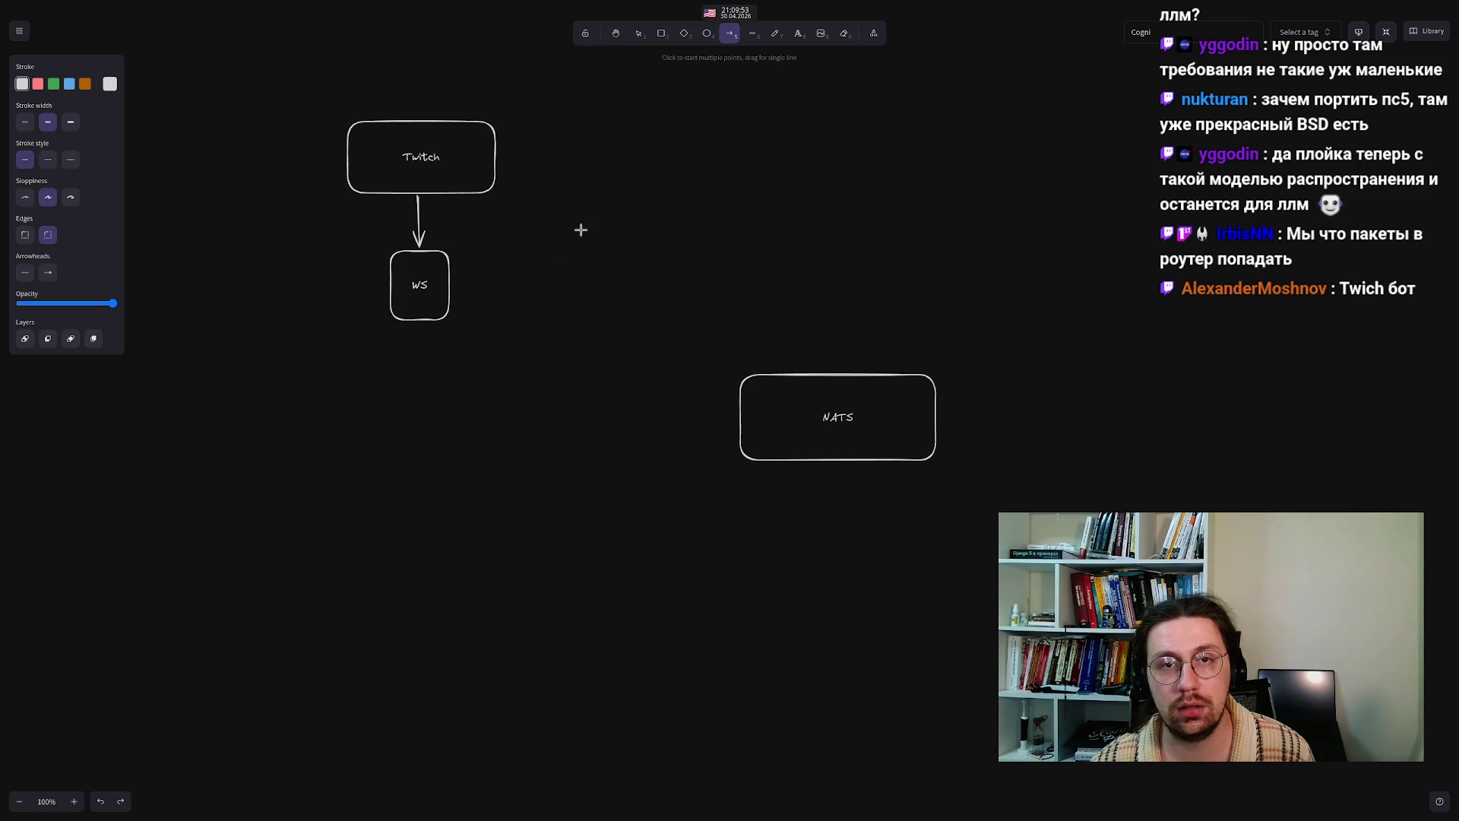
- Draw an arrow from WS to NATS, then nudge the NATS box slightly up-left
mouse_move(456, 291)
left_mouse_down()
mouse_move(681, 378)
mouse_move(731, 380)
left_mouse_up()
left_click(594, 417)
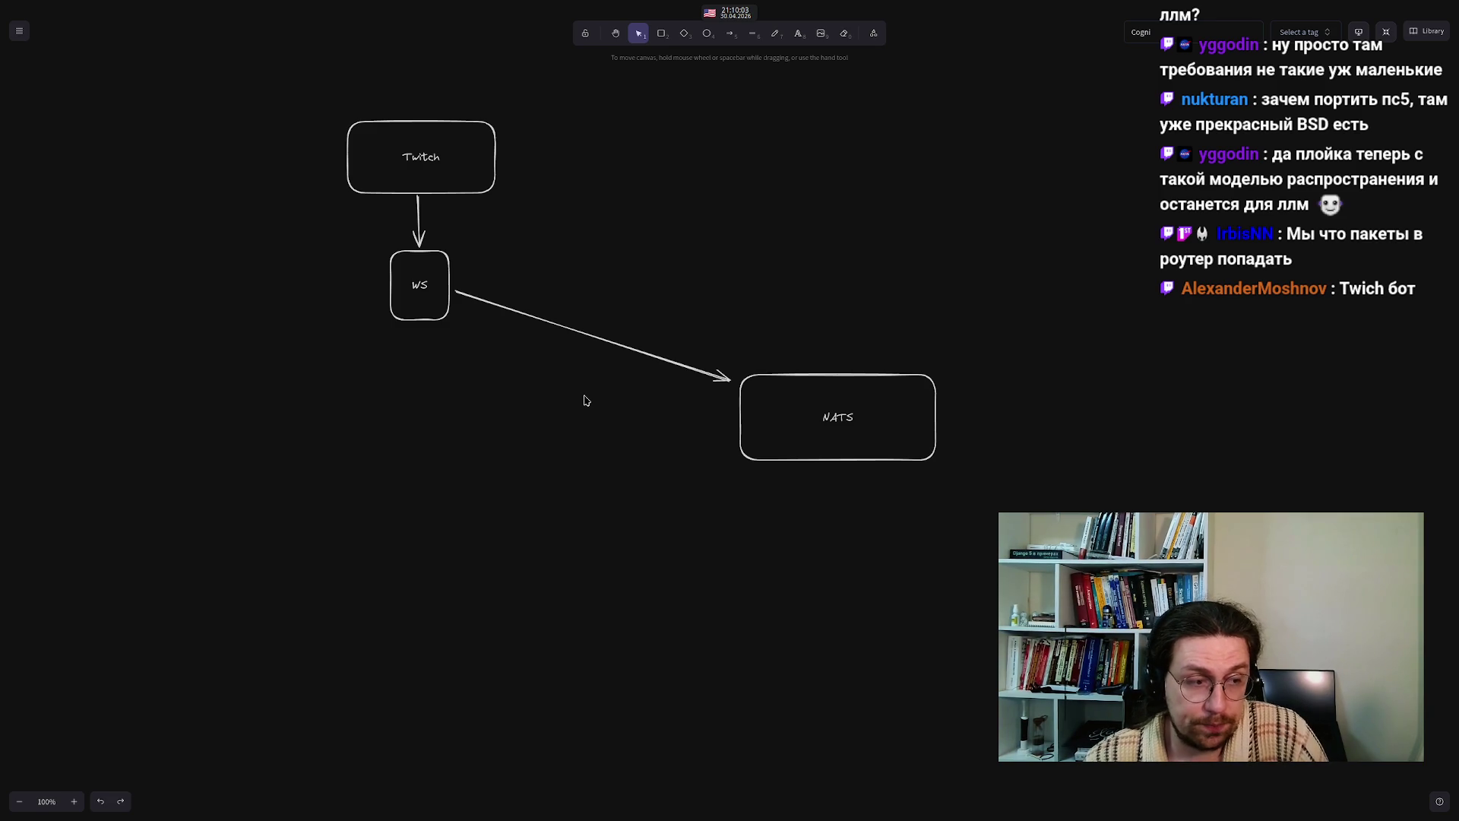
left_click_drag(834, 416, 796, 406)
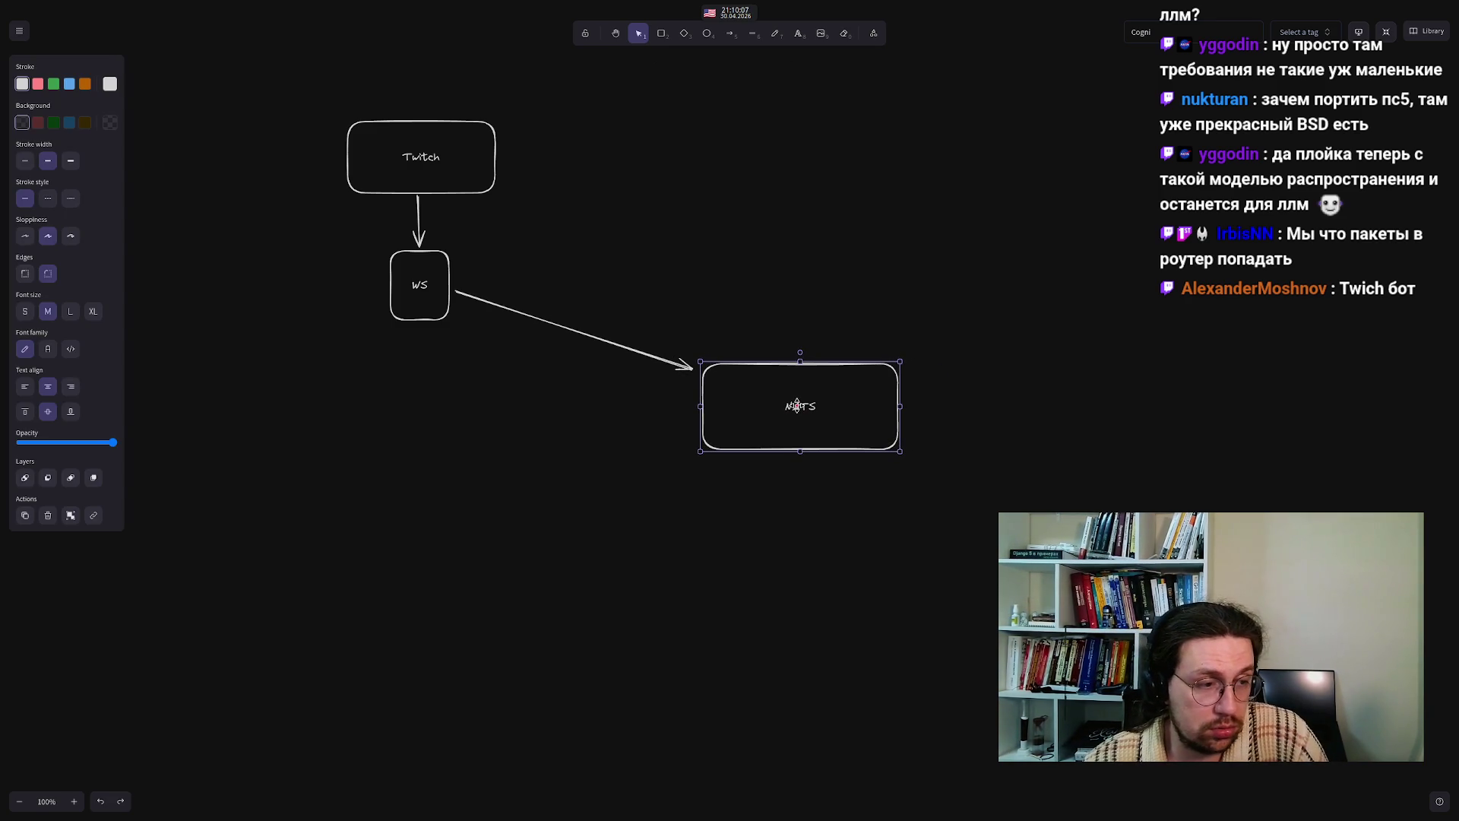
left_click(823, 589)
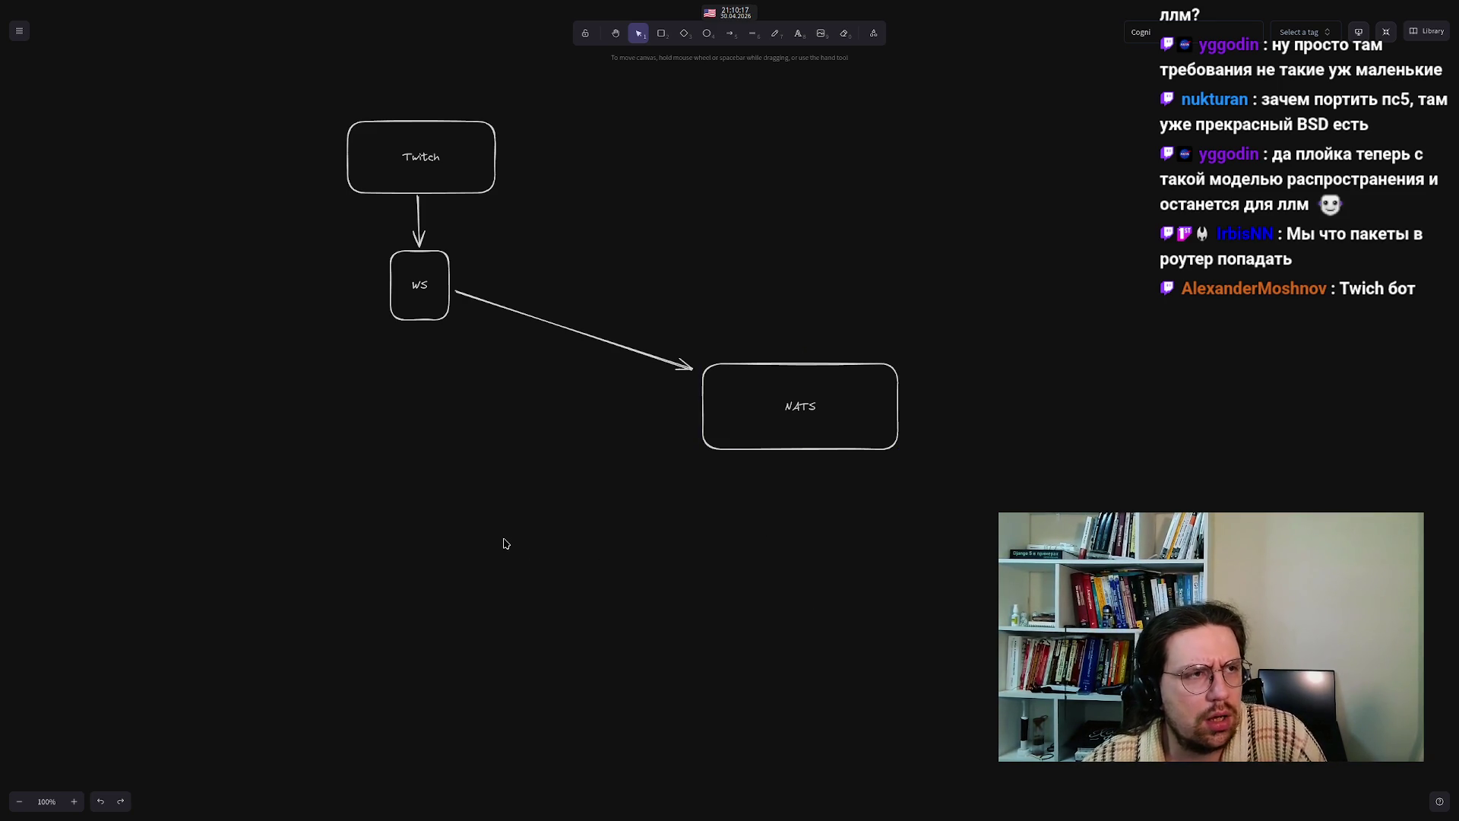
mouse_move(798, 399)
left_mouse_down()
mouse_move(743, 390)
mouse_move(758, 363)
mouse_move(777, 426)
left_mouse_up()
left_click(552, 448)
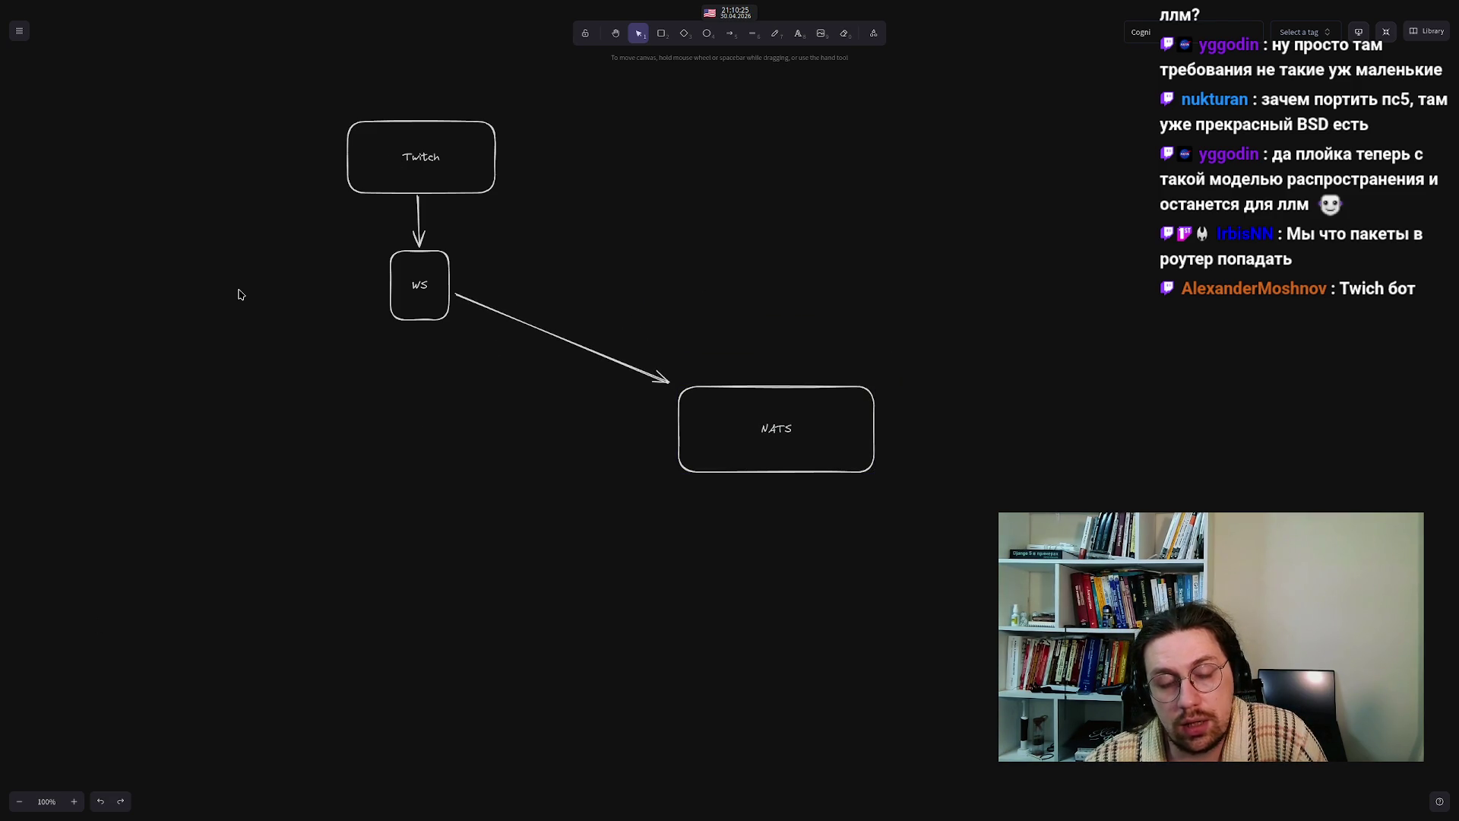
- Label the WS–NATS arrow 'Events'
double_click(548, 337)
type("EU")
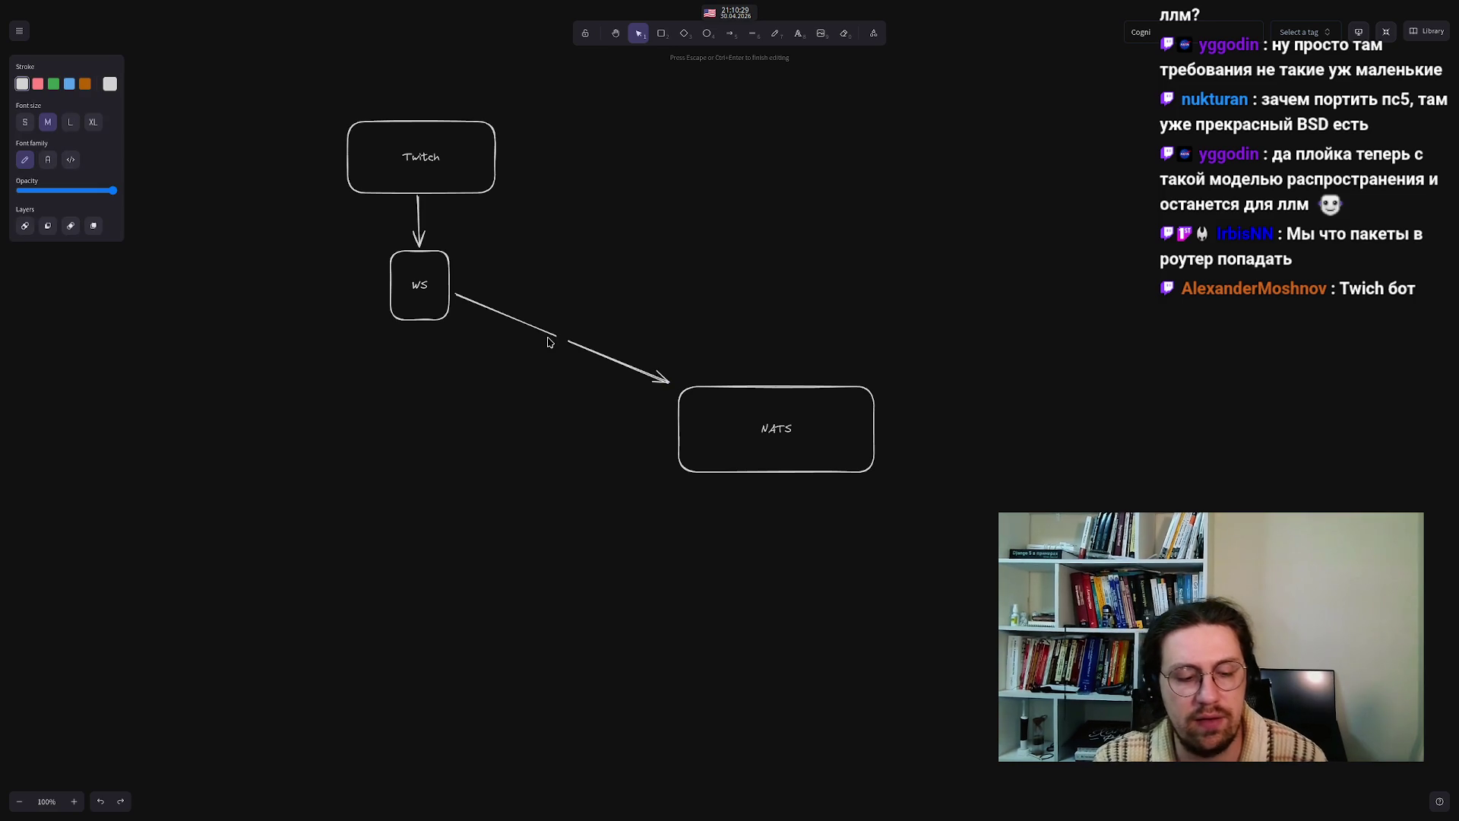
type("ents")
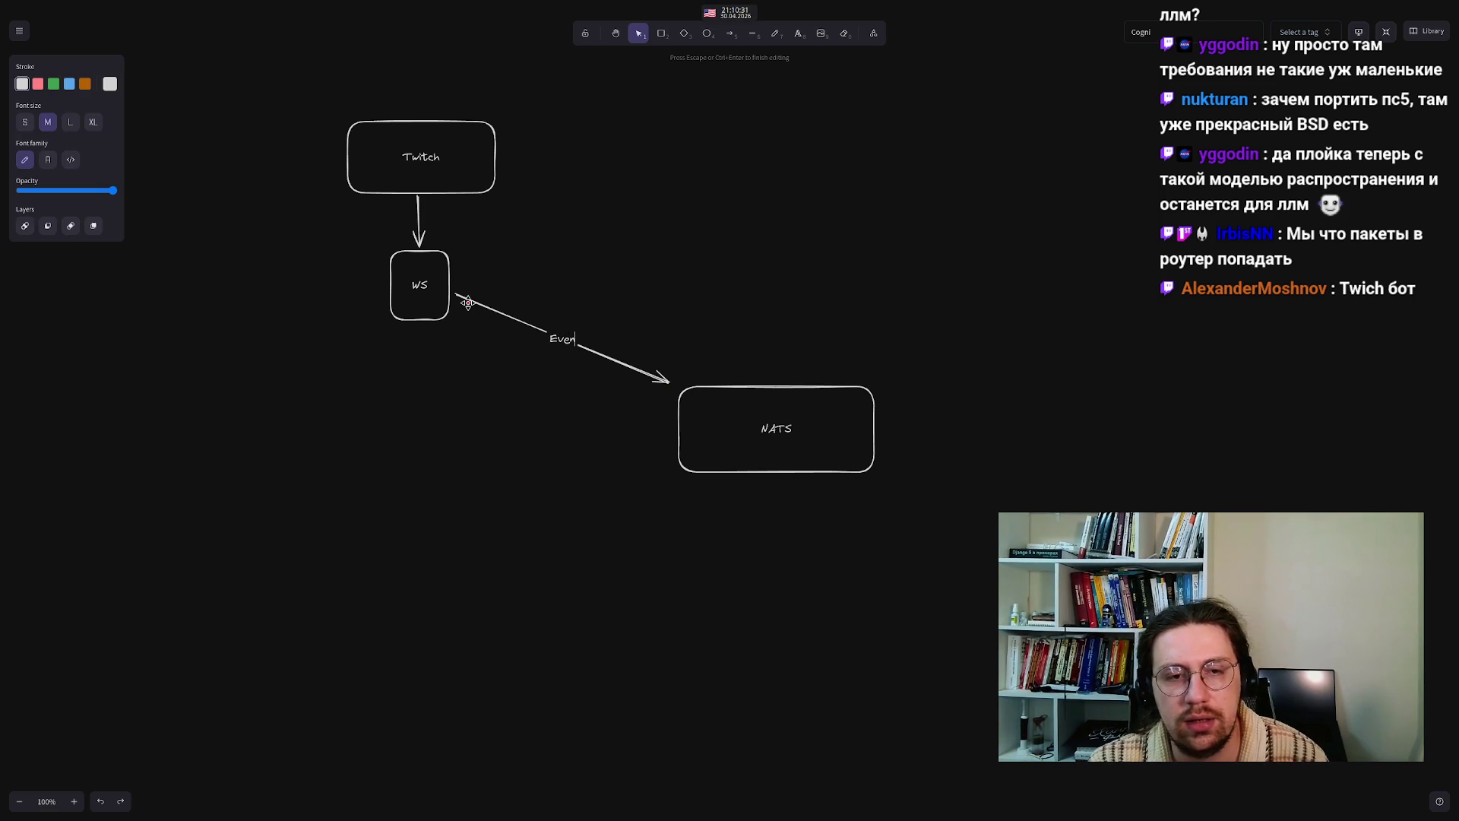
left_click(285, 422)
- Give the Events arrow a start arrowhead so it points both ways, and move NATS closer
left_click(503, 314)
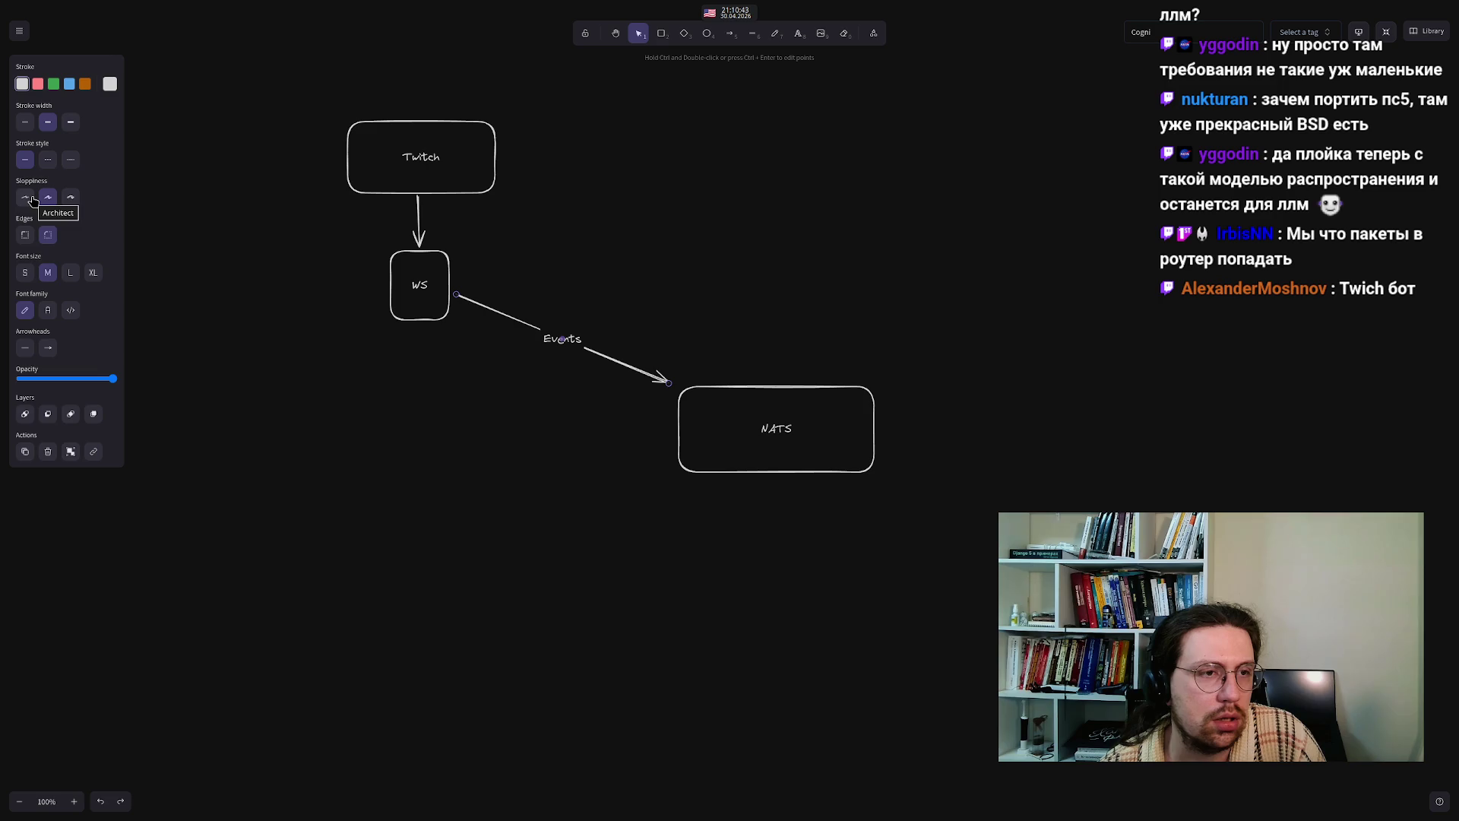
left_click(27, 350)
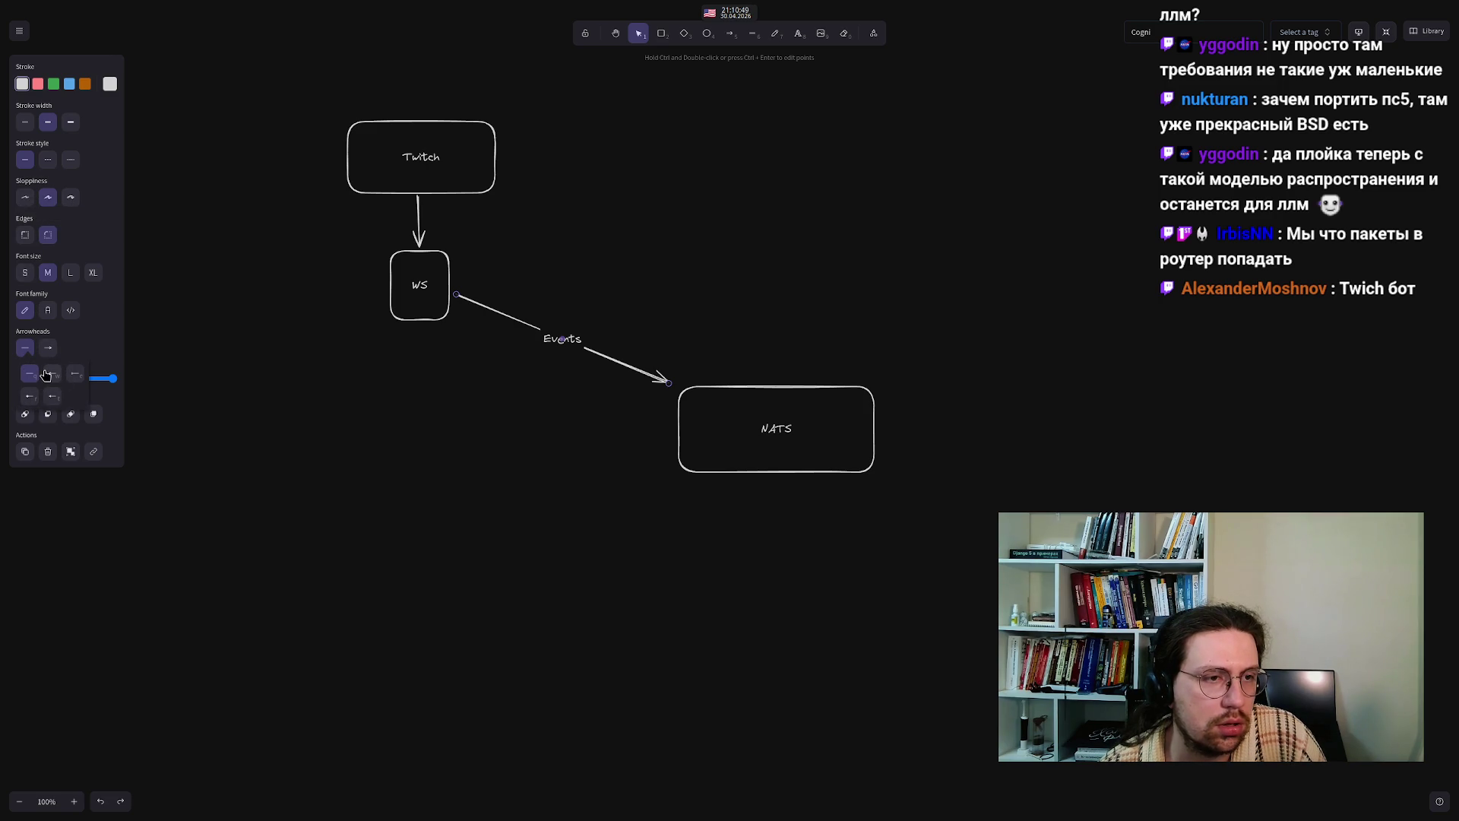
left_click(46, 375)
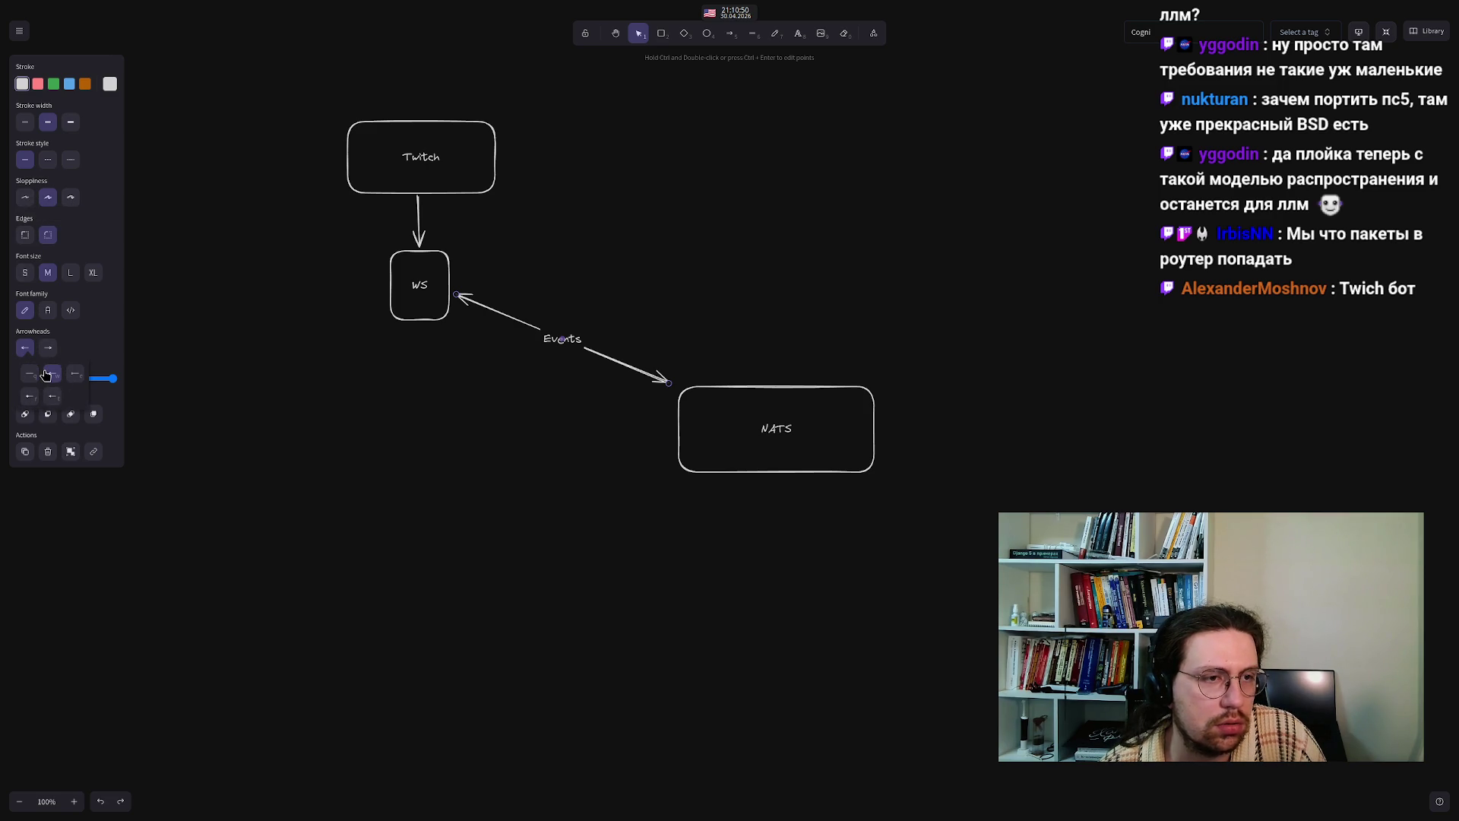
left_click(170, 399)
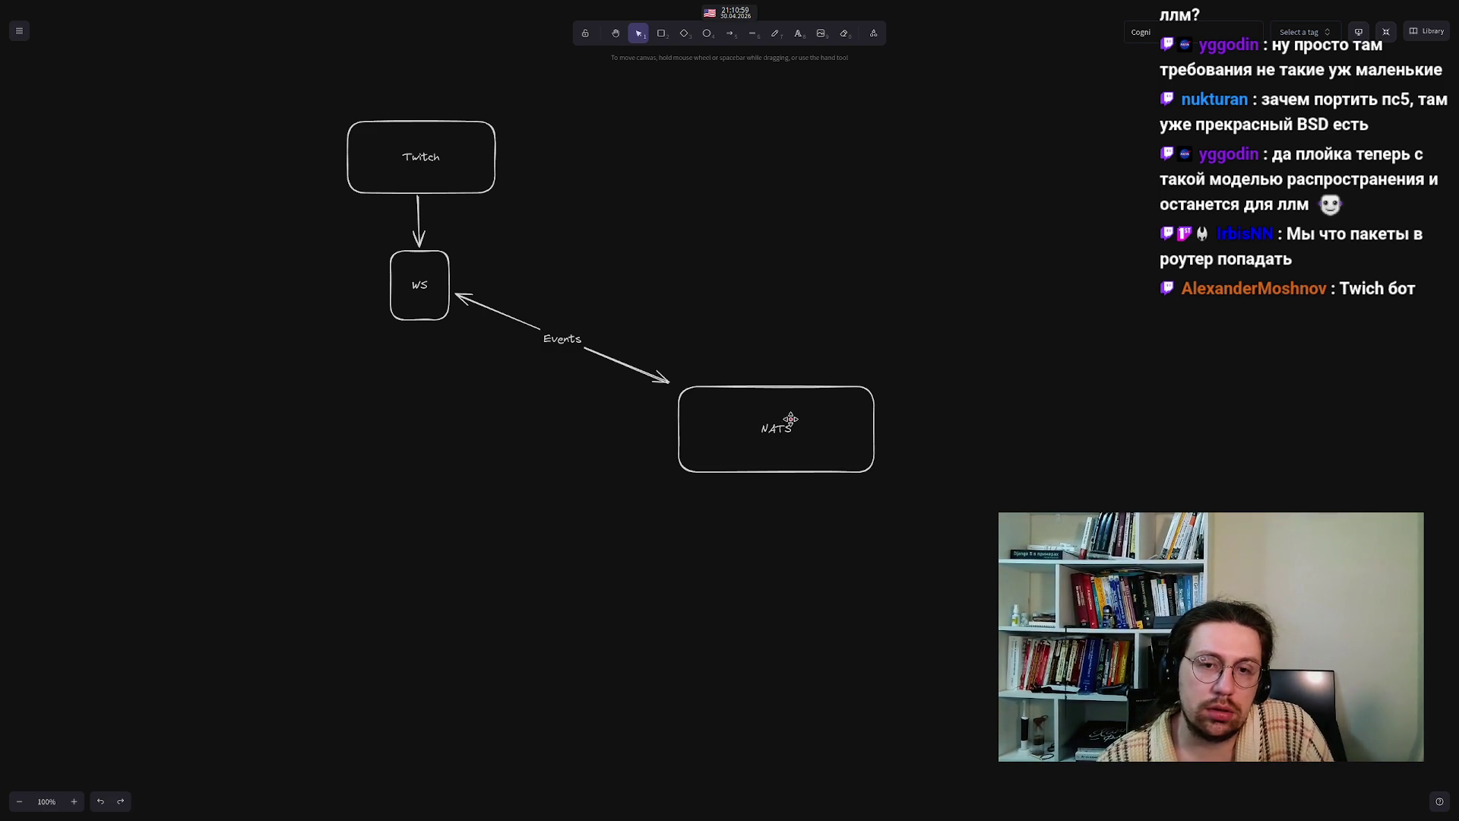
mouse_move(768, 425)
left_mouse_down()
mouse_move(731, 401)
mouse_move(740, 427)
mouse_move(726, 397)
left_mouse_up()
- Relabel the WS box as 'TwitchAPI'
left_click(351, 569)
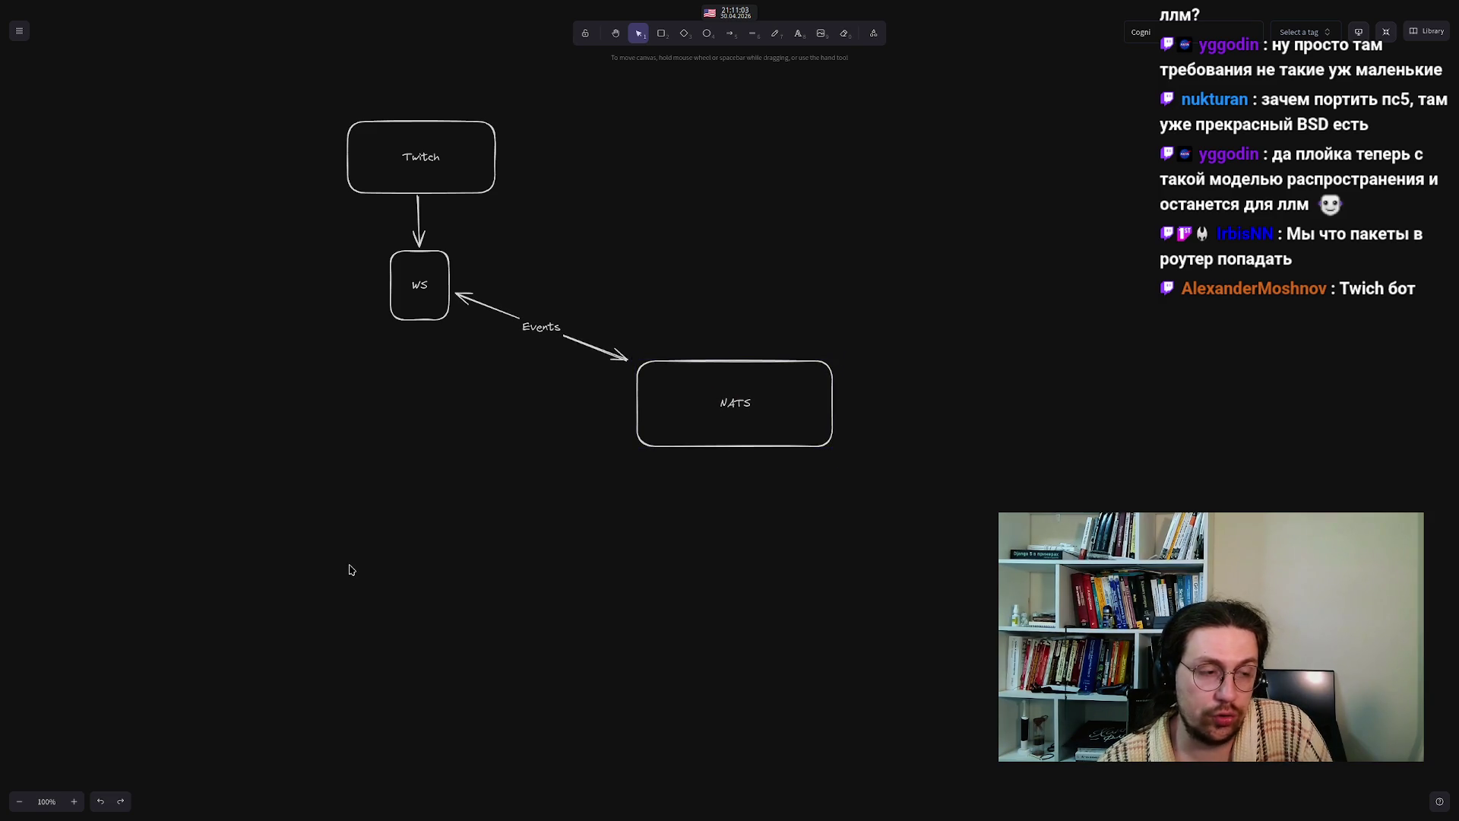
mouse_move(325, 232)
left_mouse_down()
mouse_move(460, 338)
mouse_move(523, 367)
left_mouse_up()
mouse_move(495, 449)
left_mouse_down()
mouse_move(394, 260)
mouse_move(359, 234)
left_mouse_up()
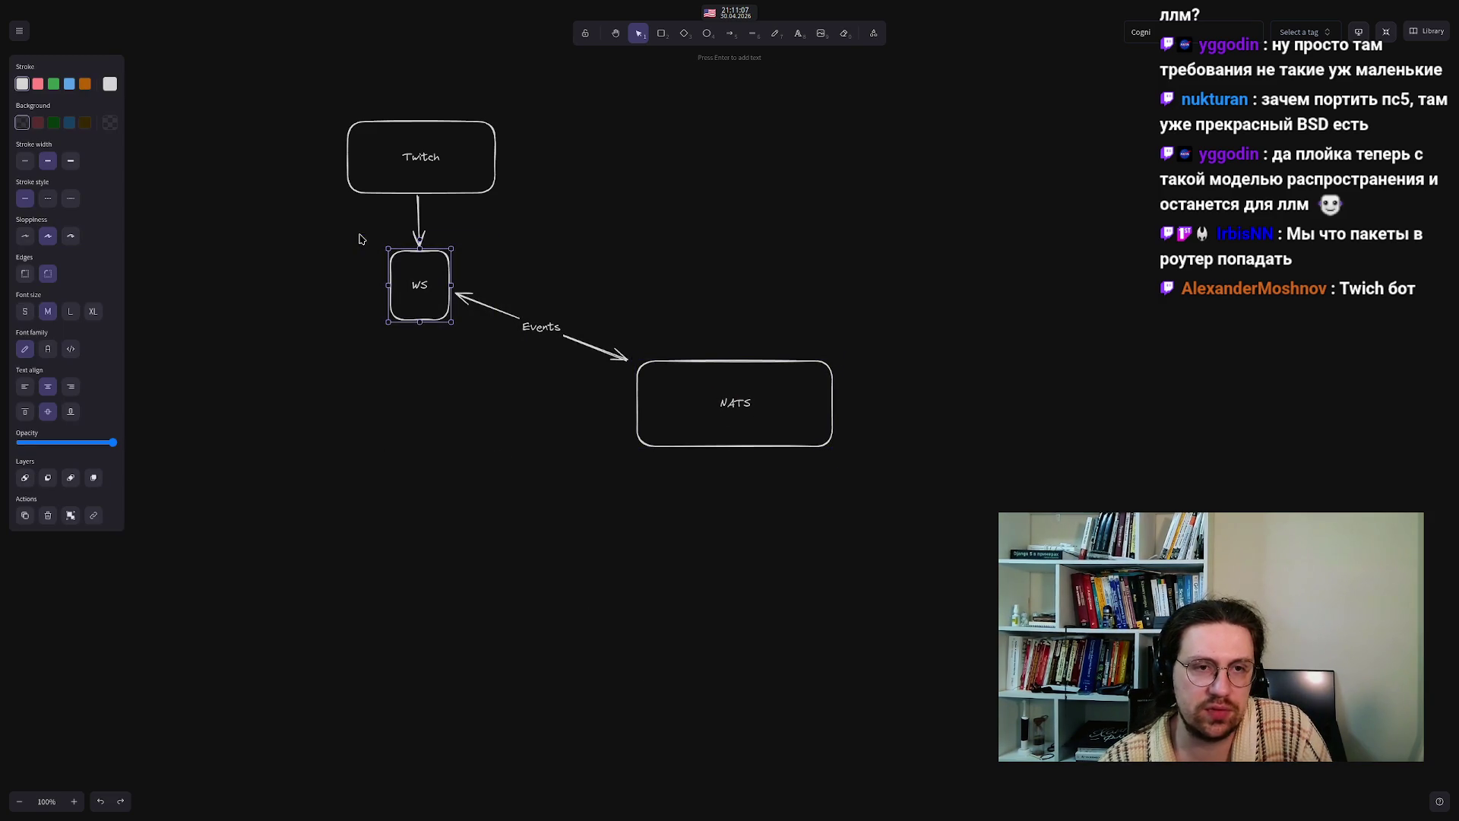
double_click(417, 285)
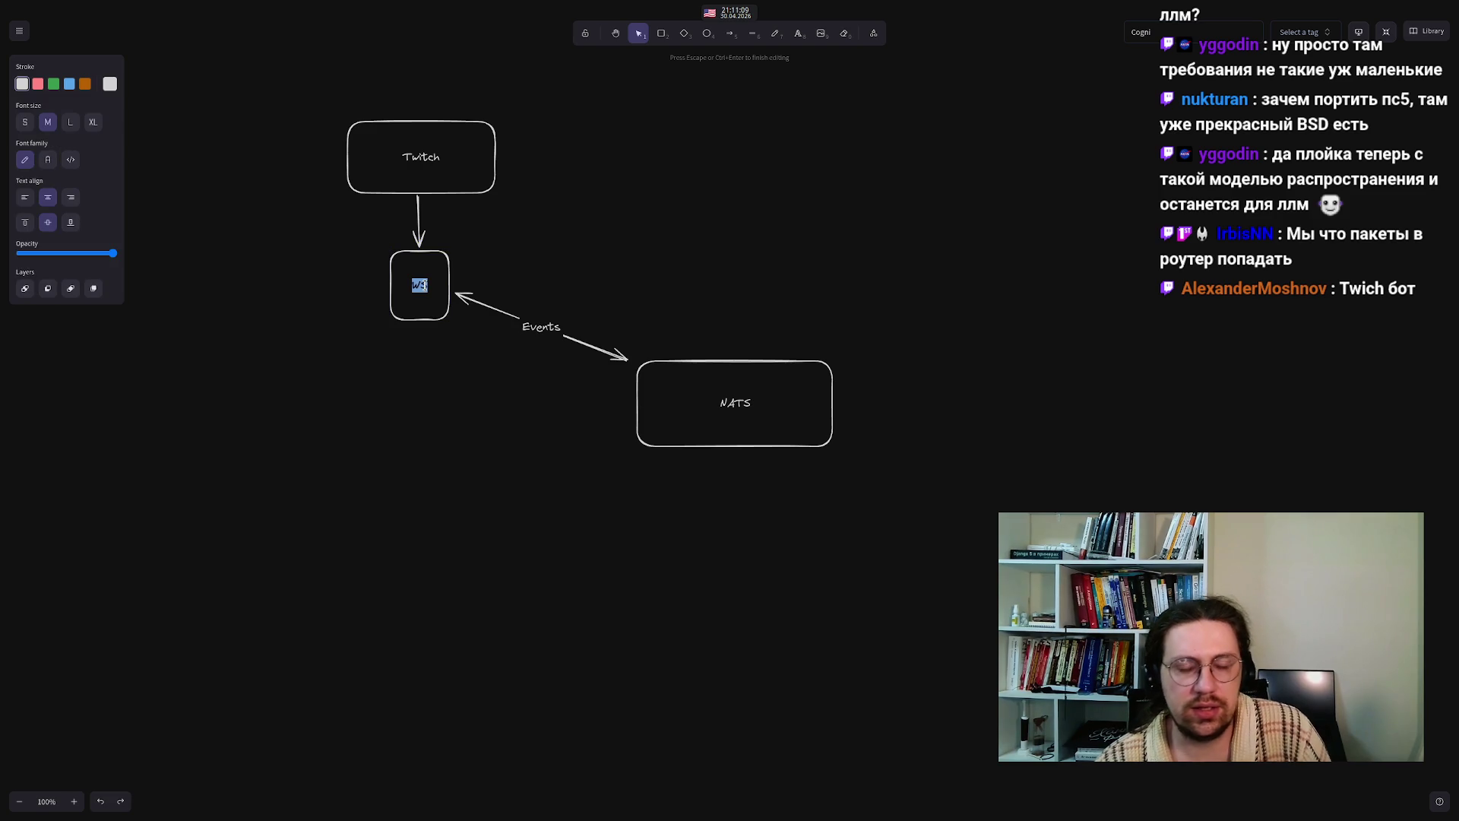
type("TwitchAPI")
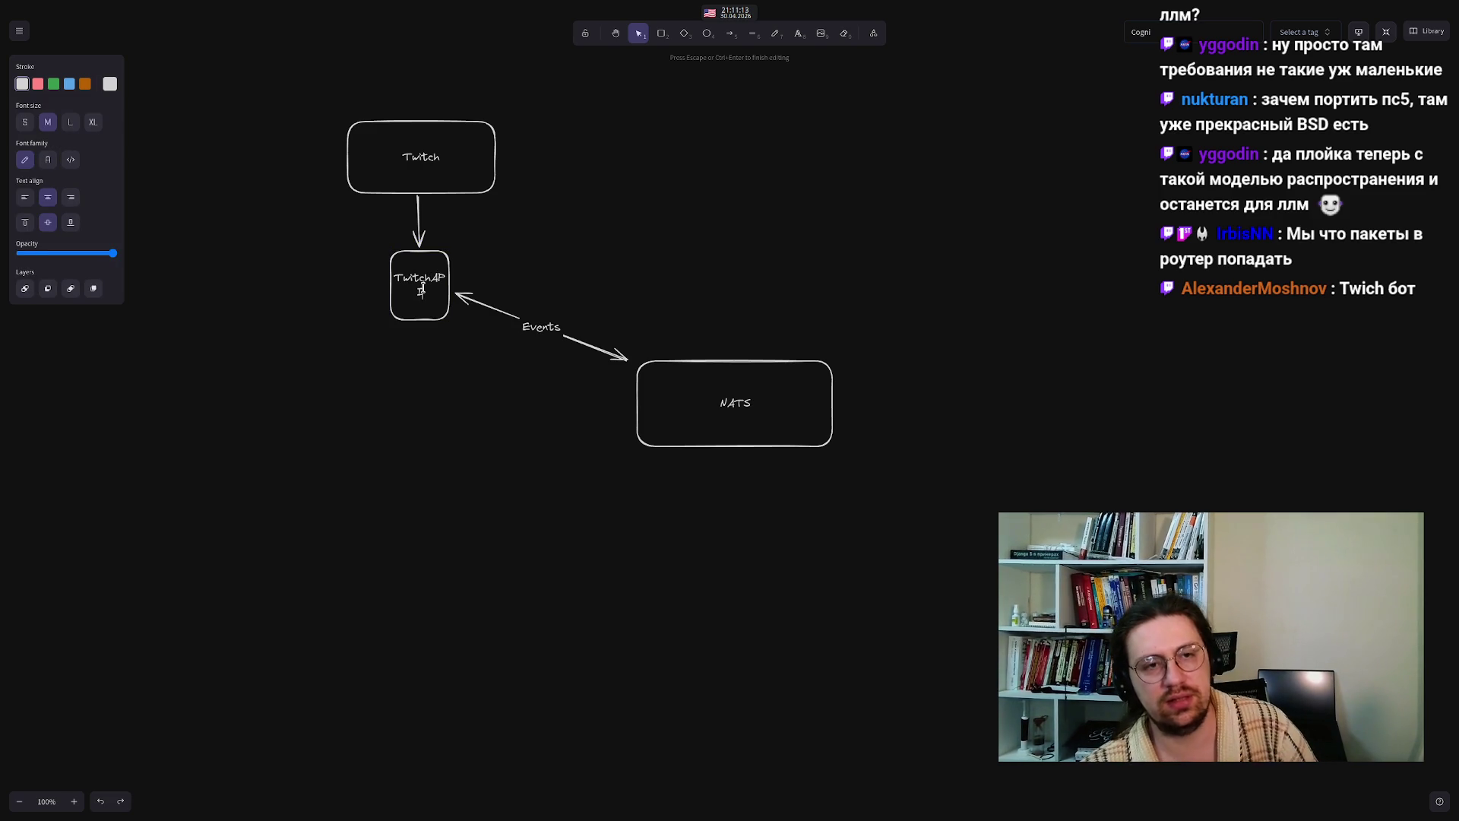
key("Escape")
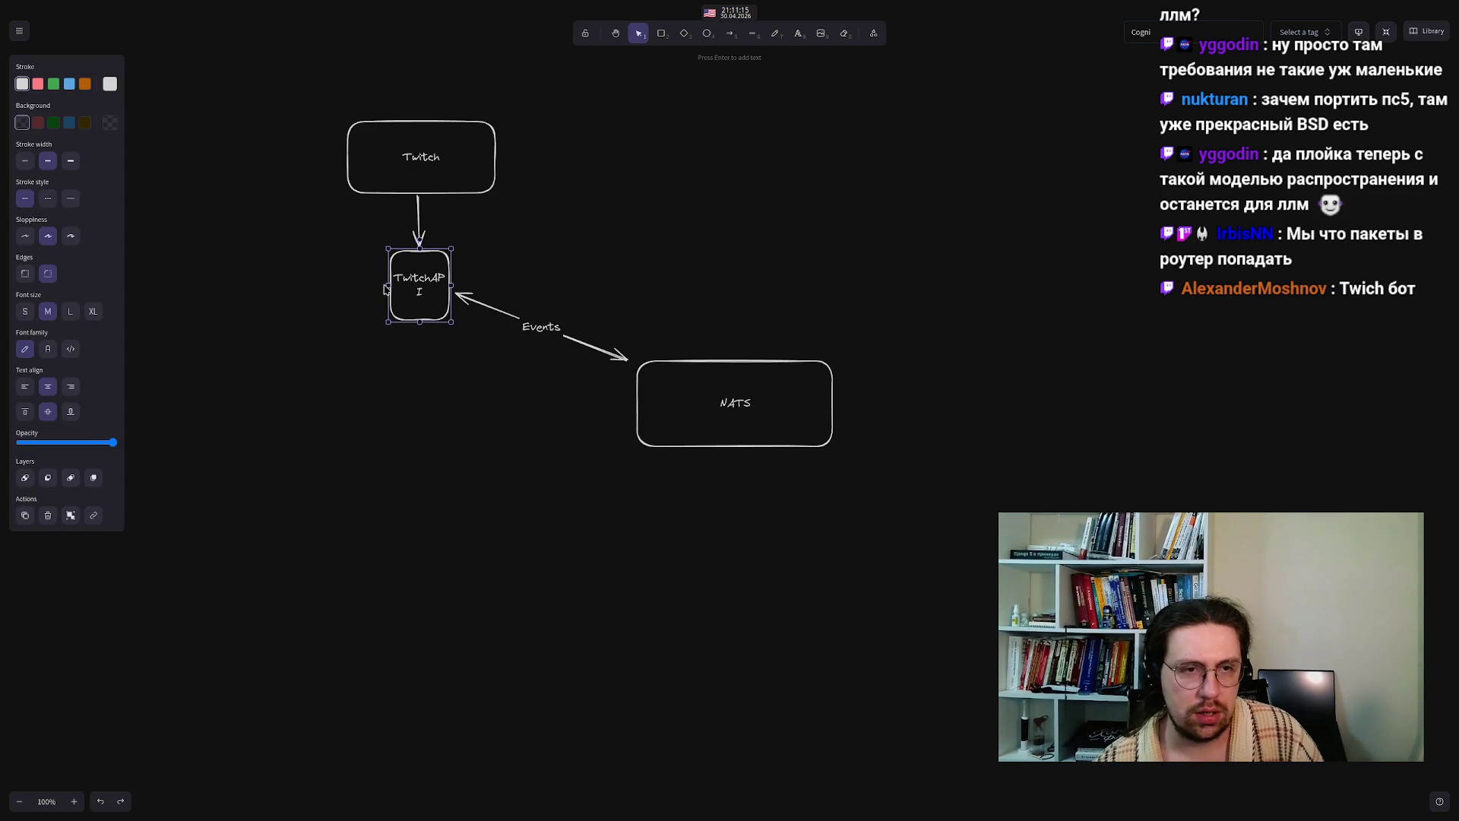
- Widen the TwitchAPI box so its label fits on one line
mouse_move(385, 290)
left_mouse_down()
mouse_move(326, 290)
mouse_move(423, 310)
left_mouse_up()
left_click(429, 488)
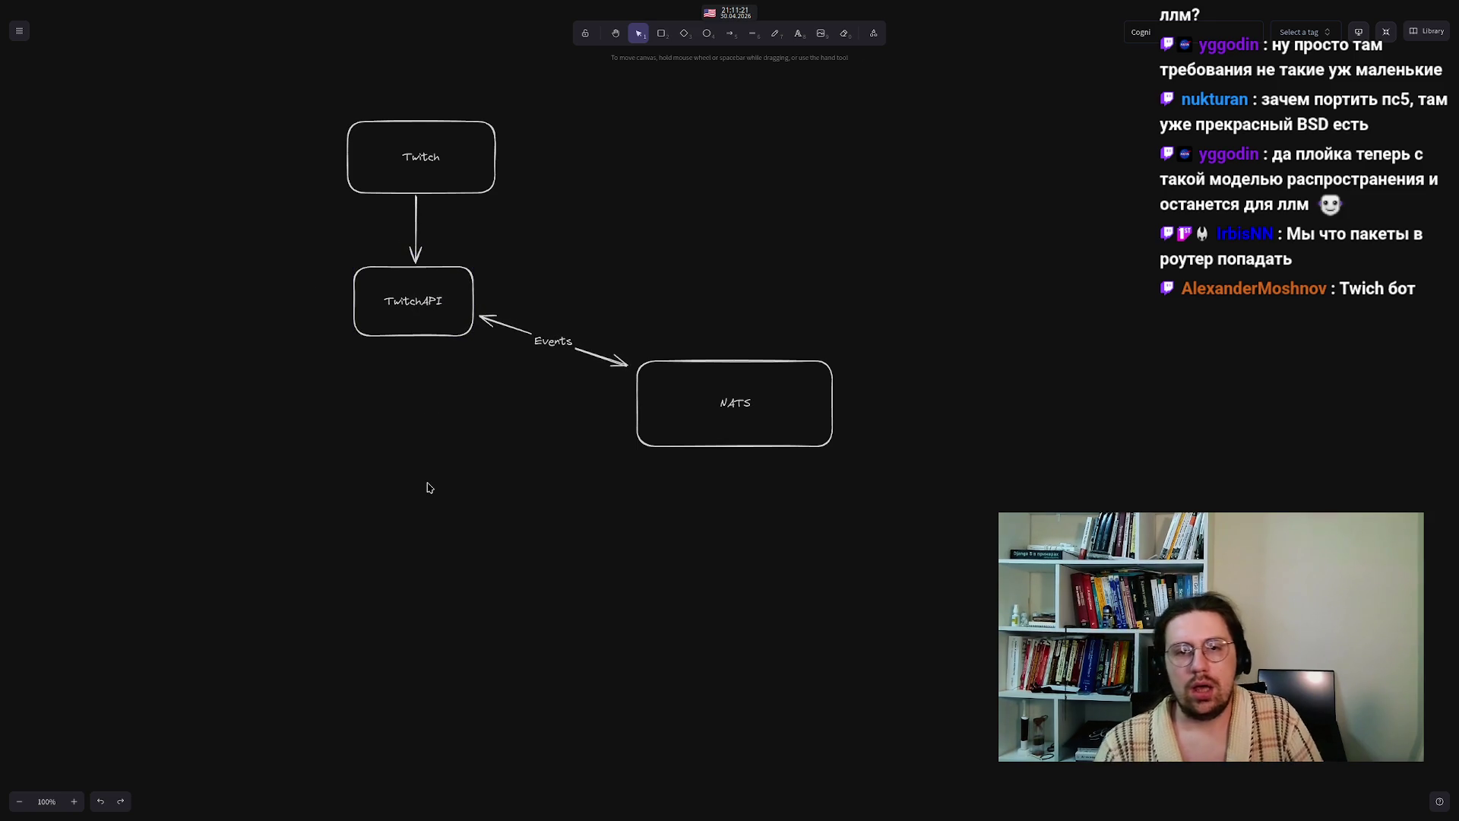
double_click(438, 156)
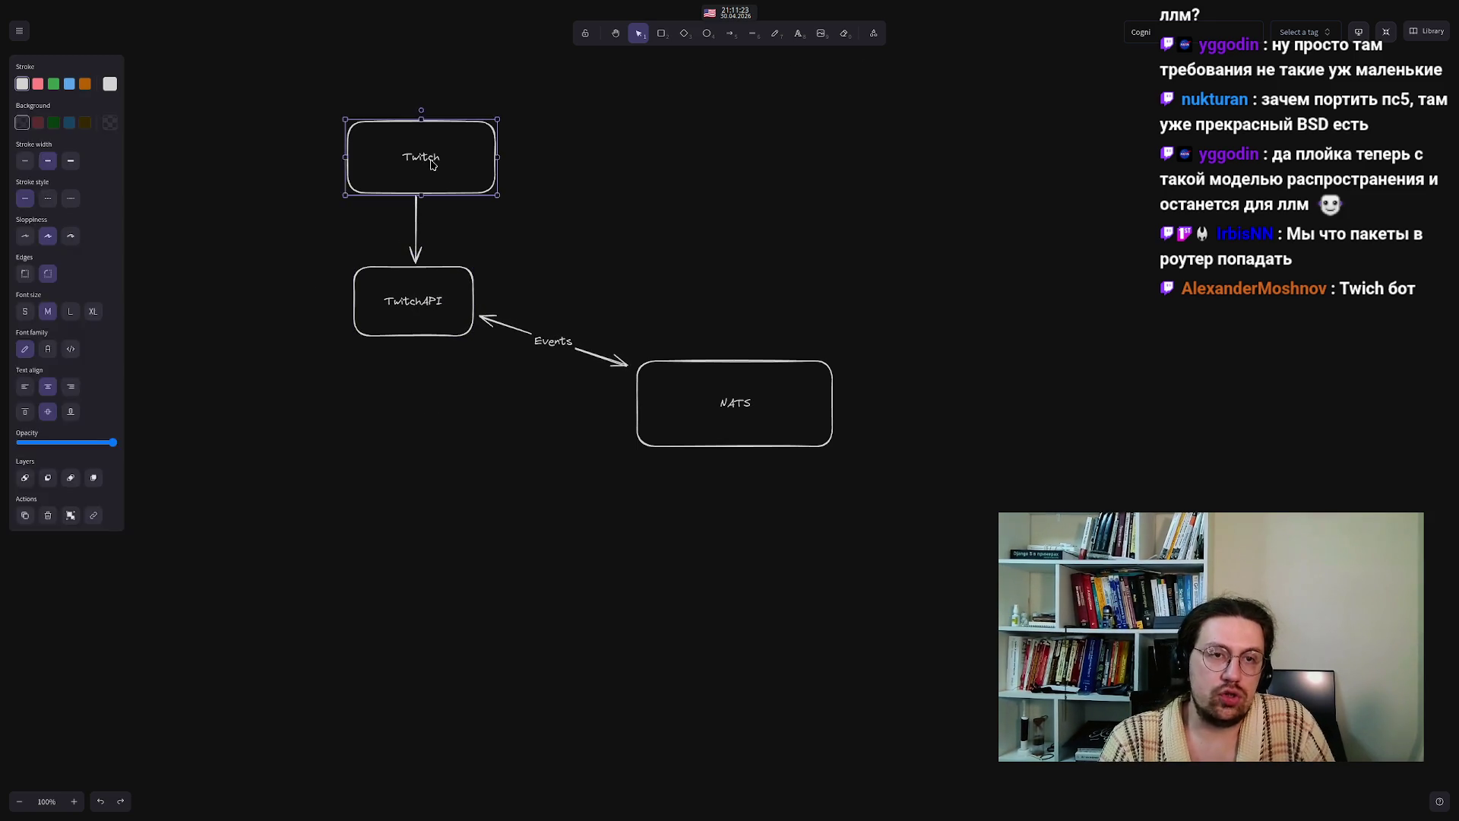
- Extend the top box's label from 'Twitch' to 'Twitch/YouTube'
left_click(438, 156)
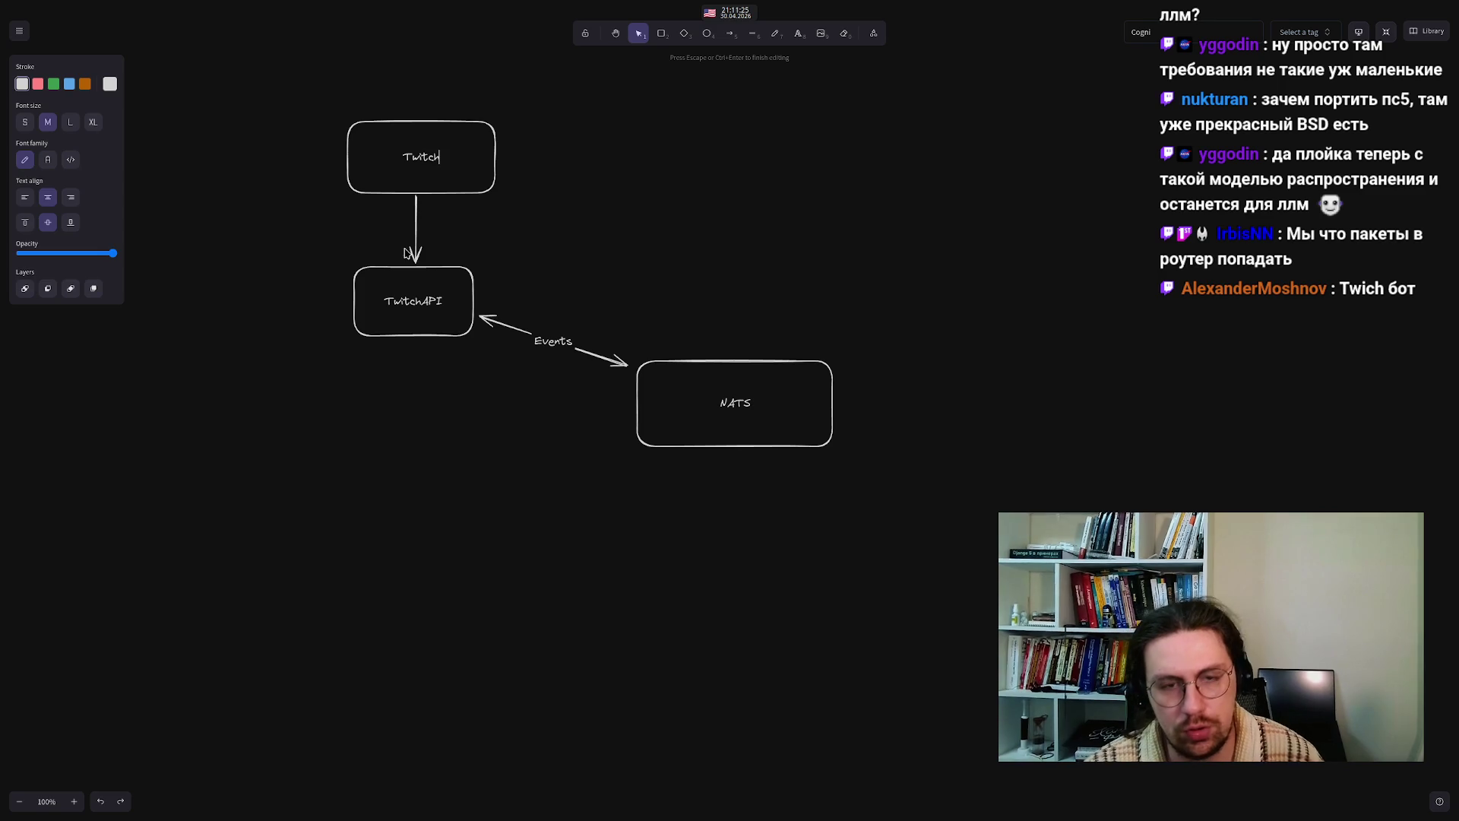
type("/YouTube")
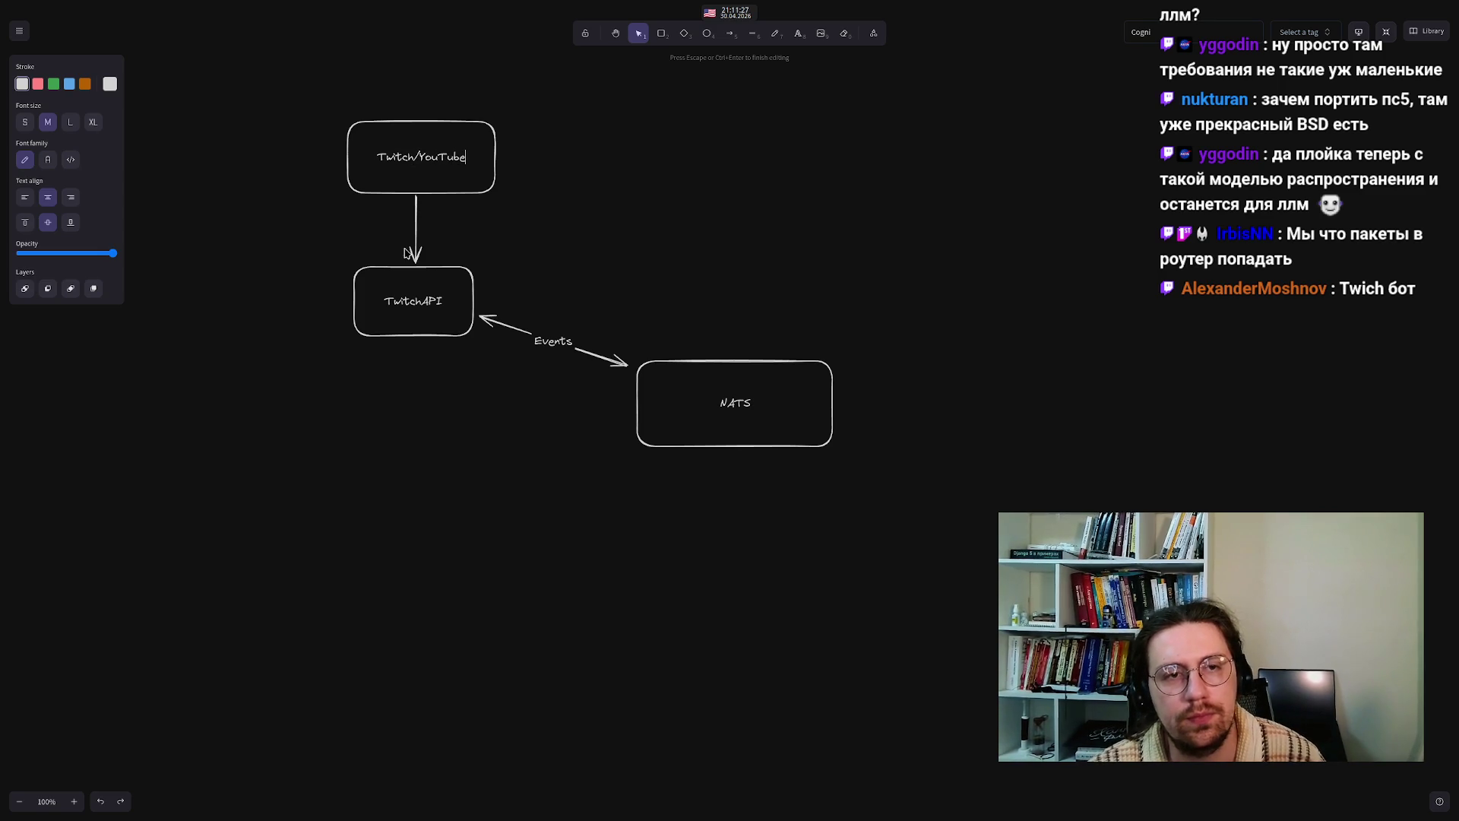
left_click(413, 304)
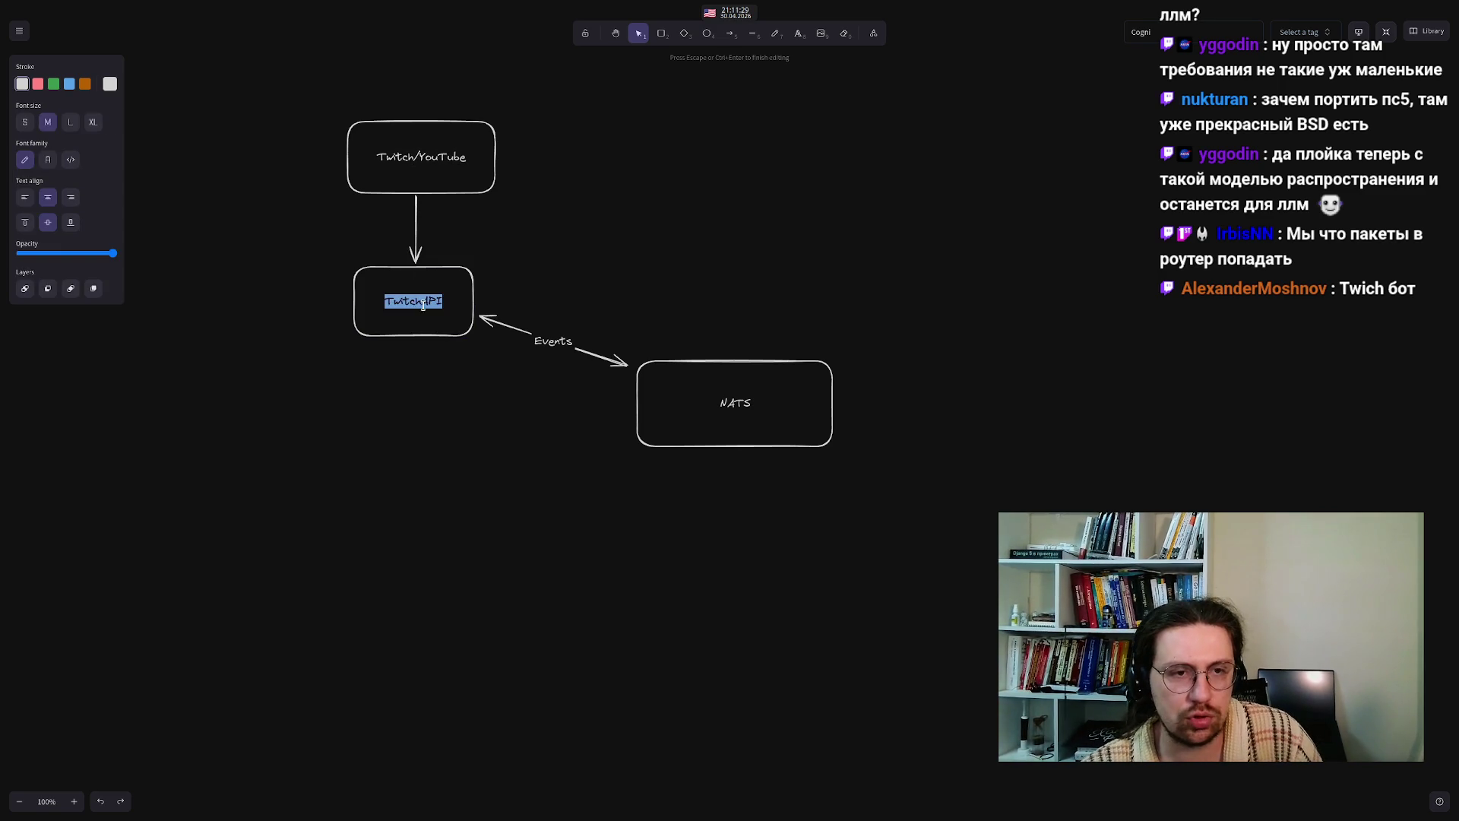
- Change the TwitchAPI label to 'Twitch/YouTube Service'
double_click(427, 303)
left_click(426, 304)
type("/YouTube")
key("Return")
key("BackSpace")
key("Delete")
key("Delete")
key("Delete")
type("Service")
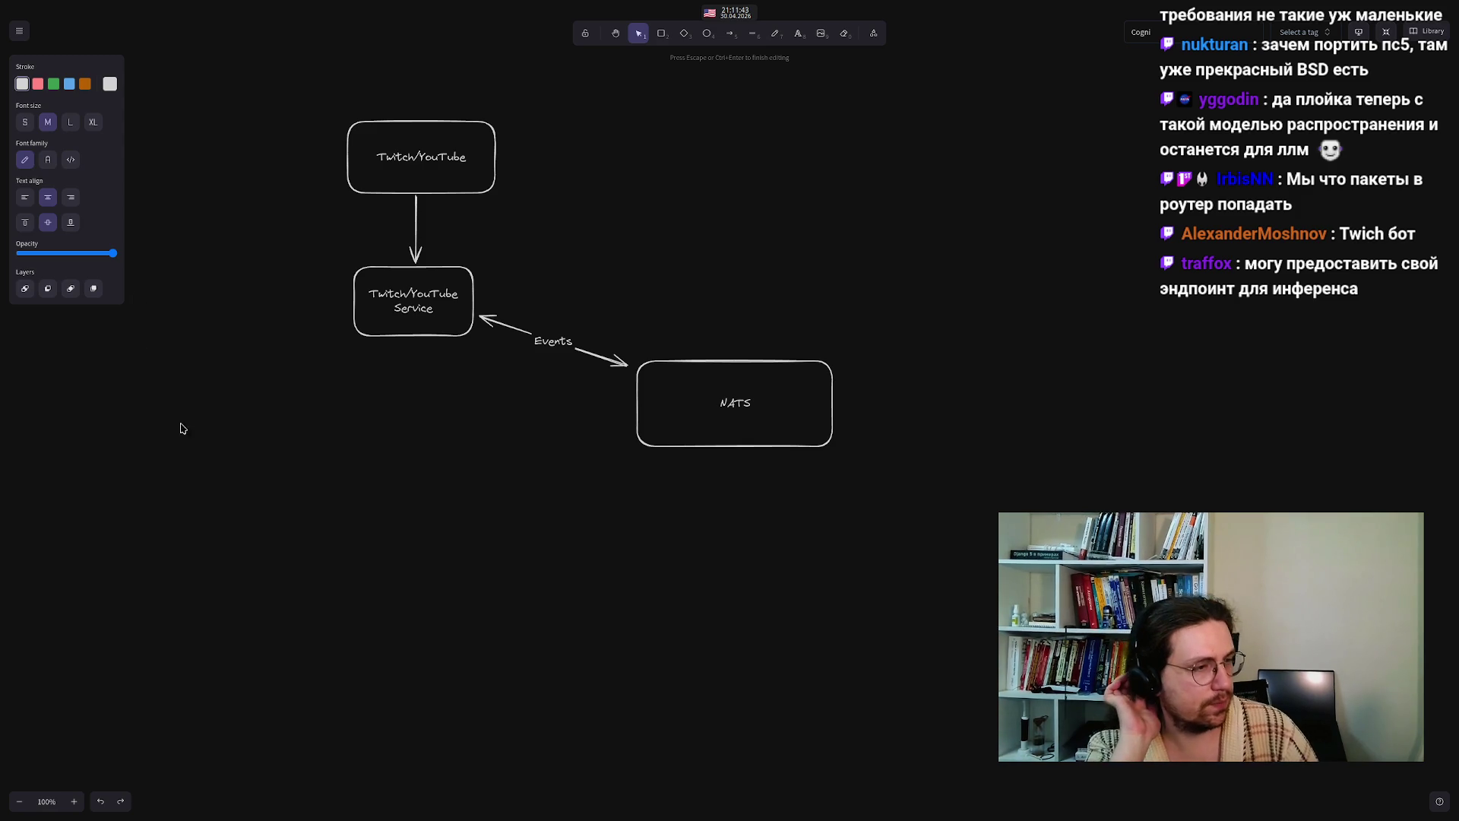
left_click(354, 575)
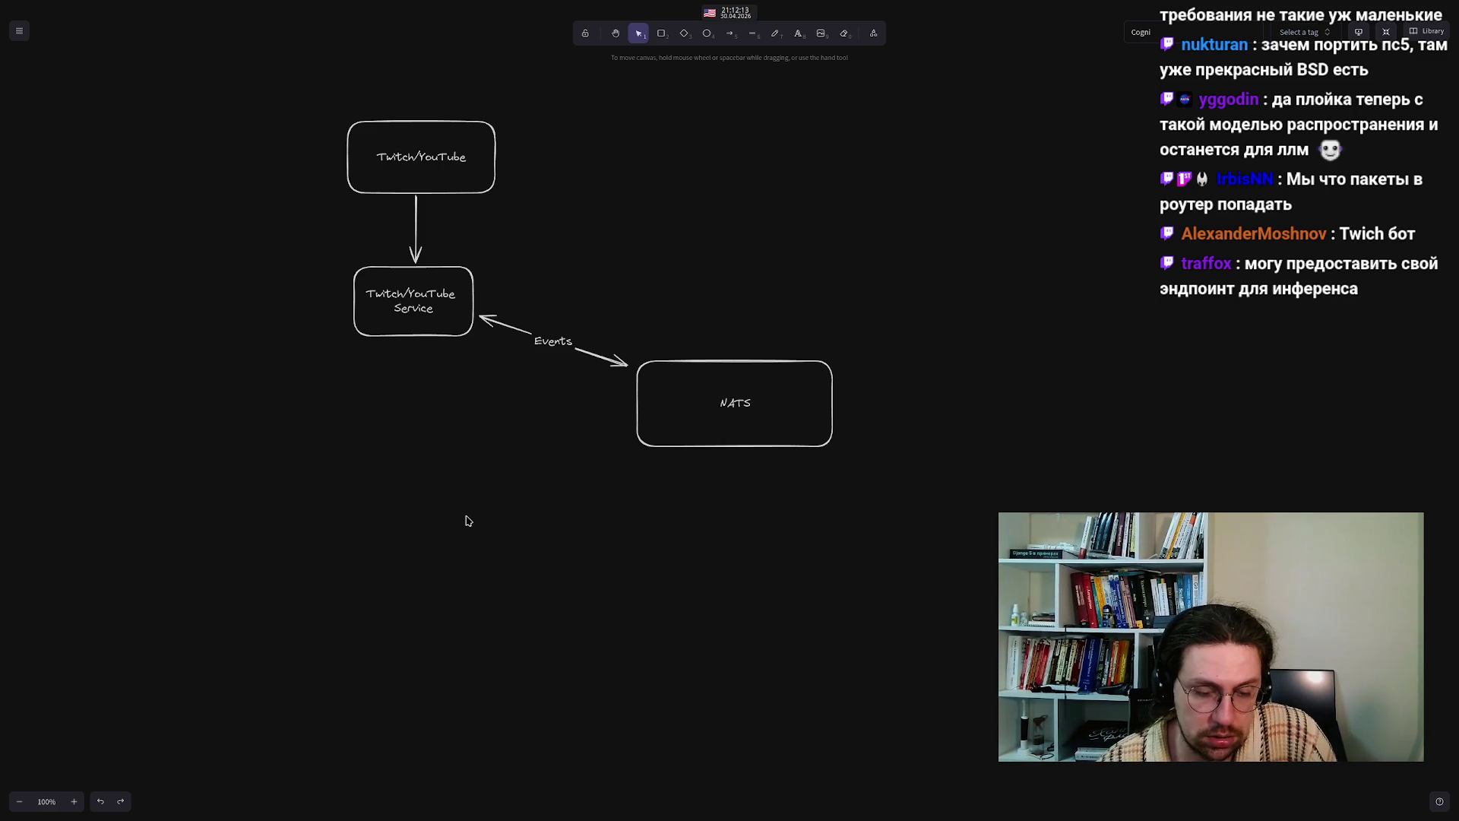
left_click_drag(322, 258, 531, 376)
left_click(525, 425)
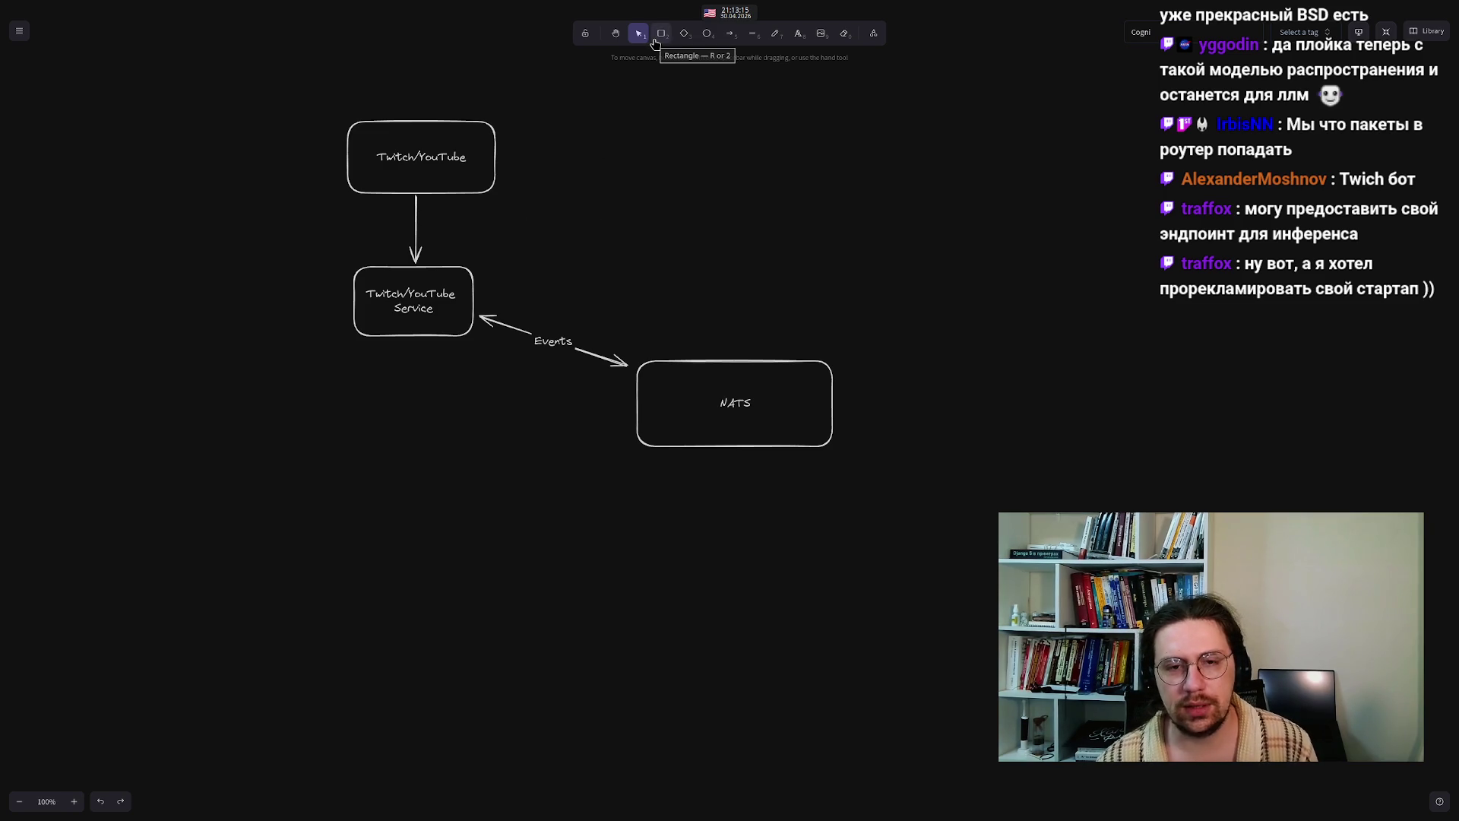
left_click(728, 410)
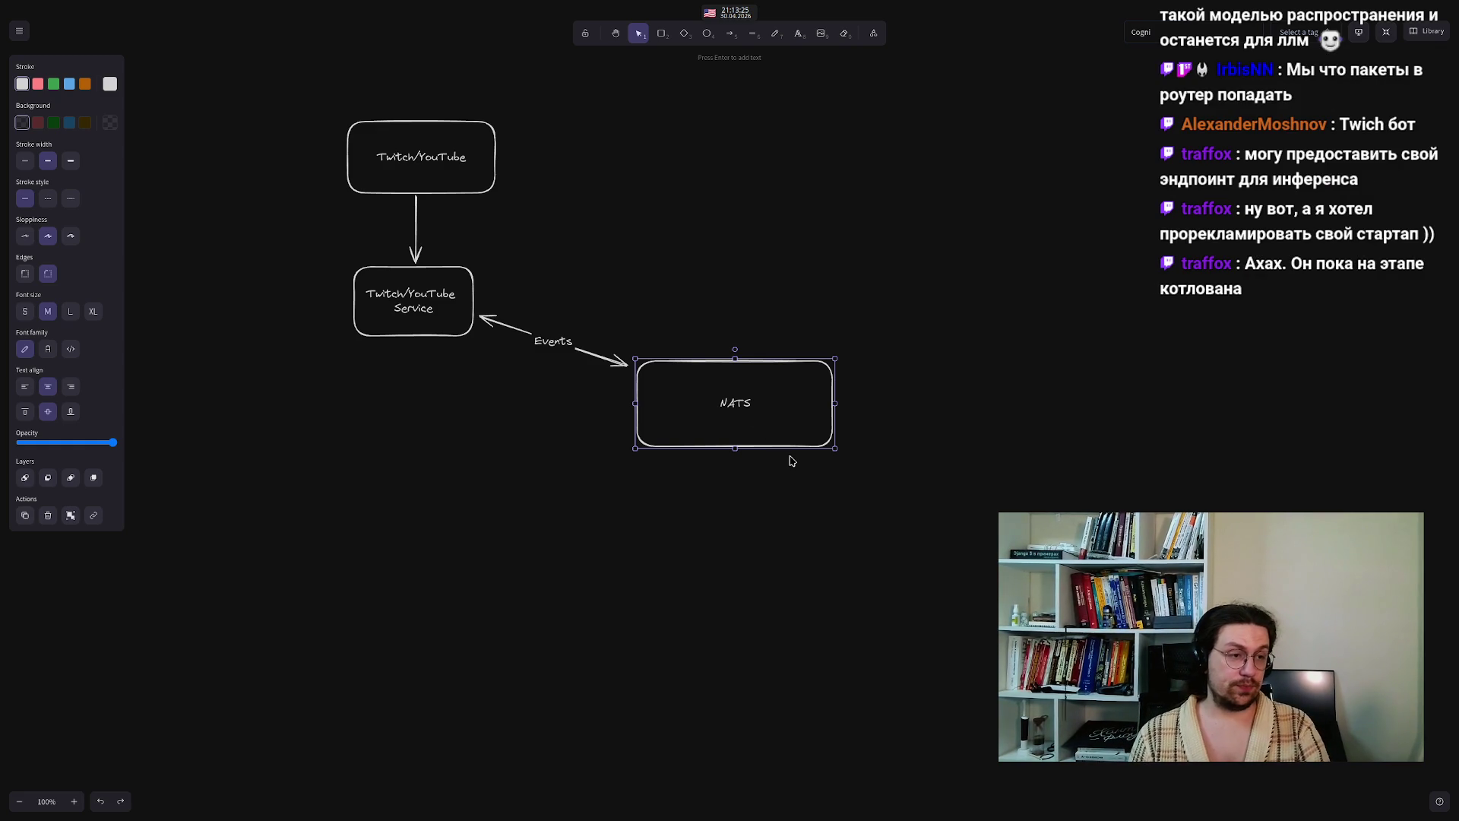
left_click(691, 567)
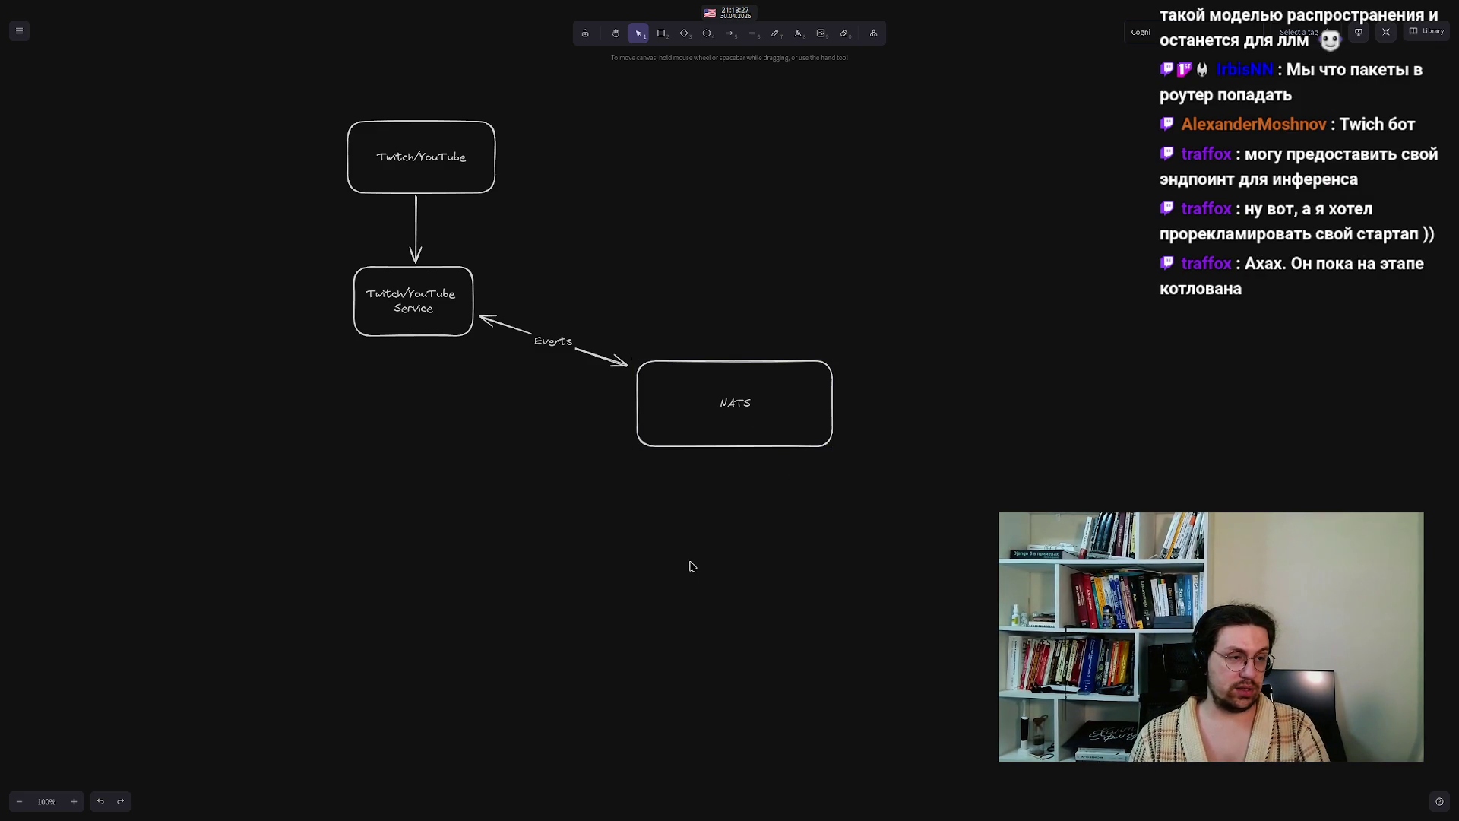
mouse_move(258, 90)
left_mouse_down()
mouse_move(630, 389)
mouse_move(929, 520)
left_mouse_up()
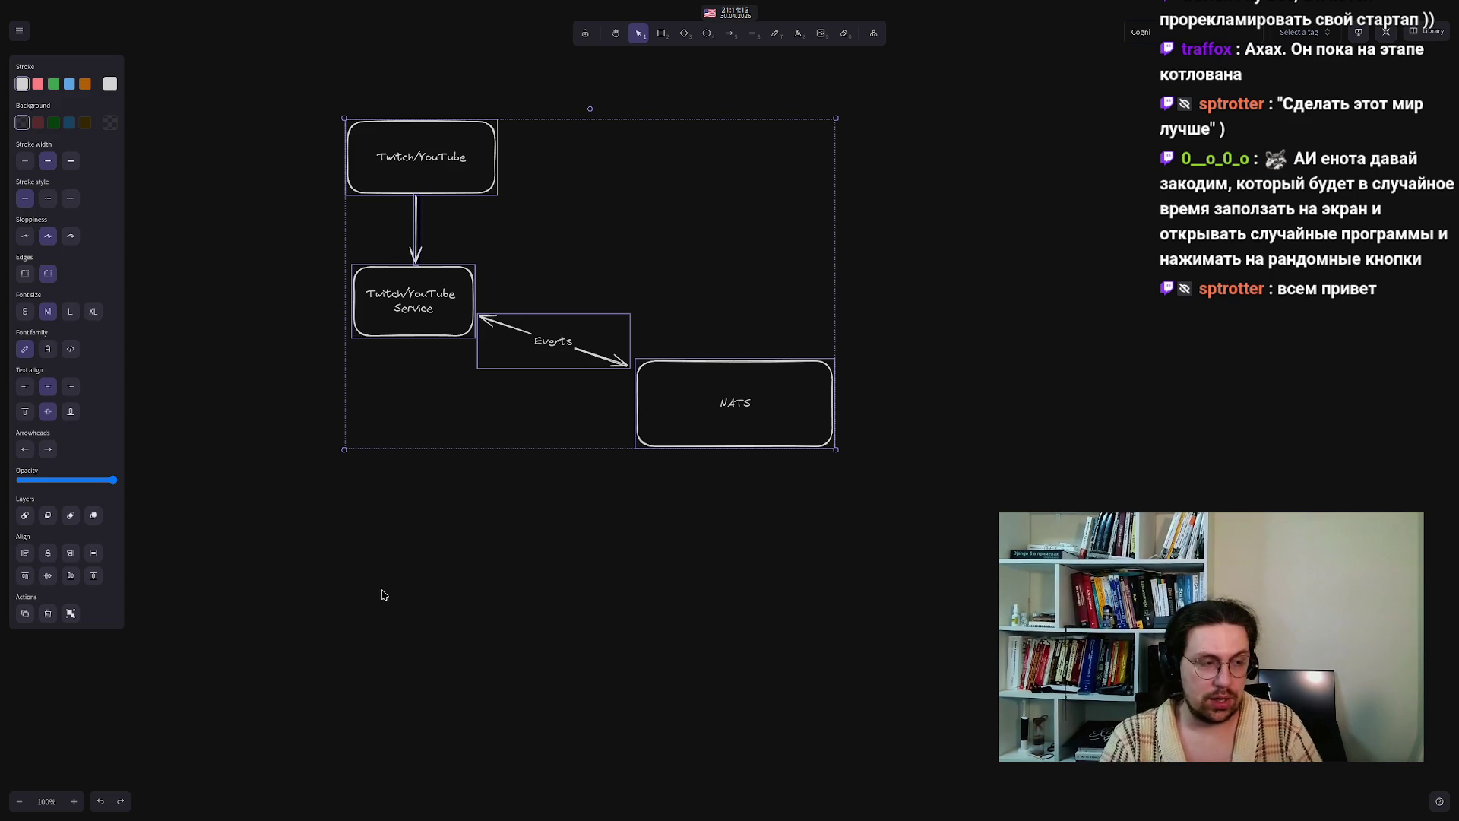
left_click(380, 617)
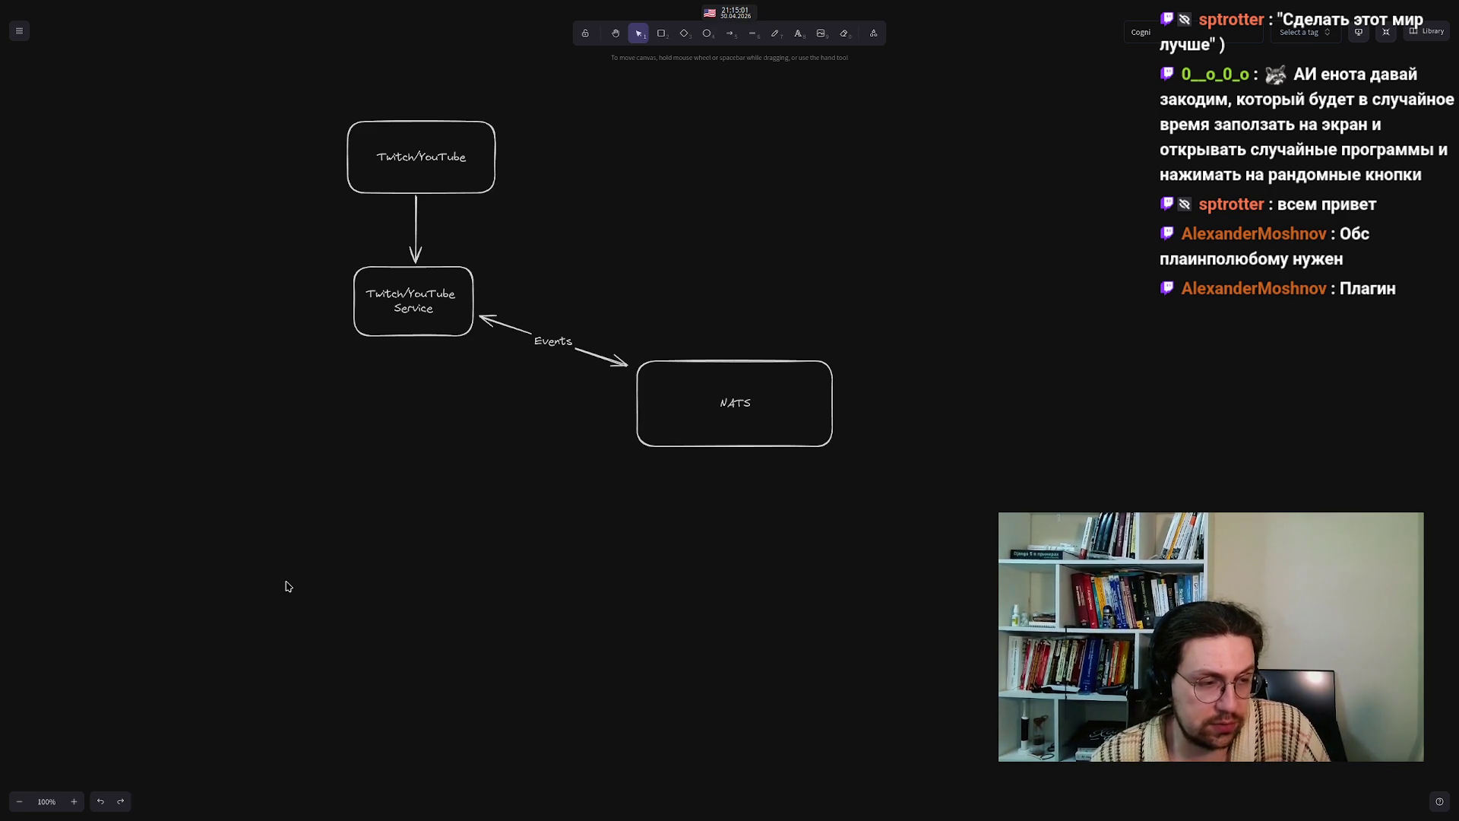
- Draw a rectangle up-right of NATS and label it 'OBS Service'
left_click(404, 288)
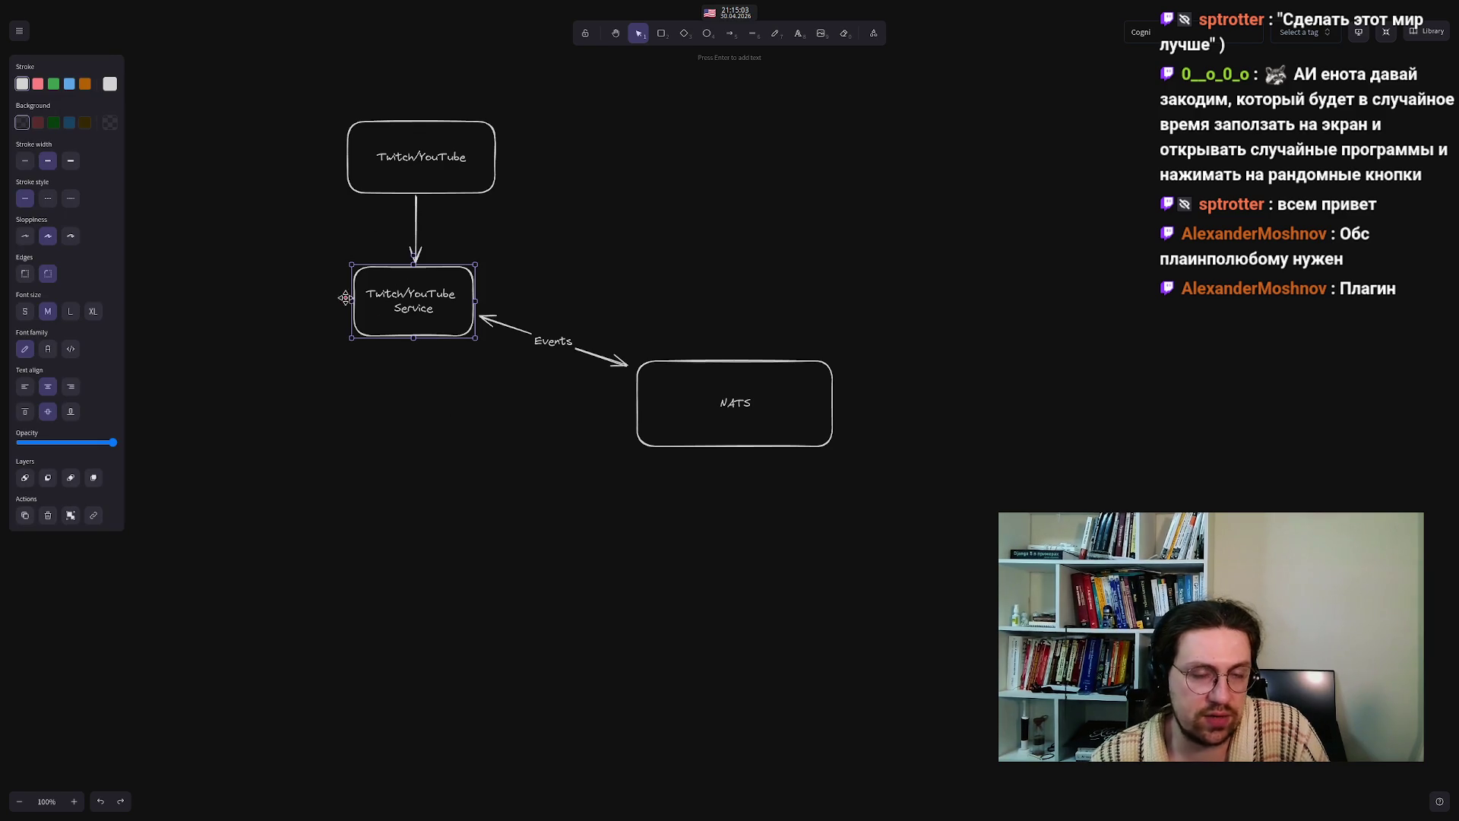
left_click(423, 563)
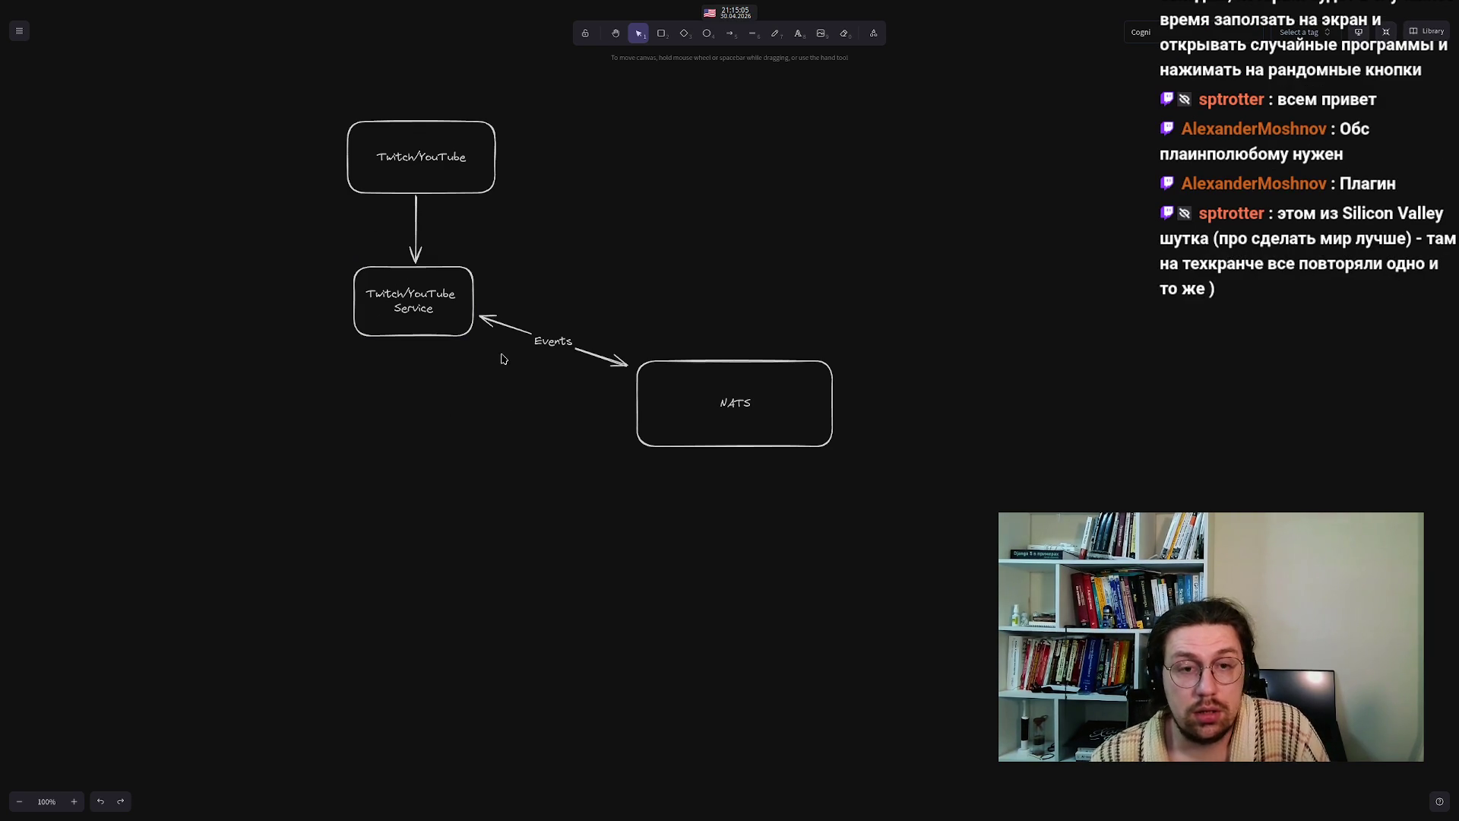
left_click(662, 34)
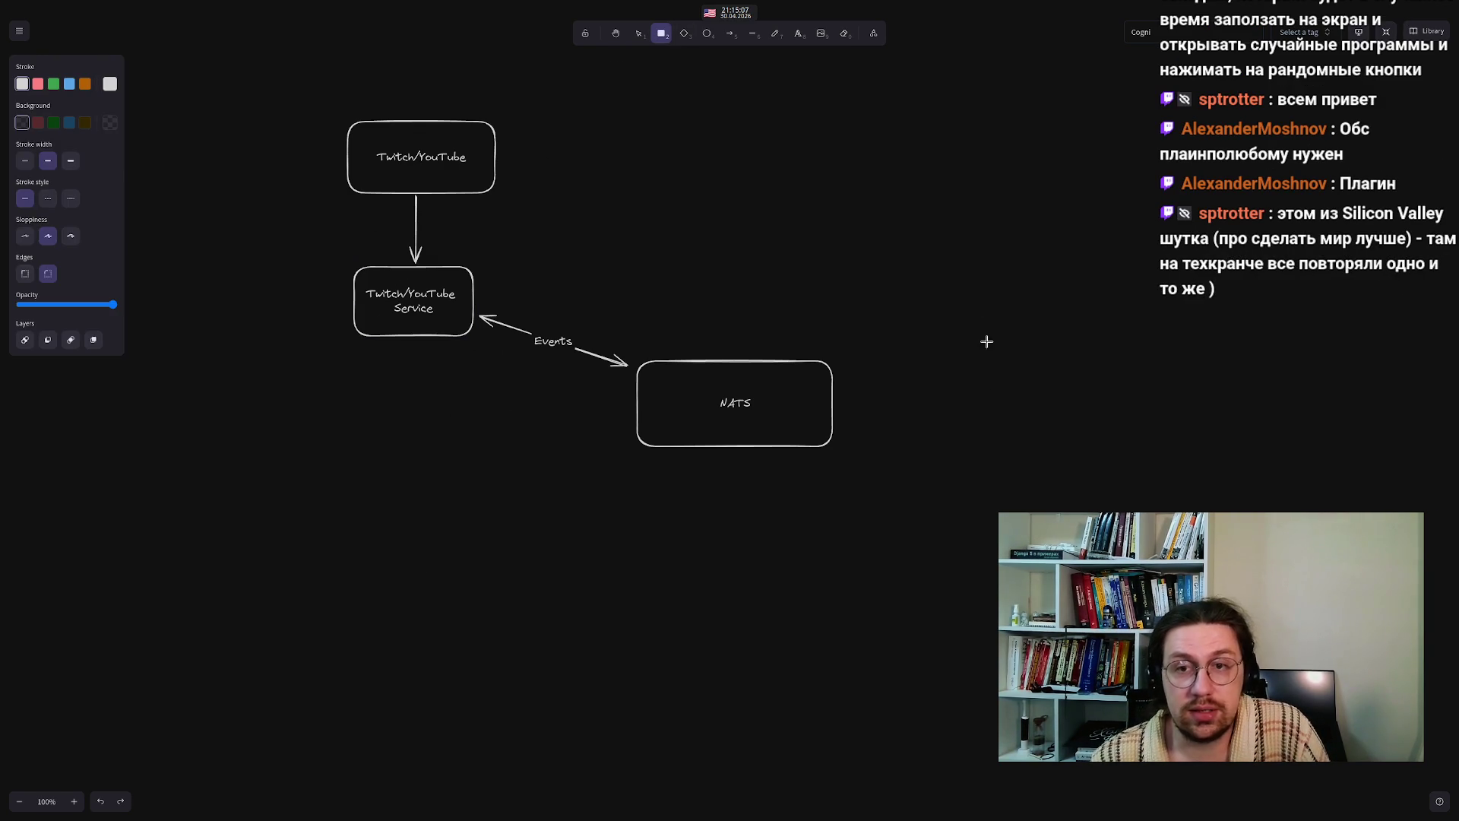
left_click_drag(1044, 243, 1200, 325)
double_click(1116, 276)
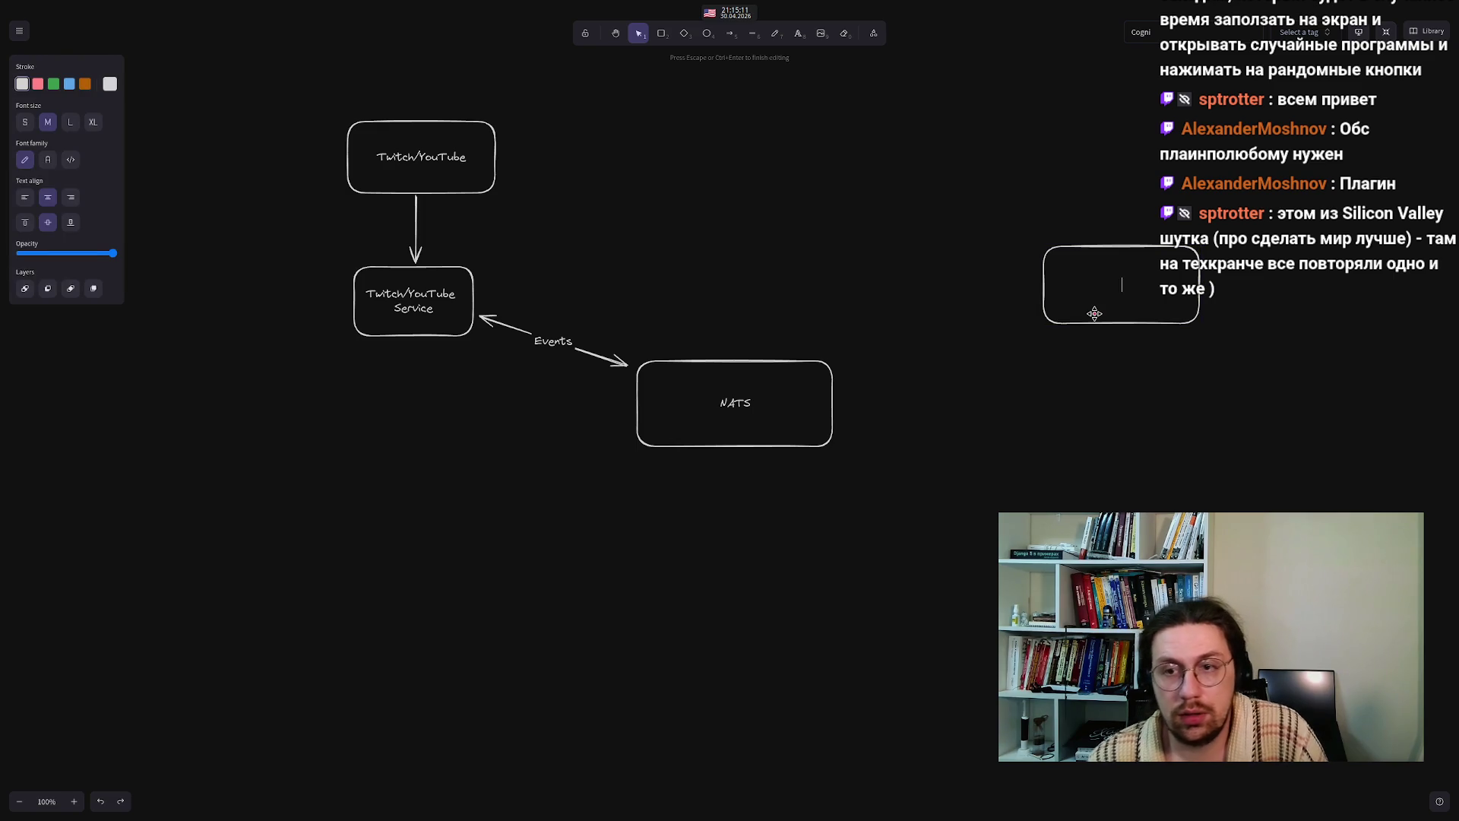
type("OBS ")
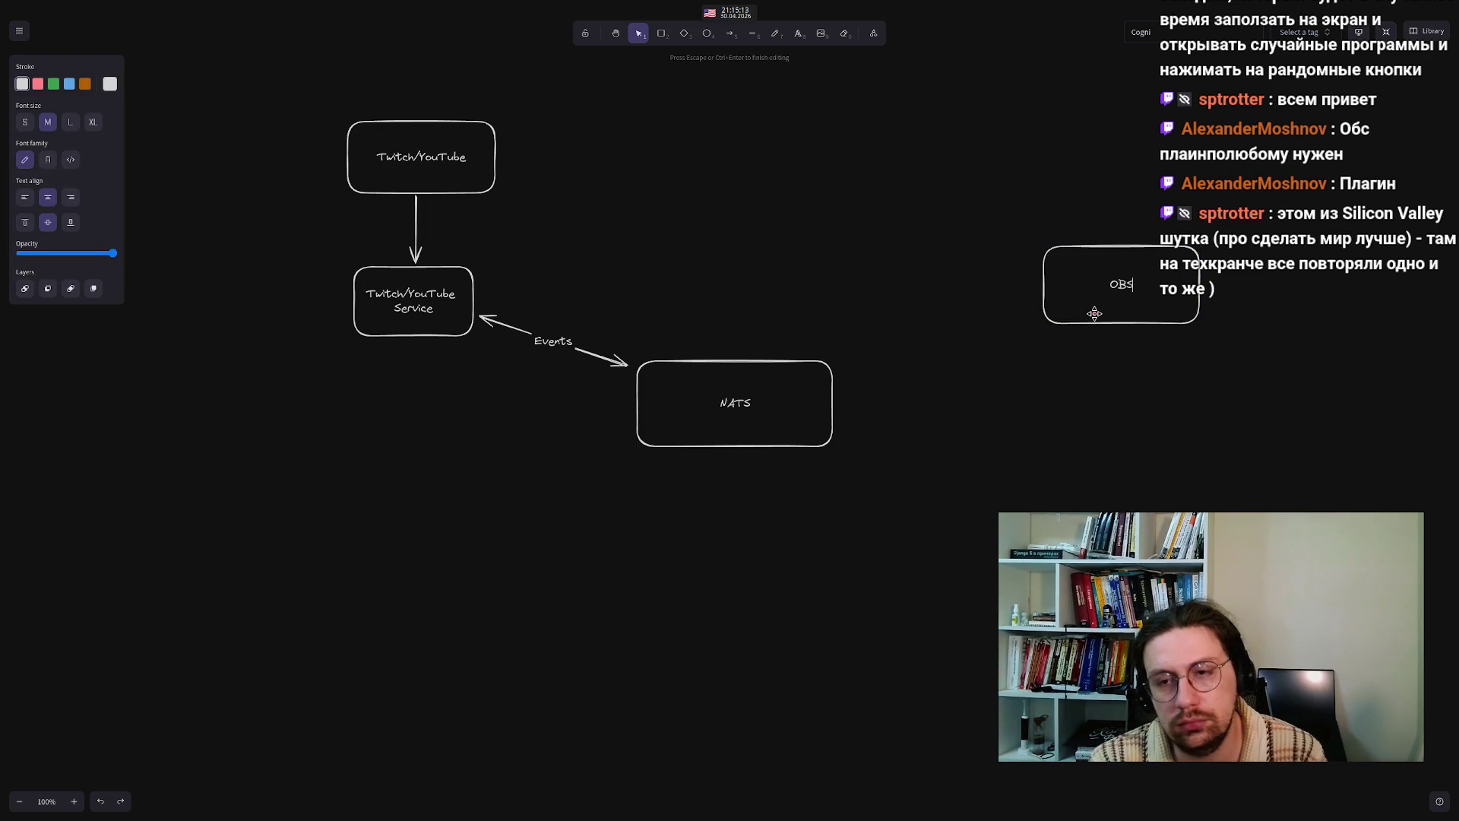
type("Service")
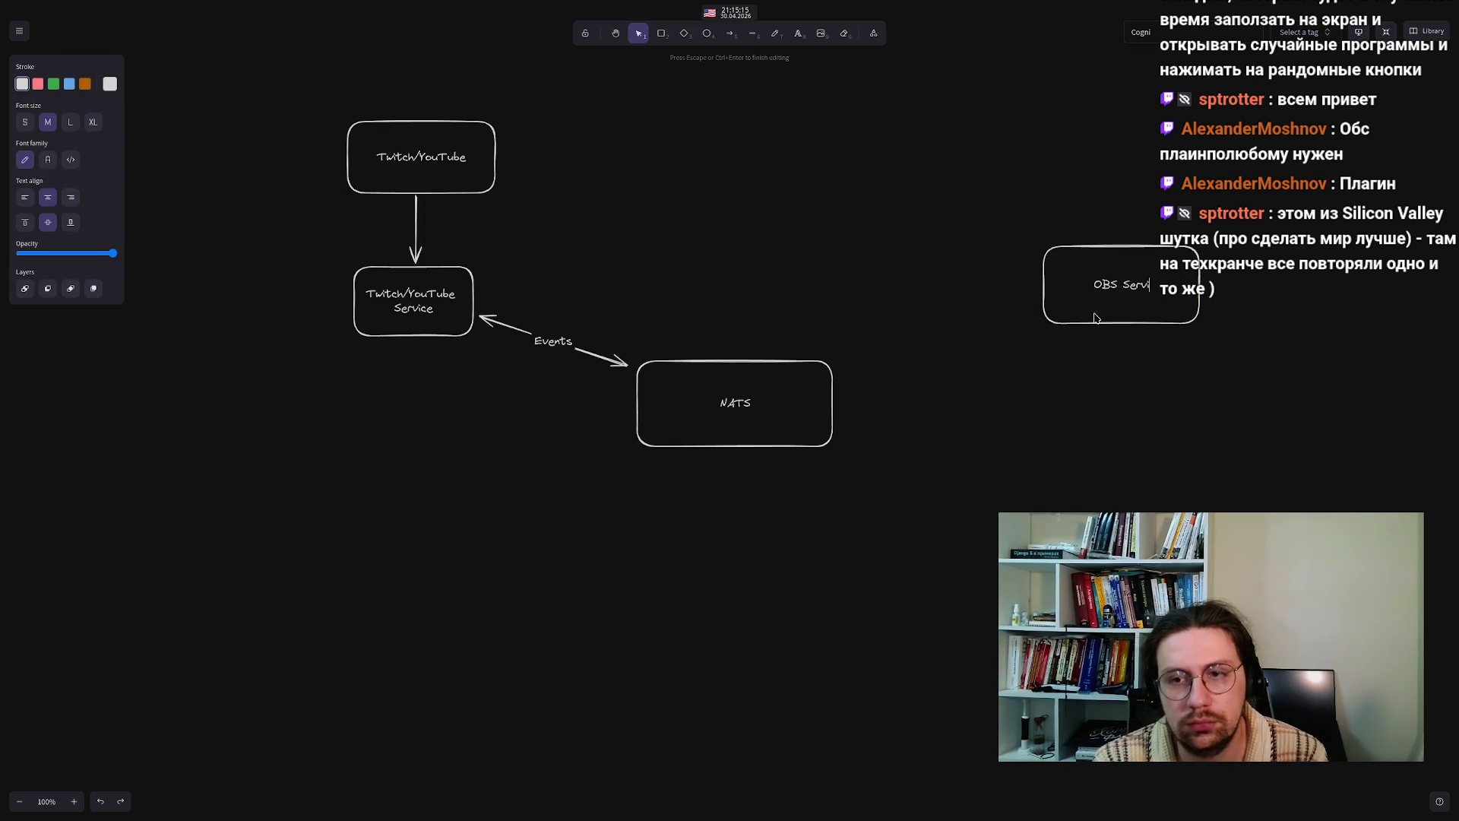
left_click(940, 342)
left_click(1086, 306)
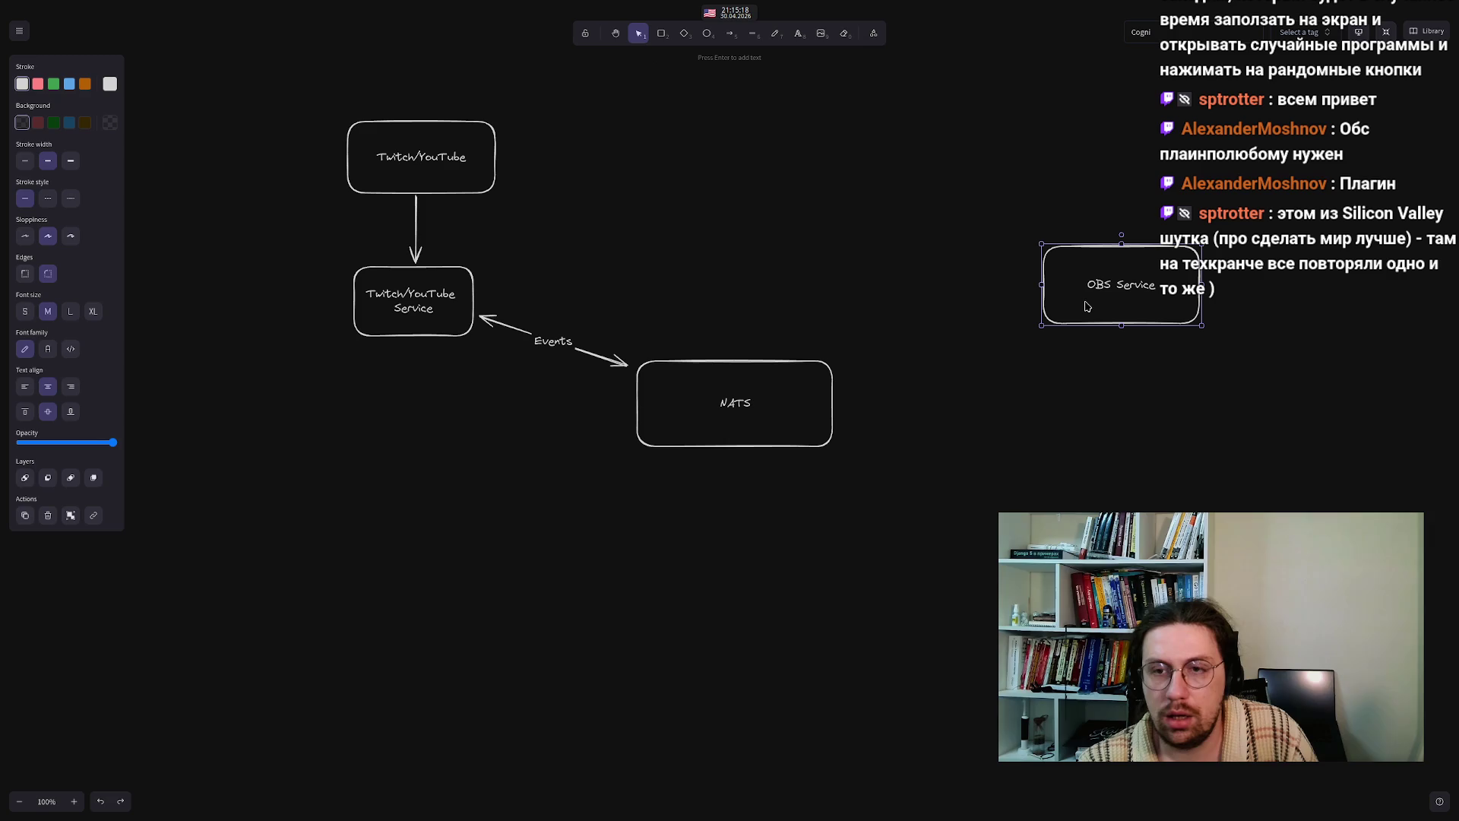
left_click(729, 34)
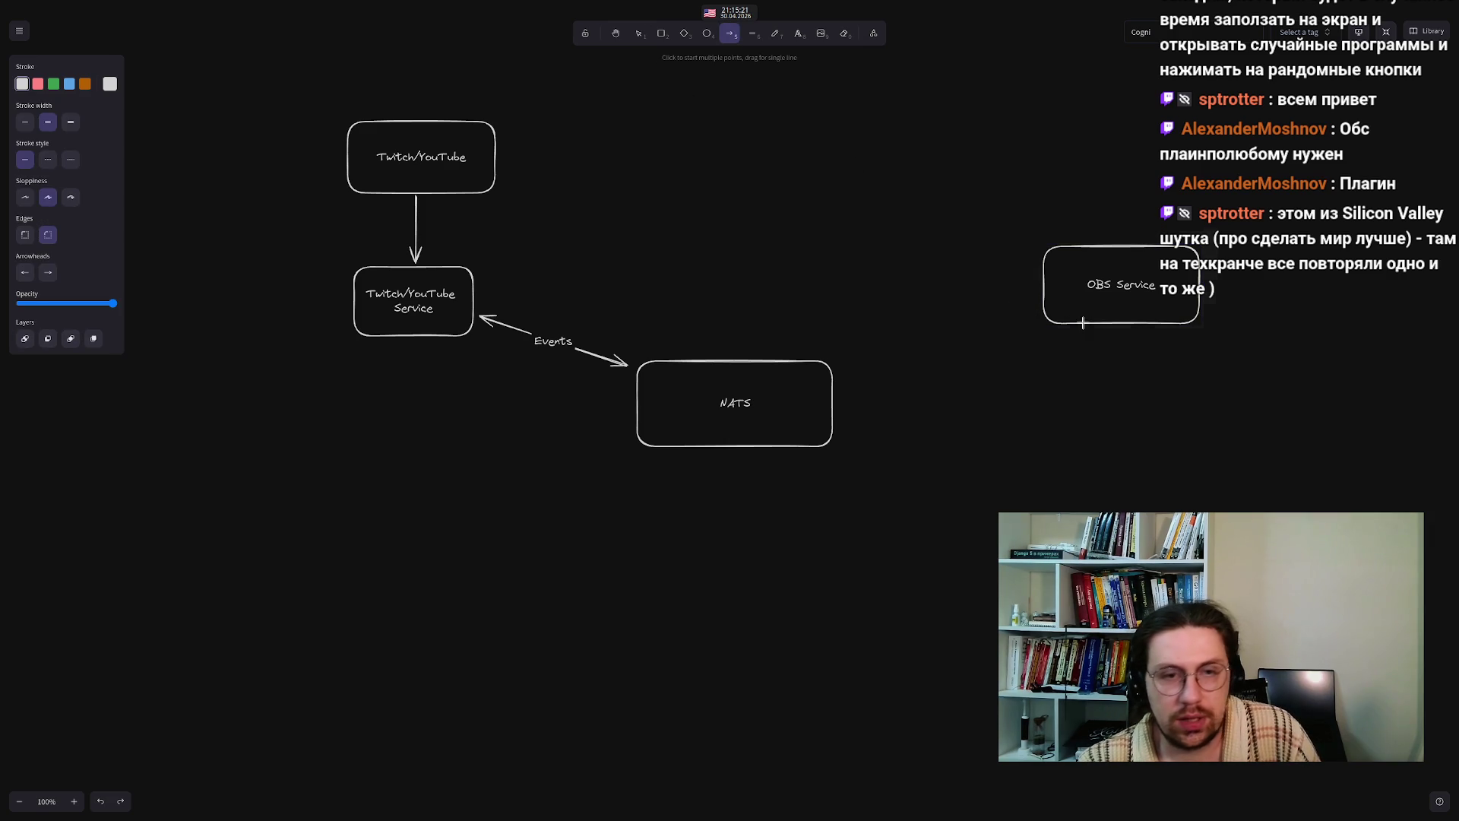
- Connect OBS Service to NATS with a two-way arrow
left_click_drag(1035, 312, 842, 366)
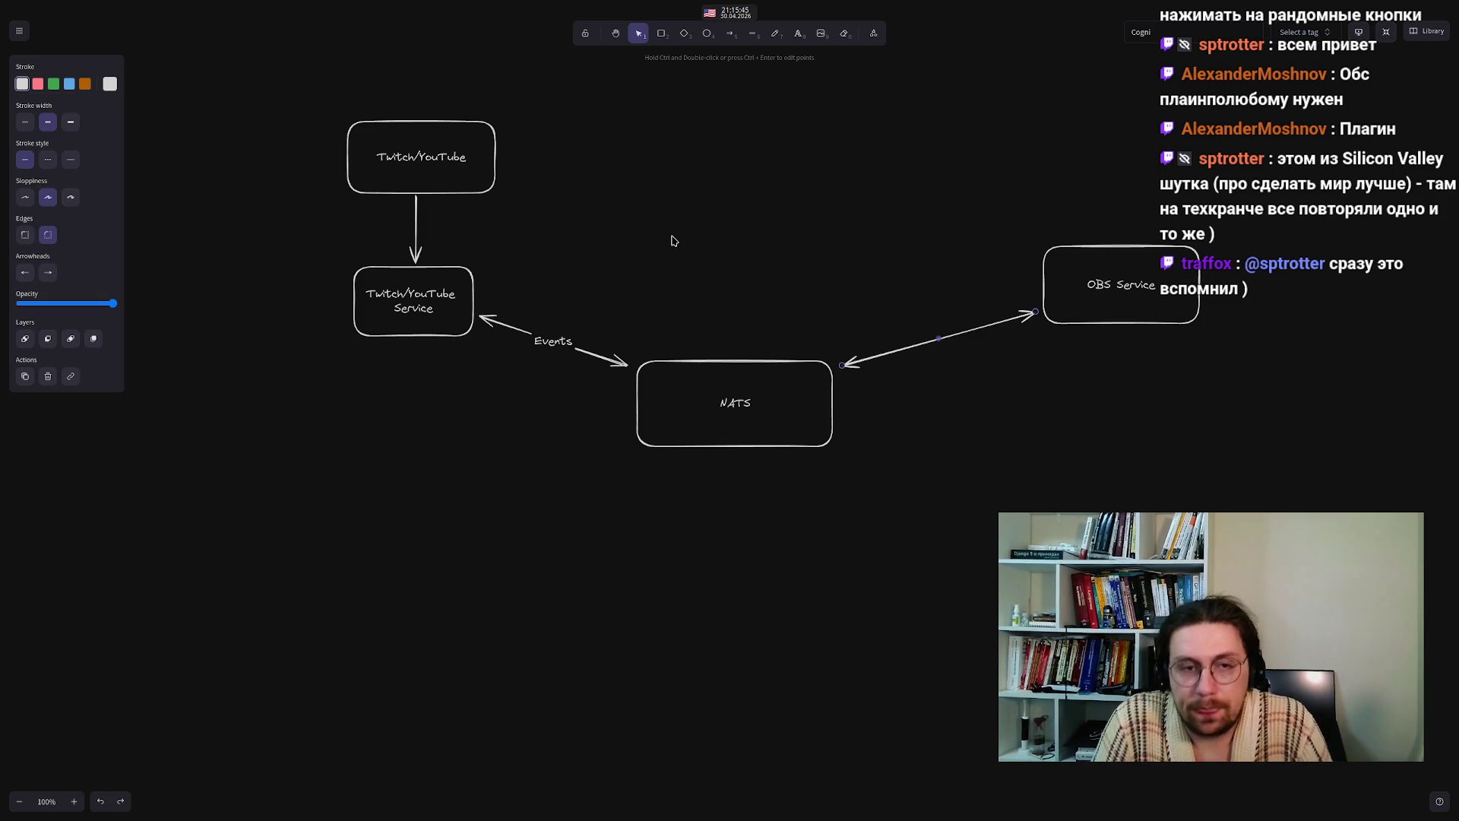
left_click(448, 562)
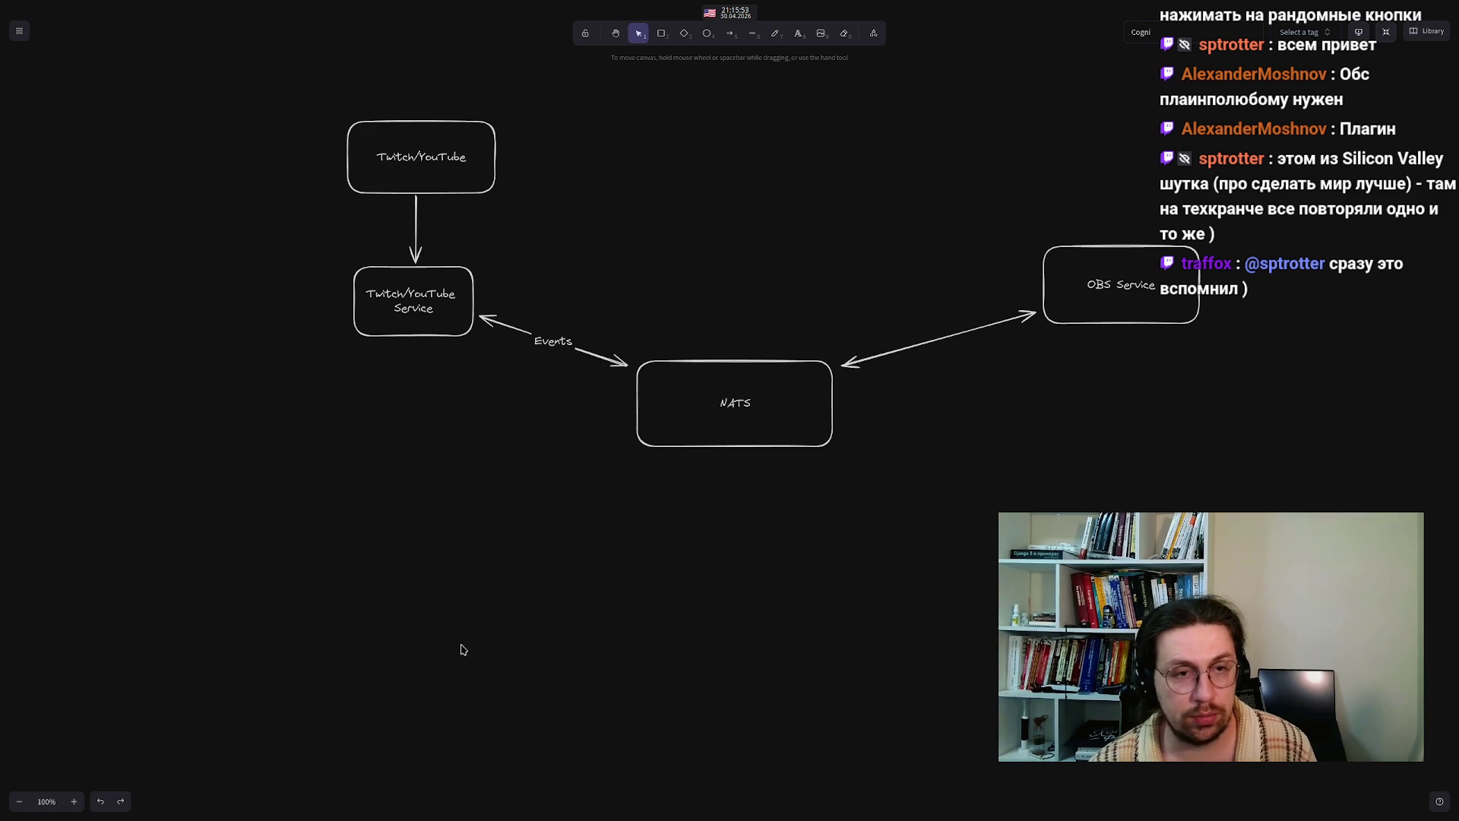
left_click_drag(253, 240, 518, 399)
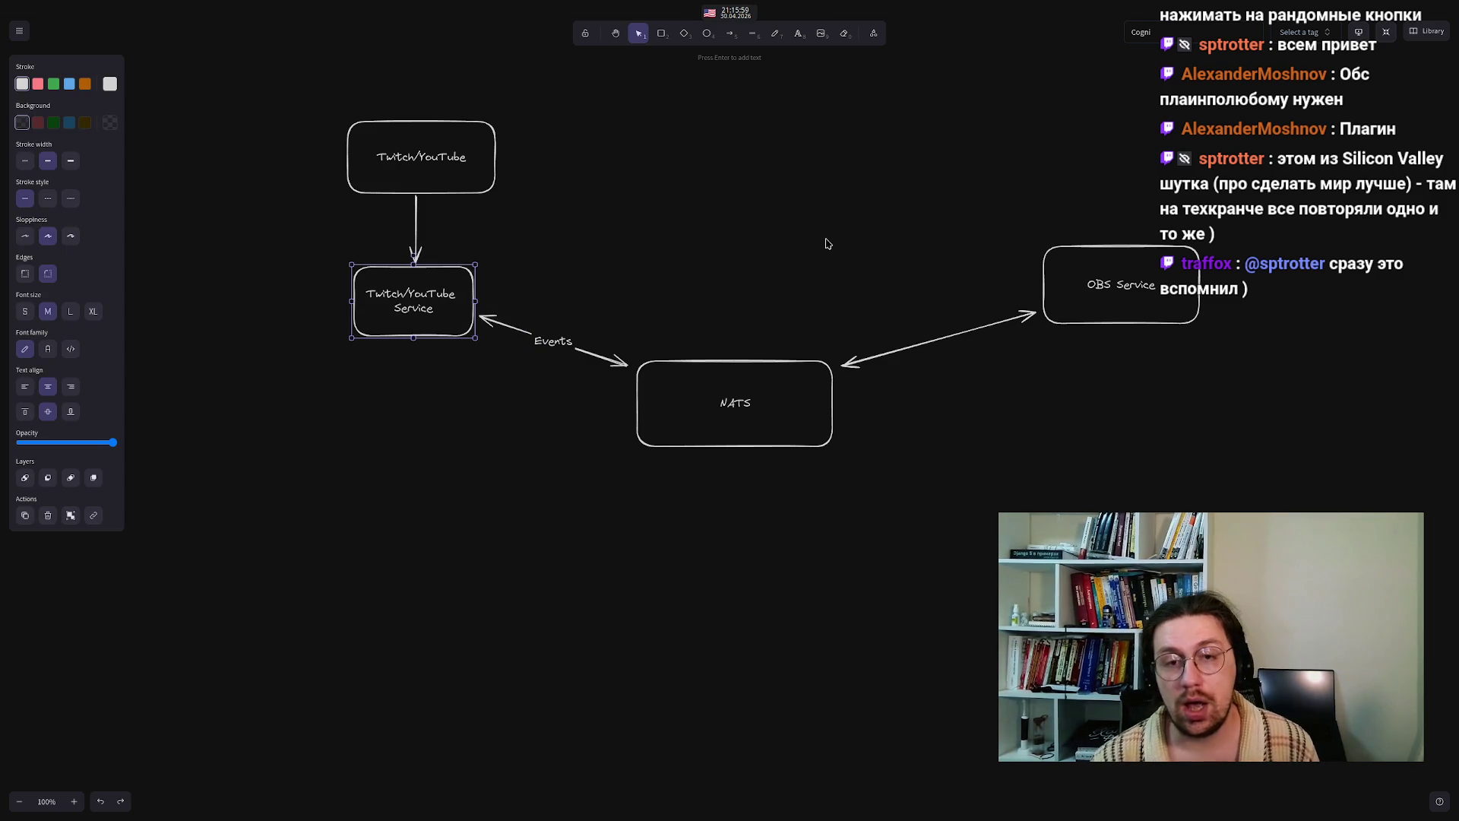
left_click(700, 238)
left_click(660, 38)
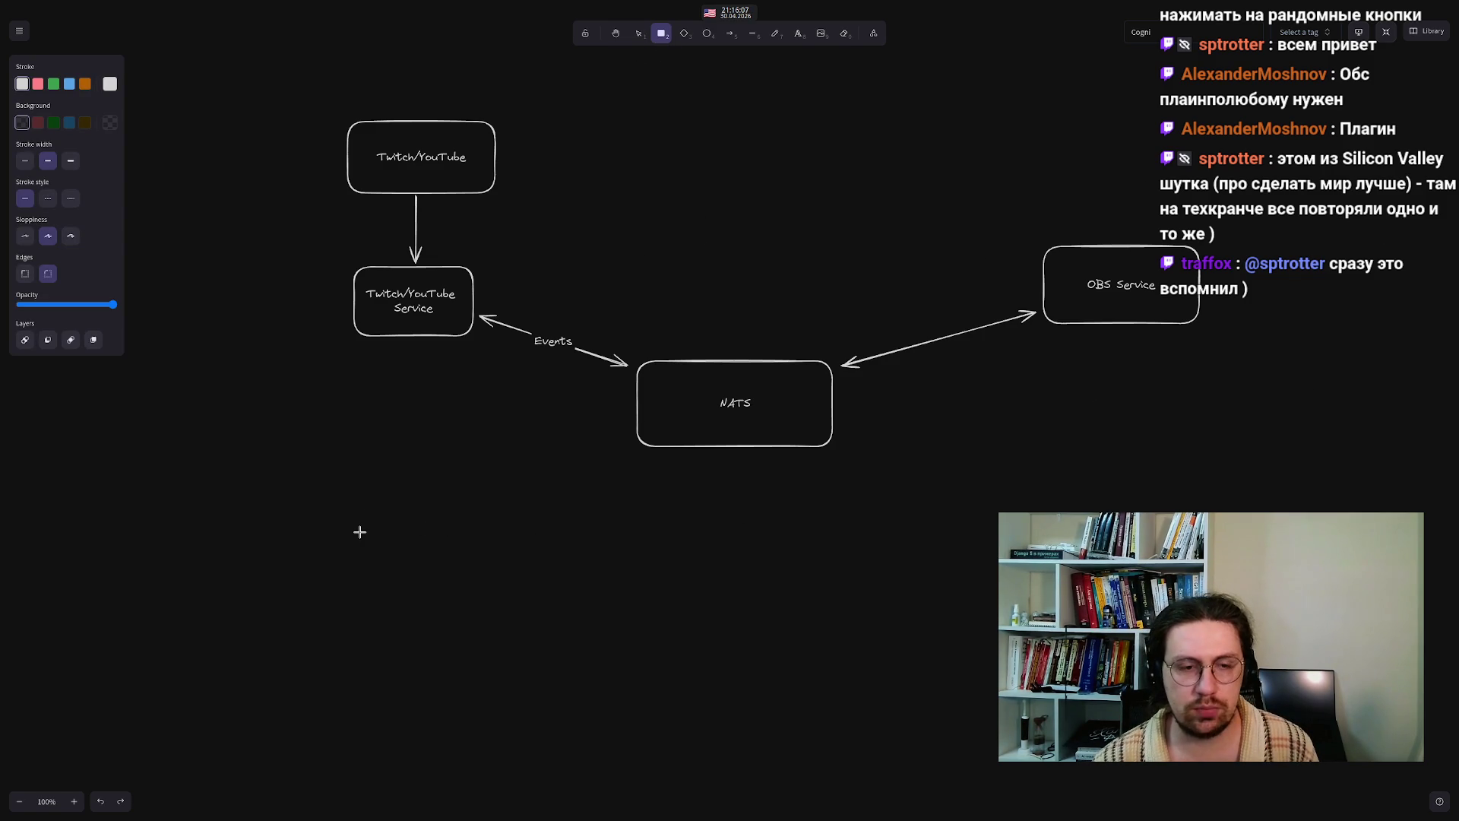
- Draw a box below Twitch/YouTube Service and label it 'Smart Service'
left_click_drag(355, 531, 471, 608)
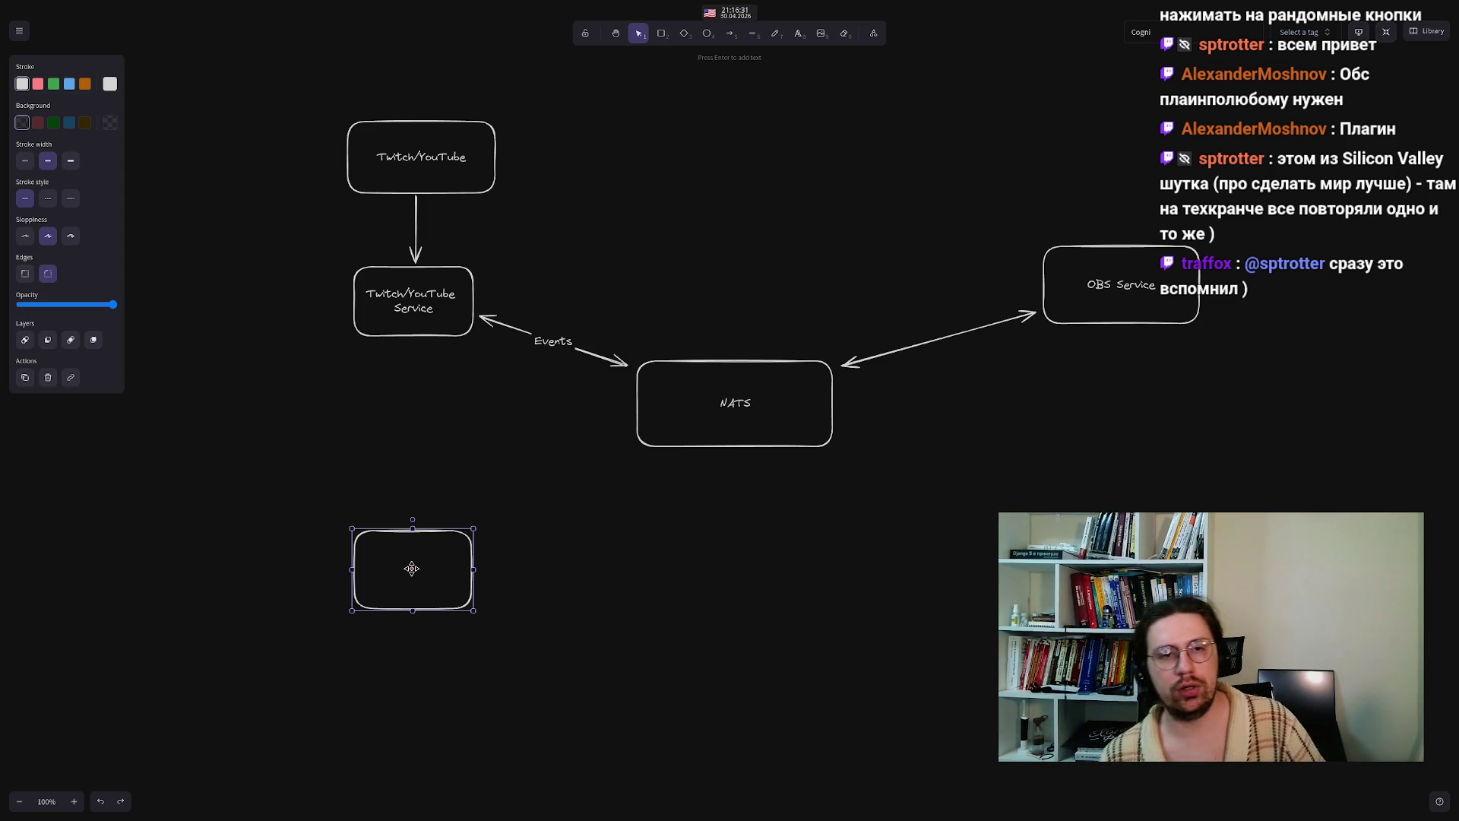
key("Return")
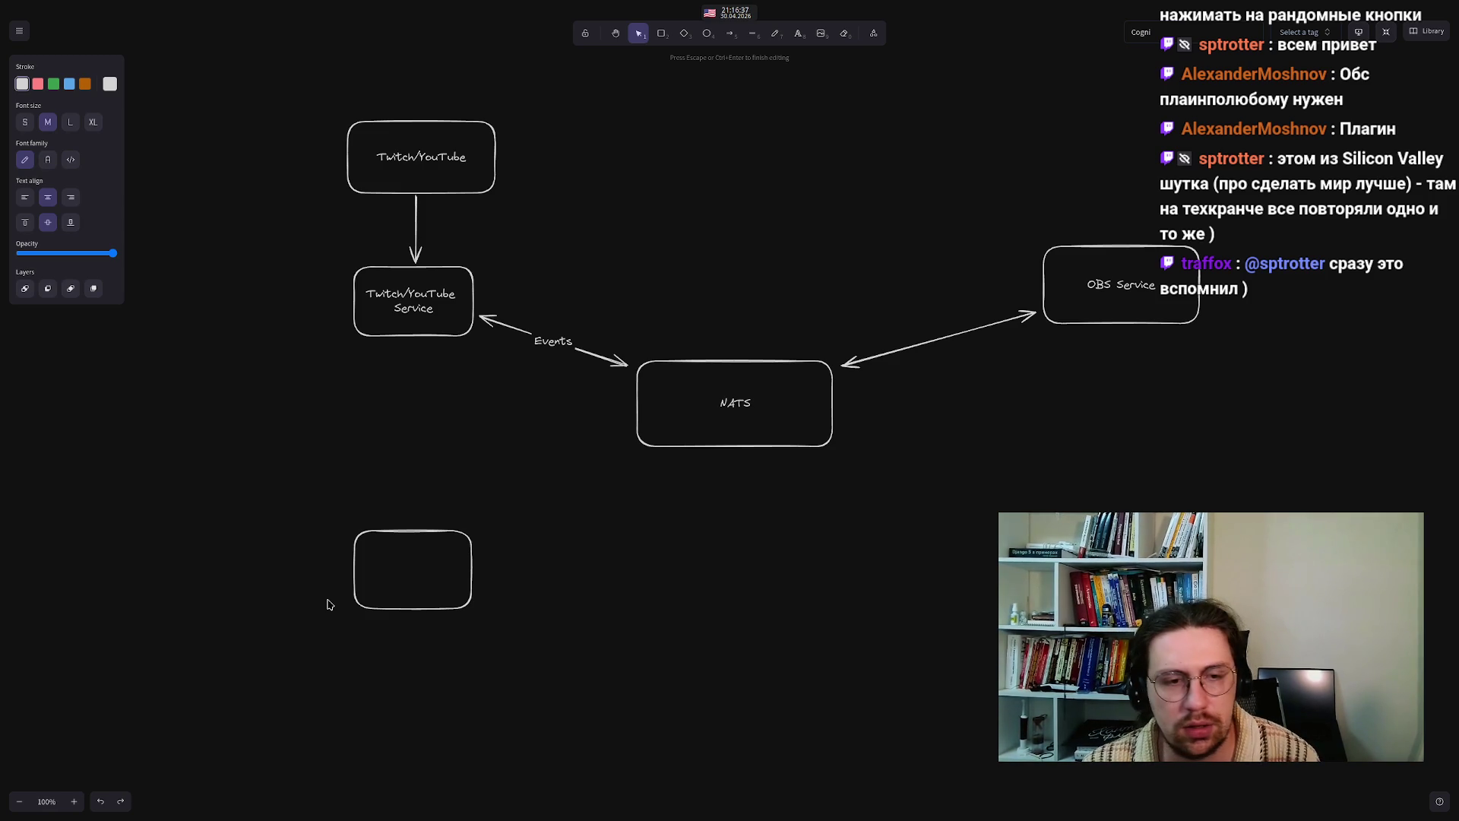
type("Smart Service")
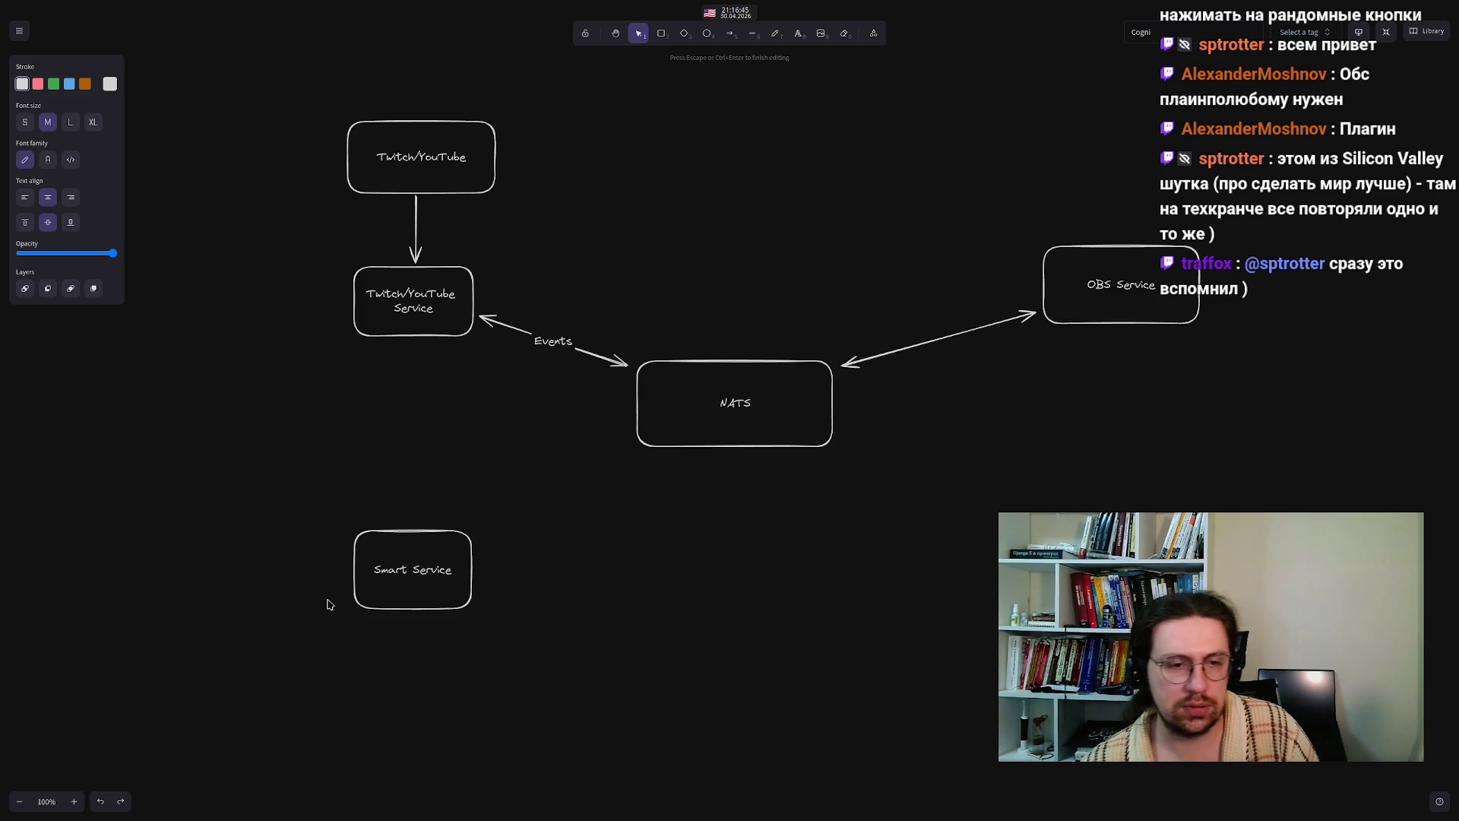
key("Escape")
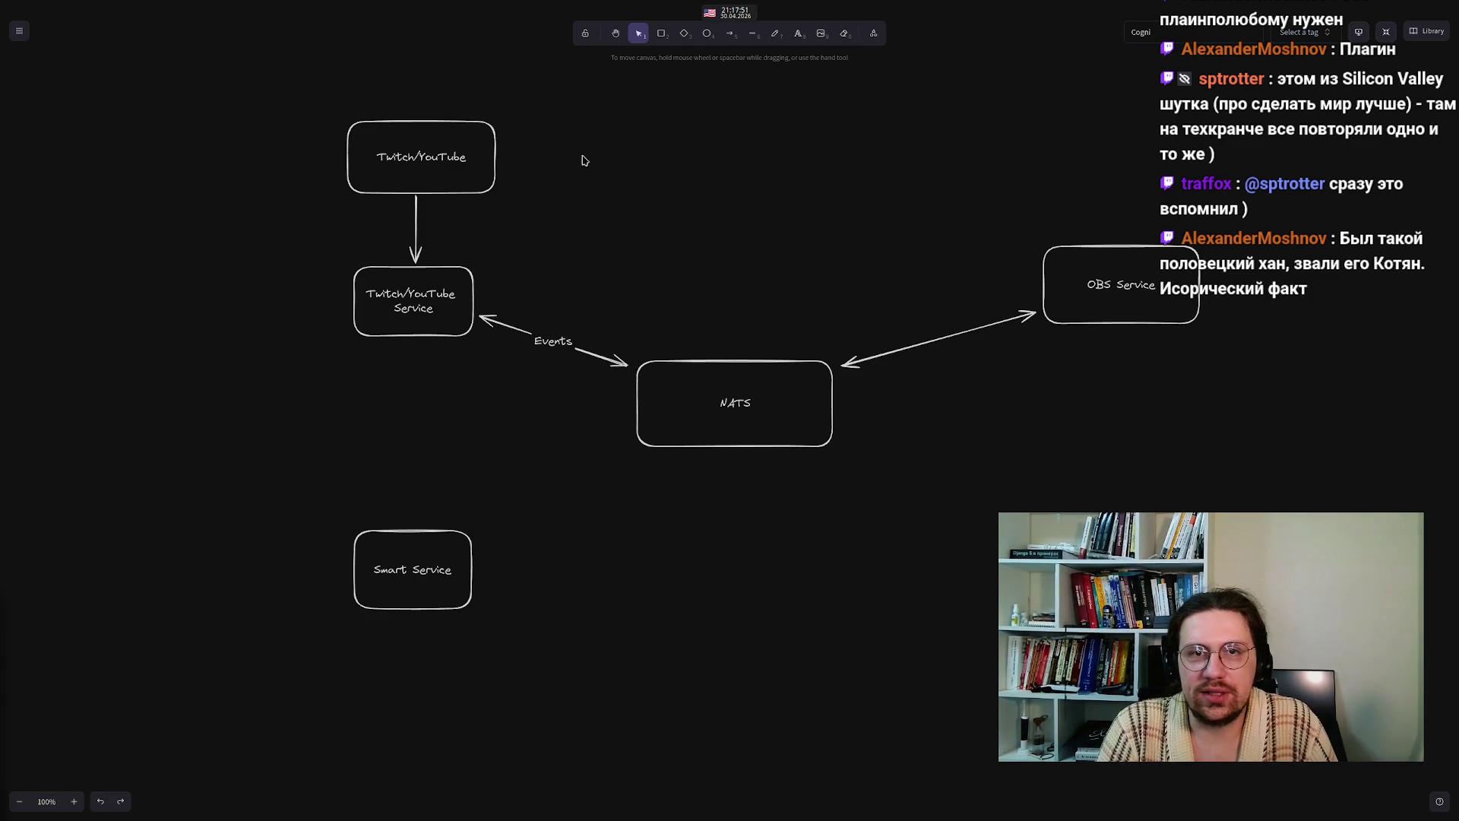
- Draw a two-way arrow from Smart Service to NATS, plus a curved loop arrow back into Smart Service
left_click(721, 39)
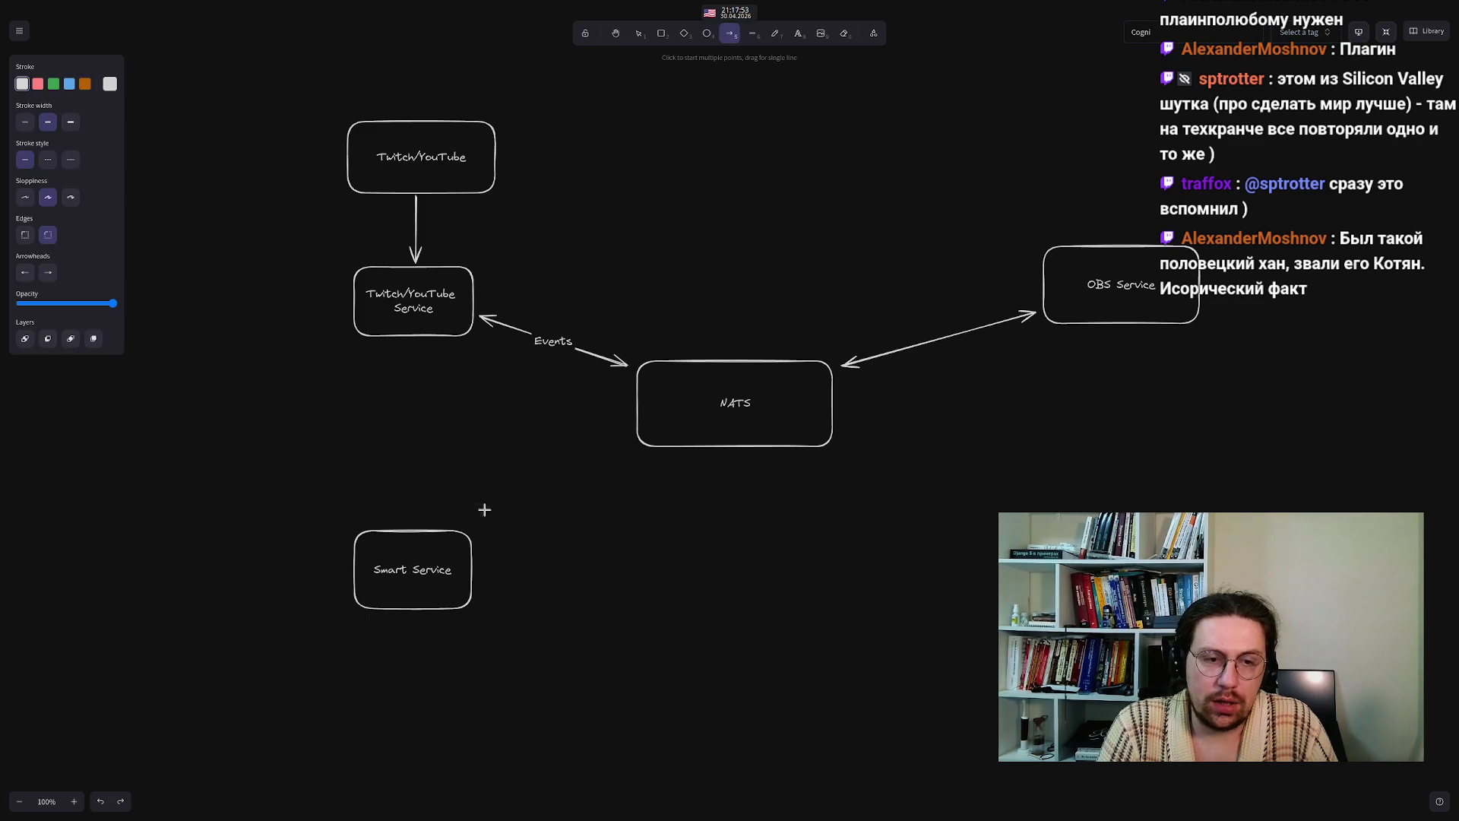
left_click_drag(479, 540, 630, 451)
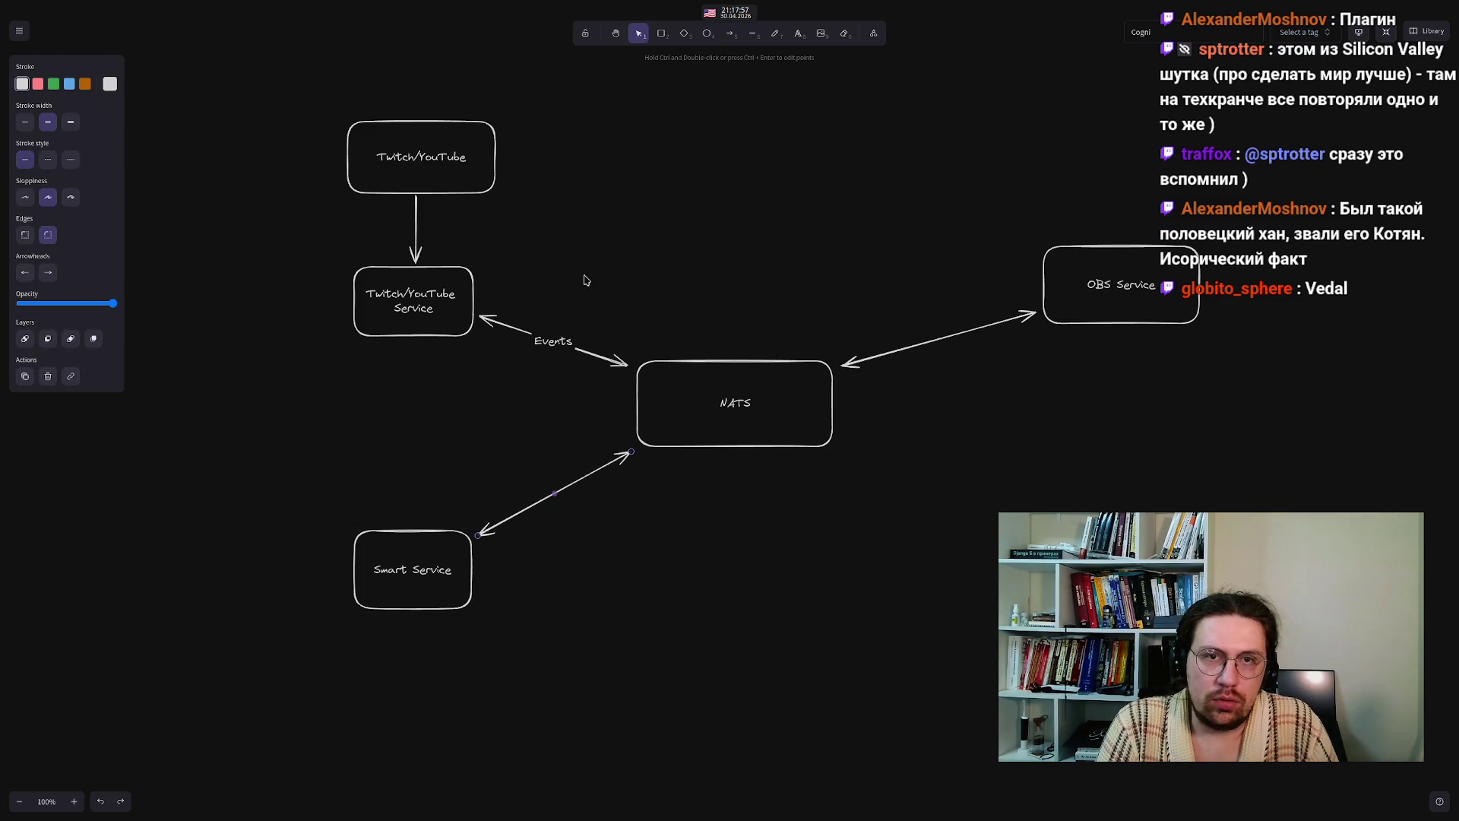
left_click(736, 35)
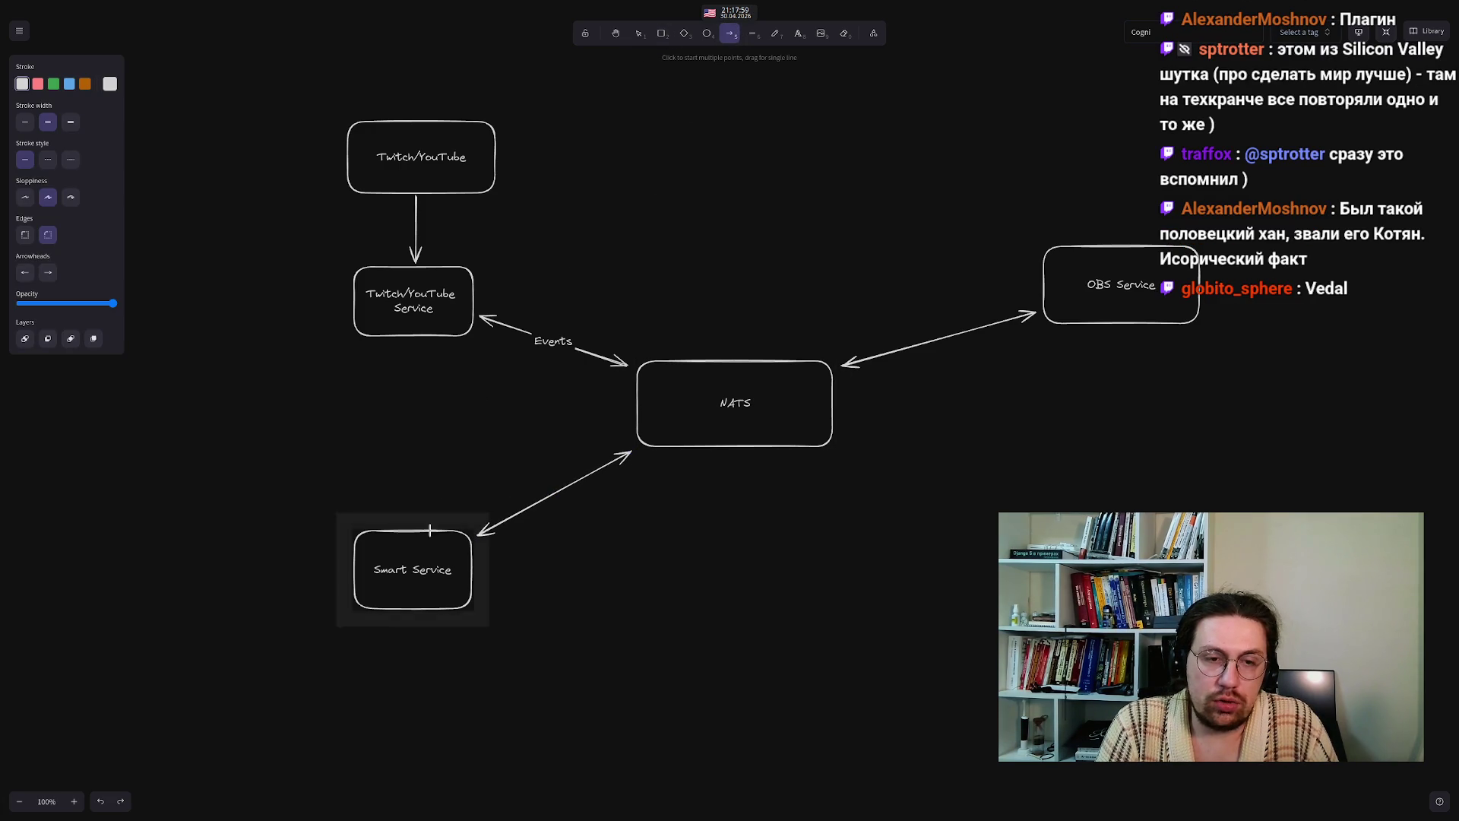
mouse_move(430, 541)
left_mouse_down()
mouse_move(404, 486)
mouse_move(408, 532)
mouse_move(417, 547)
mouse_move(407, 440)
mouse_move(438, 473)
mouse_move(404, 487)
mouse_move(395, 615)
mouse_move(426, 634)
mouse_move(397, 475)
mouse_move(429, 466)
mouse_move(409, 468)
mouse_move(437, 483)
mouse_move(391, 516)
mouse_move(392, 532)
mouse_move(346, 551)
mouse_move(357, 572)
mouse_move(311, 494)
mouse_move(319, 475)
left_mouse_up()
mouse_move(313, 529)
left_mouse_down()
mouse_move(355, 565)
mouse_move(343, 569)
left_mouse_up()
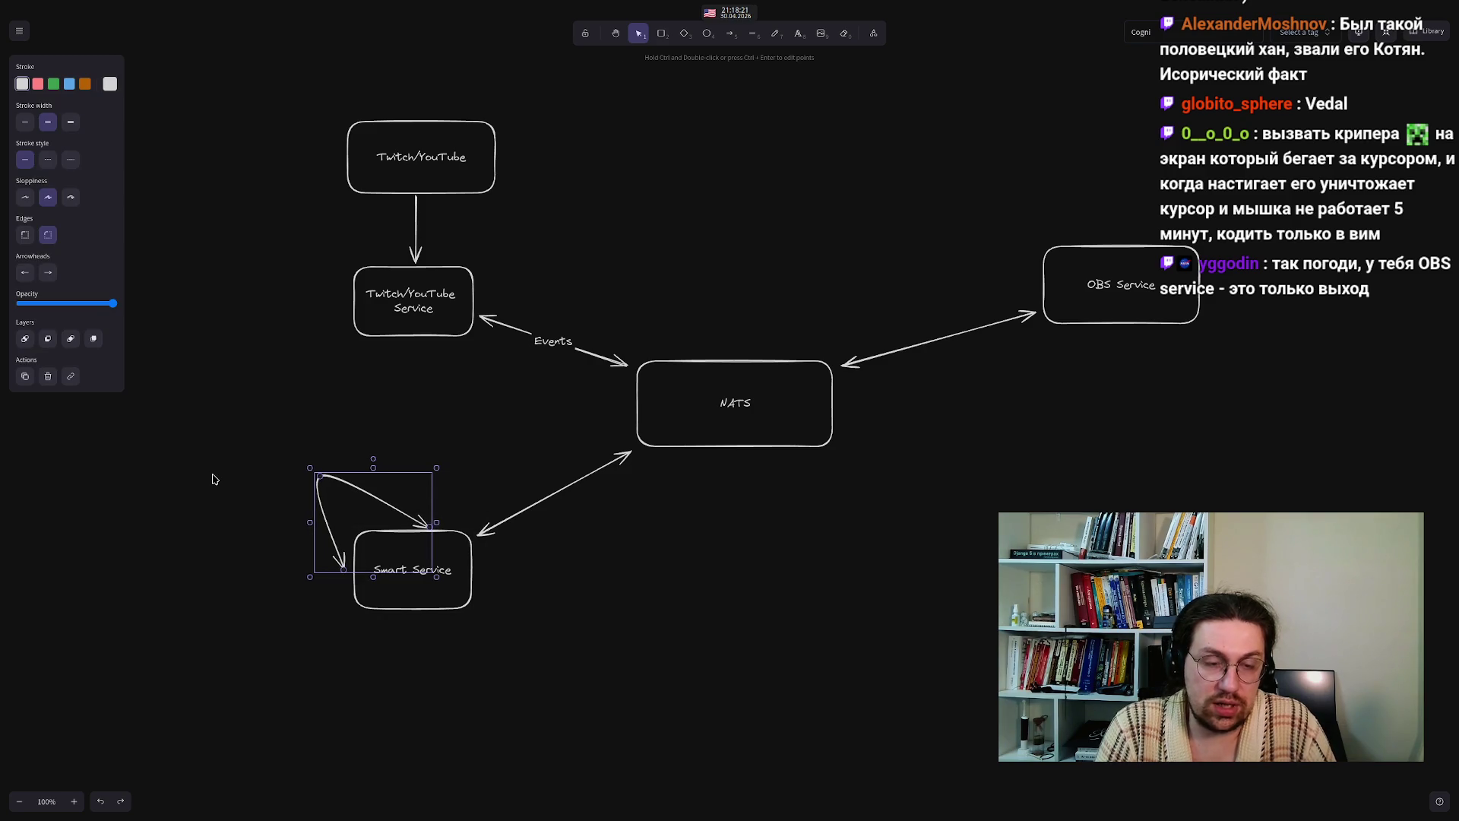
left_click(213, 478)
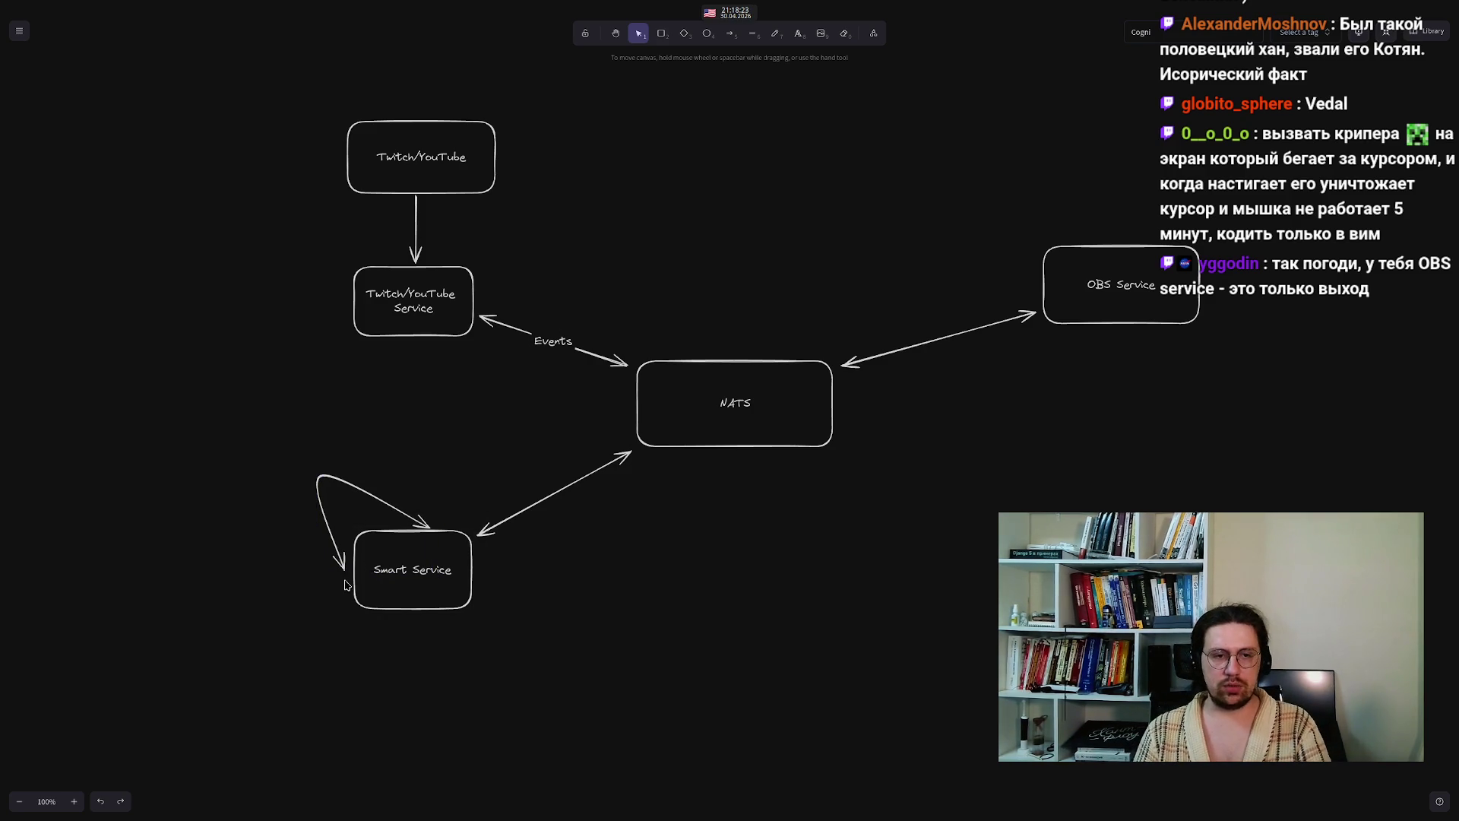
left_click(333, 537)
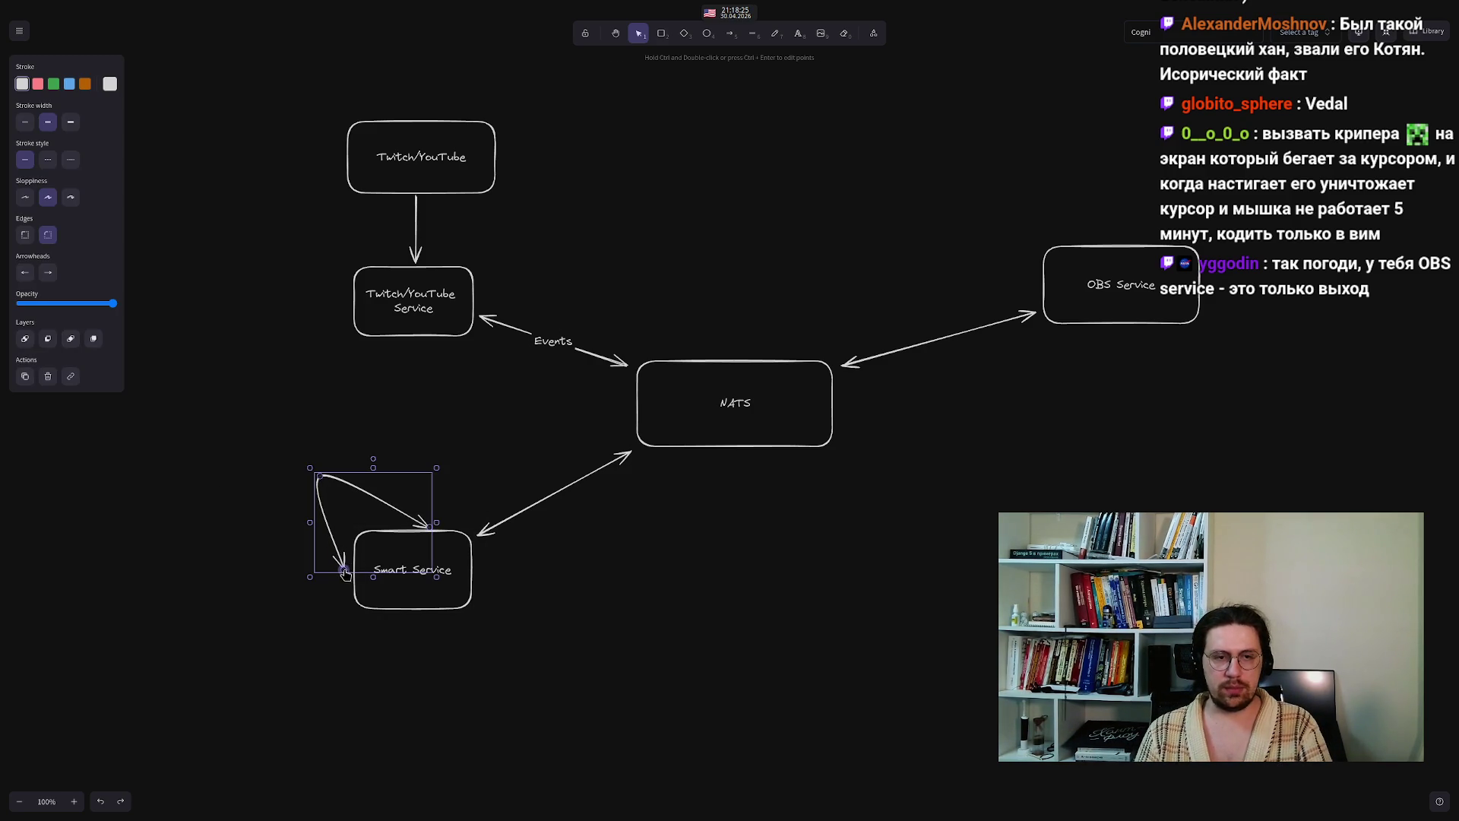
left_click_drag(343, 572, 349, 571)
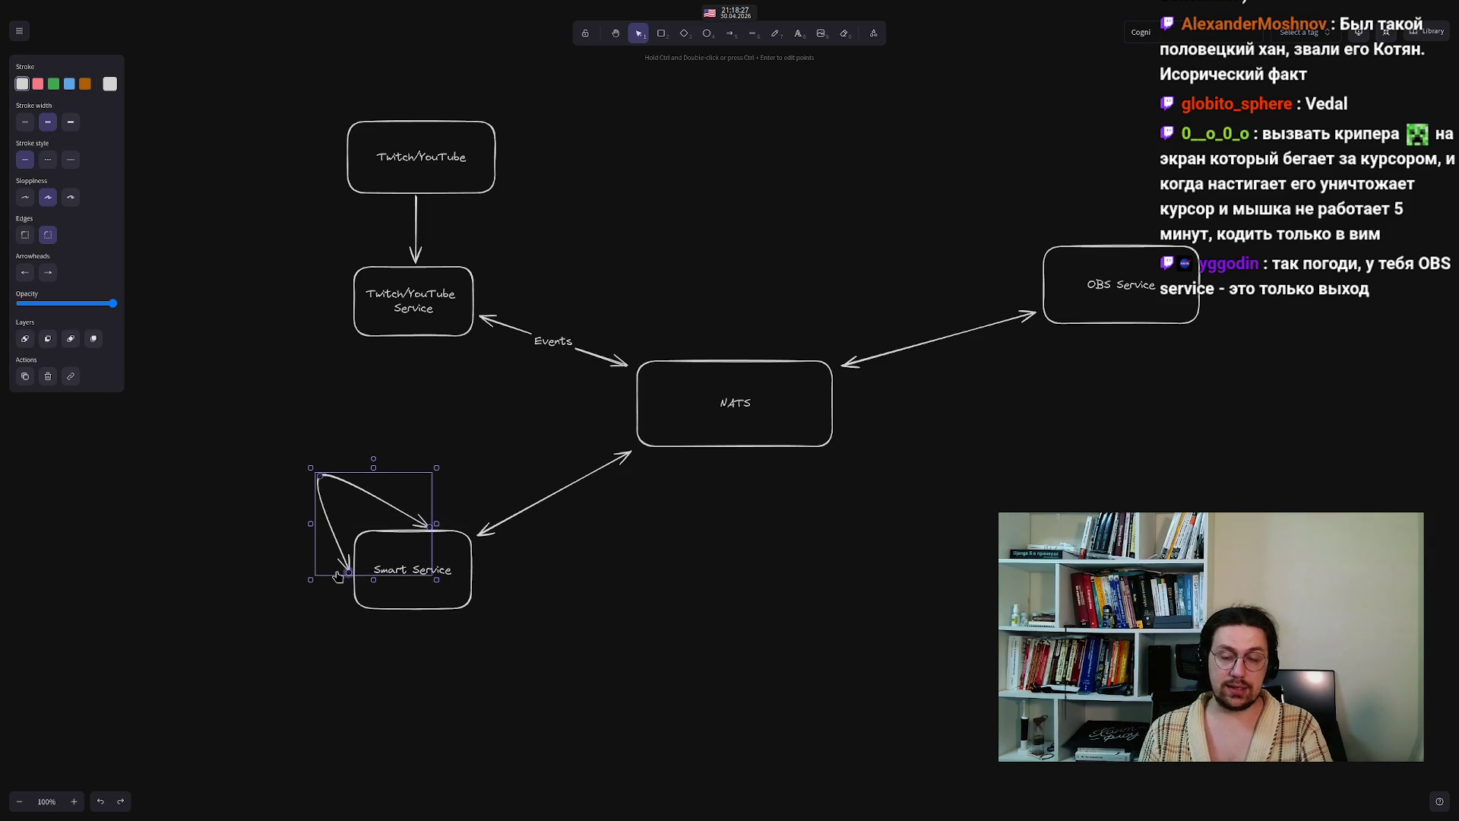
left_click(244, 534)
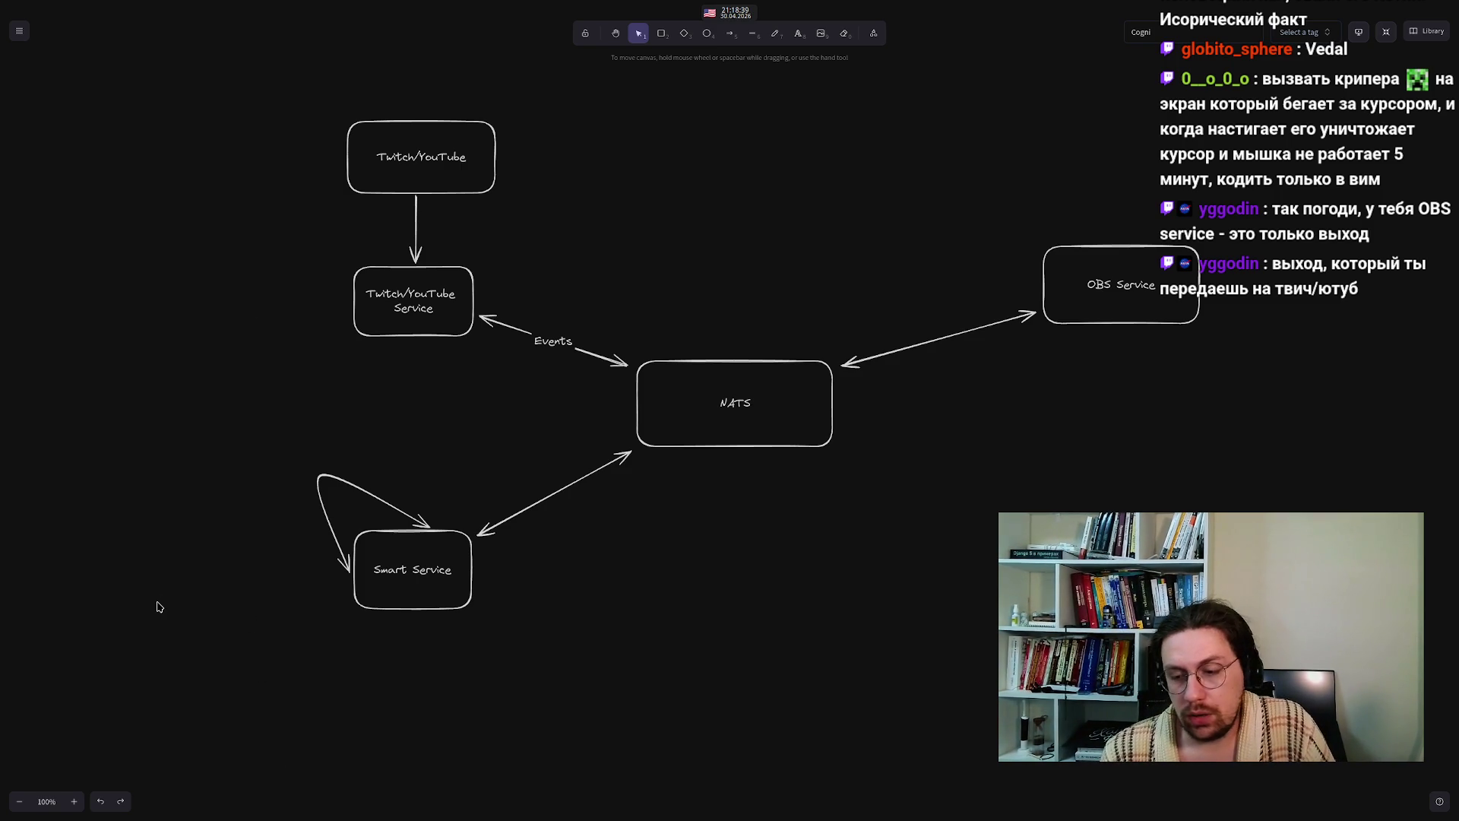
mouse_move(192, 378)
left_mouse_down()
mouse_move(459, 664)
mouse_move(597, 749)
left_mouse_up()
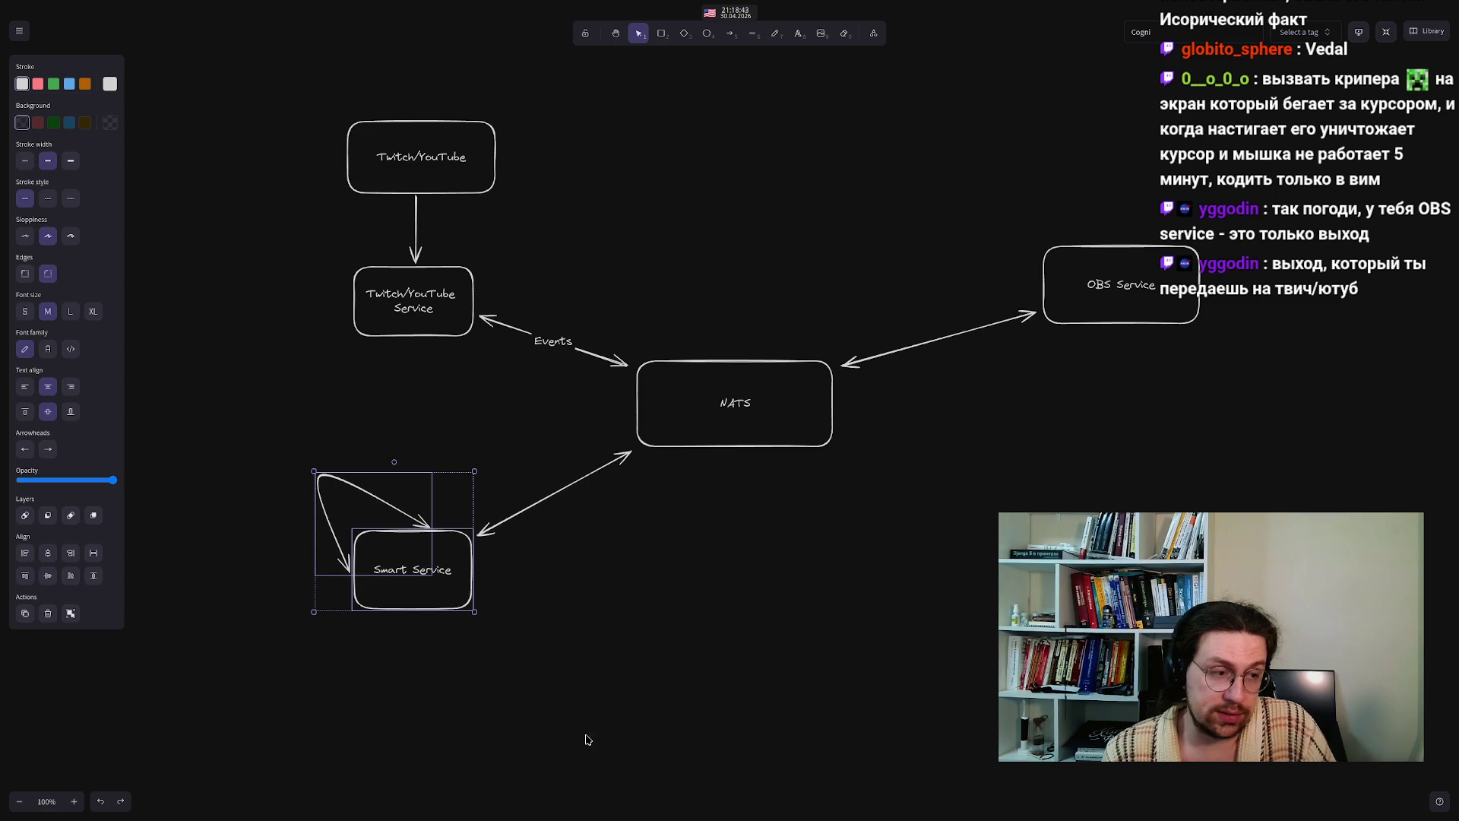
left_click(524, 686)
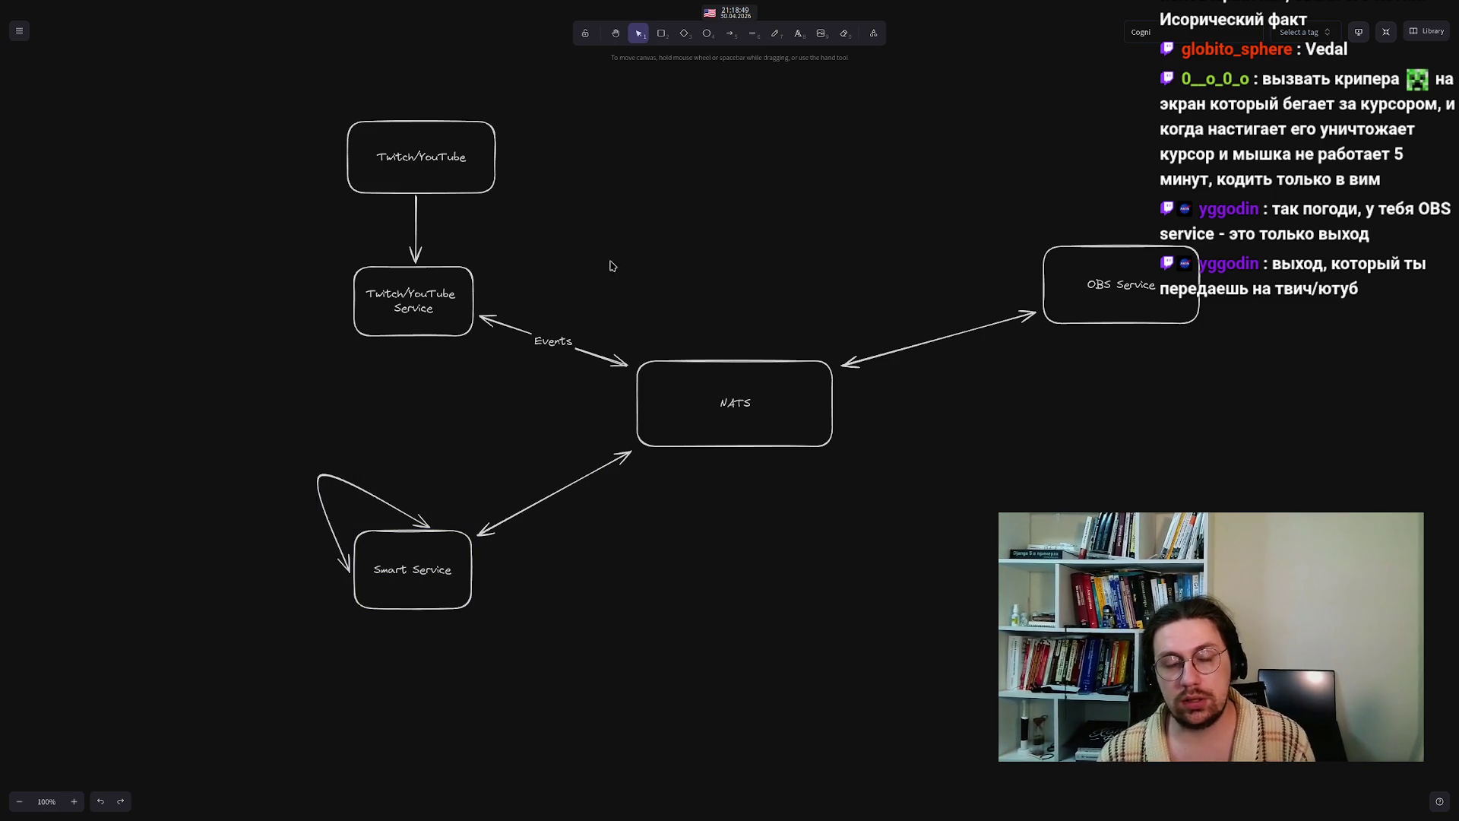
- Draw a box below-left of Smart Service labelled 'LLM'
scroll(304, 684, "down", 2)
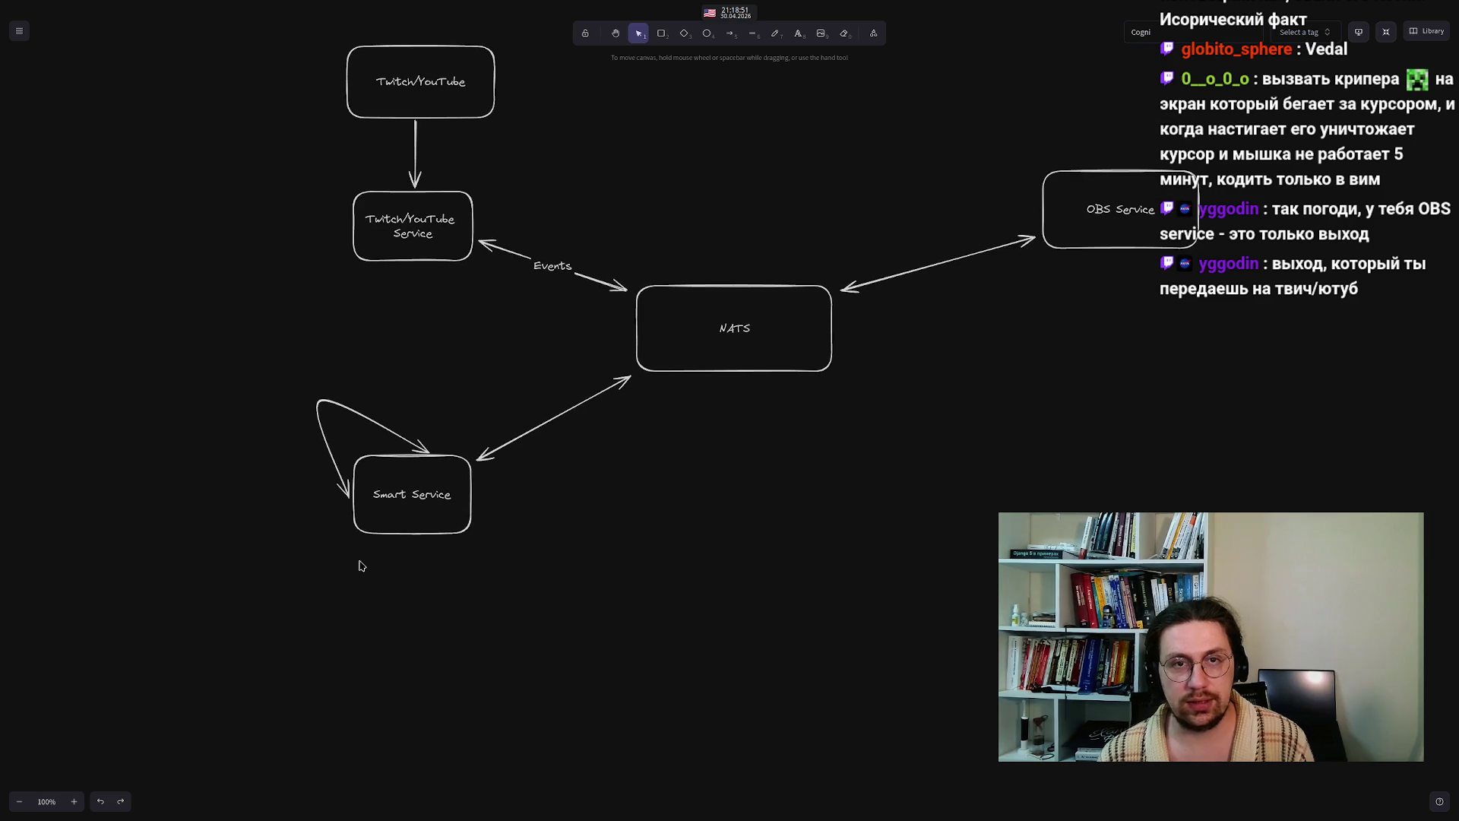
left_click(662, 33)
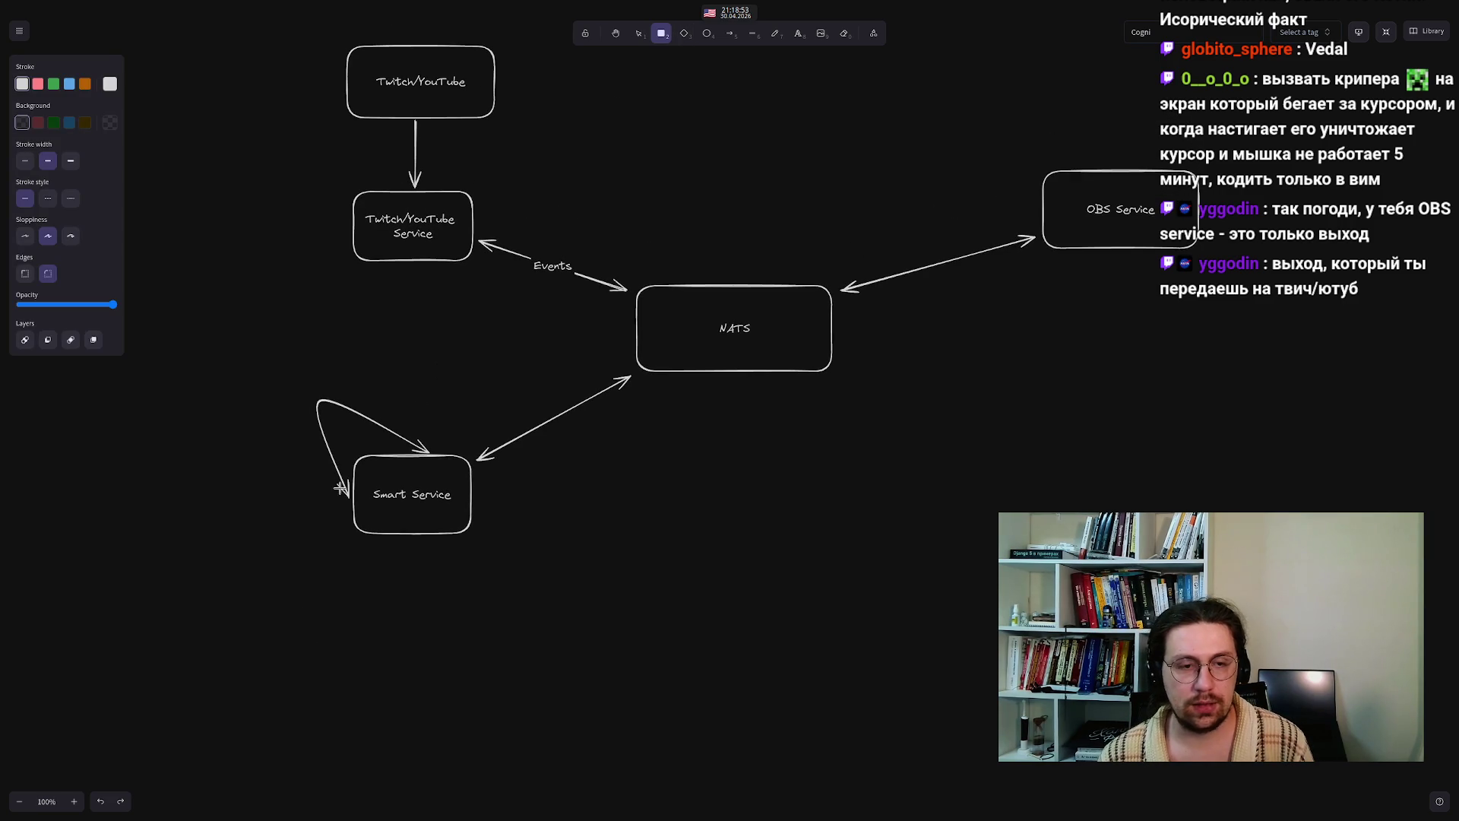
left_click_drag(167, 681, 318, 768)
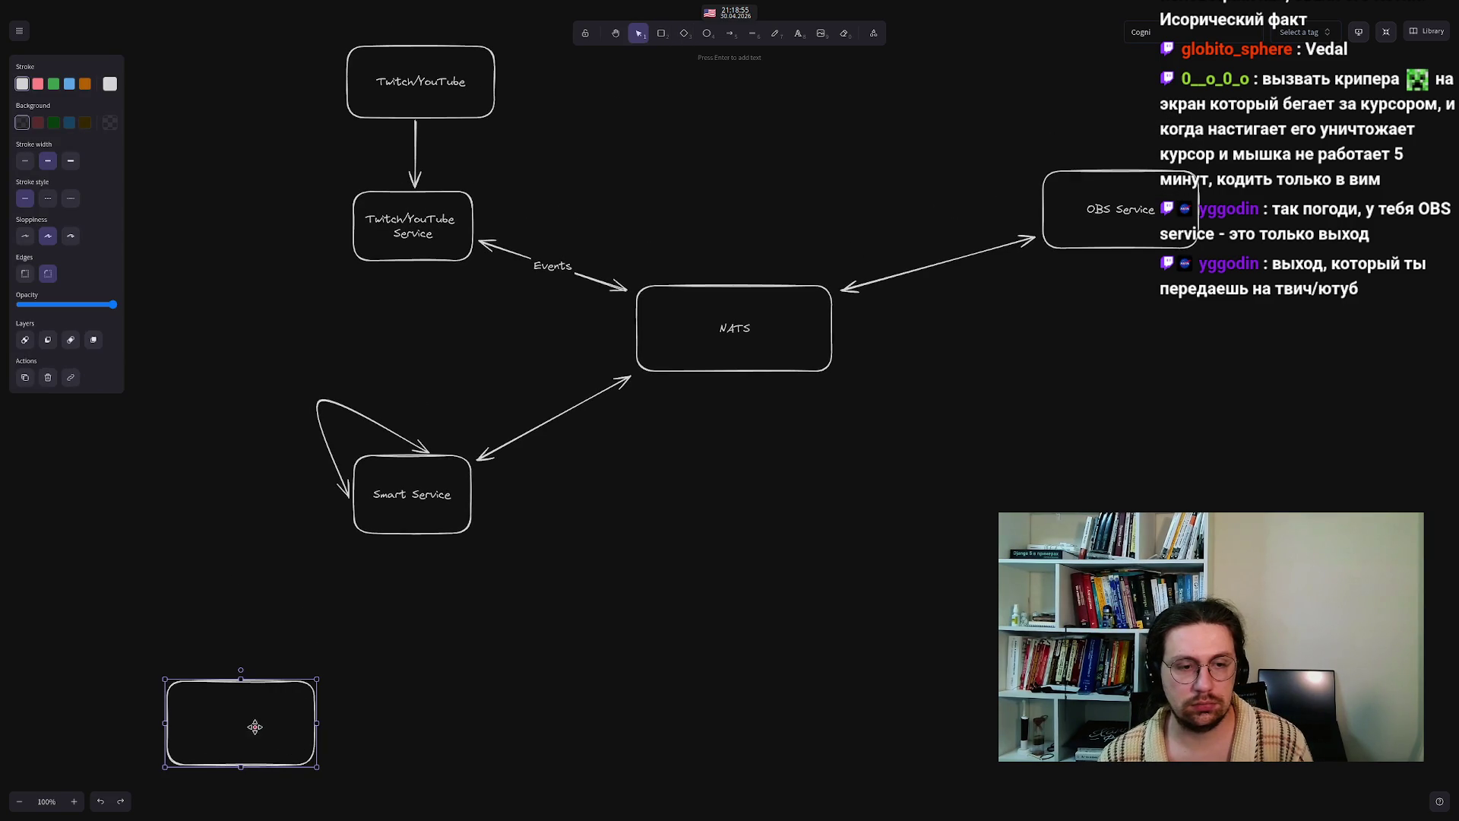
key("Return")
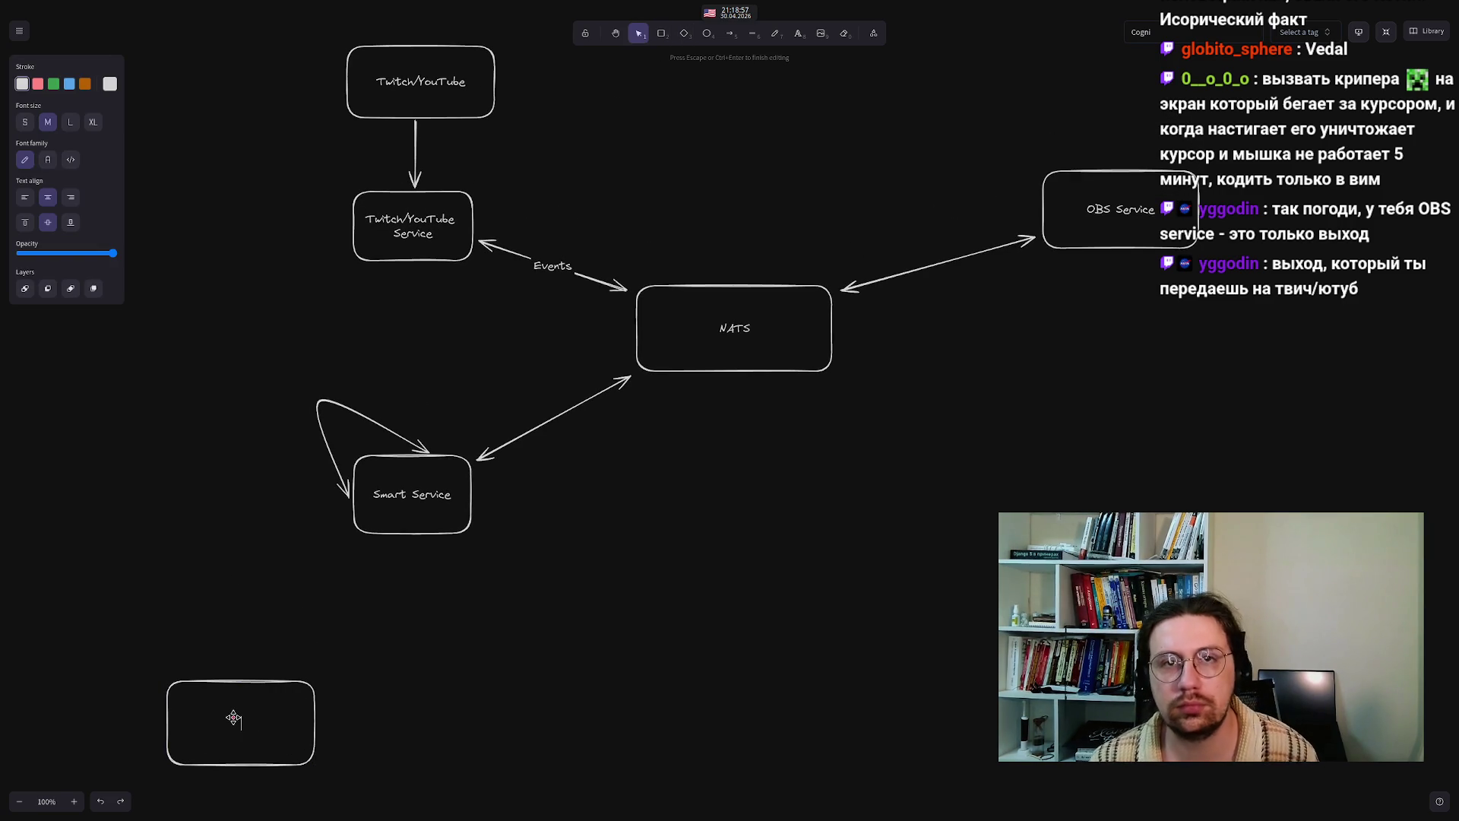
type("LLM")
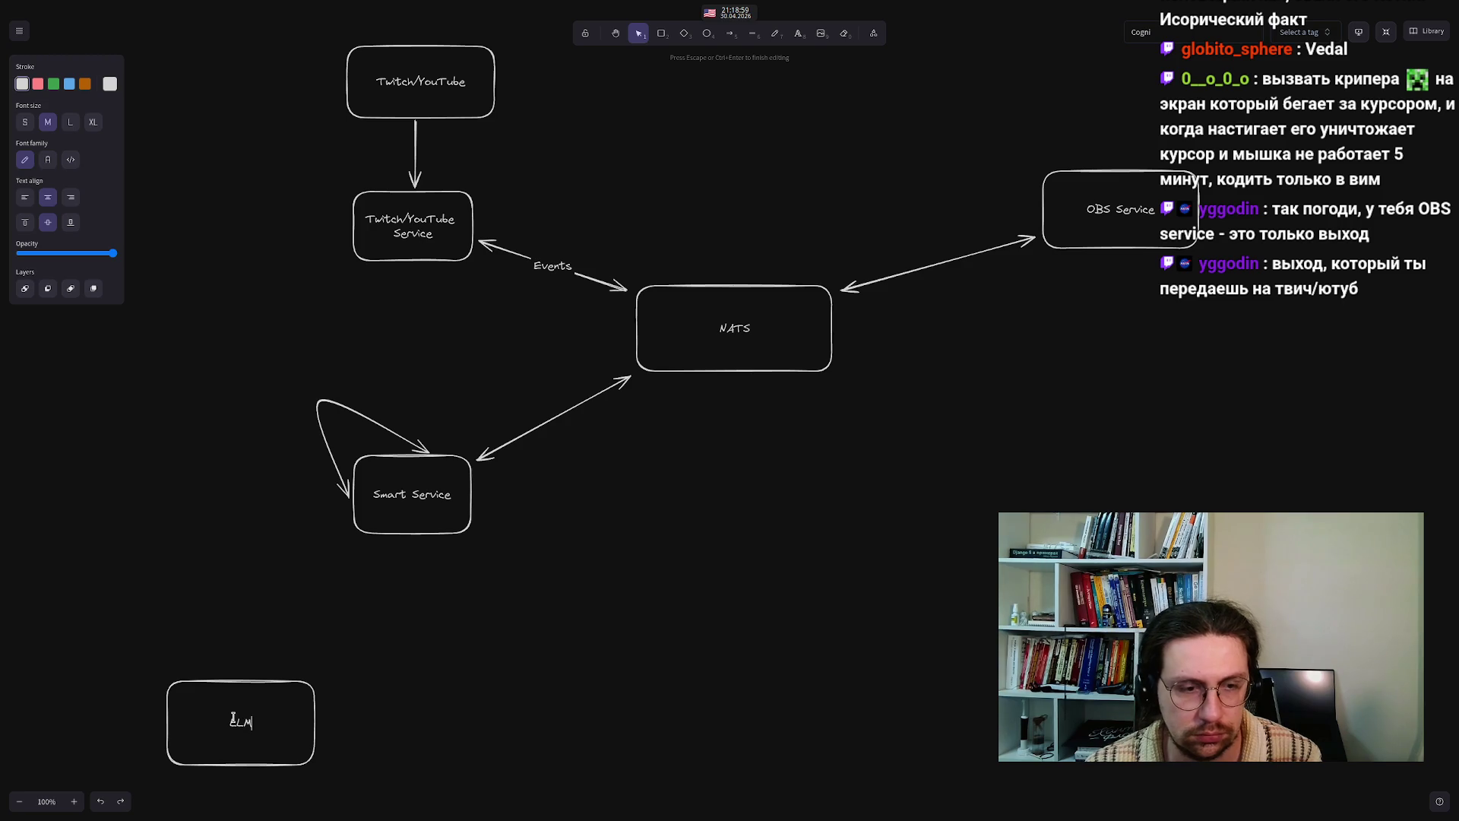
left_click(203, 593)
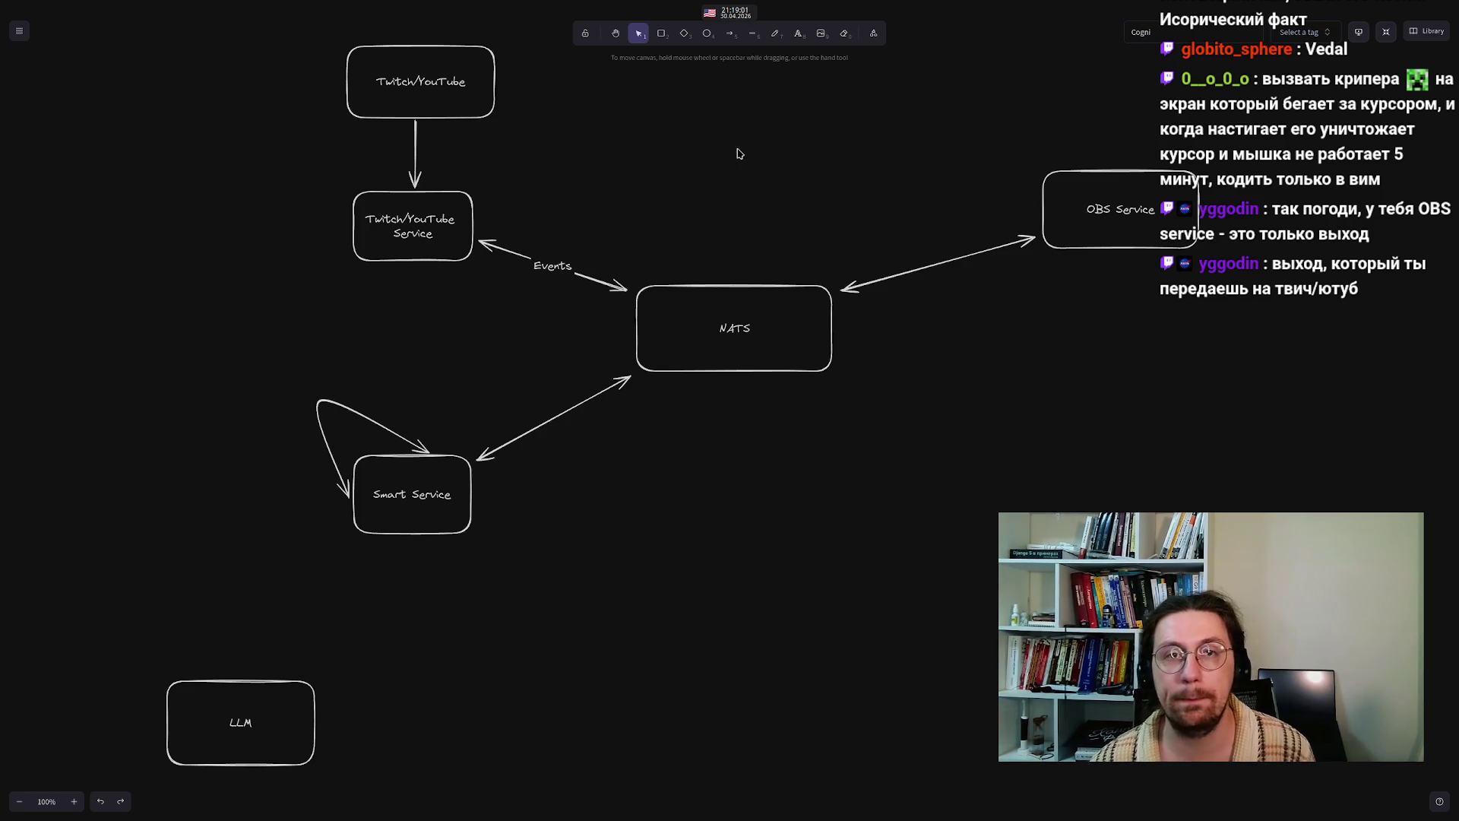
- Link Smart Service to LLM with a two-way arrow
left_click(729, 33)
mouse_move(364, 545)
left_mouse_down()
mouse_move(326, 646)
mouse_move(258, 673)
left_mouse_up()
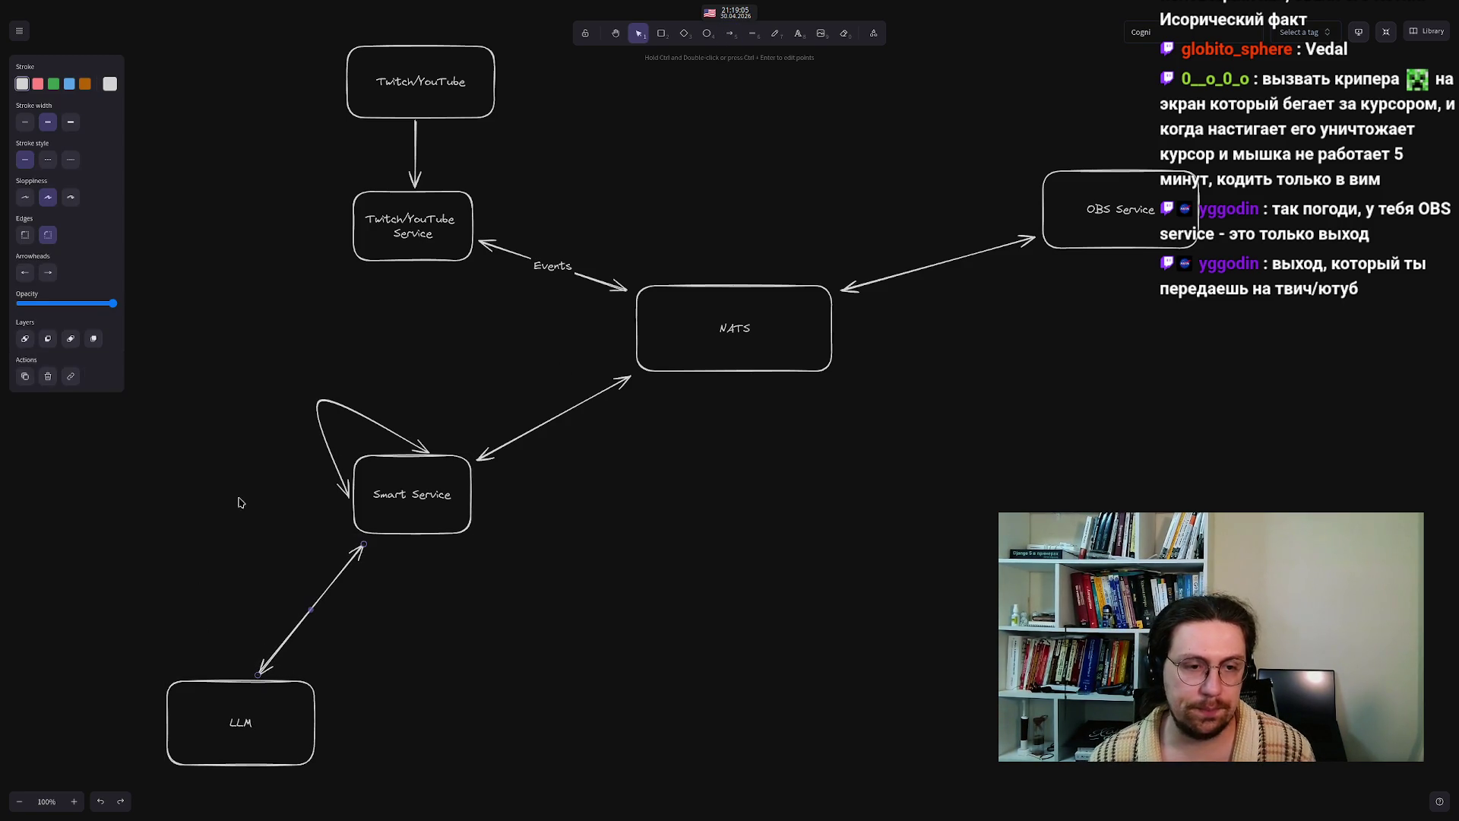
key("Escape")
left_click(661, 33)
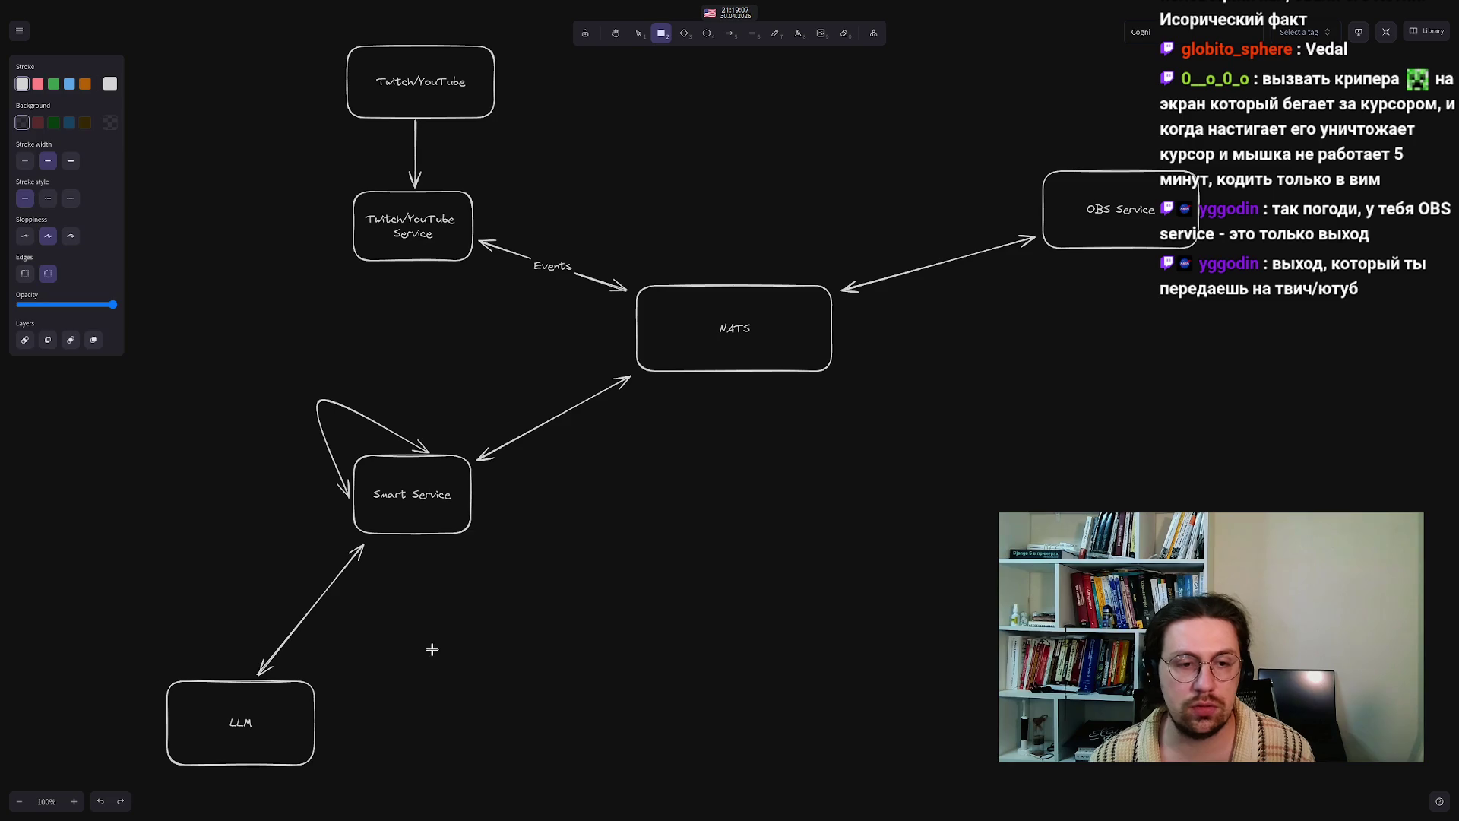
- Draw a box right of LLM labelled 'VectorDB'
left_click_drag(380, 684, 514, 763)
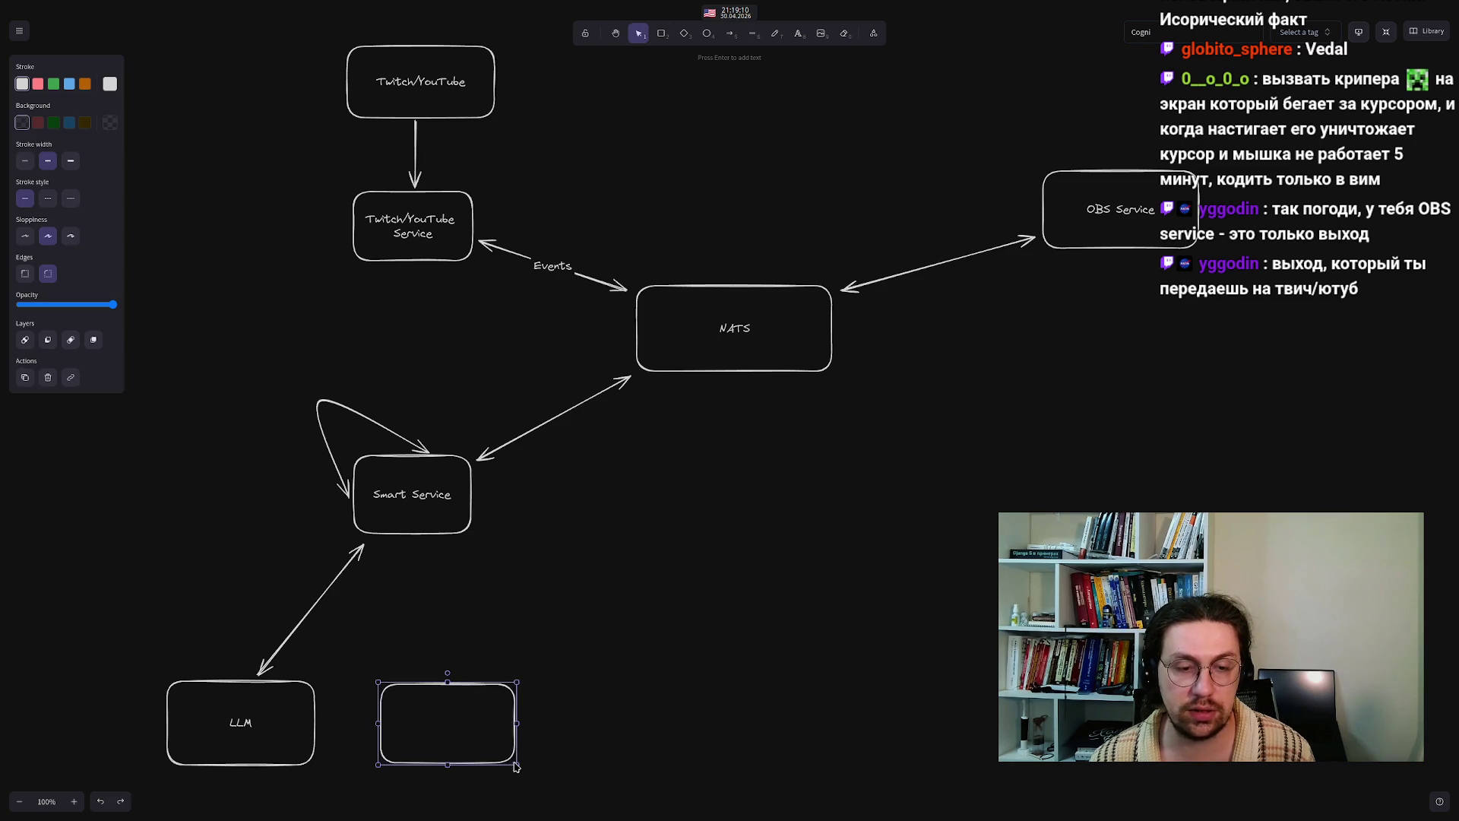
double_click(440, 718)
type("Ved")
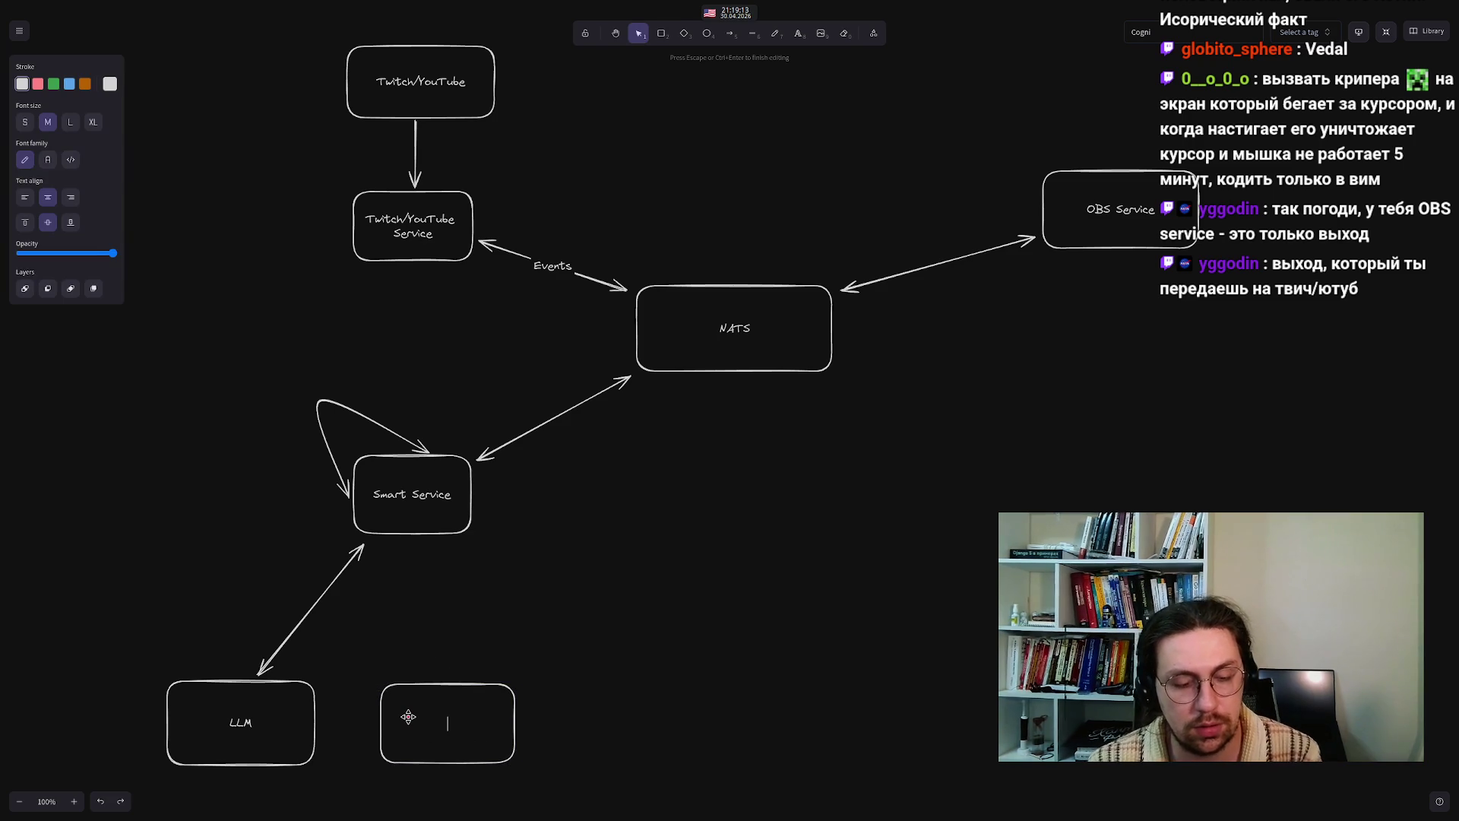
key("BackSpace")
type("ctorDB")
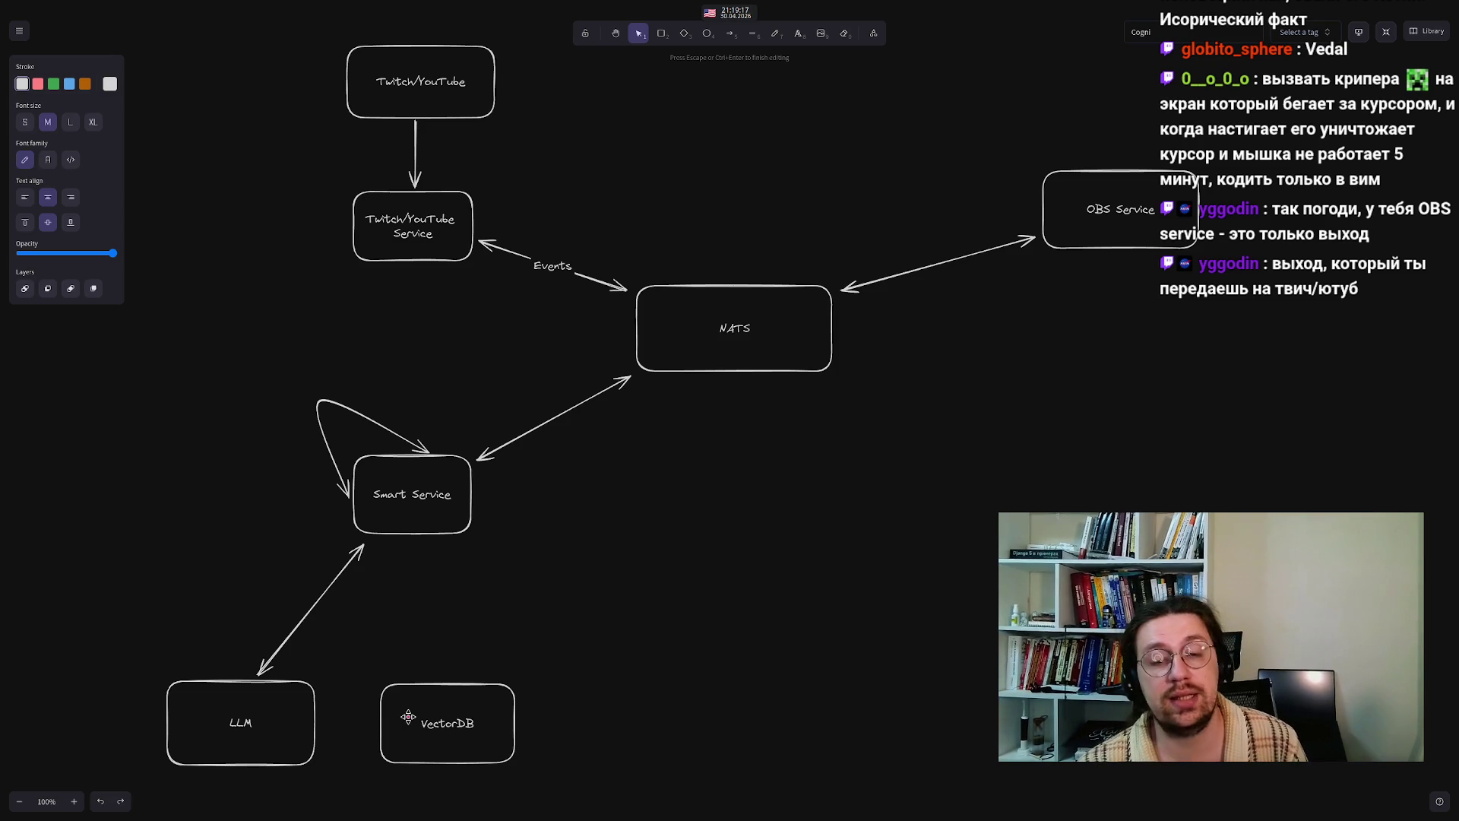
left_click(424, 634)
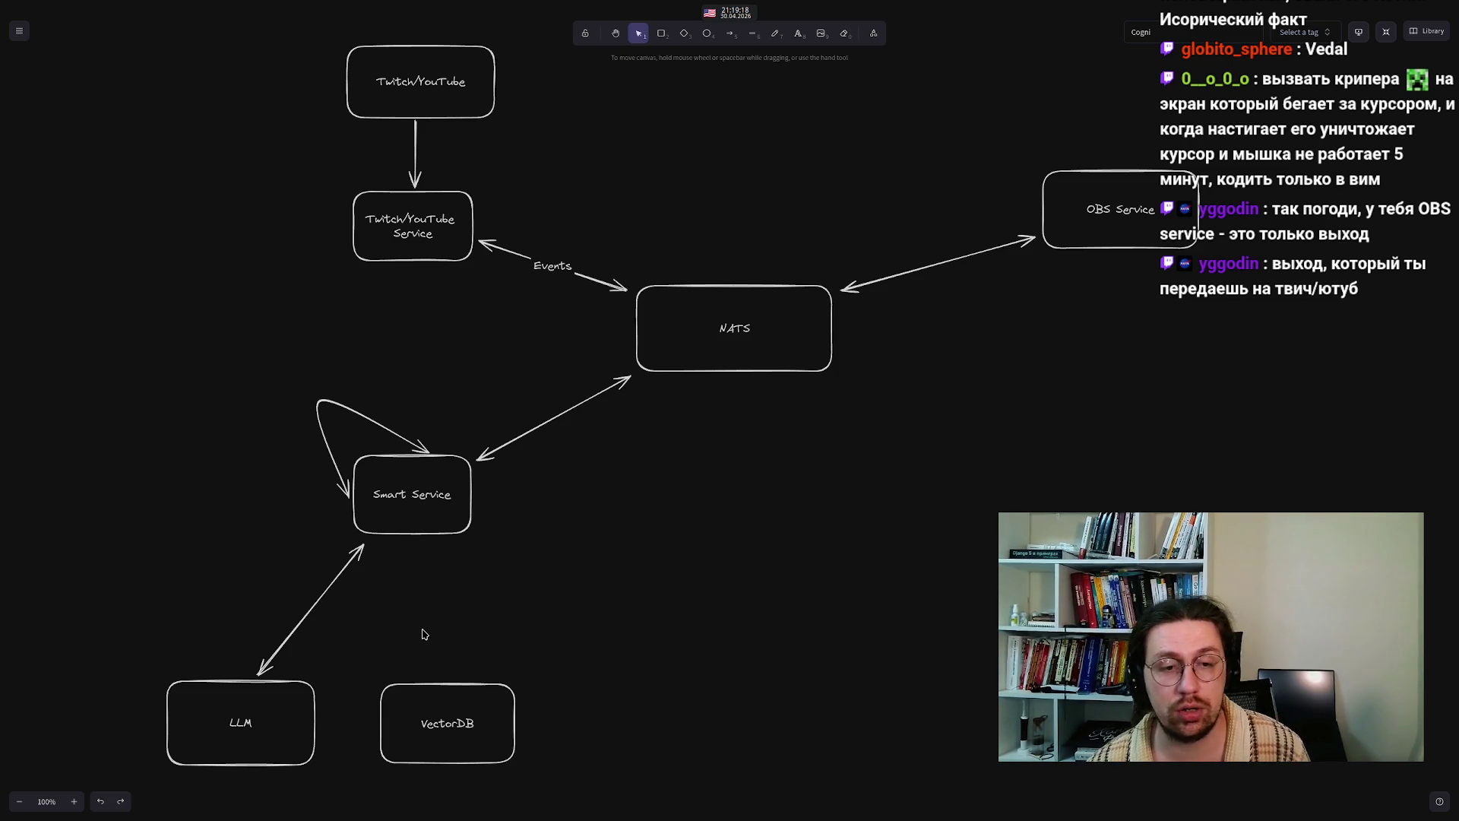
- Connect Smart Service to VectorDB with a two-way arrow
left_click(731, 35)
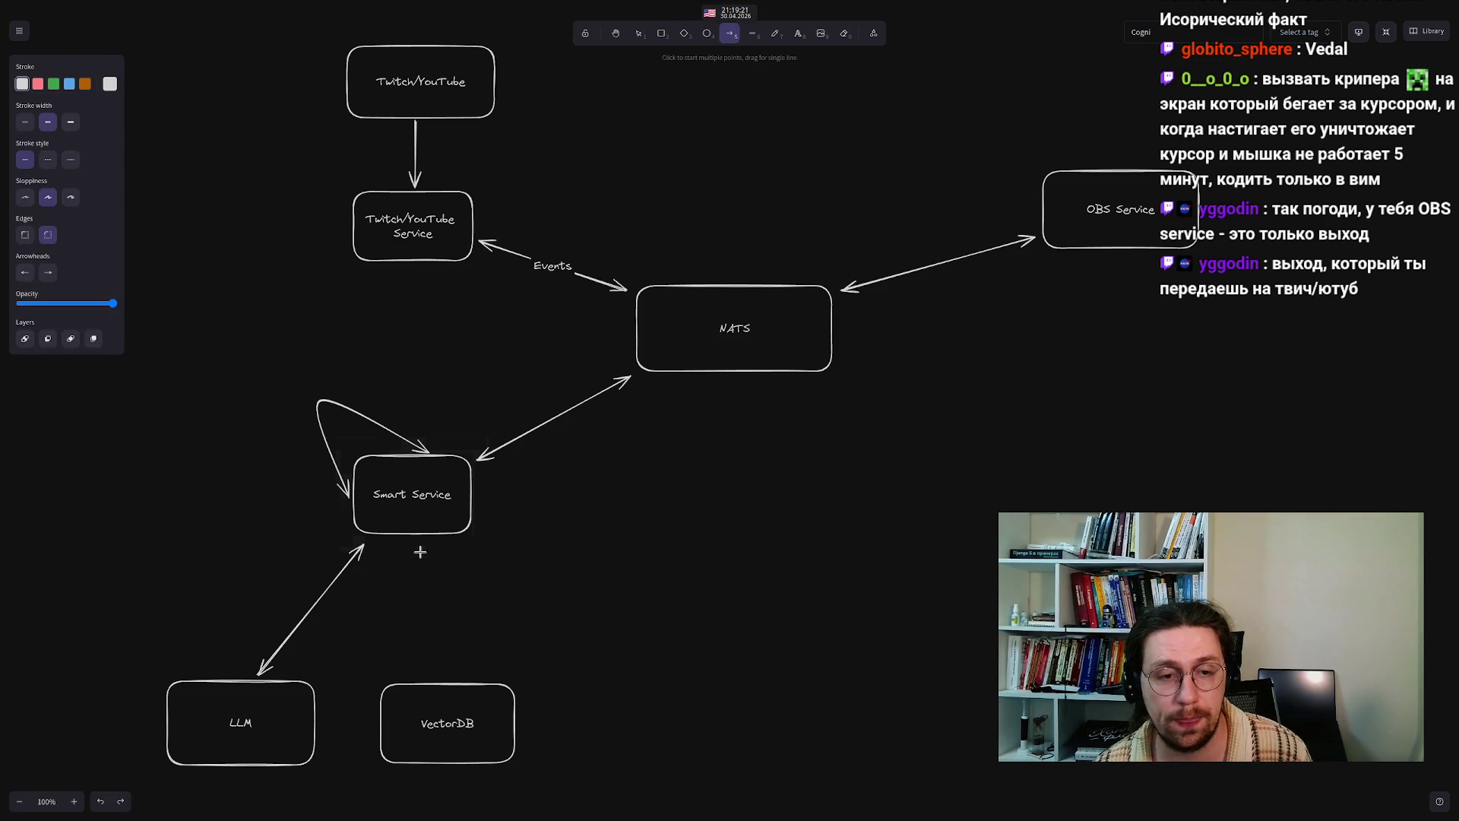
mouse_move(421, 546)
left_mouse_down()
mouse_move(427, 645)
mouse_move(448, 679)
left_mouse_up()
left_click(373, 610)
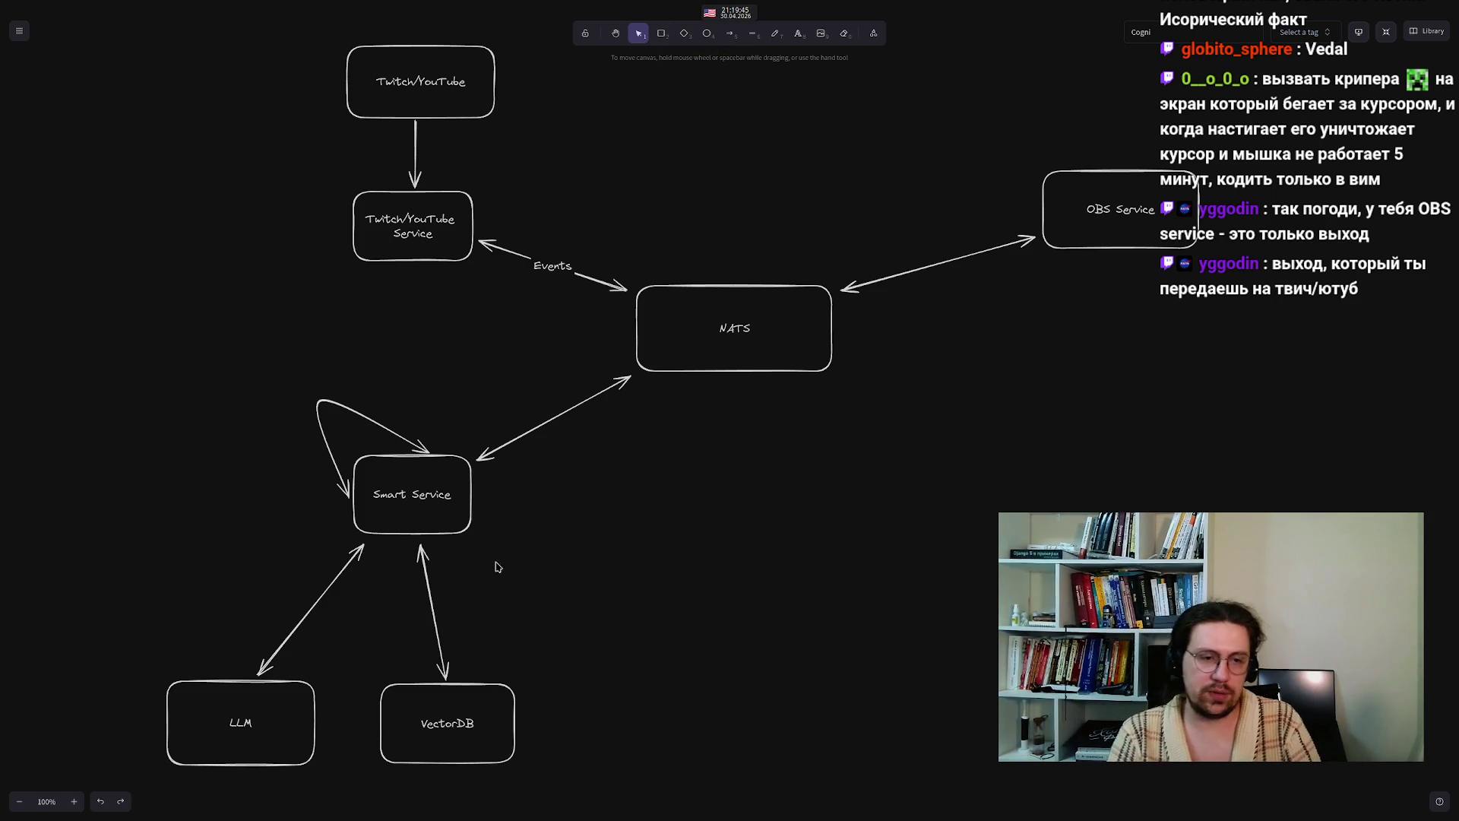
mouse_move(223, 323)
left_mouse_down()
mouse_move(262, 402)
mouse_move(551, 625)
mouse_move(535, 608)
left_mouse_up()
left_click(267, 515)
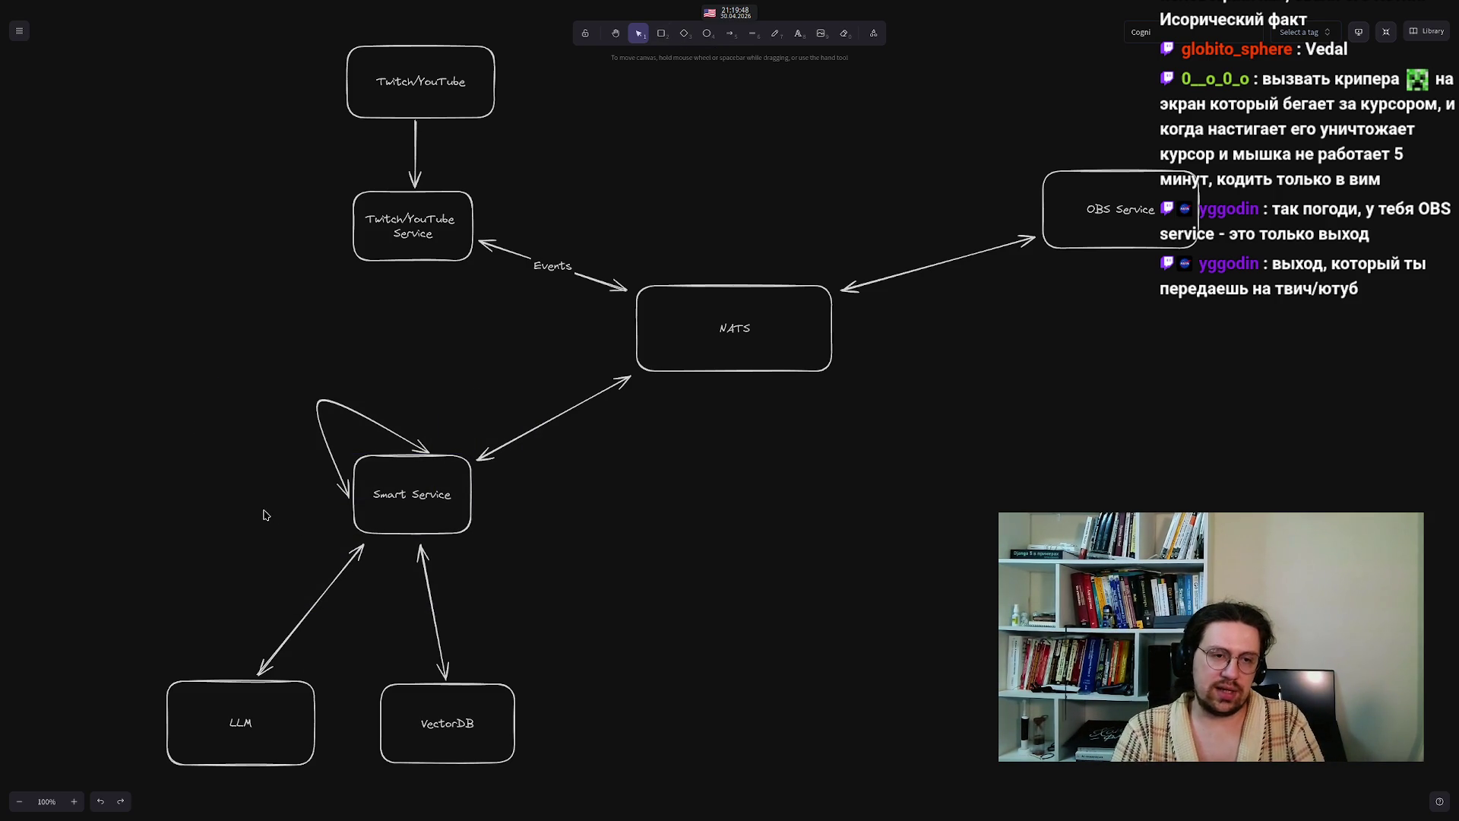
- Clear the selection and choose the Rectangle tool for a new box
left_click(225, 728)
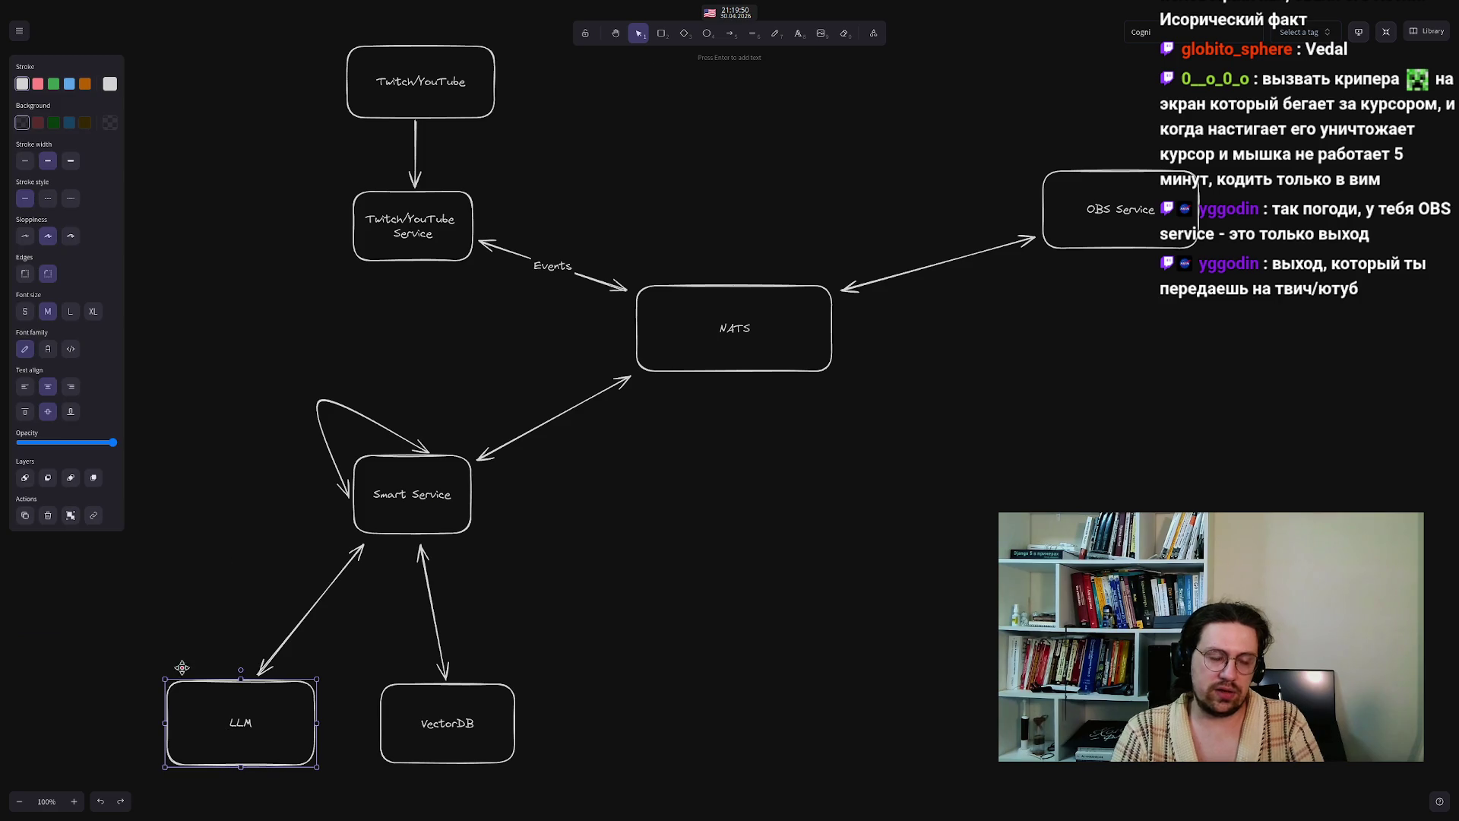
left_click(240, 430)
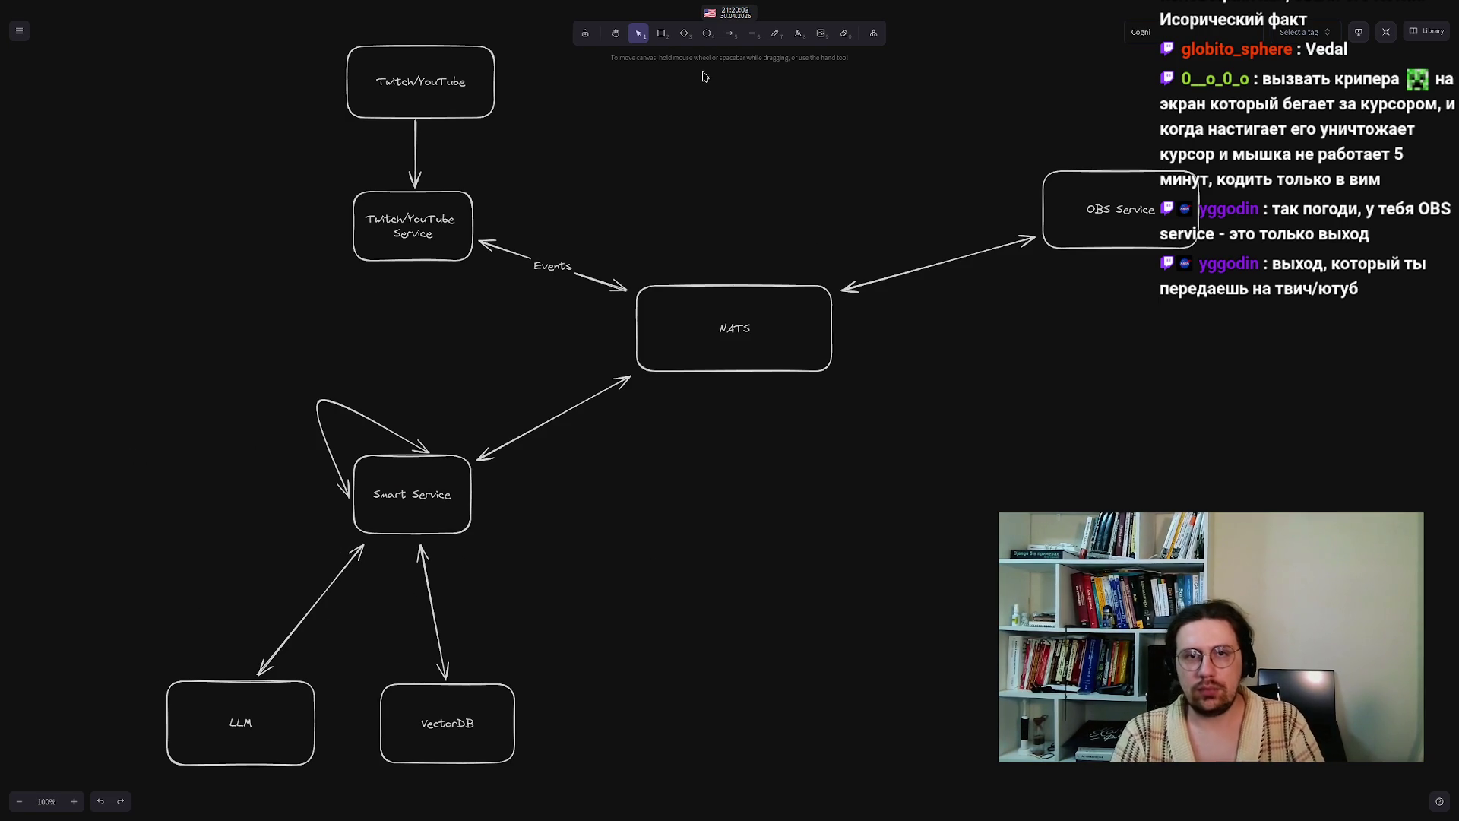
left_click(660, 35)
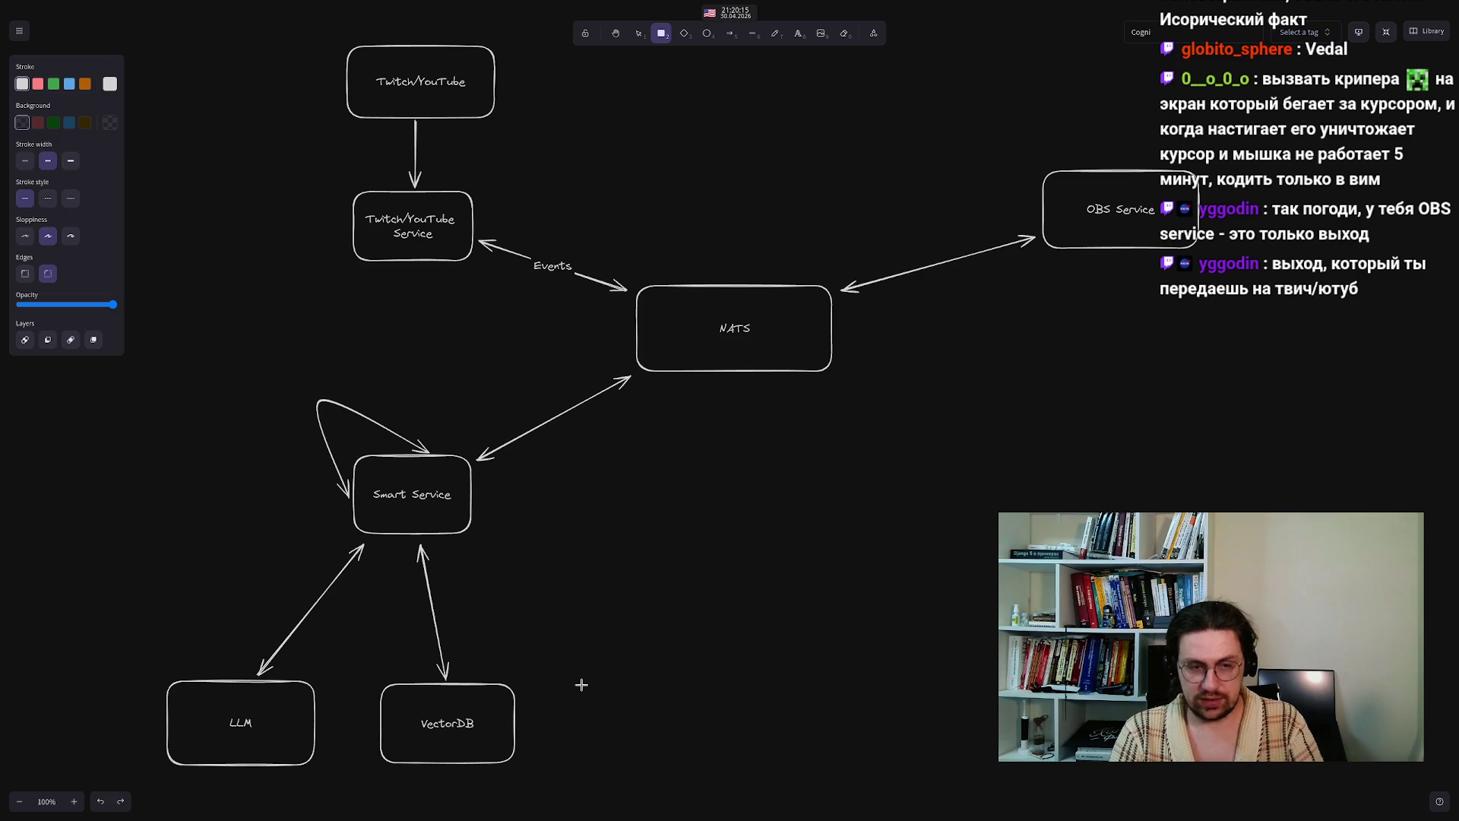
- Draw a box right of VectorDB labelled 'TTS'
mouse_move(582, 684)
left_mouse_down()
mouse_move(719, 755)
mouse_move(708, 761)
left_mouse_up()
double_click(644, 725)
type("TTS")
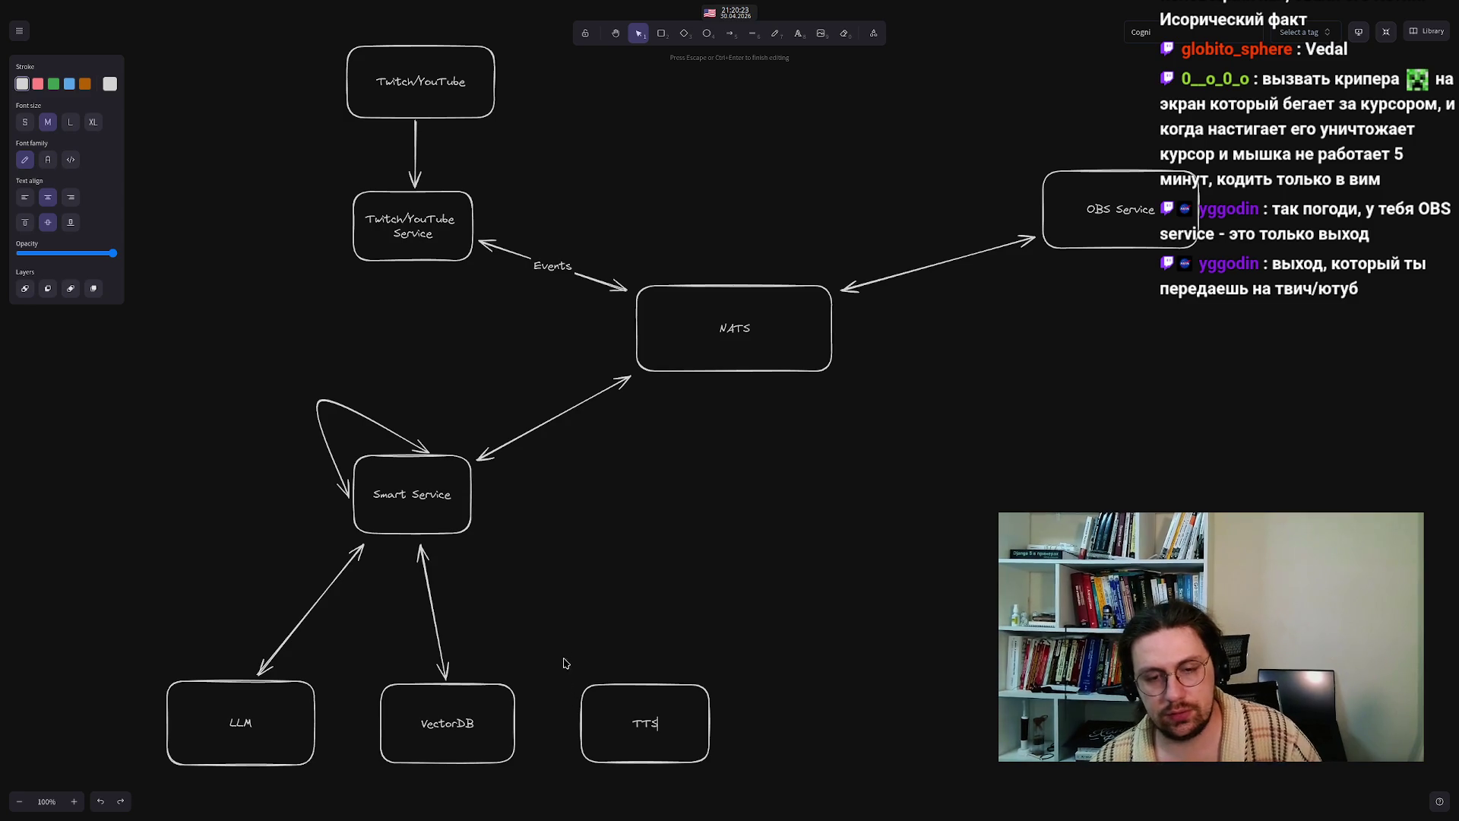
left_click(570, 675)
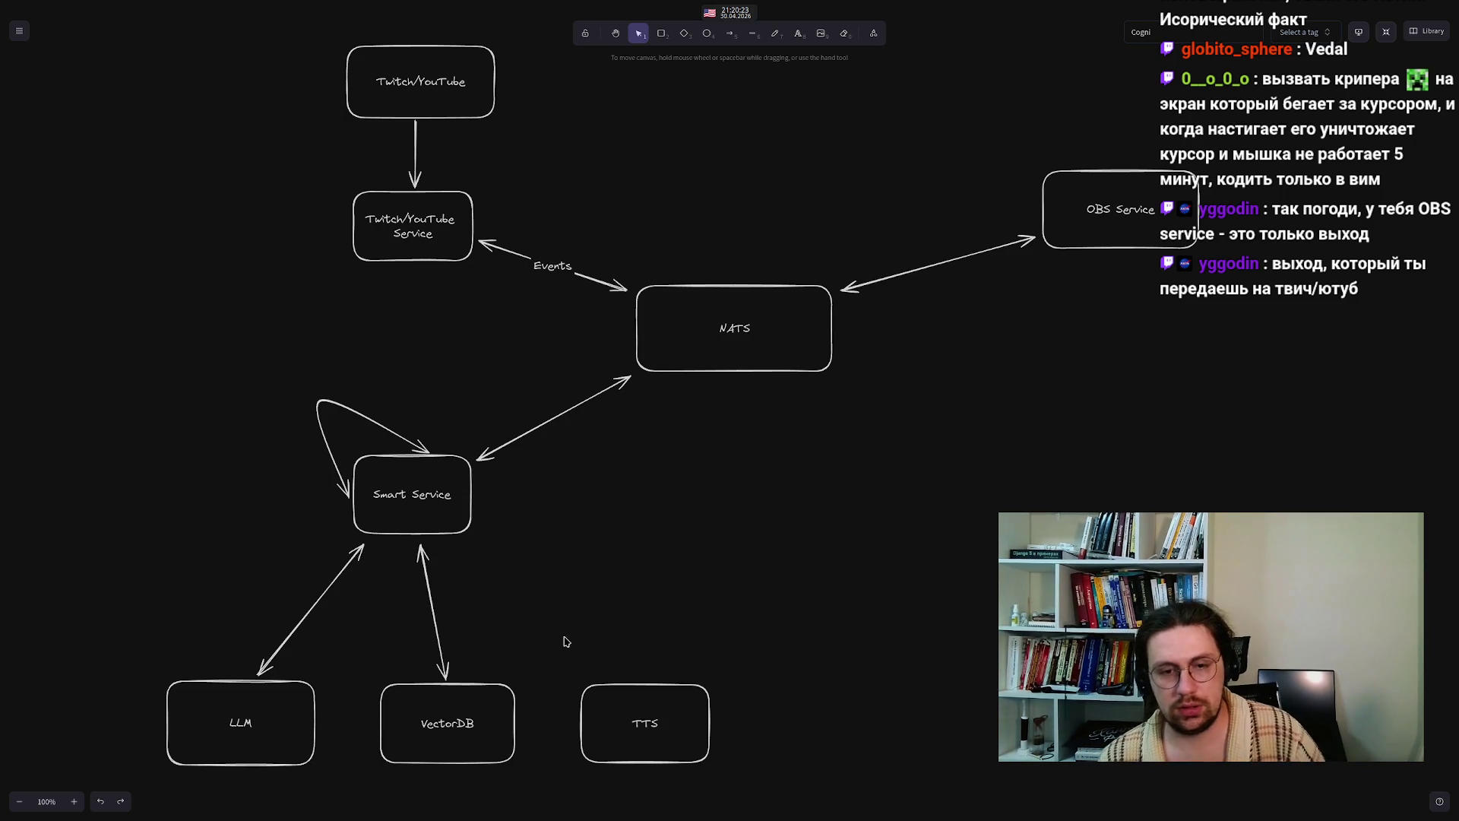
- Draw an arrow from Smart Service to TTS and remove its start arrowhead
left_click(730, 32)
left_click_drag(475, 537, 612, 679)
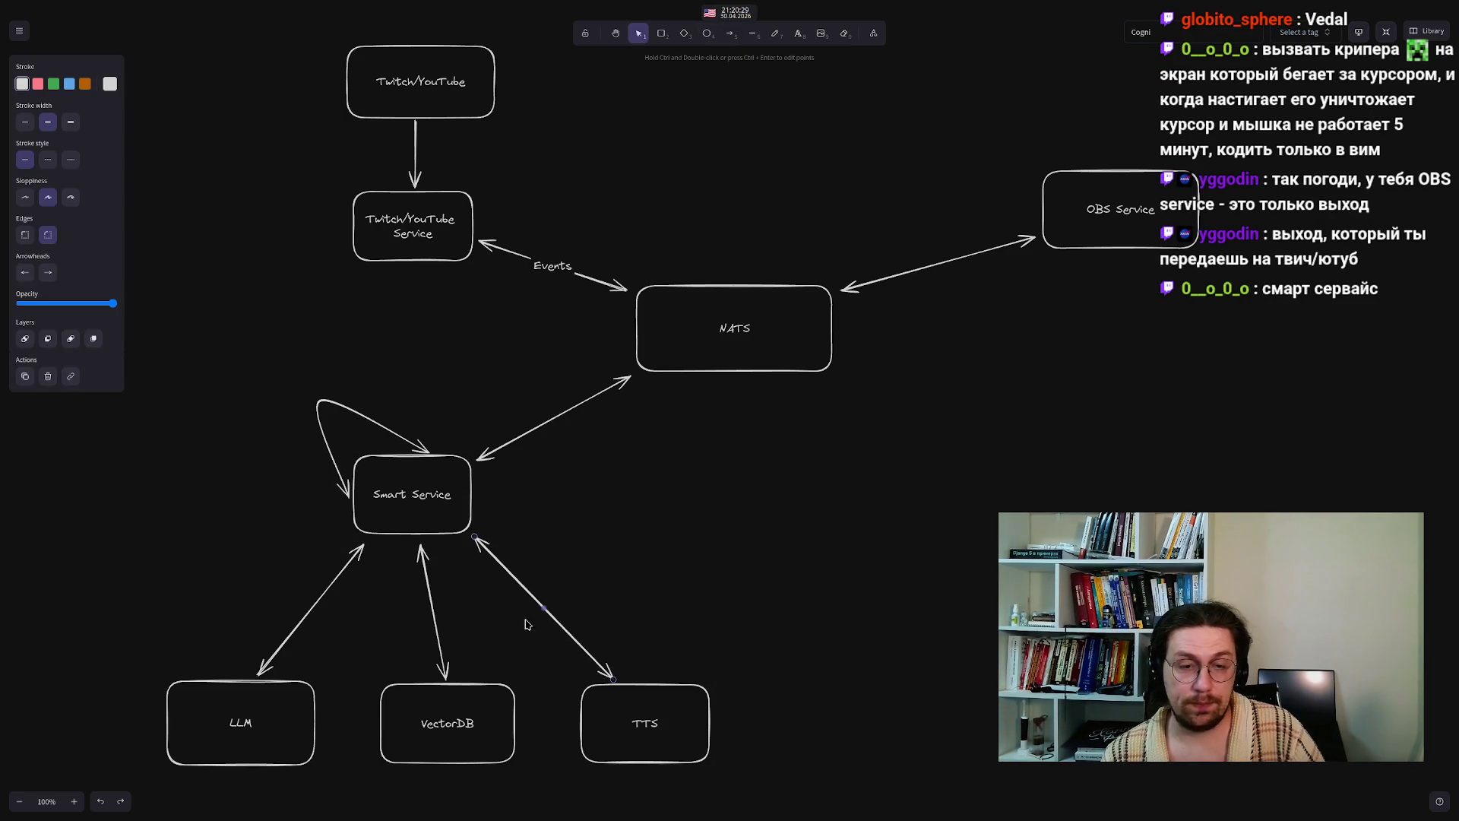
left_click(493, 623)
left_click(492, 540)
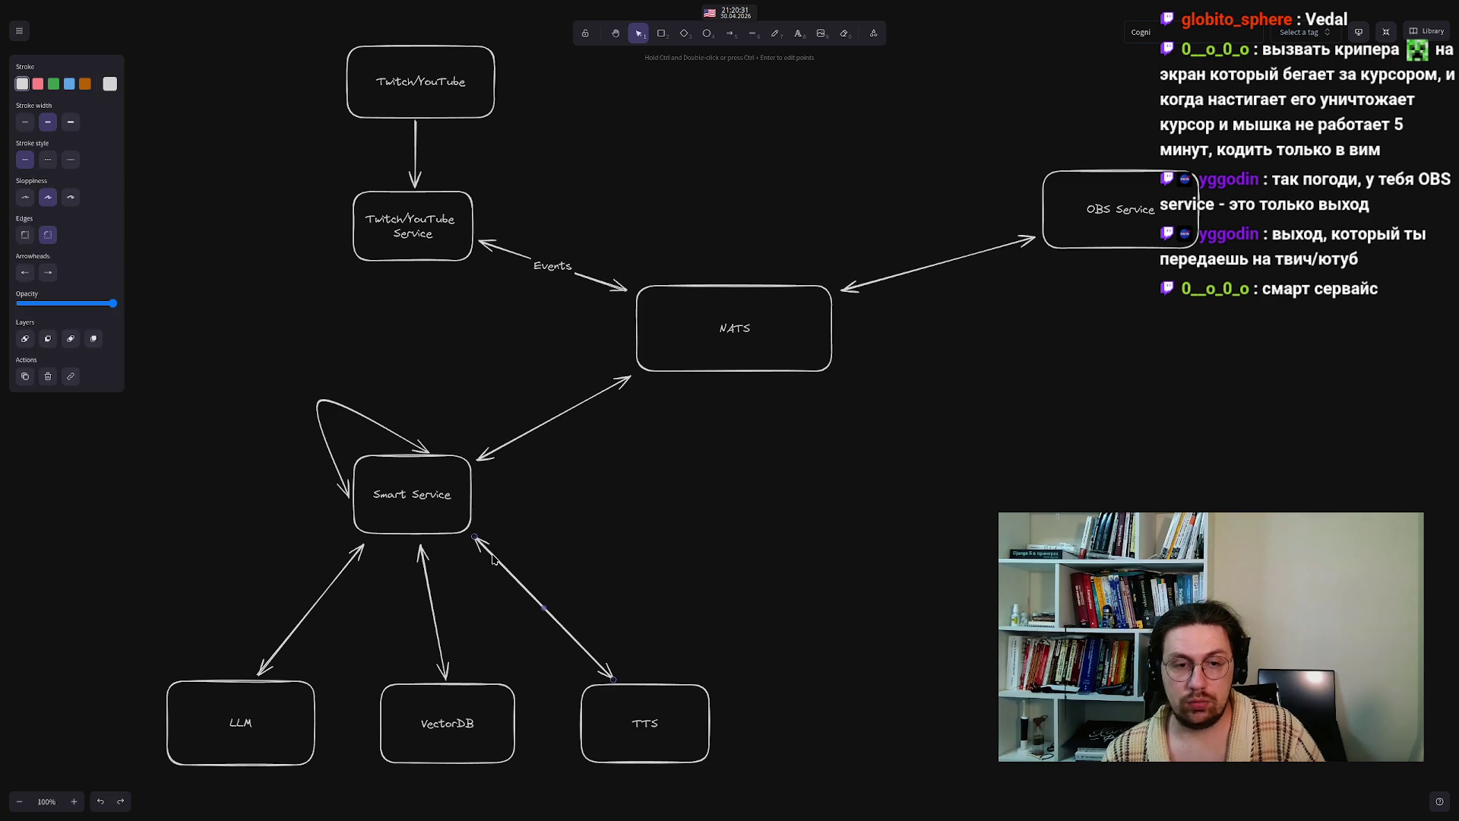
left_click(25, 272)
left_click(35, 306)
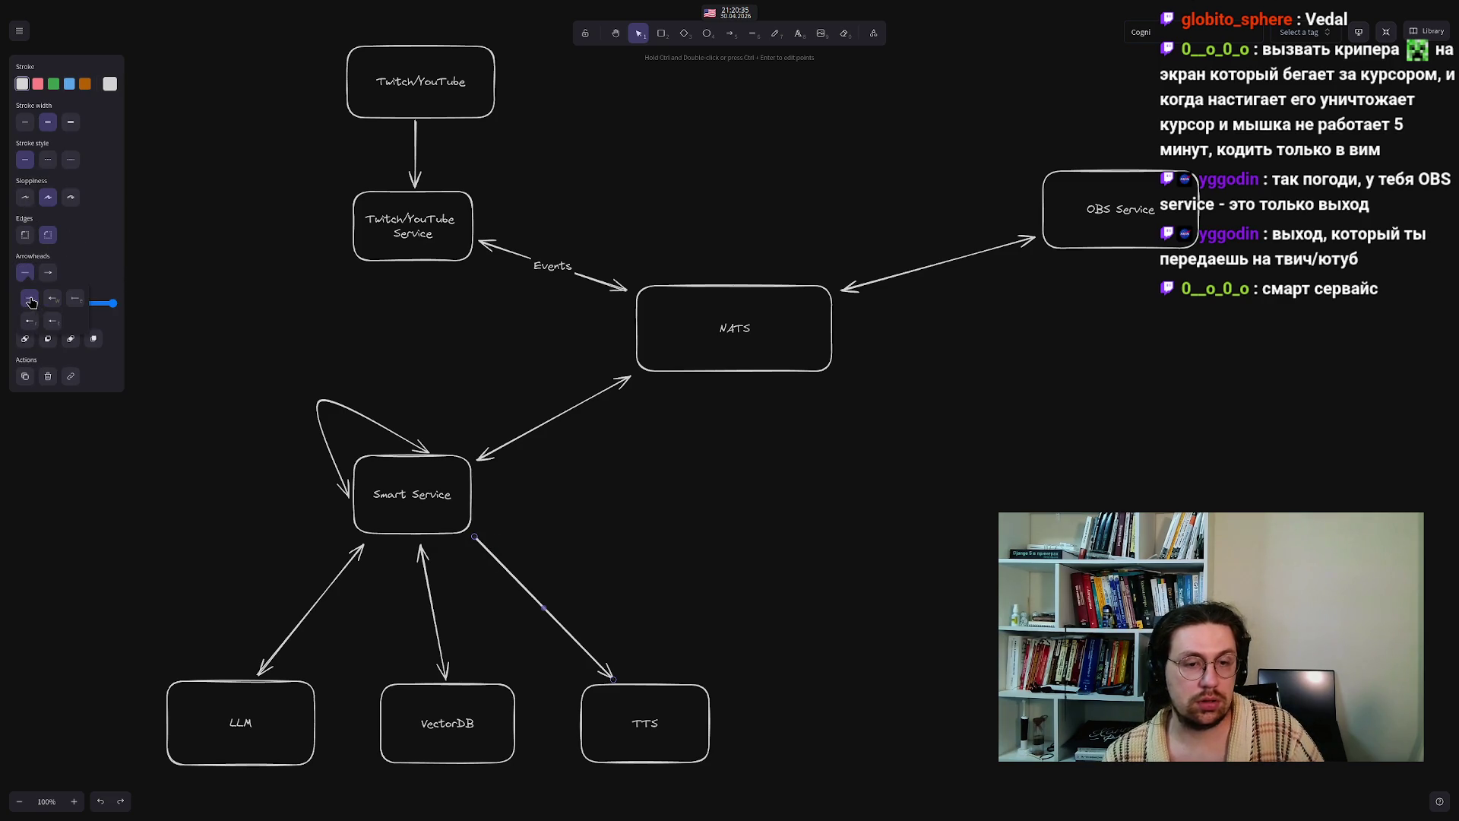
left_click(637, 591)
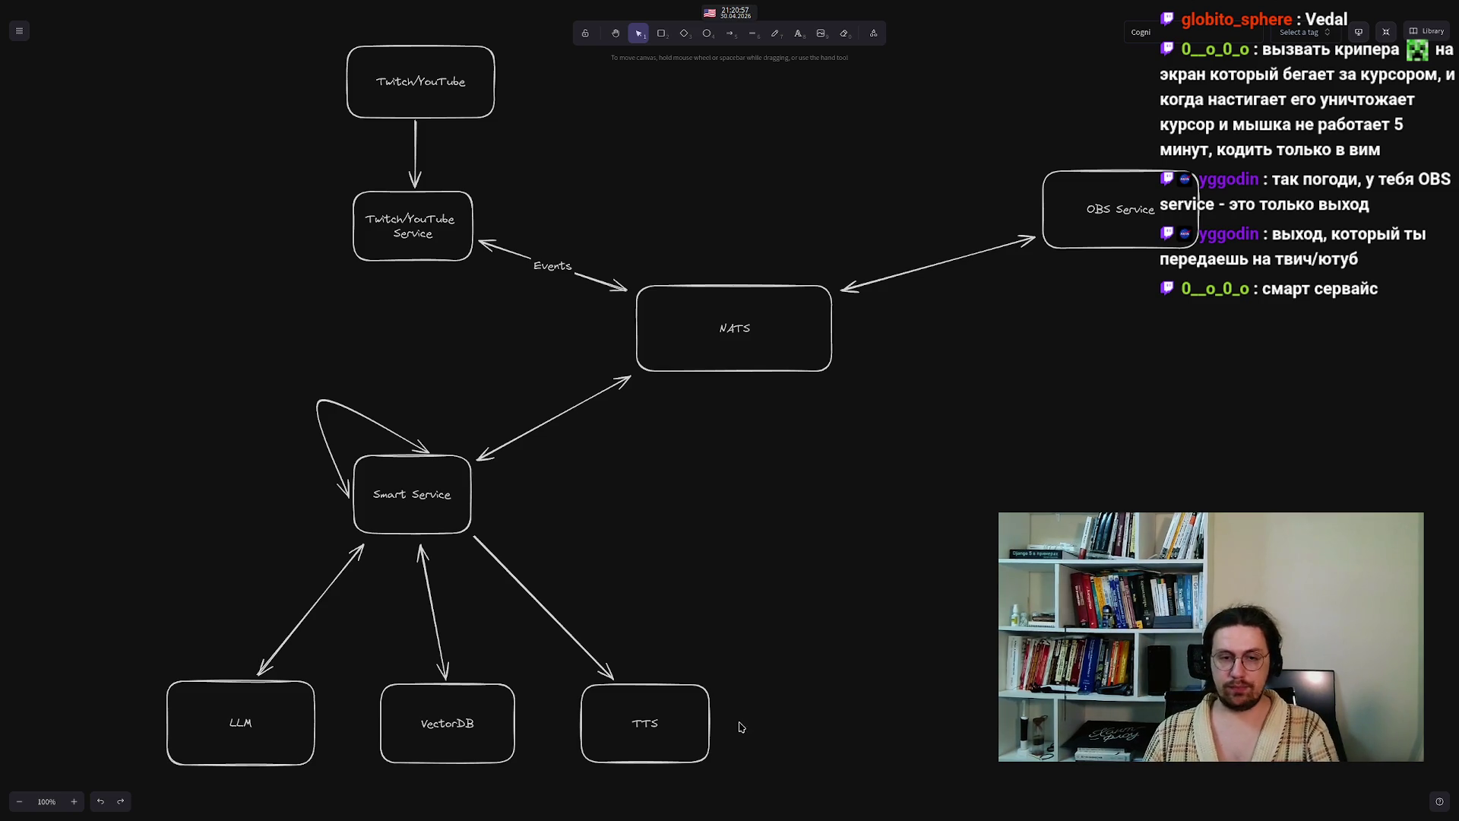
- Move TTS further right and rebind the arrow to run from NATS to TTS
left_click_drag(672, 730, 810, 731)
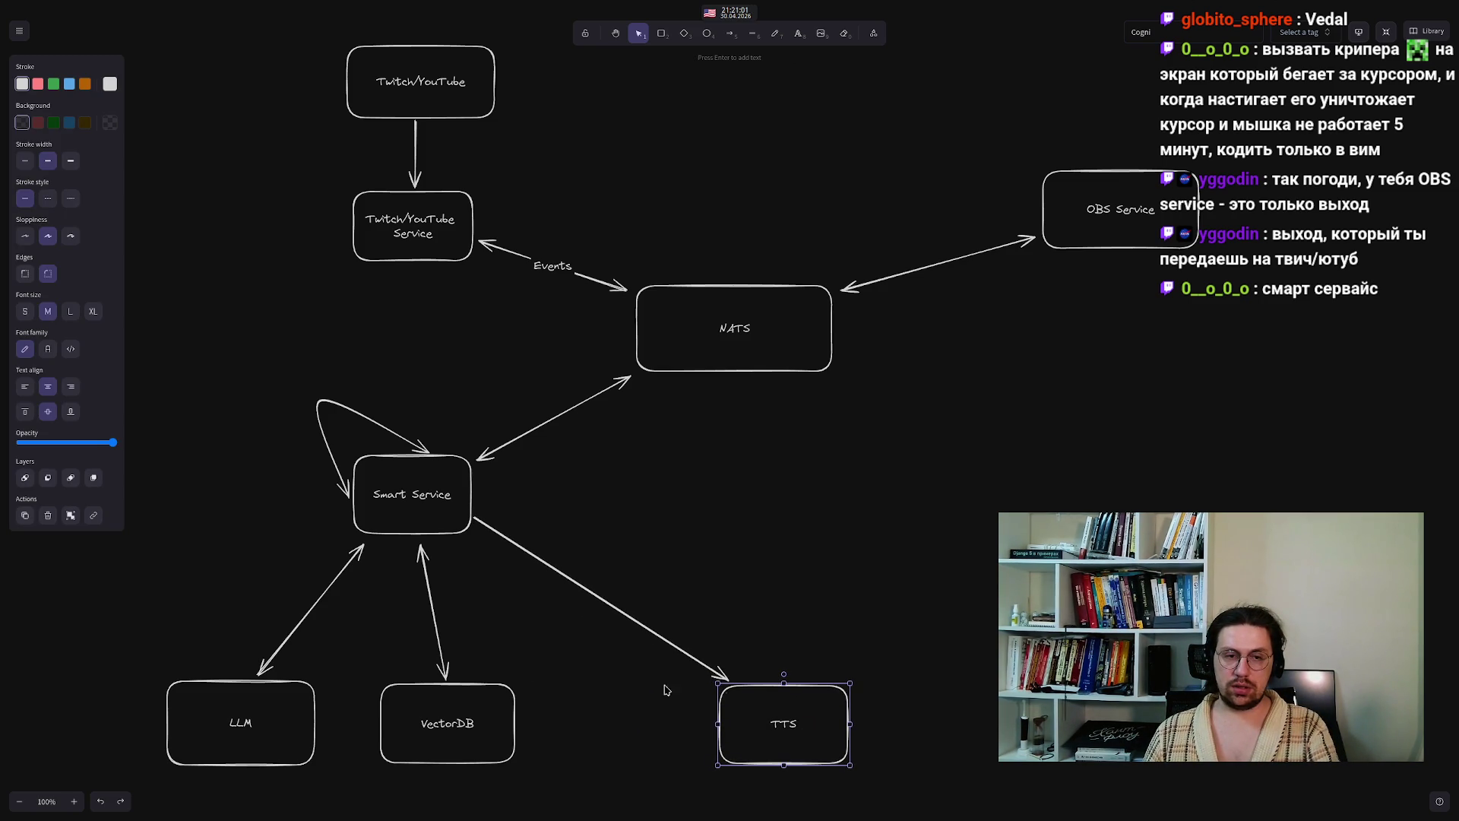
left_click(265, 545)
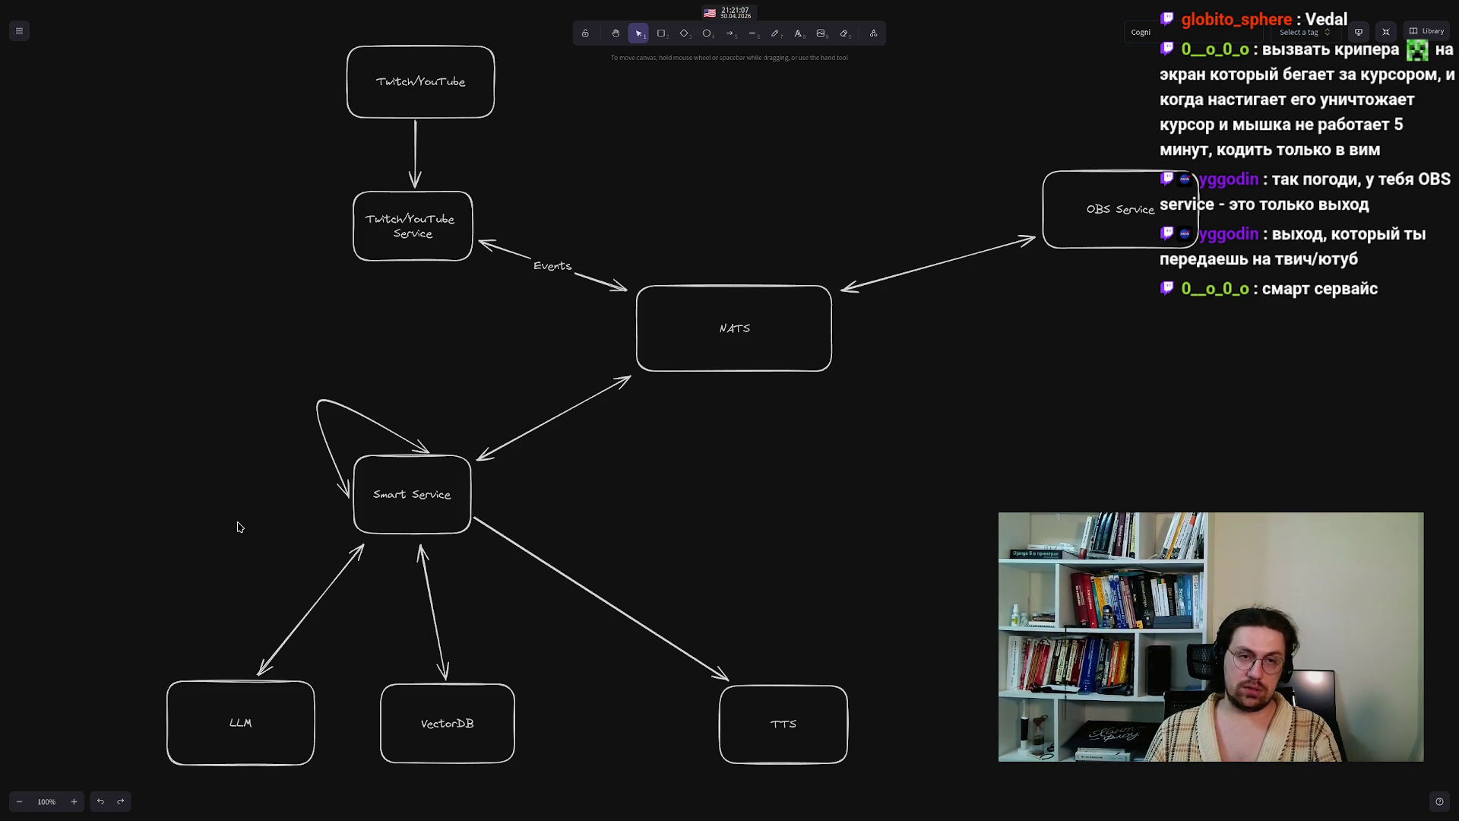
mouse_move(202, 339)
left_mouse_down()
mouse_move(225, 408)
mouse_move(207, 355)
left_mouse_up()
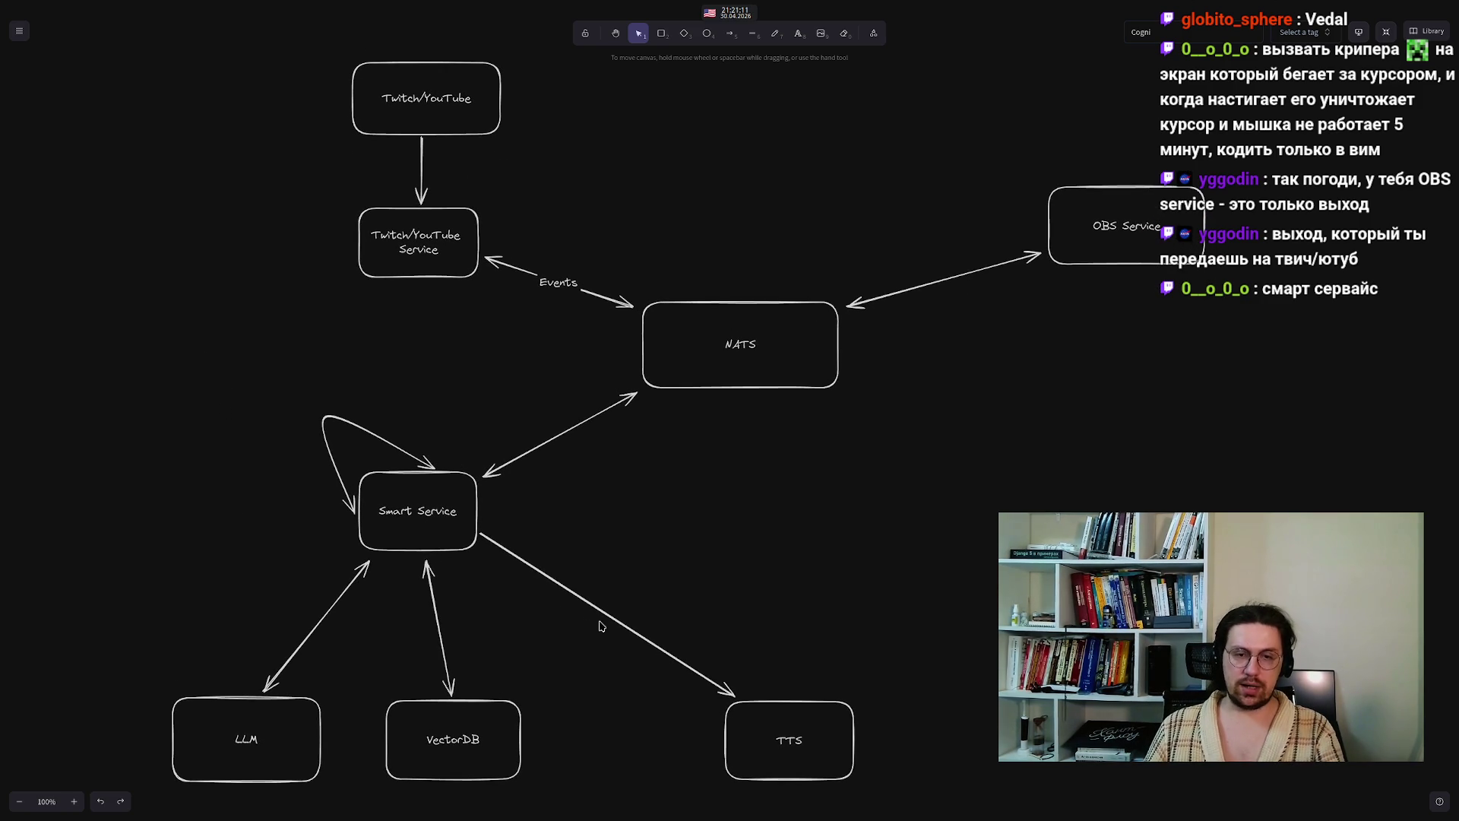
left_click(622, 624)
mouse_move(733, 695)
left_mouse_down()
mouse_move(717, 600)
mouse_move(747, 692)
left_mouse_up()
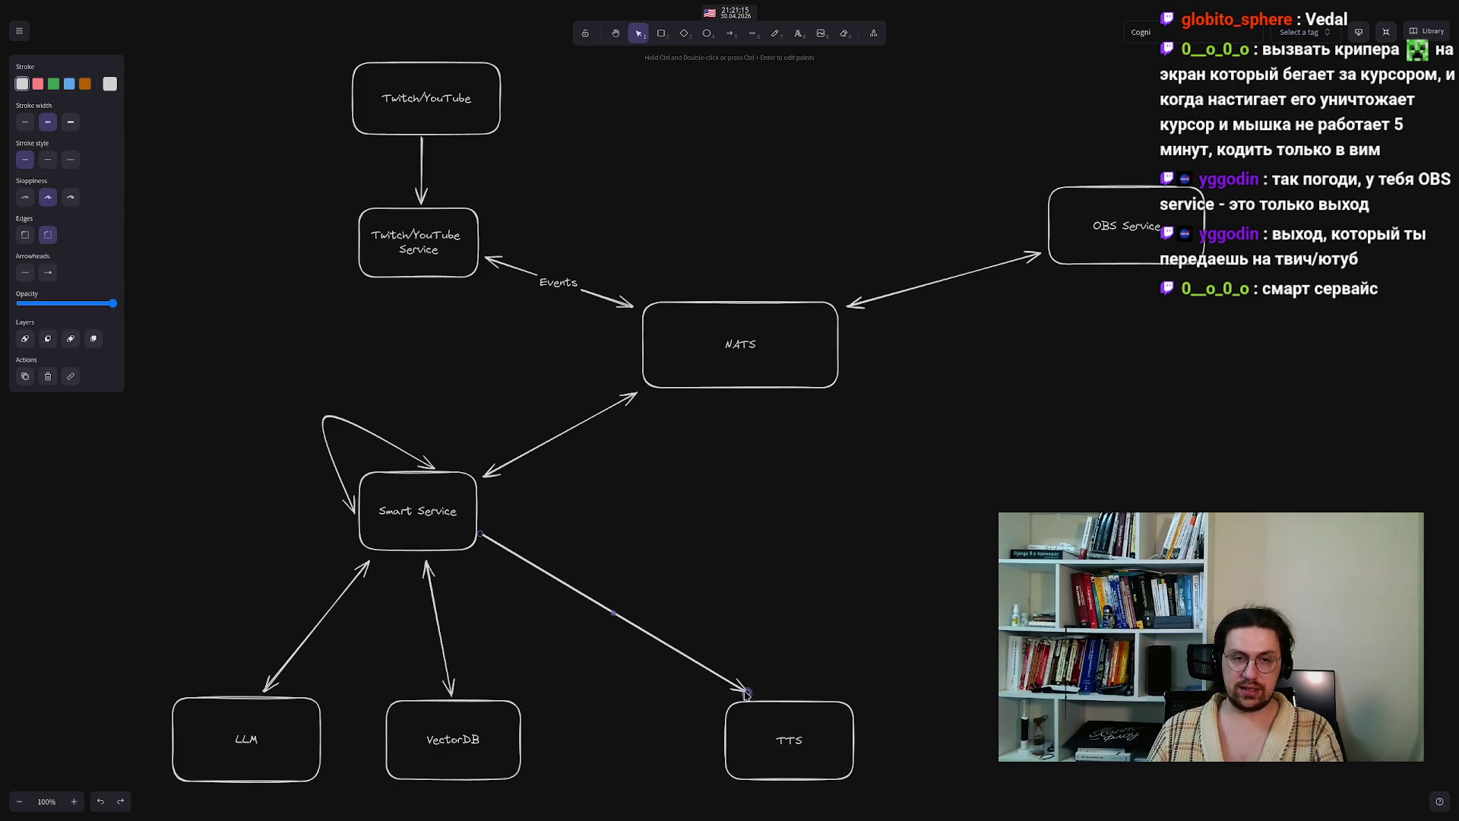
mouse_move(480, 534)
left_mouse_down()
mouse_move(710, 505)
mouse_move(837, 396)
left_mouse_up()
mouse_move(747, 692)
left_mouse_down()
mouse_move(790, 748)
mouse_move(1079, 593)
mouse_move(1202, 397)
left_mouse_up()
- Move TTS up beside NATS, reattaching the arrow to NATS's right side and TTS
left_click(949, 328)
mouse_move(847, 306)
left_mouse_down()
mouse_move(841, 391)
mouse_move(845, 346)
left_mouse_up()
left_click(853, 411)
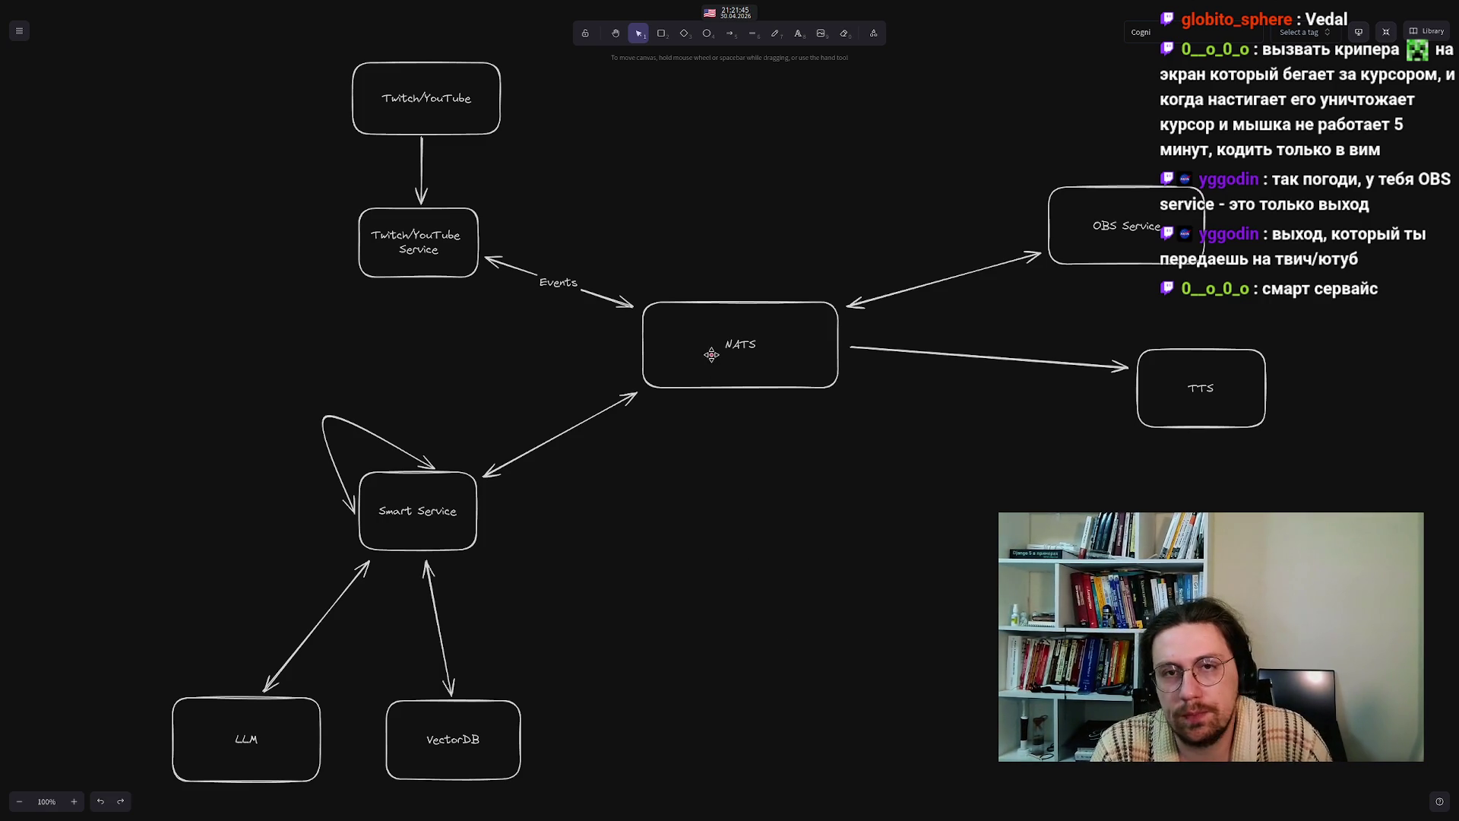
mouse_move(1195, 367)
left_mouse_down()
mouse_move(1150, 362)
mouse_move(1085, 389)
left_mouse_up()
left_click(1029, 358)
left_click(1019, 420)
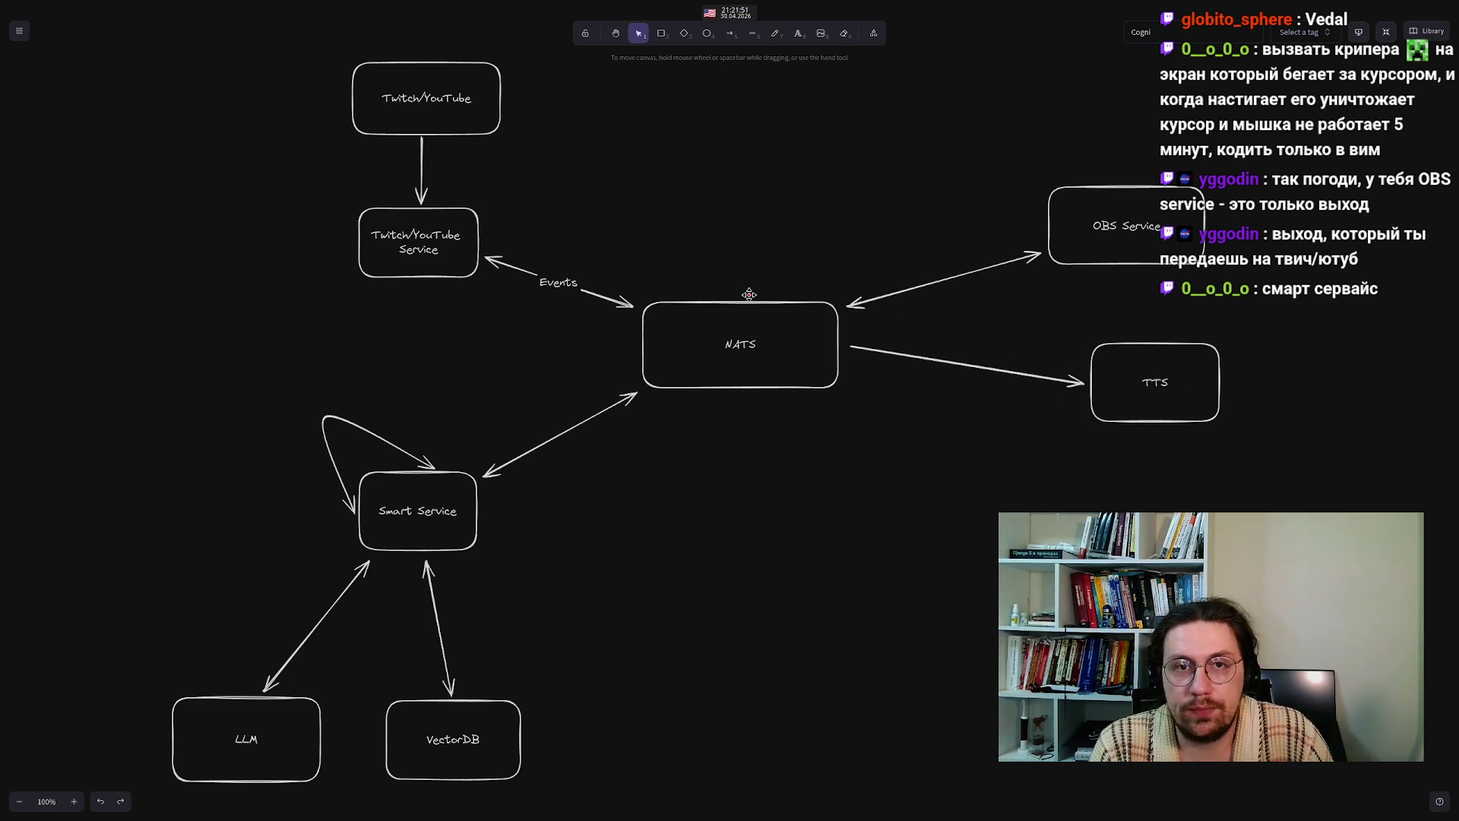
- Draw a new box below TTS and label it 'STT'
left_click(661, 33)
left_click_drag(1090, 467, 1223, 545)
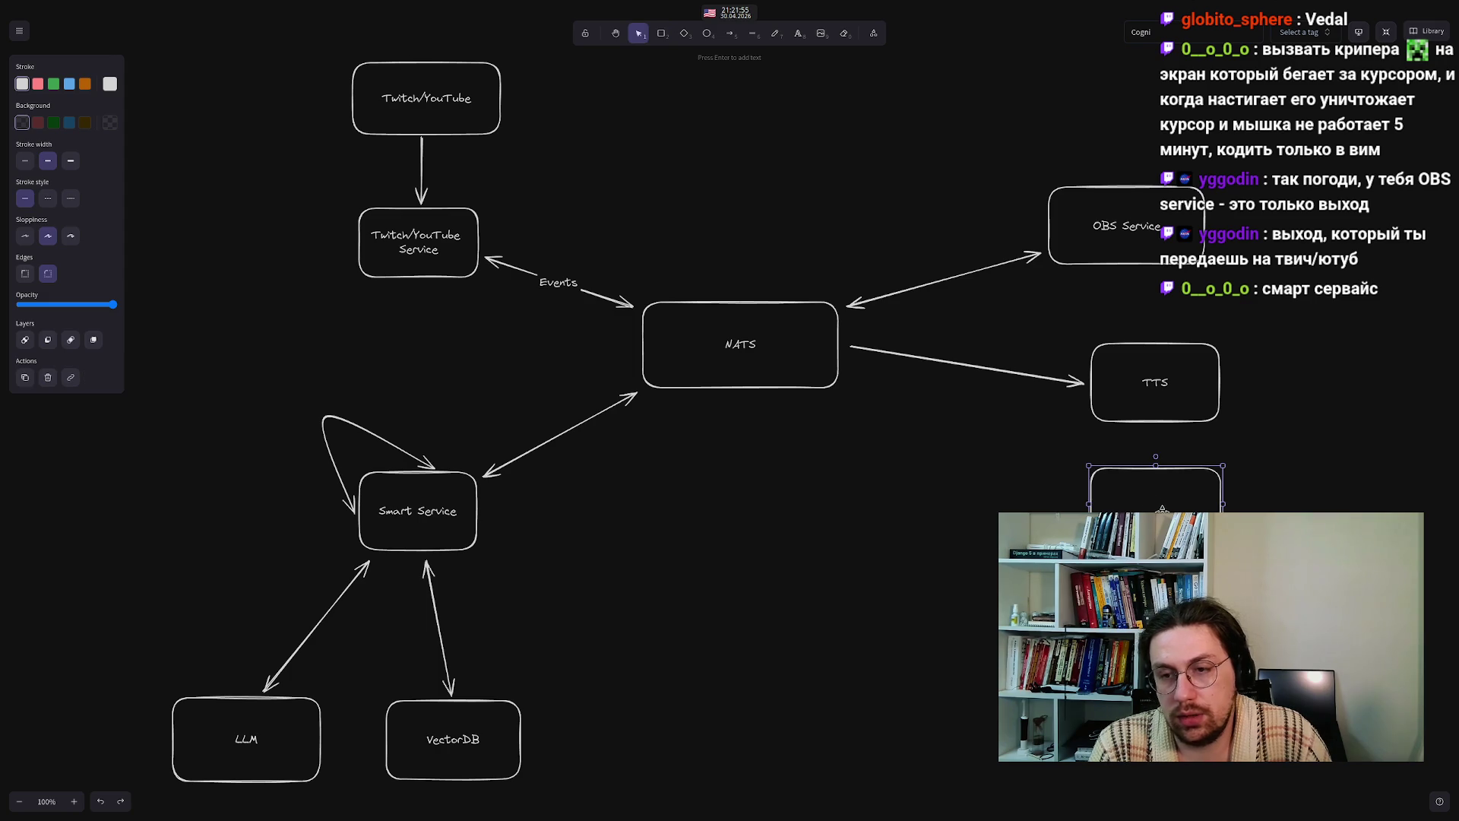
double_click(1152, 502)
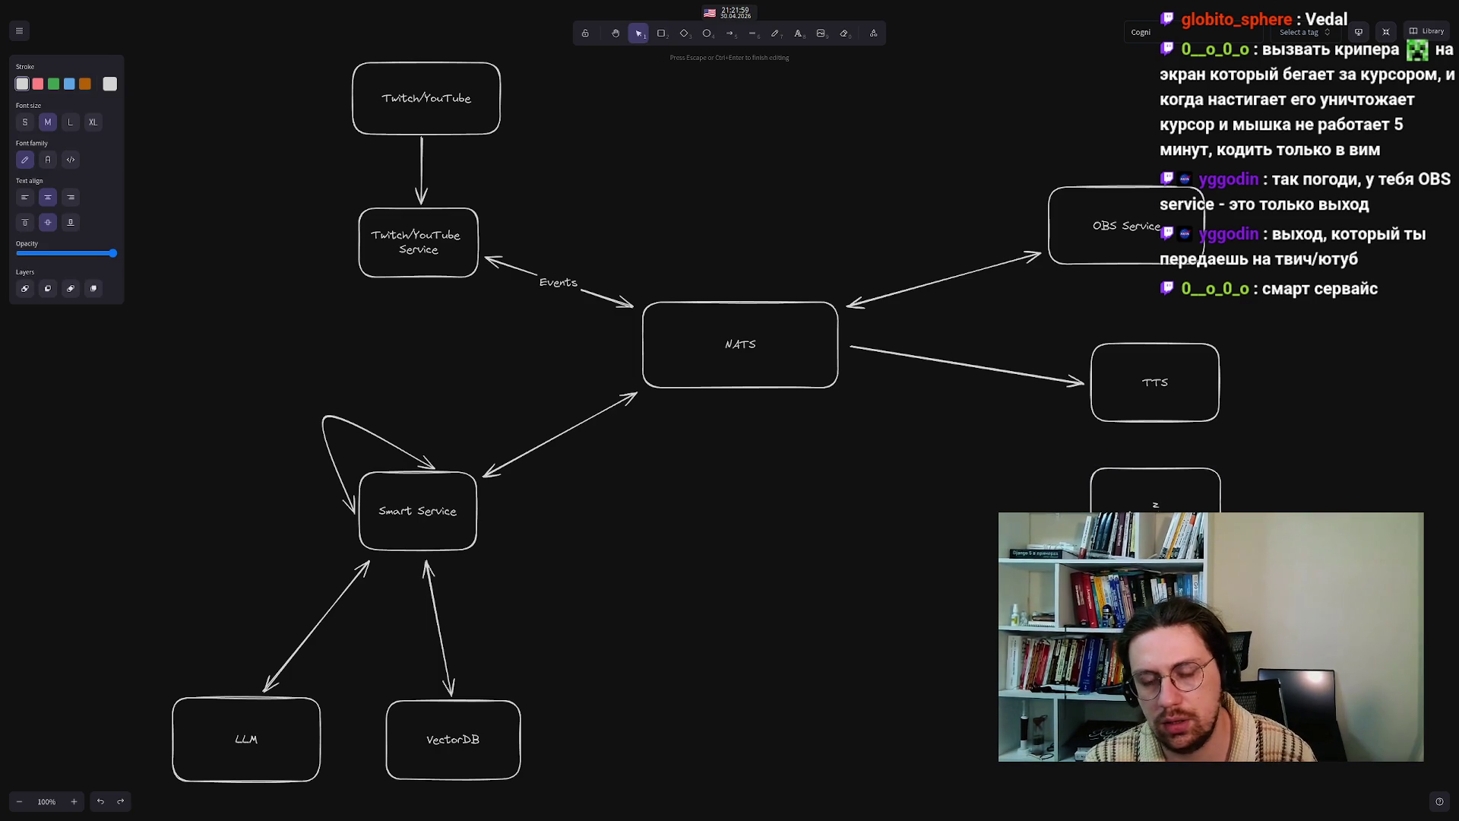
type("STT")
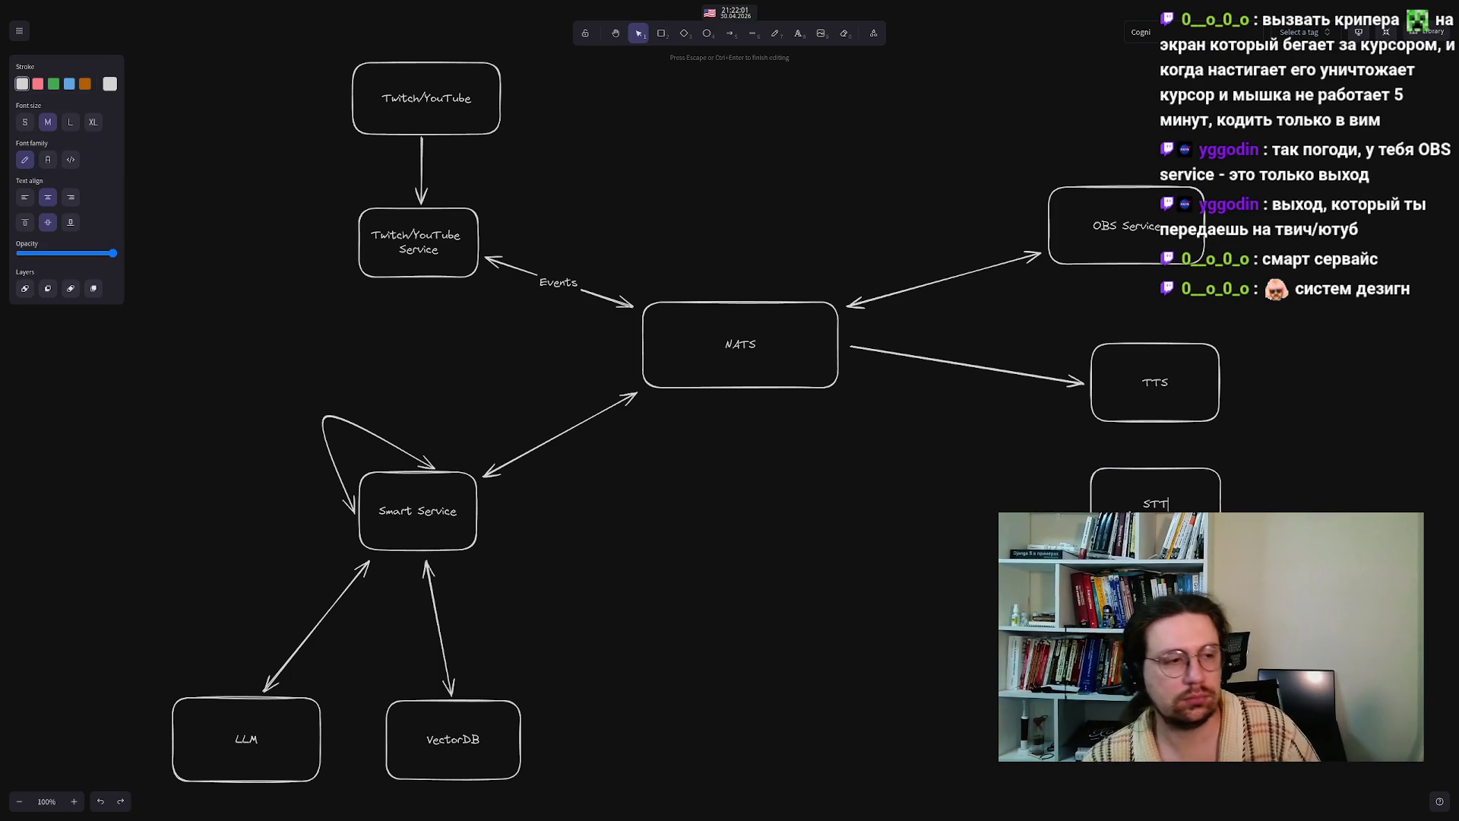
left_click(949, 621)
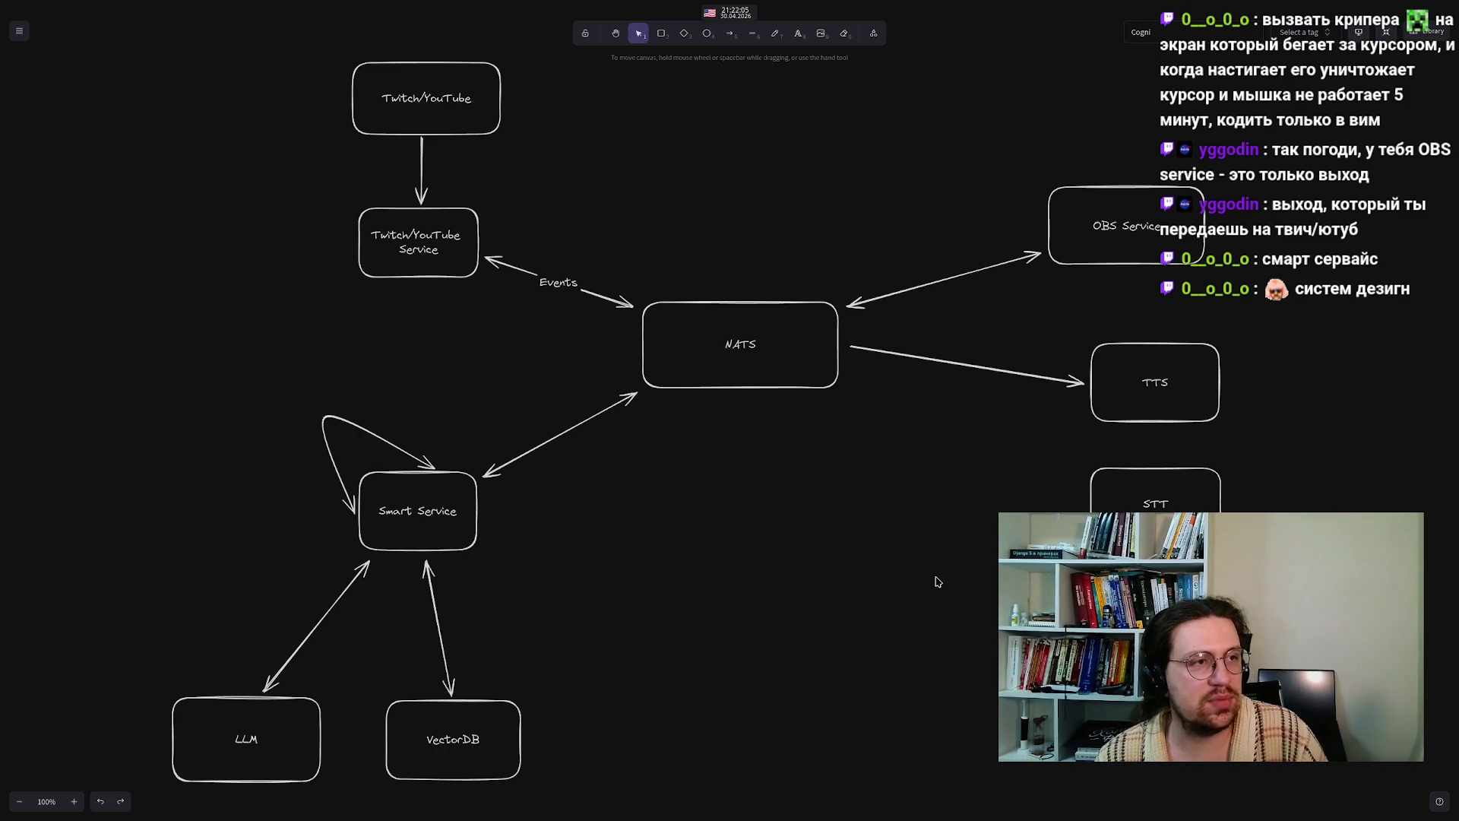
- Draw an arrow from STT to NATS, nudging its start slightly up on STT
left_click(730, 34)
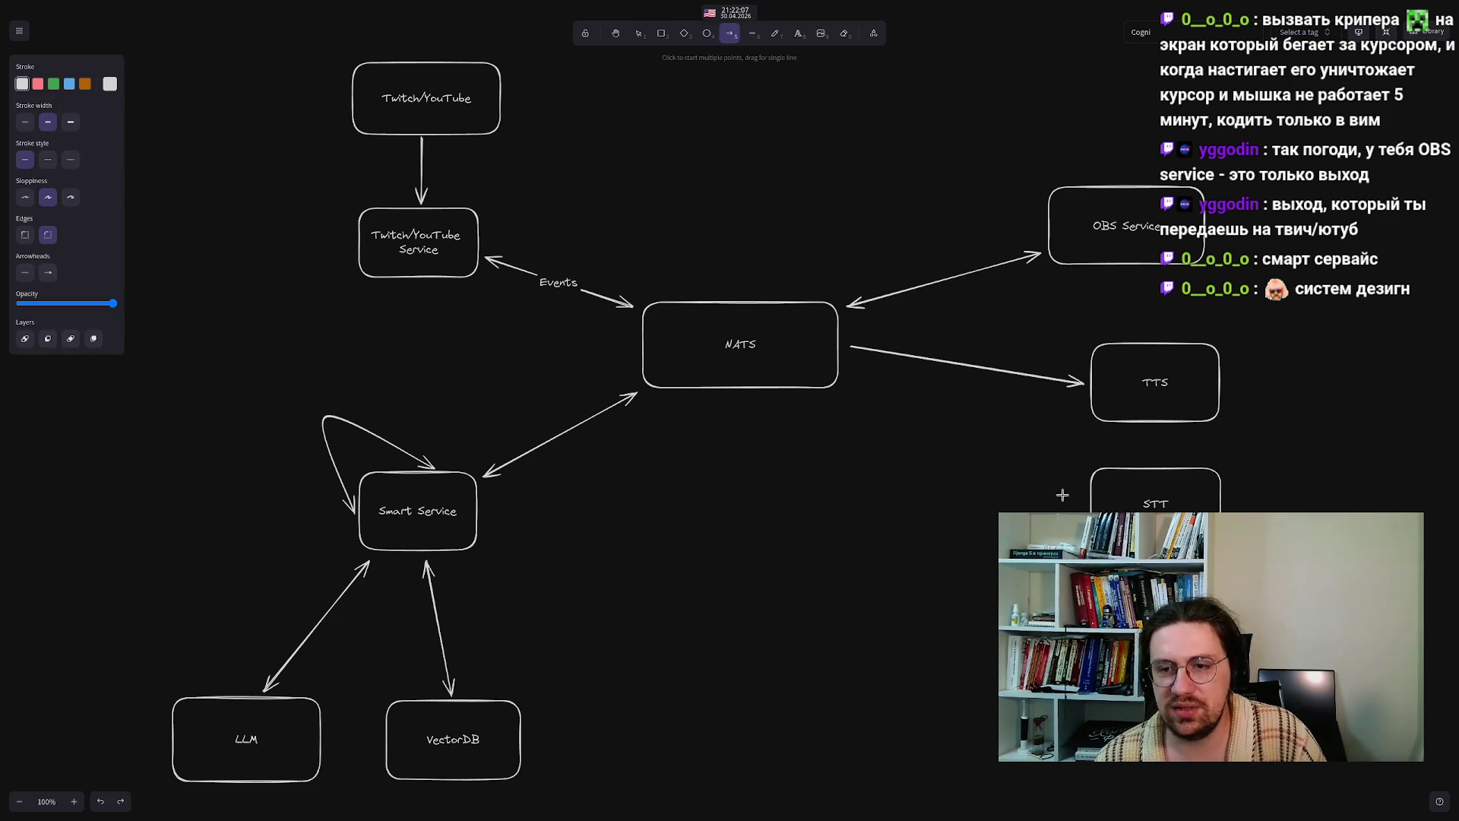
left_click_drag(1083, 507, 843, 392)
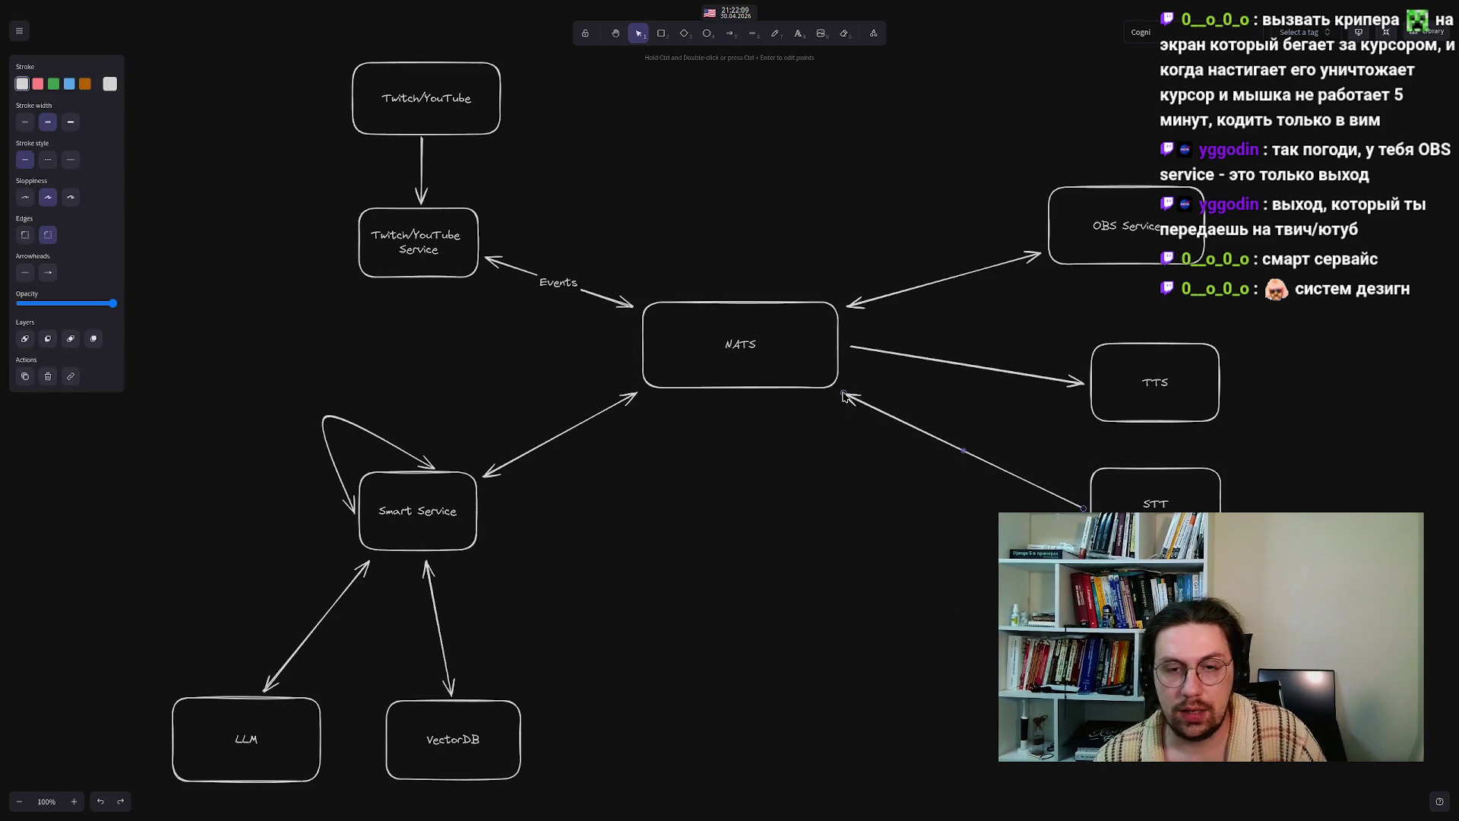
left_click(783, 369)
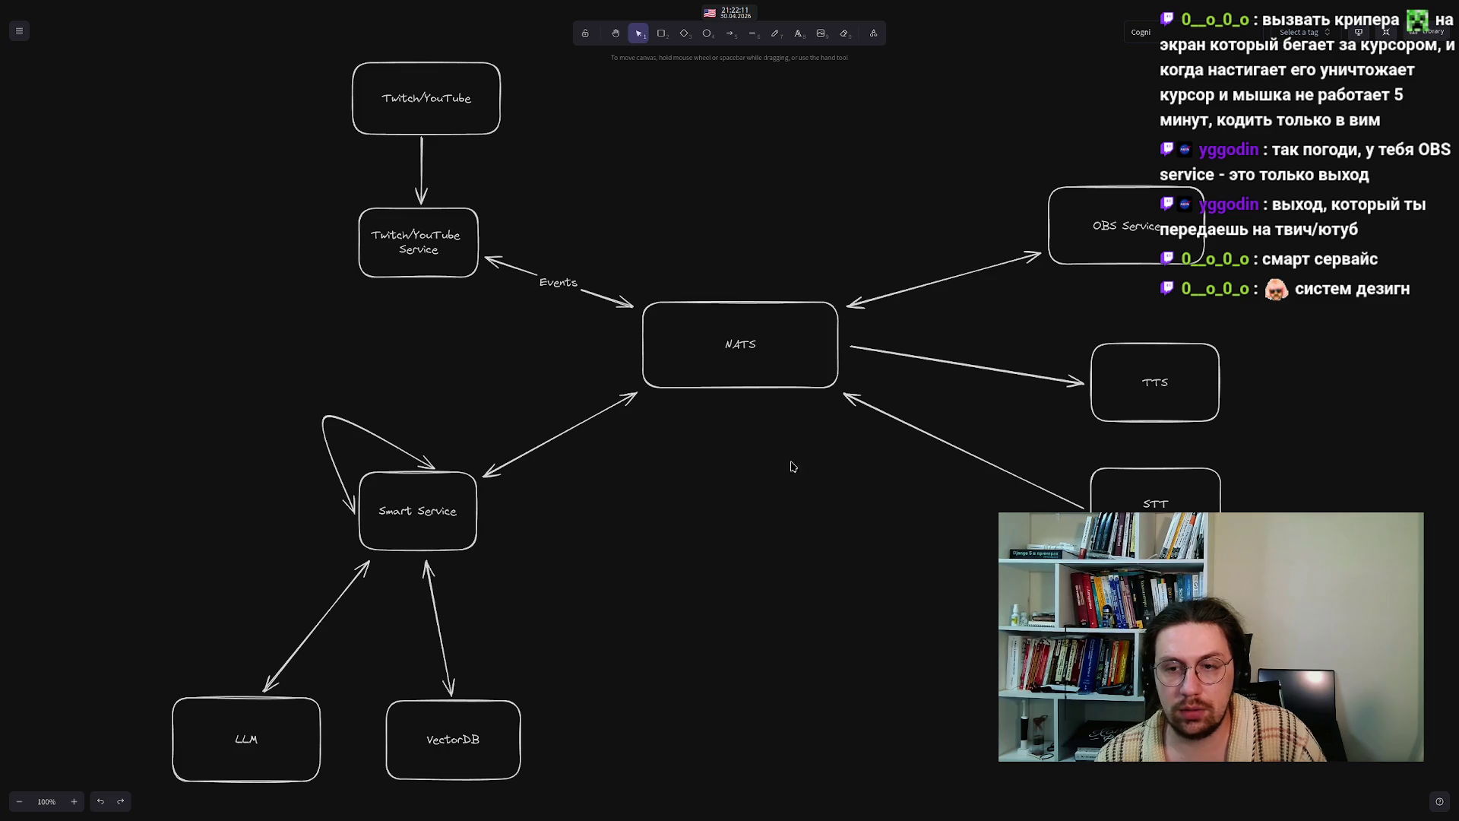
left_click(1077, 505)
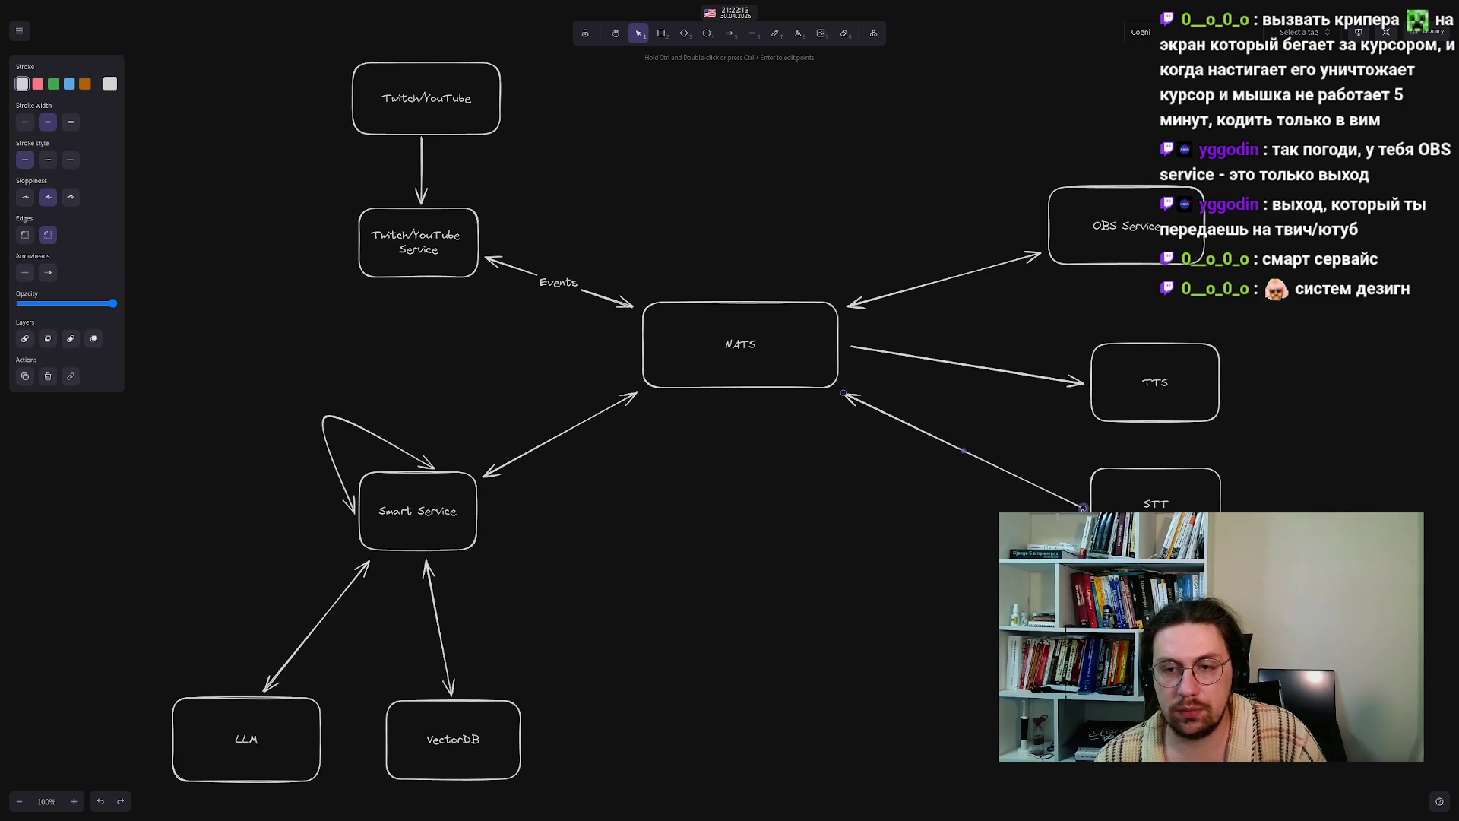
left_click_drag(1083, 507, 1083, 498)
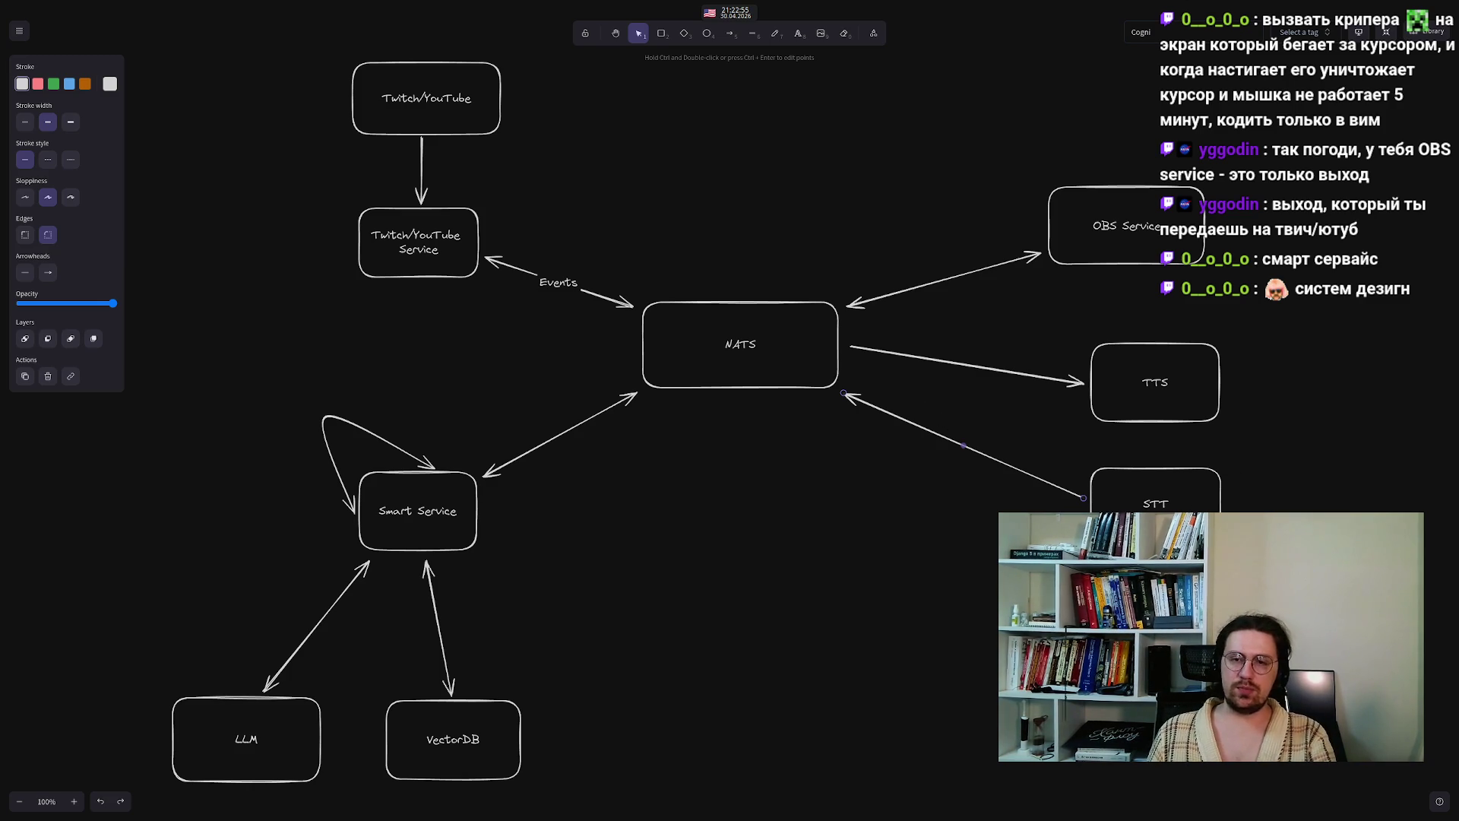
- Drag-select the STT box, then clear the selection on empty canvas
mouse_move(1286, 532)
left_mouse_down()
mouse_move(1095, 456)
mouse_move(1077, 424)
mouse_move(1064, 450)
left_mouse_up()
left_click(1064, 452)
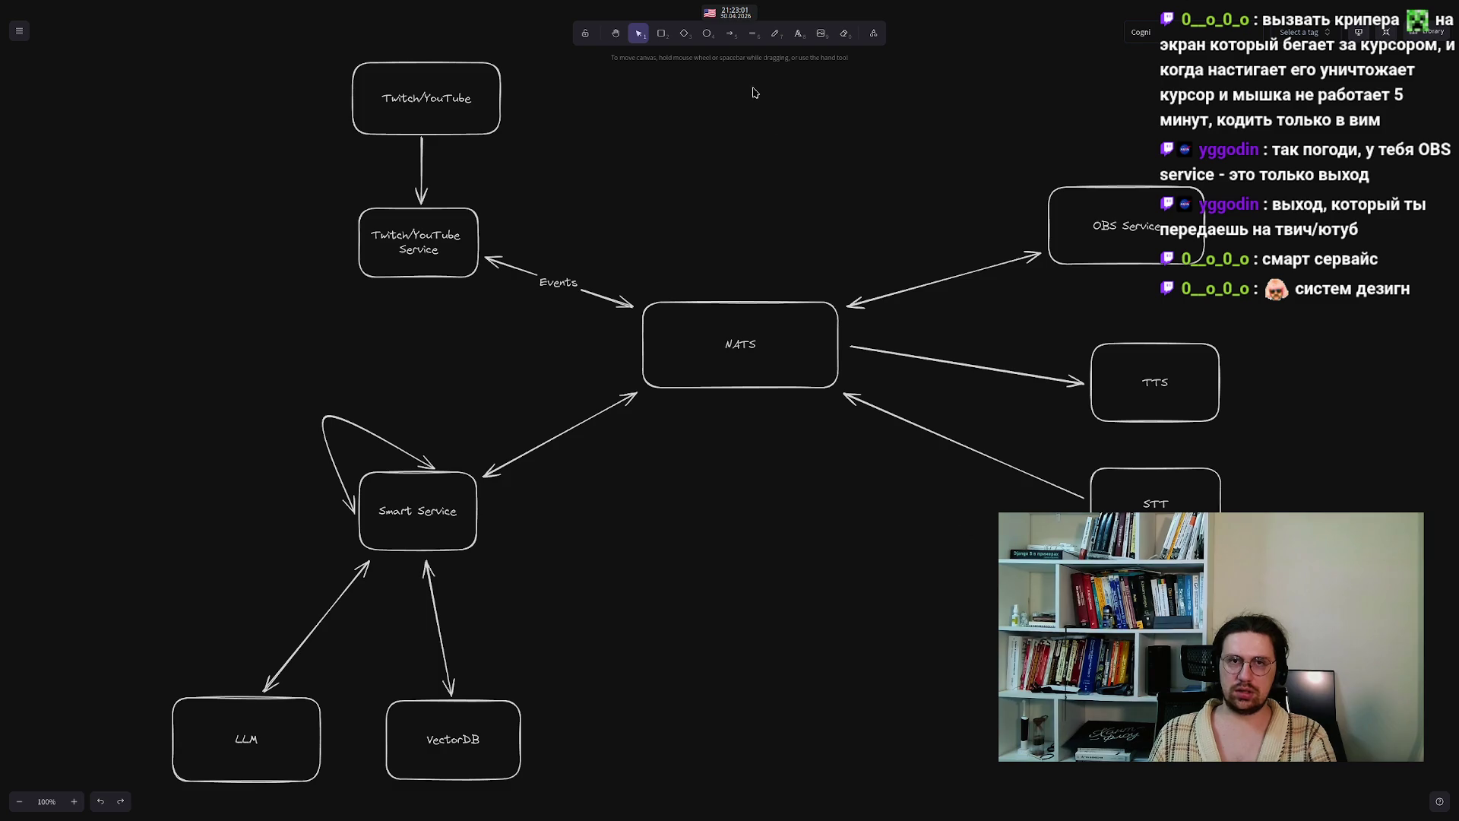
- Draw an unlabelled box at the far right edge beside STT, leaving no text in it
left_click(661, 34)
mouse_move(1406, 526)
left_mouse_down()
mouse_move(1428, 617)
mouse_move(1456, 603)
left_mouse_up()
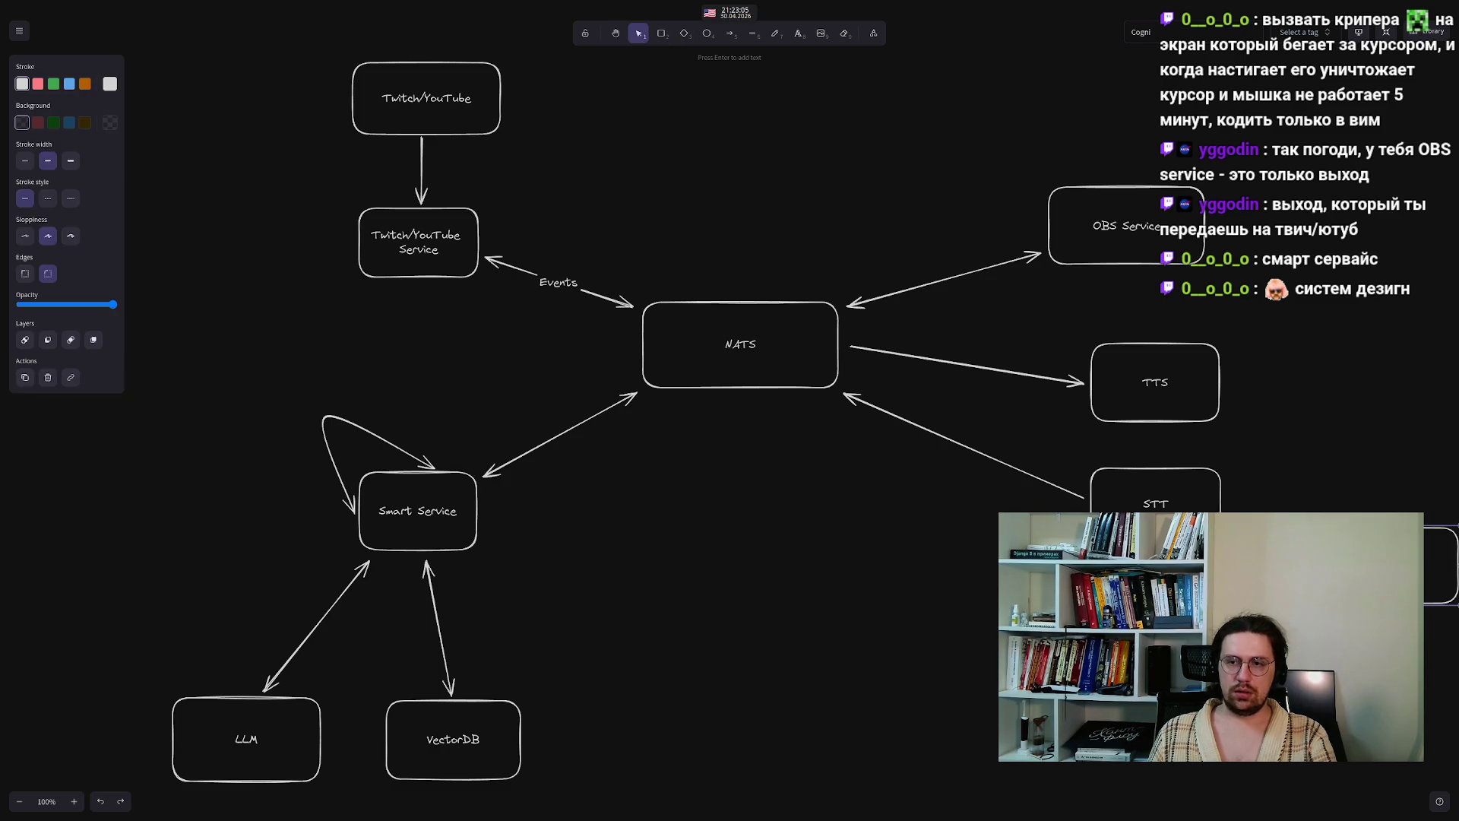
key("Return")
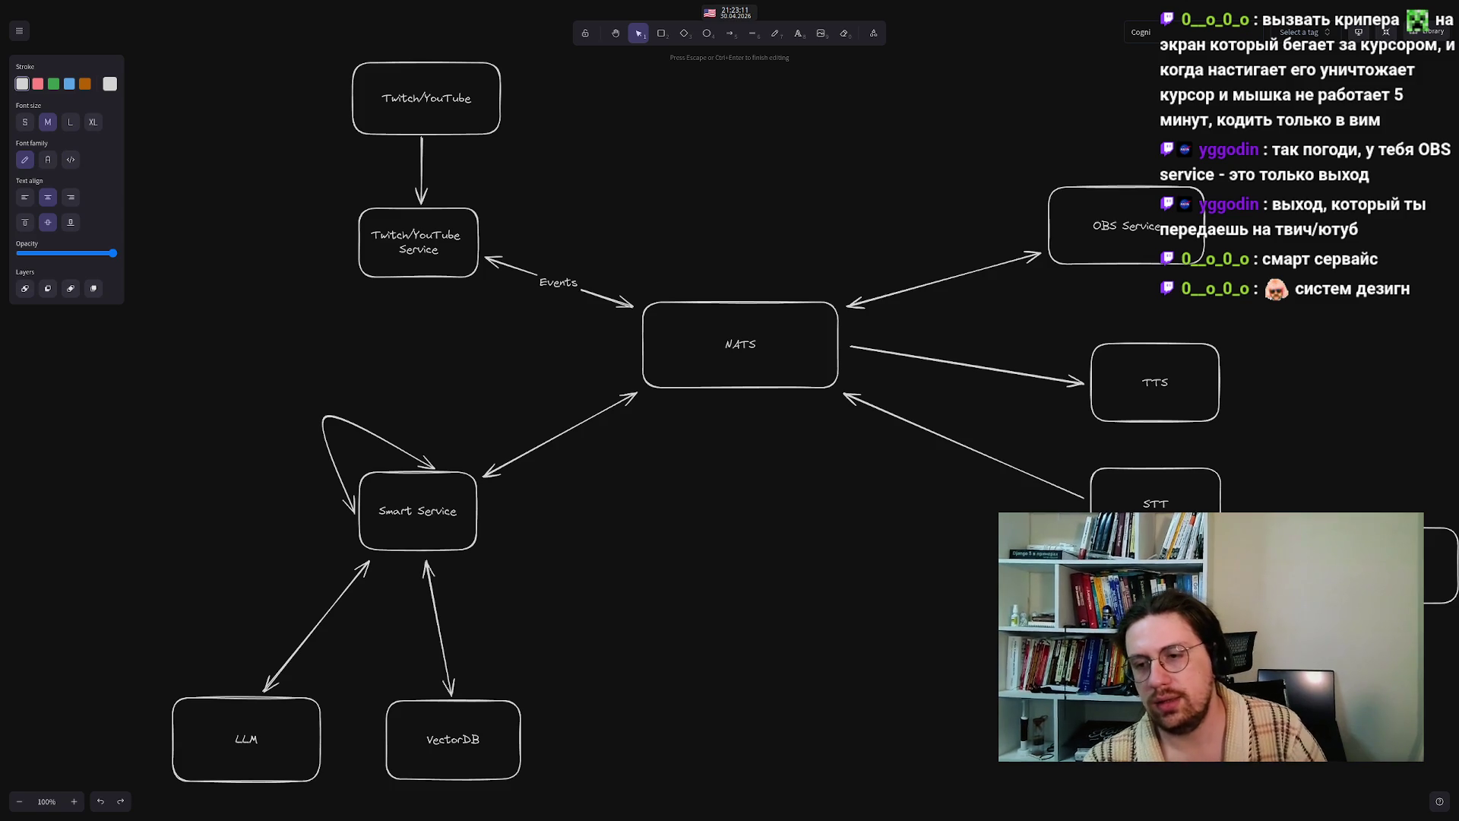
key("Escape")
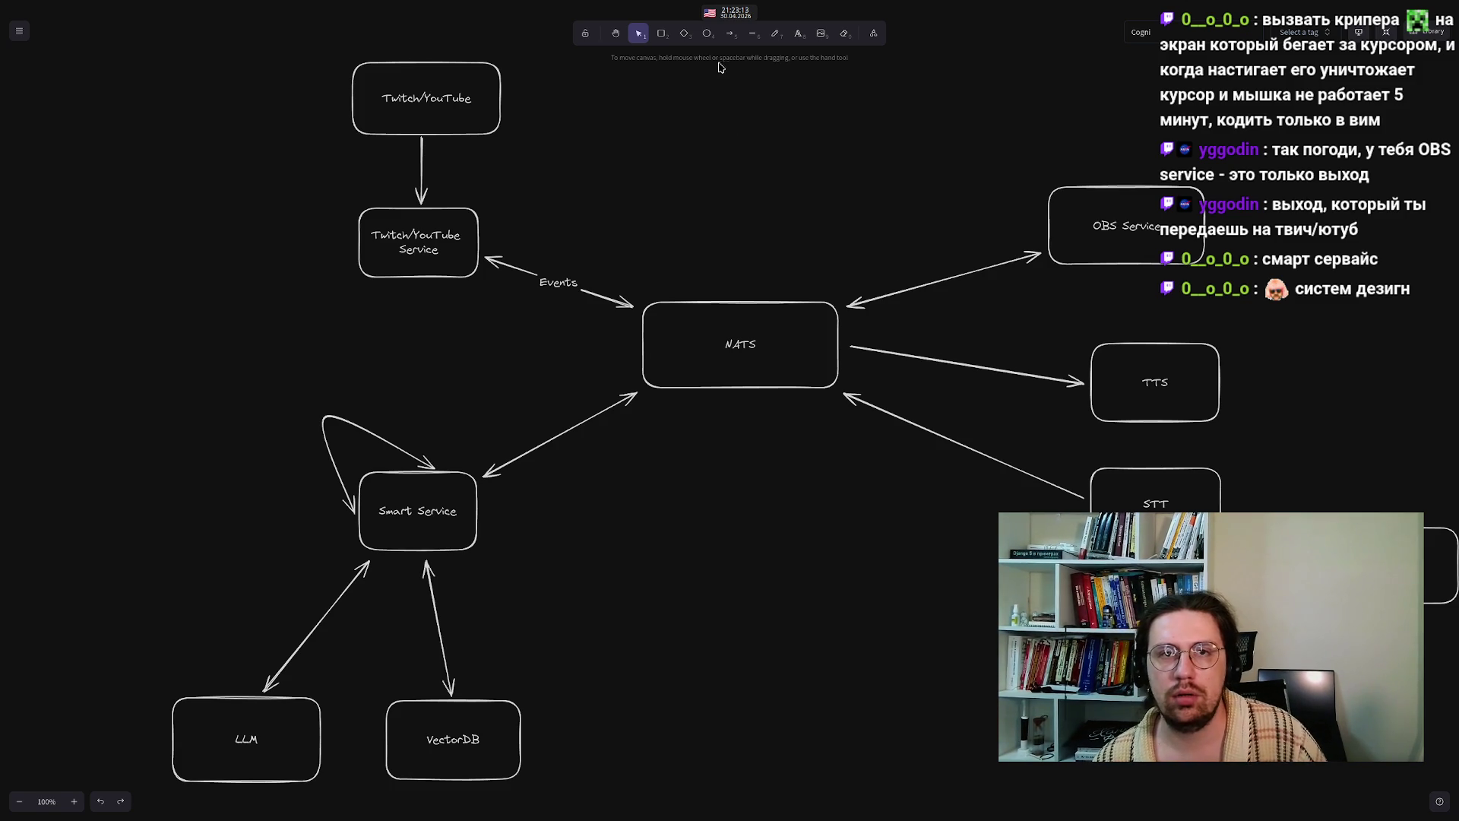
key("a")
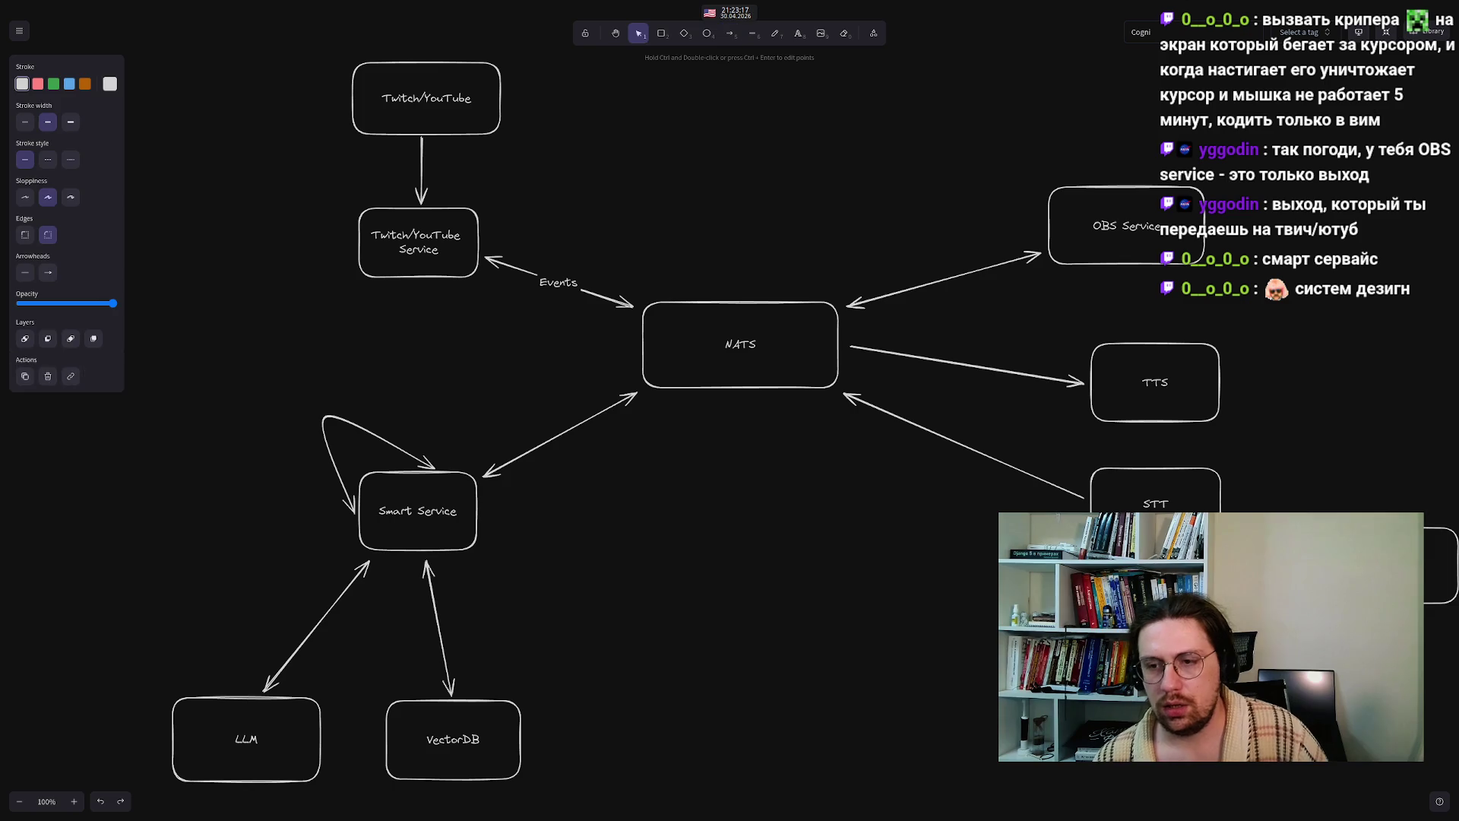
key("Escape")
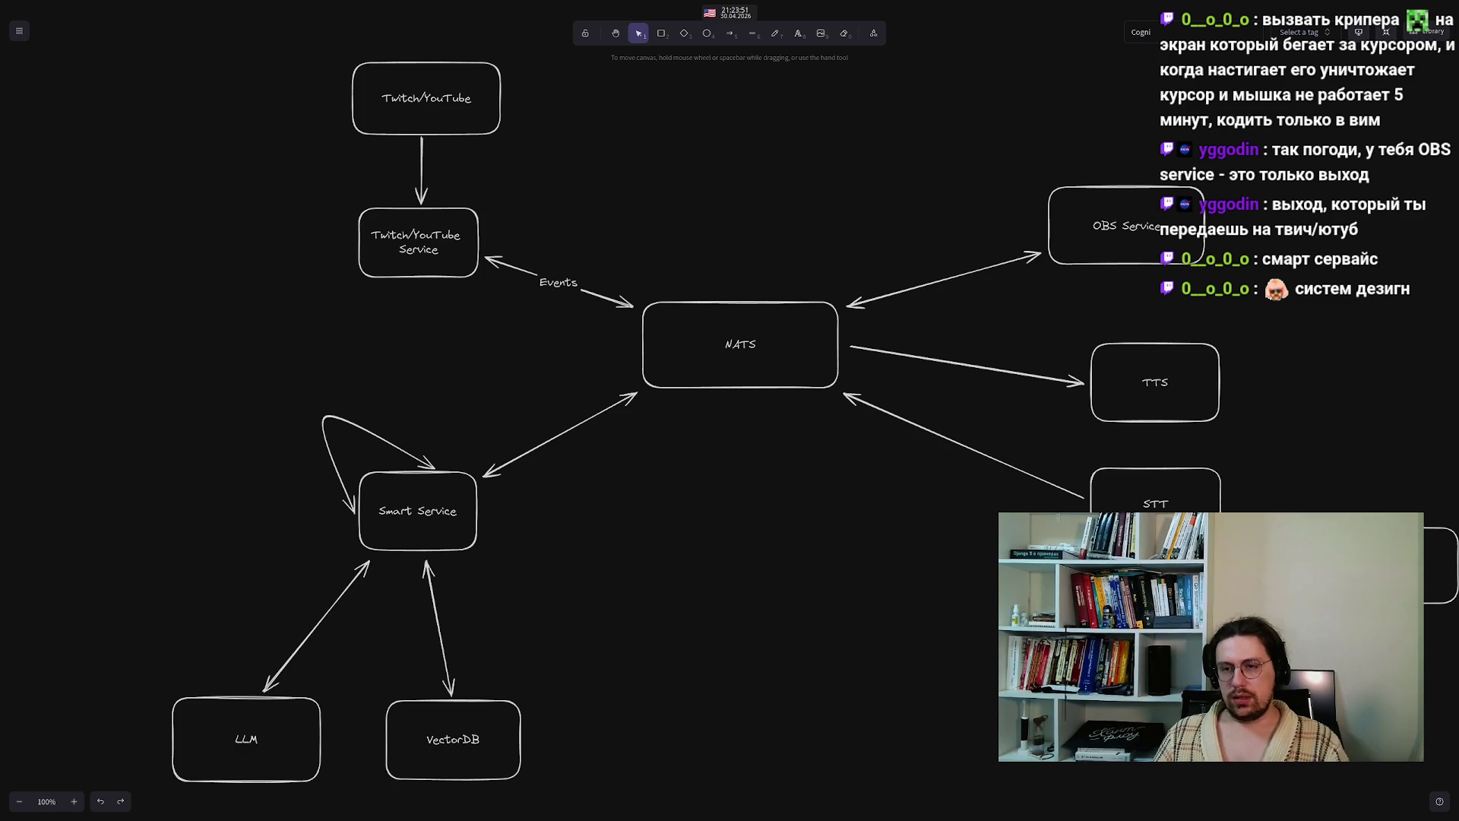
left_click(1104, 516)
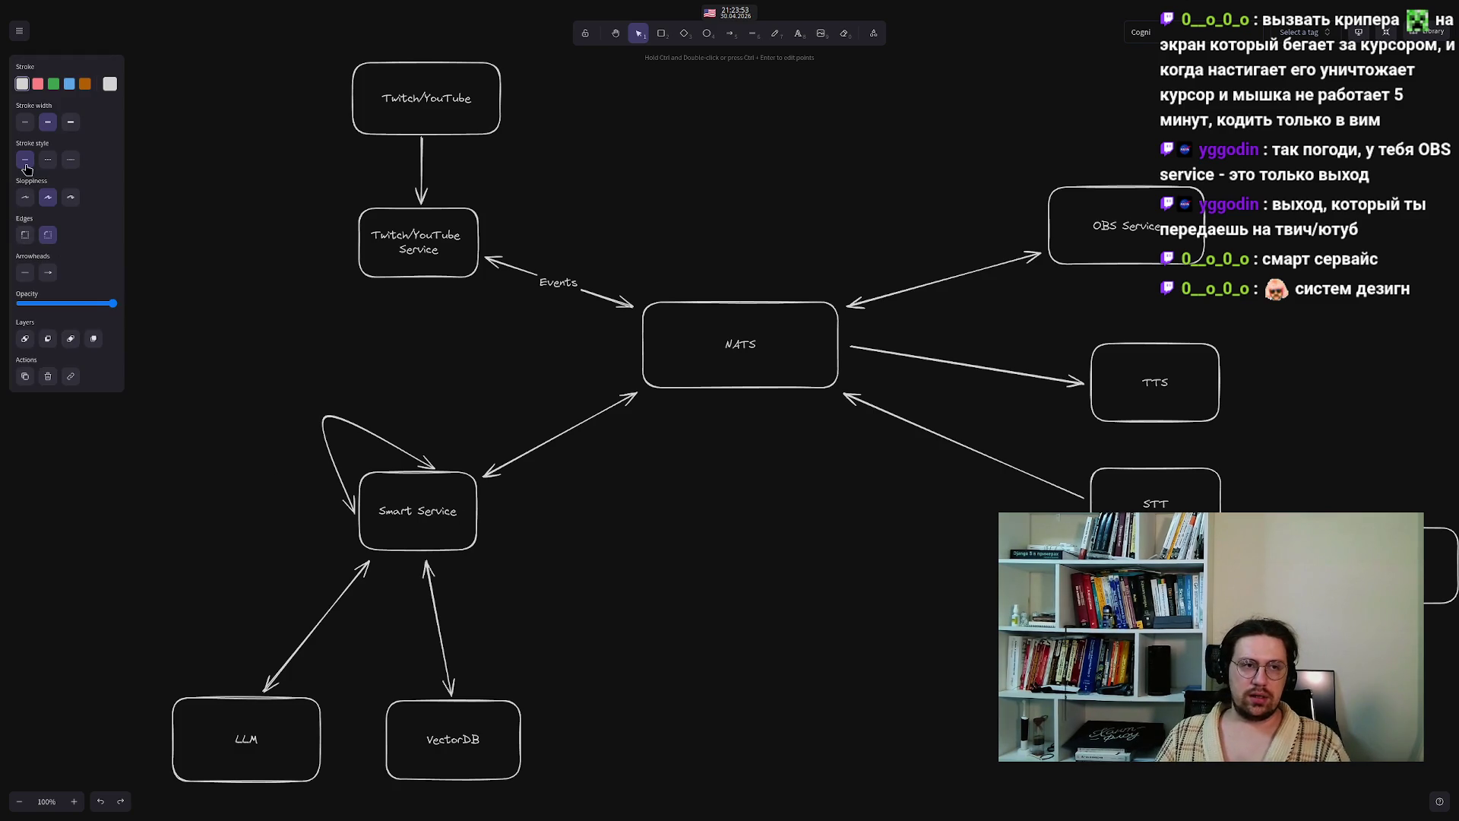
left_click(25, 274)
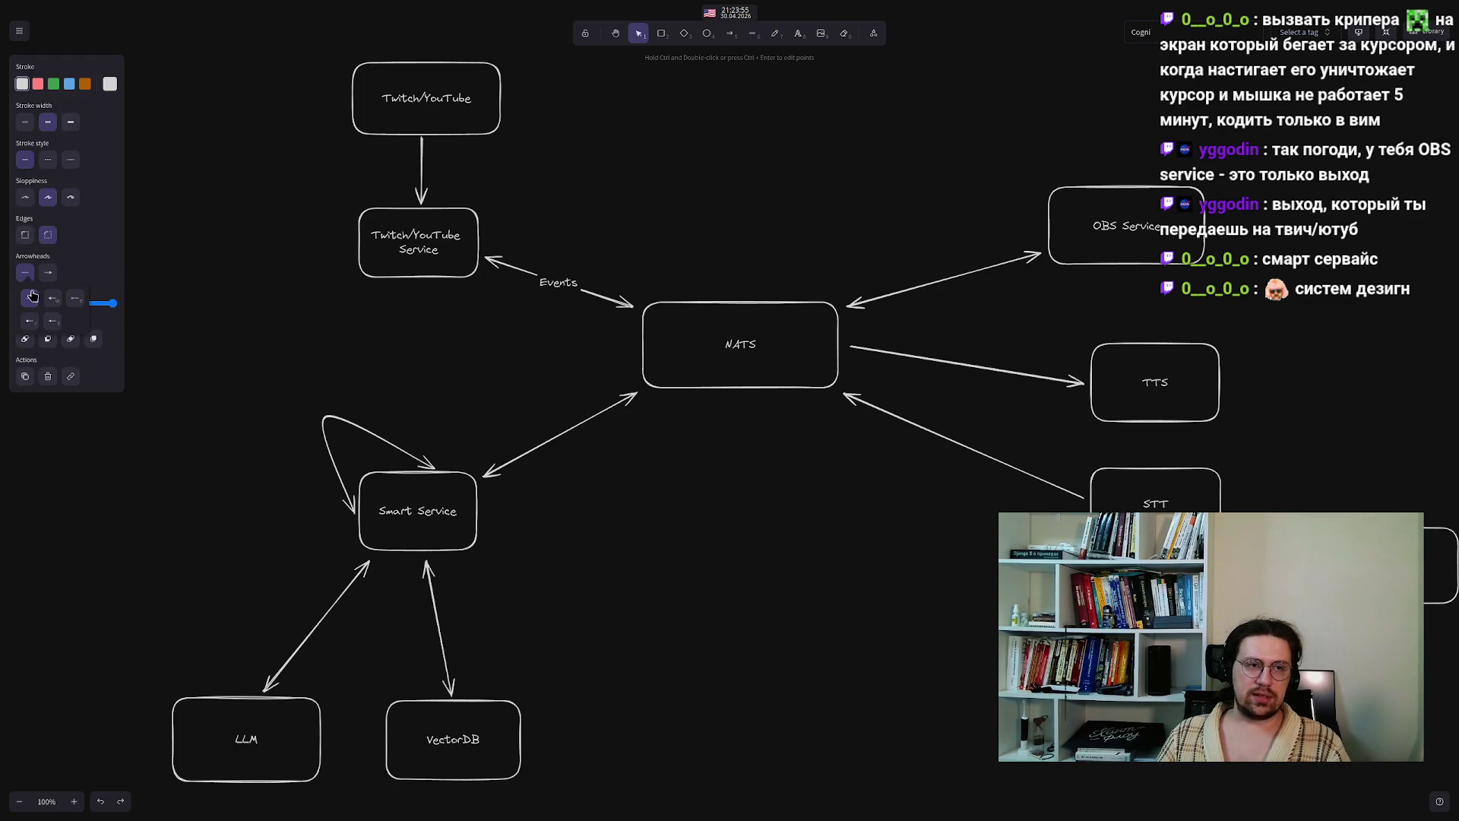
left_click(726, 600)
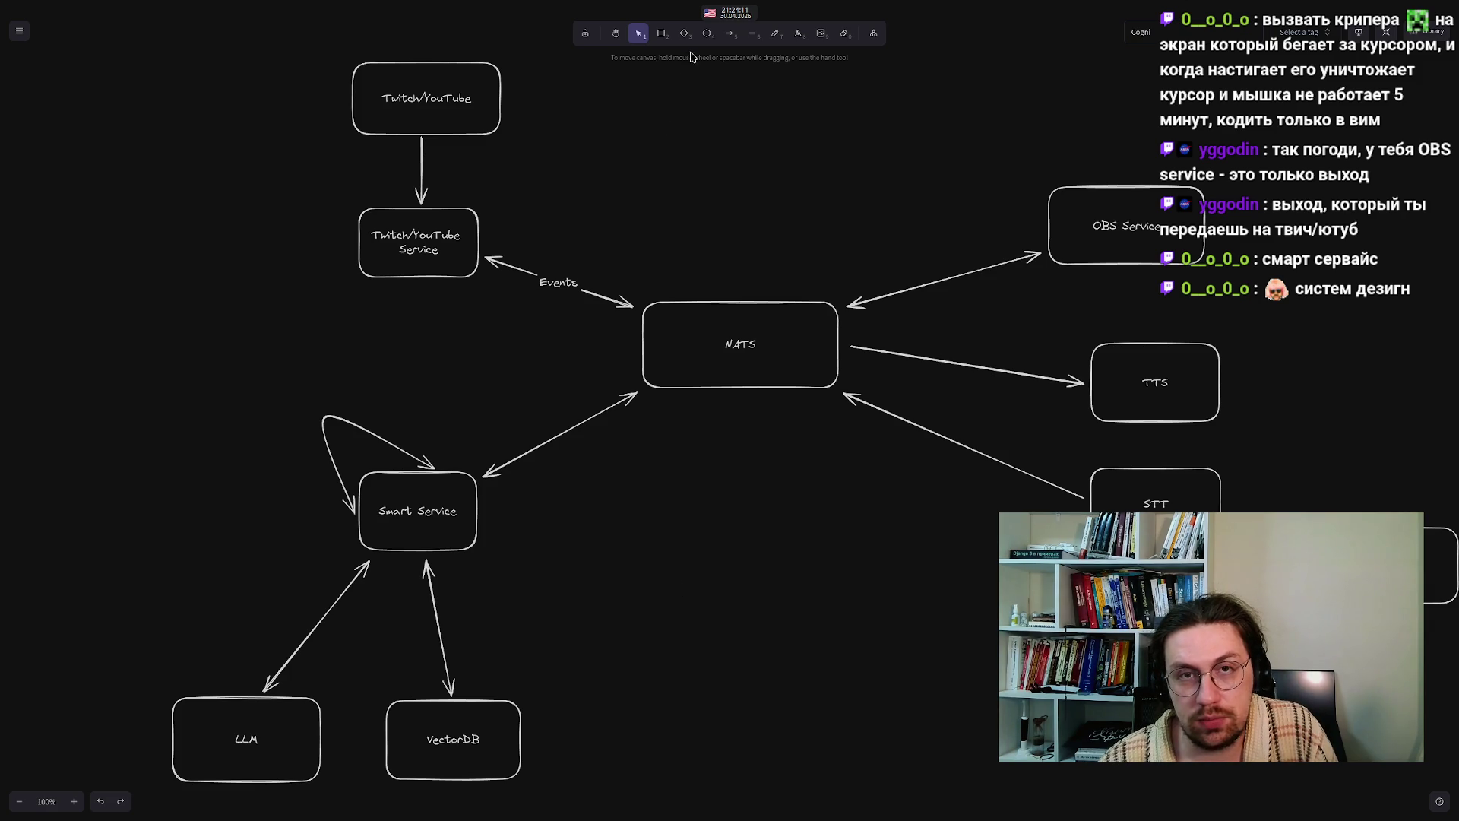
left_click(660, 34)
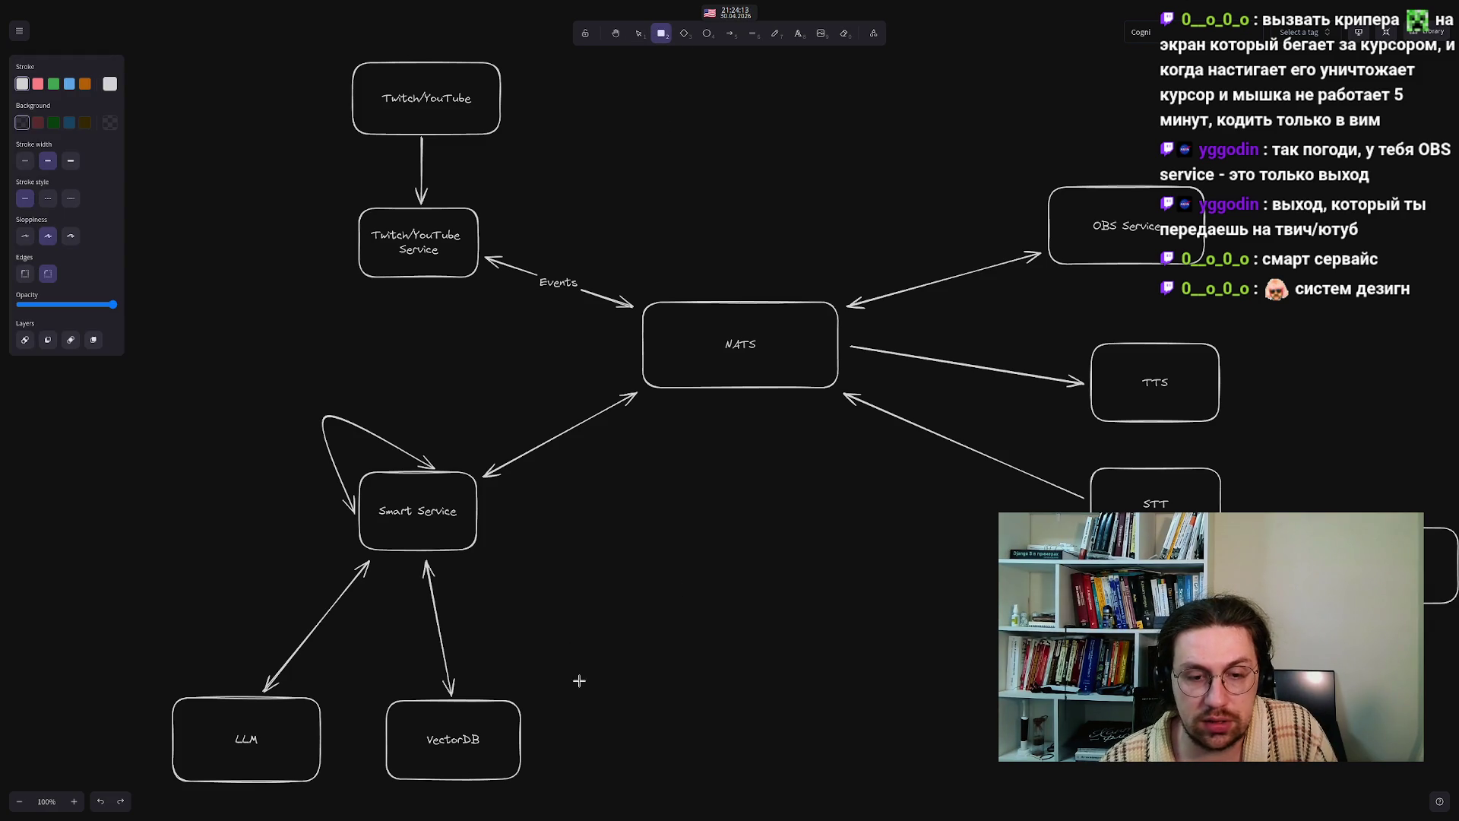
- Draw a box right of VectorDB and label it 'GraphDB'
left_click_drag(580, 704, 712, 777)
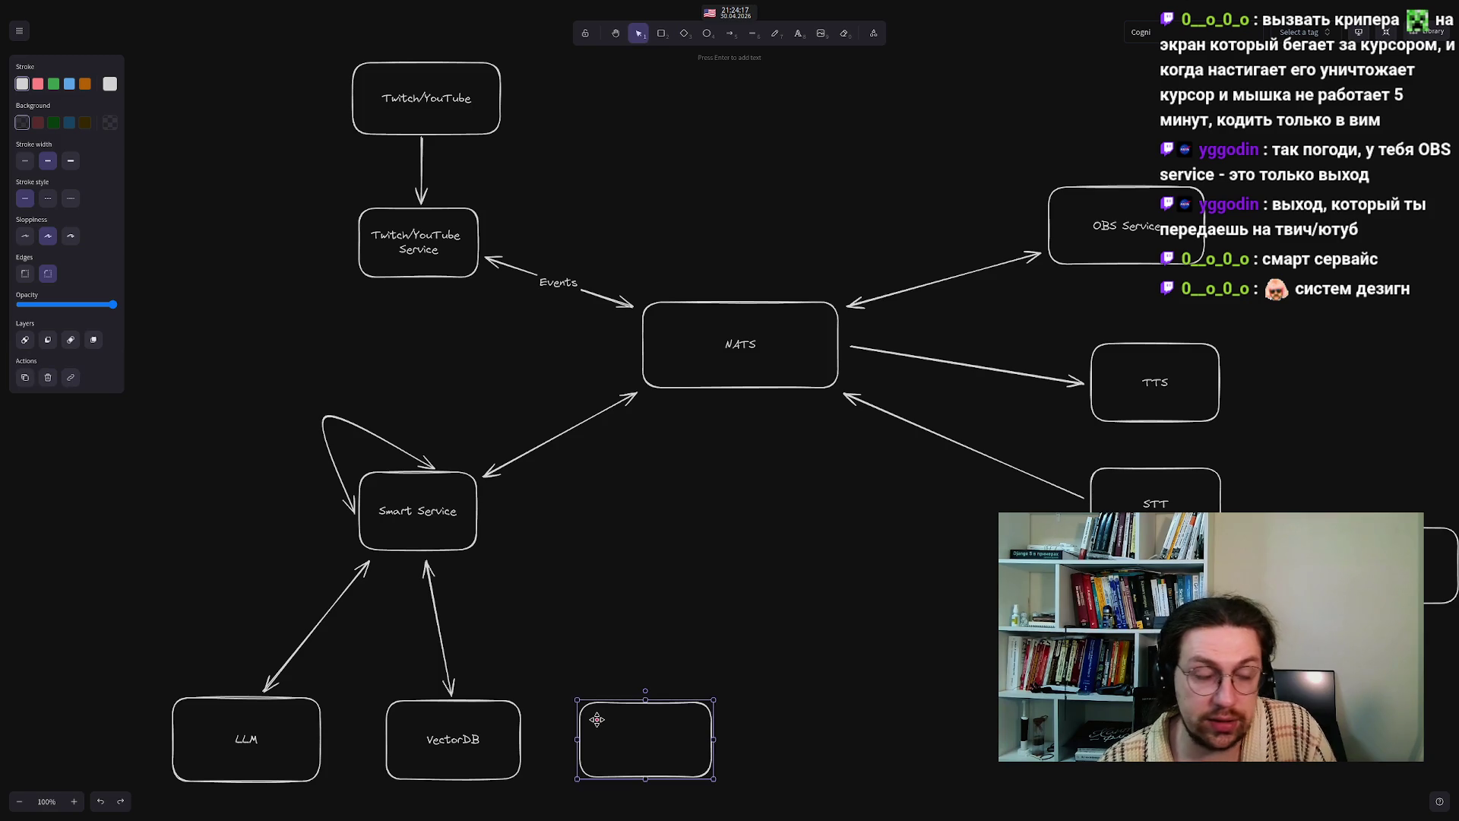
double_click(642, 738)
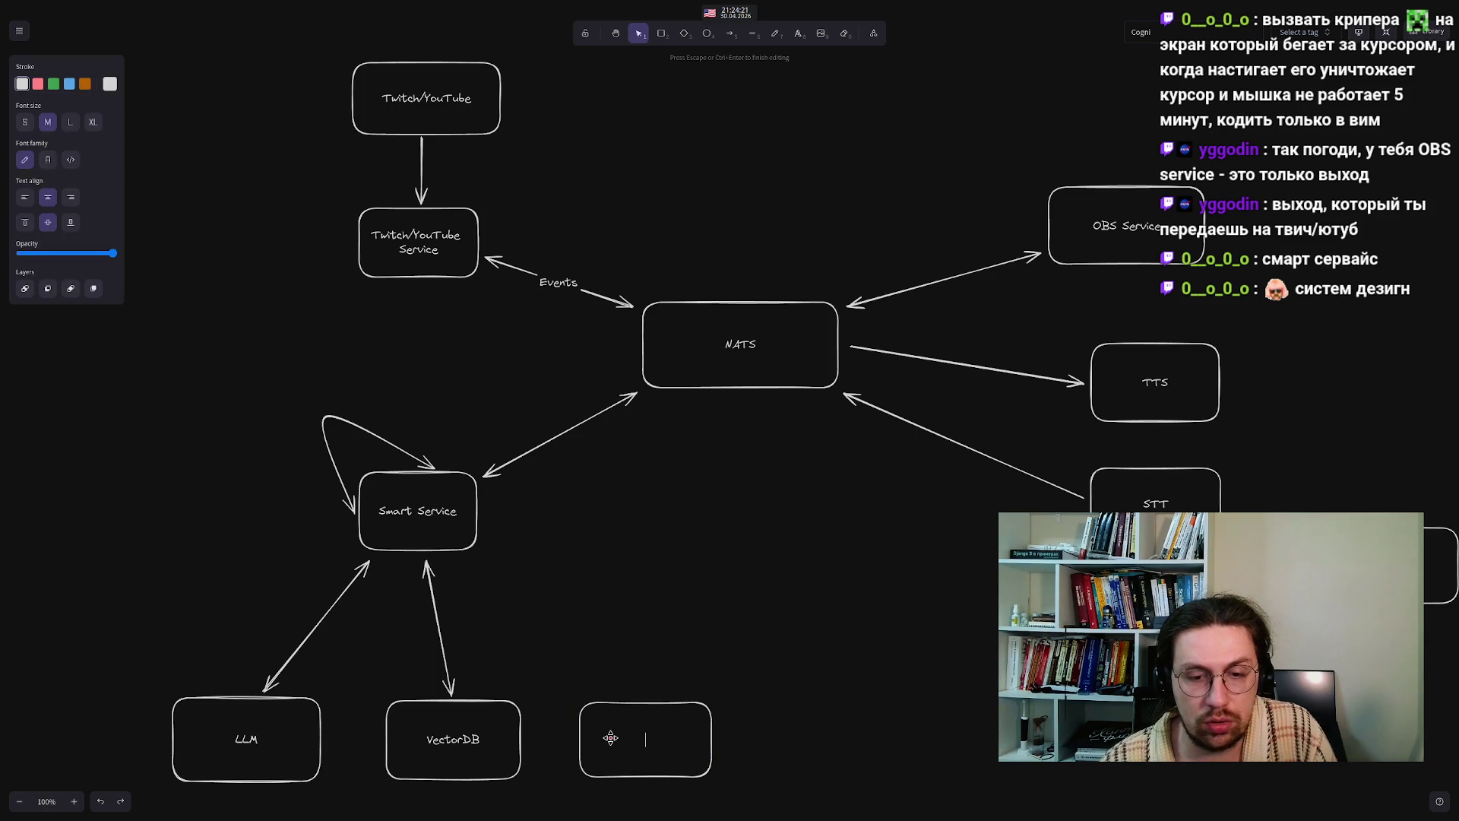
type("G")
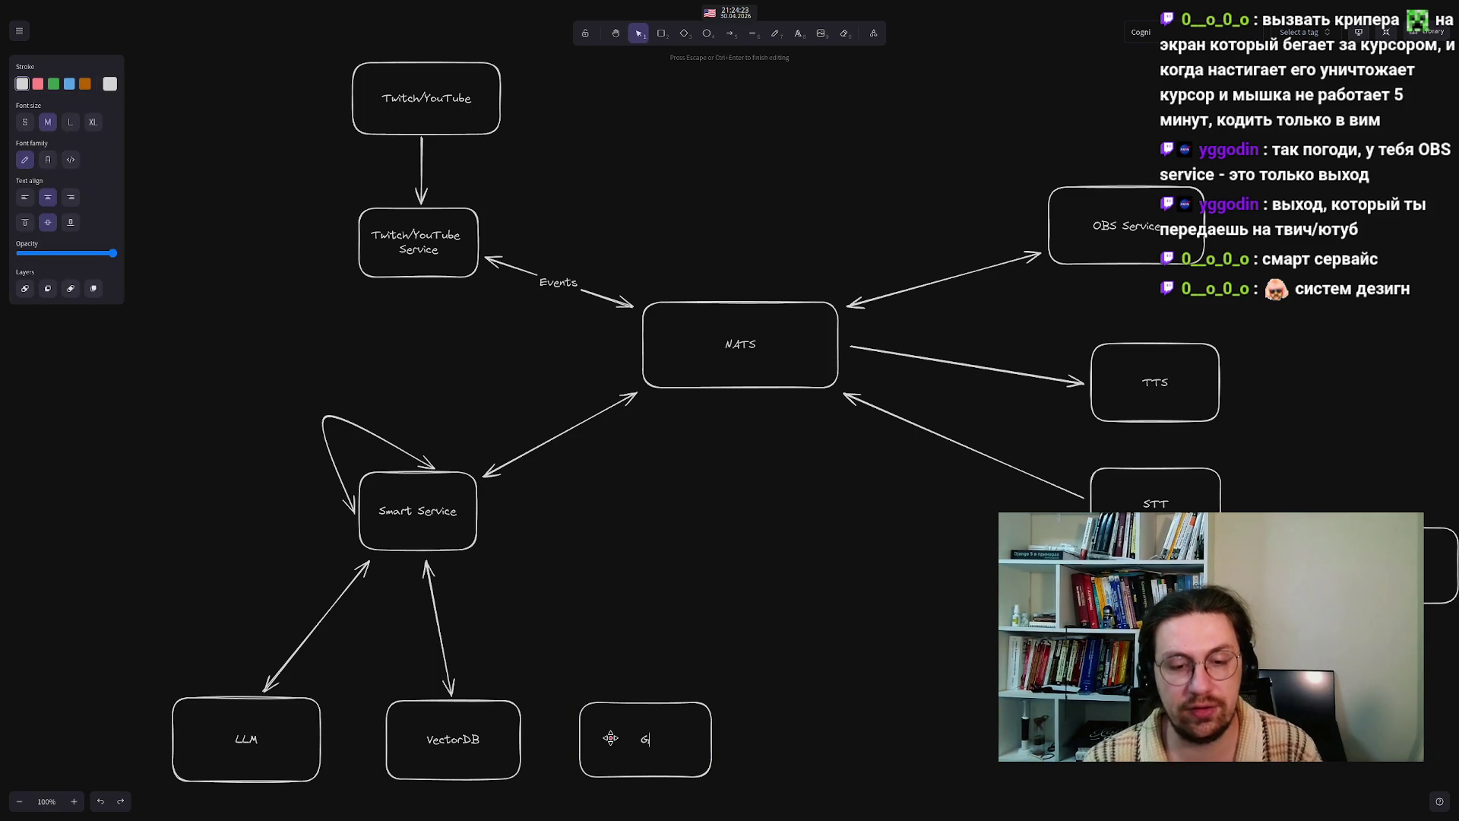
type("raphDB")
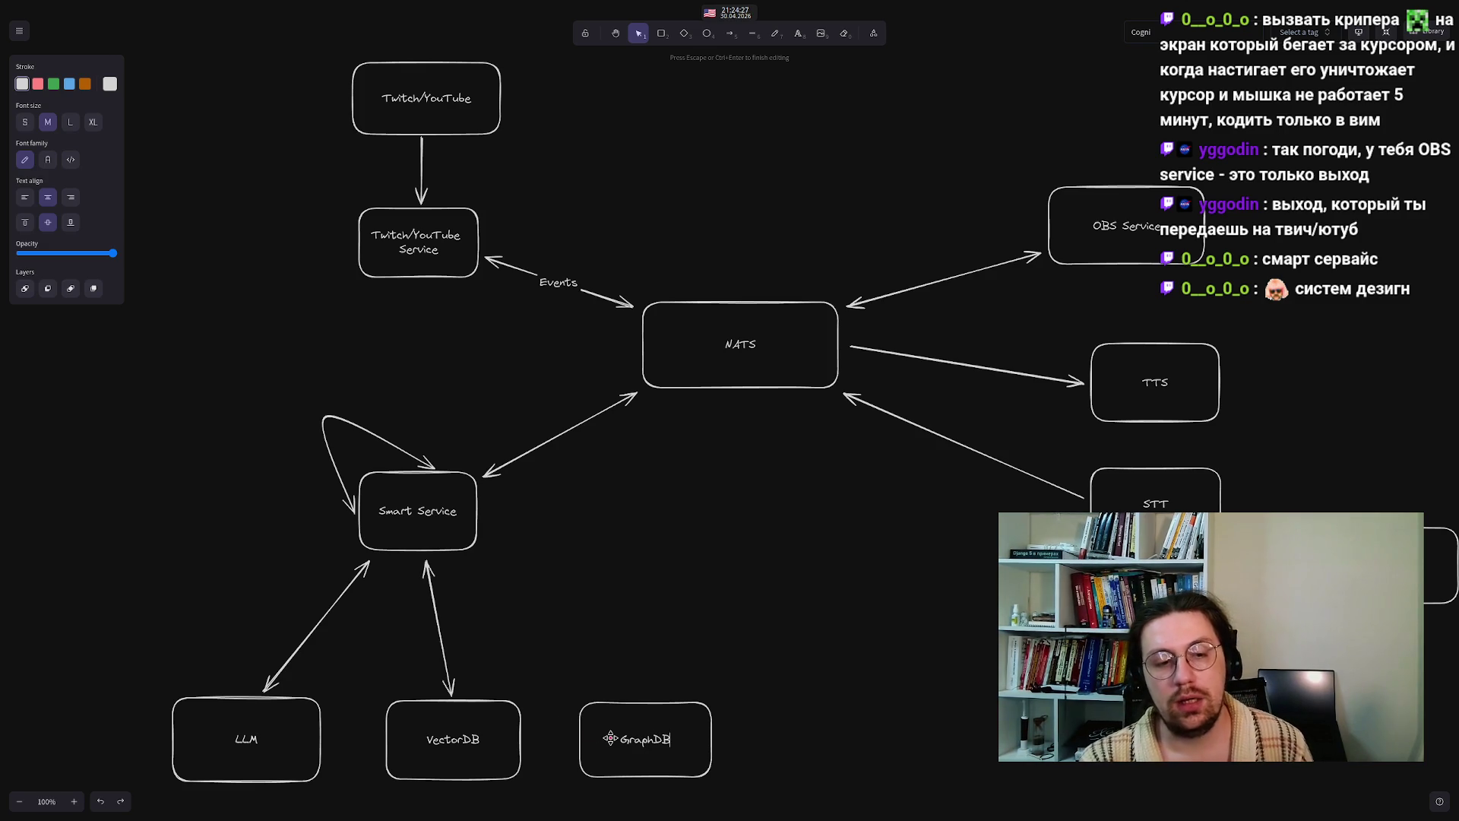
left_click(531, 658)
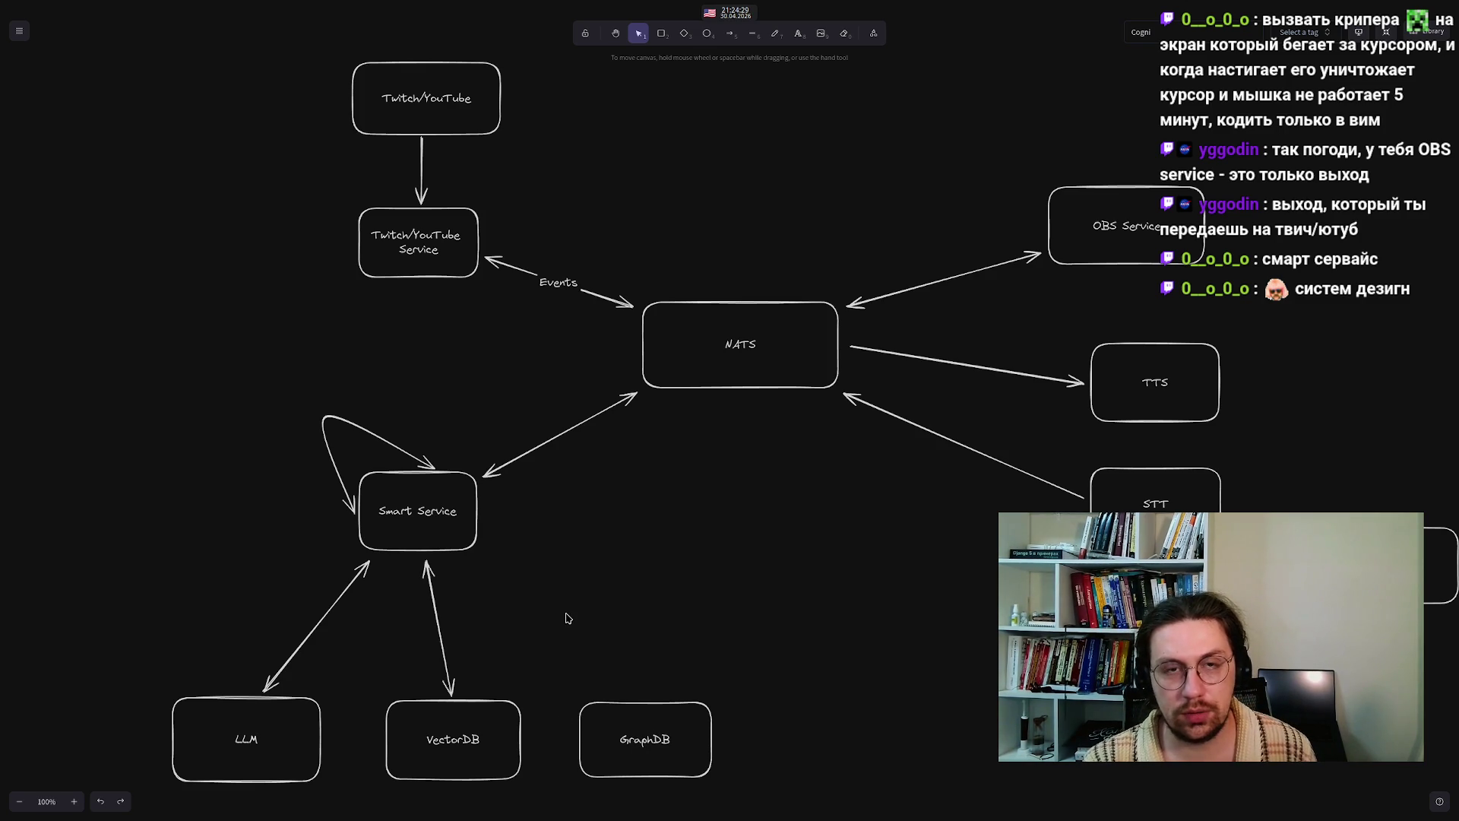
left_click(661, 33)
- Draw a box above and right of GraphDB and label it 'RDB'
mouse_move(661, 601)
left_mouse_down()
mouse_move(812, 682)
mouse_move(787, 670)
left_mouse_up()
double_click(717, 632)
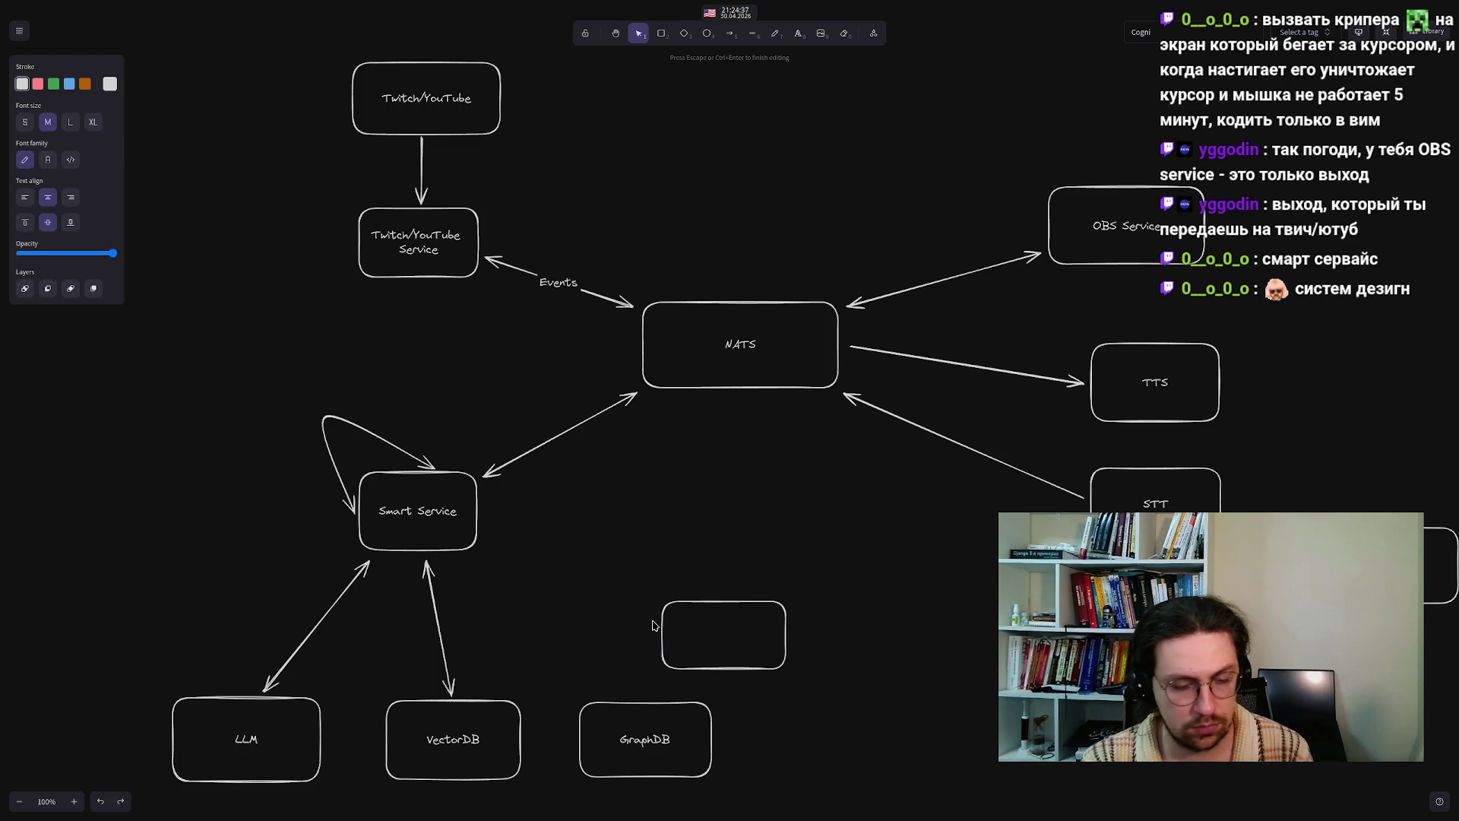
type("RDB")
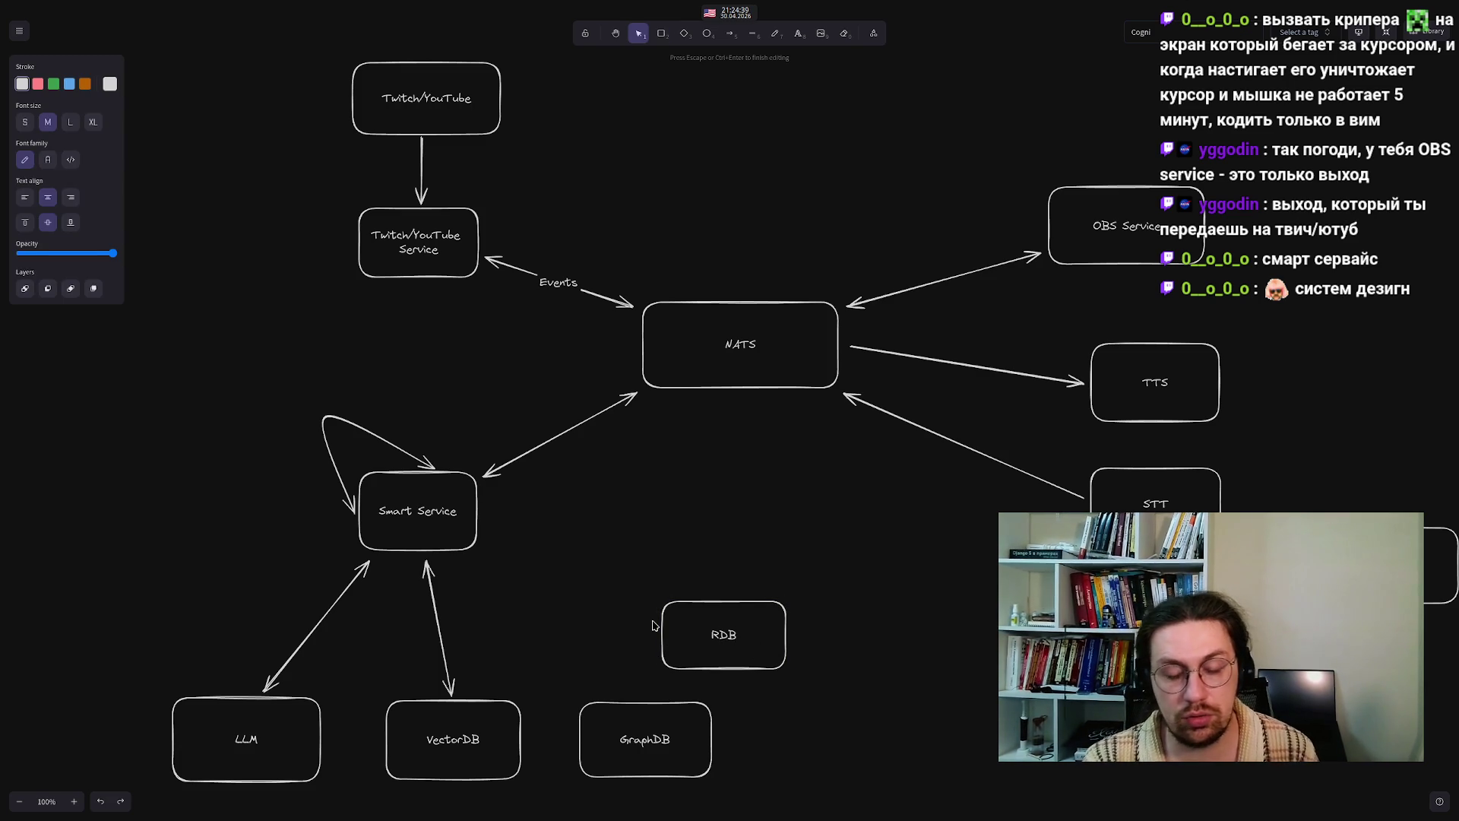
left_click(588, 589)
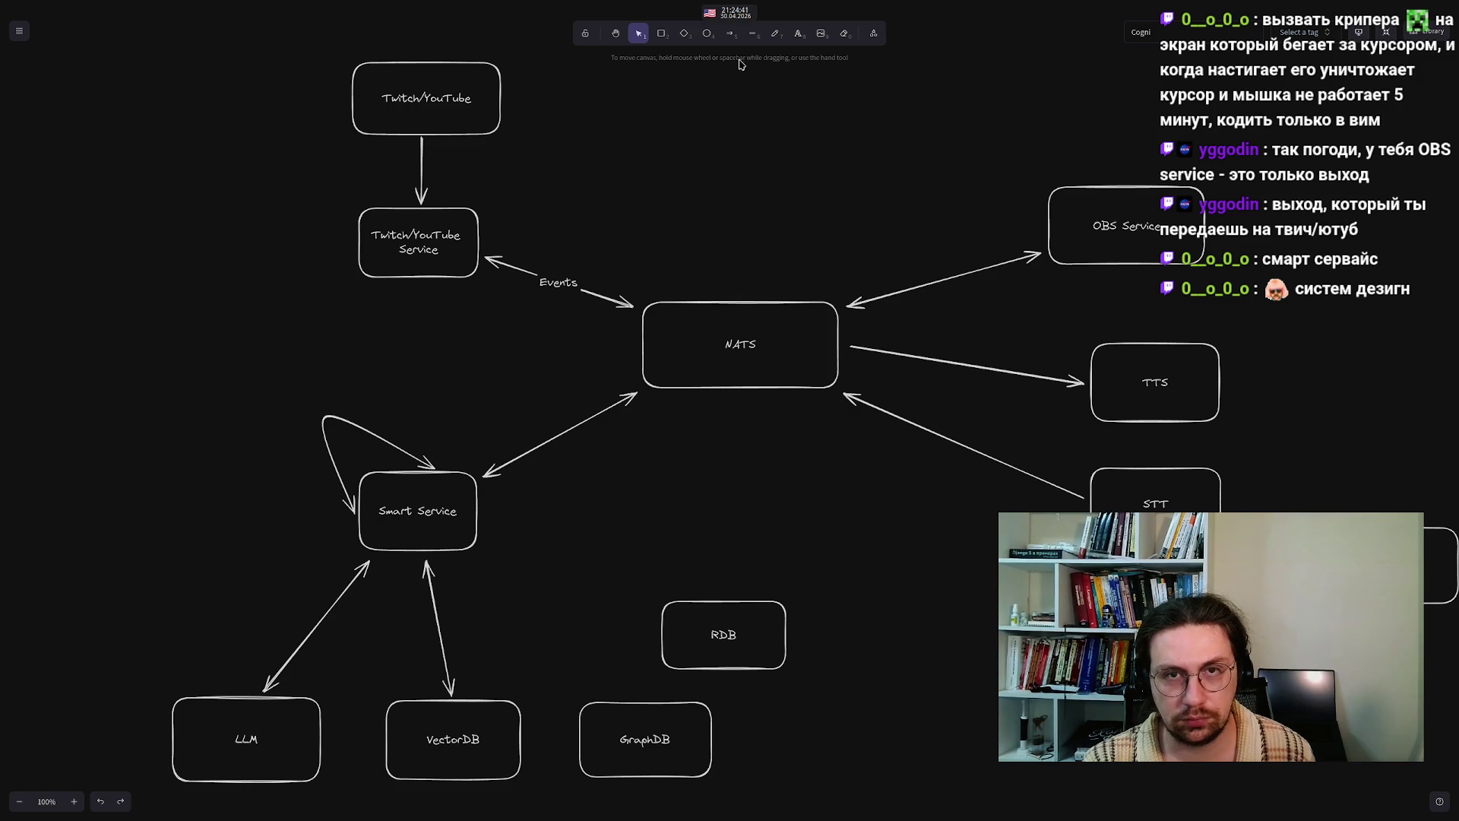
- Draw arrows linking Smart Service to RDB and to GraphDB
left_click(729, 33)
left_click_drag(486, 521, 658, 605)
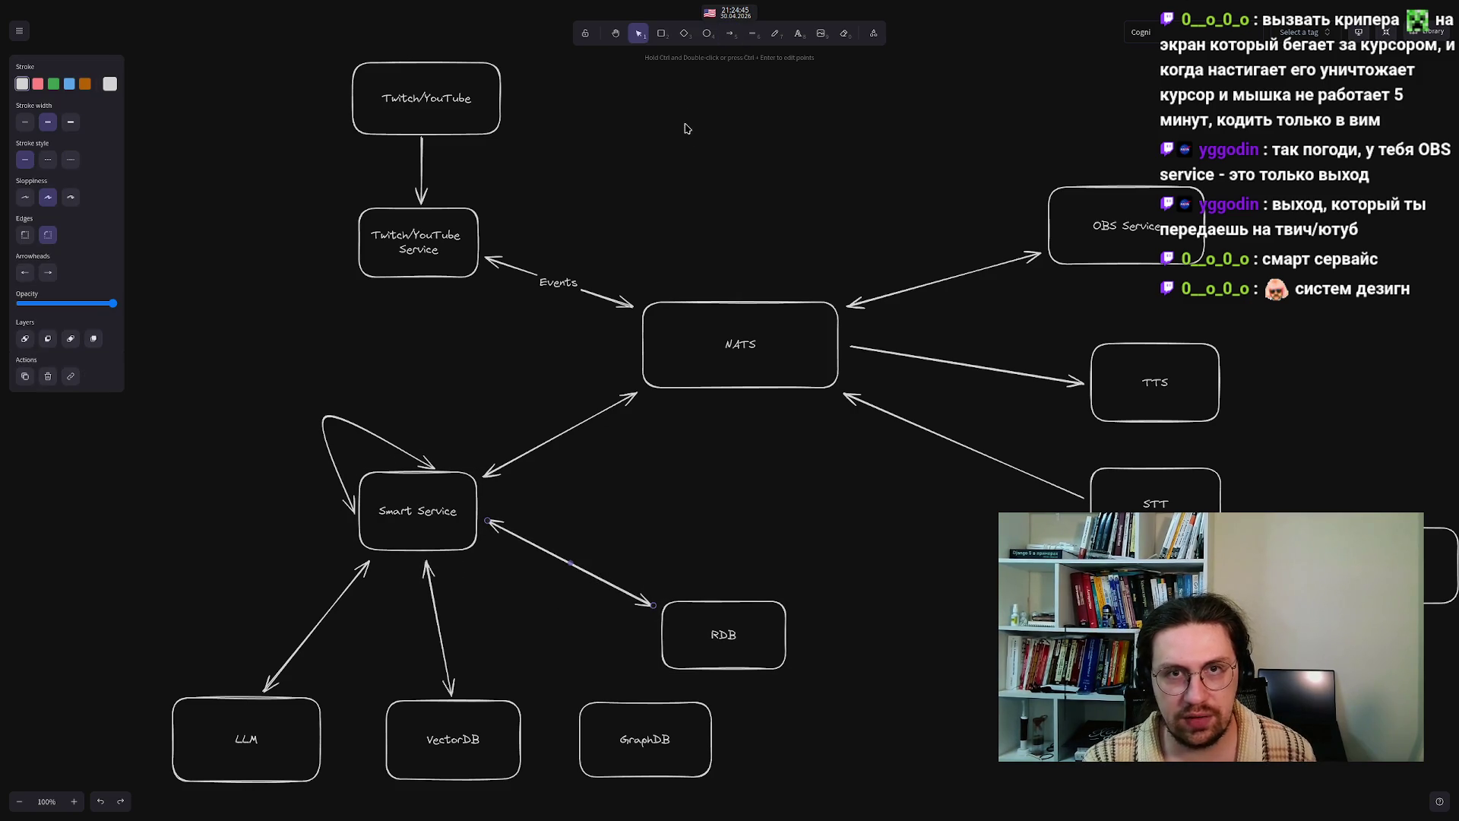
left_click(723, 39)
mouse_move(475, 564)
left_mouse_down()
mouse_move(549, 647)
mouse_move(614, 690)
left_mouse_up()
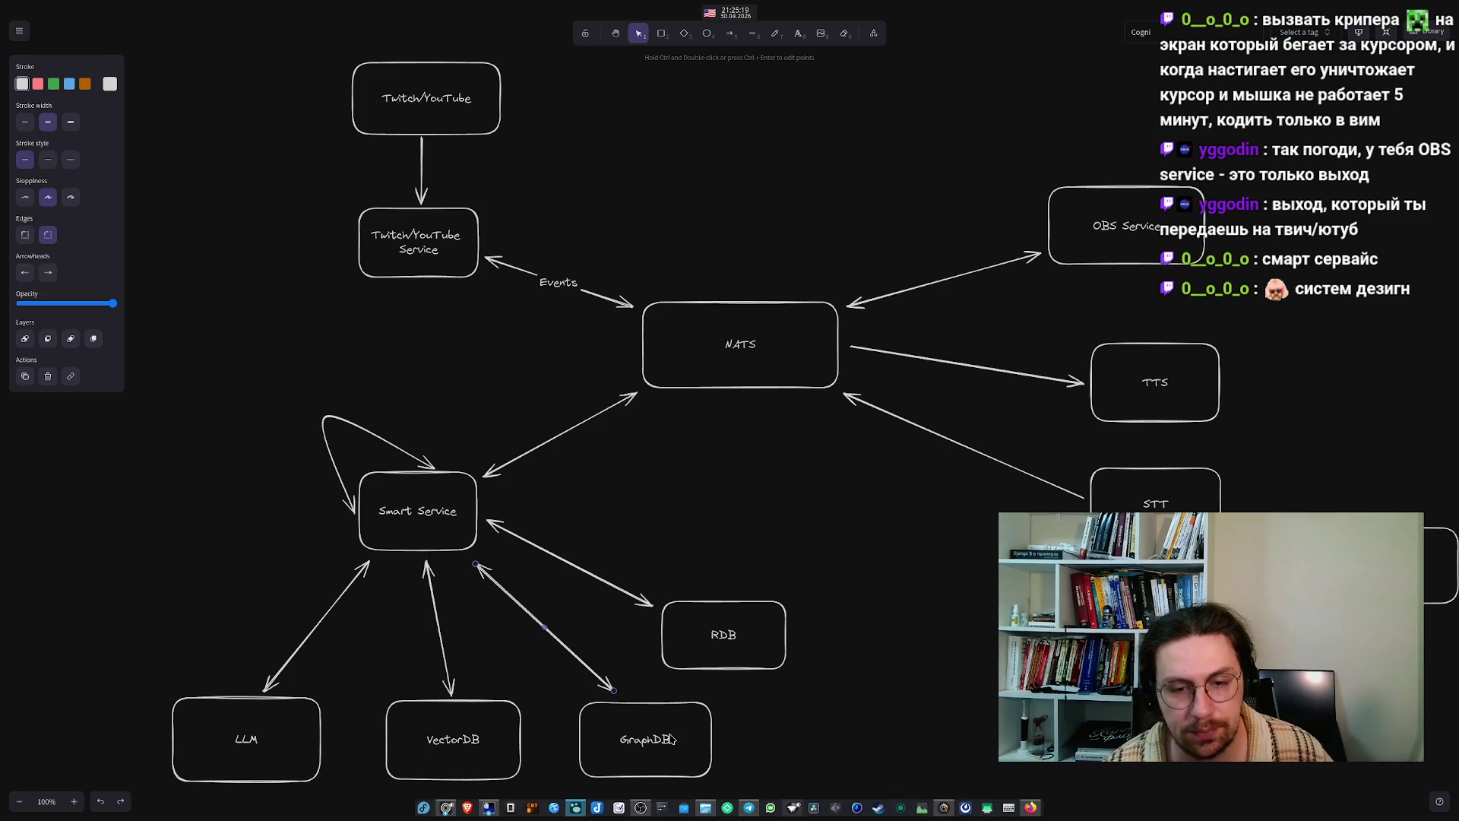
- Set the GraphDB box's stroke style to dashed, then select the RDB box
left_click(580, 764)
left_click(47, 198)
left_click(675, 494)
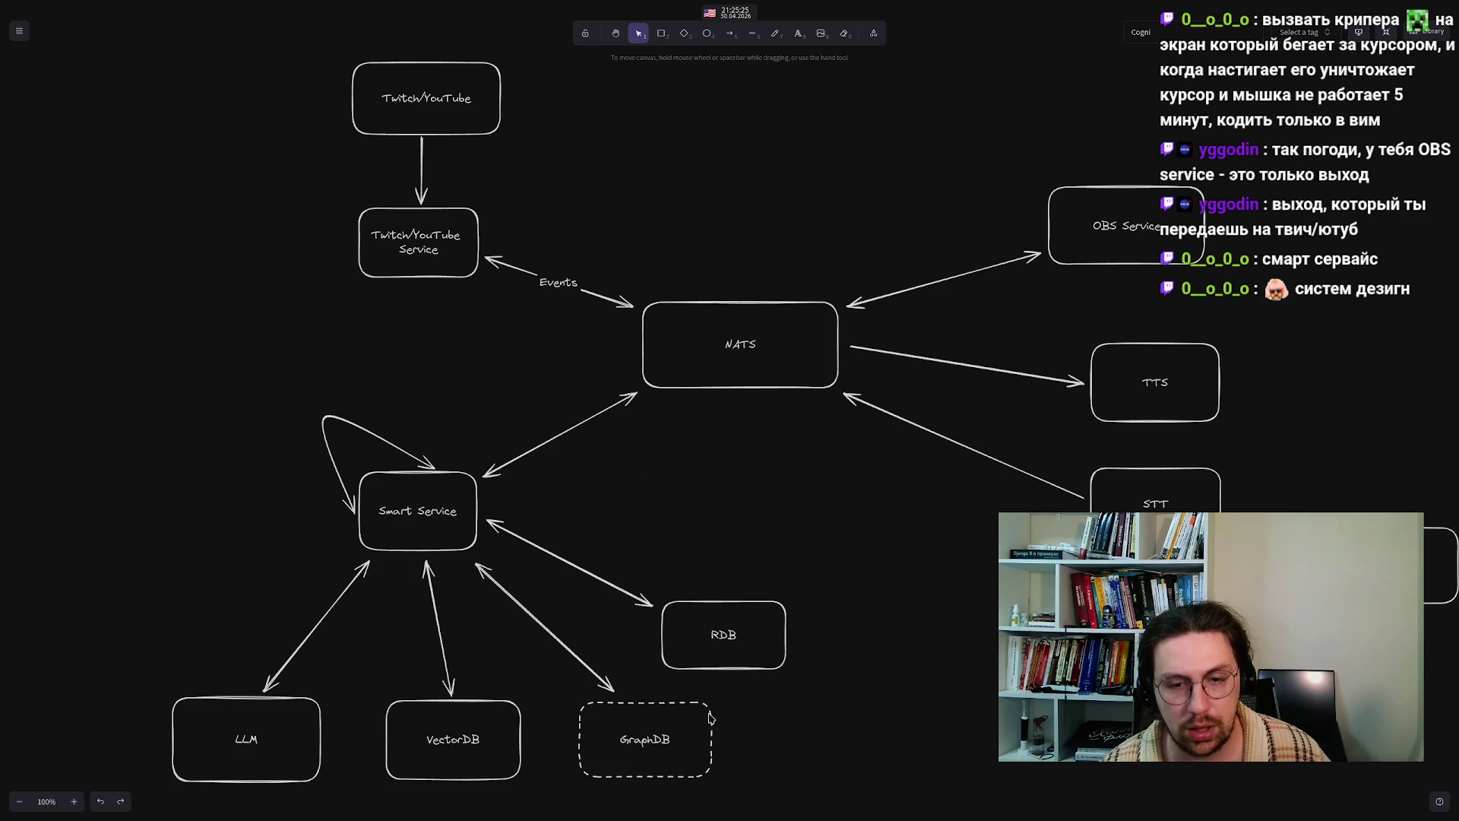
left_click(691, 661)
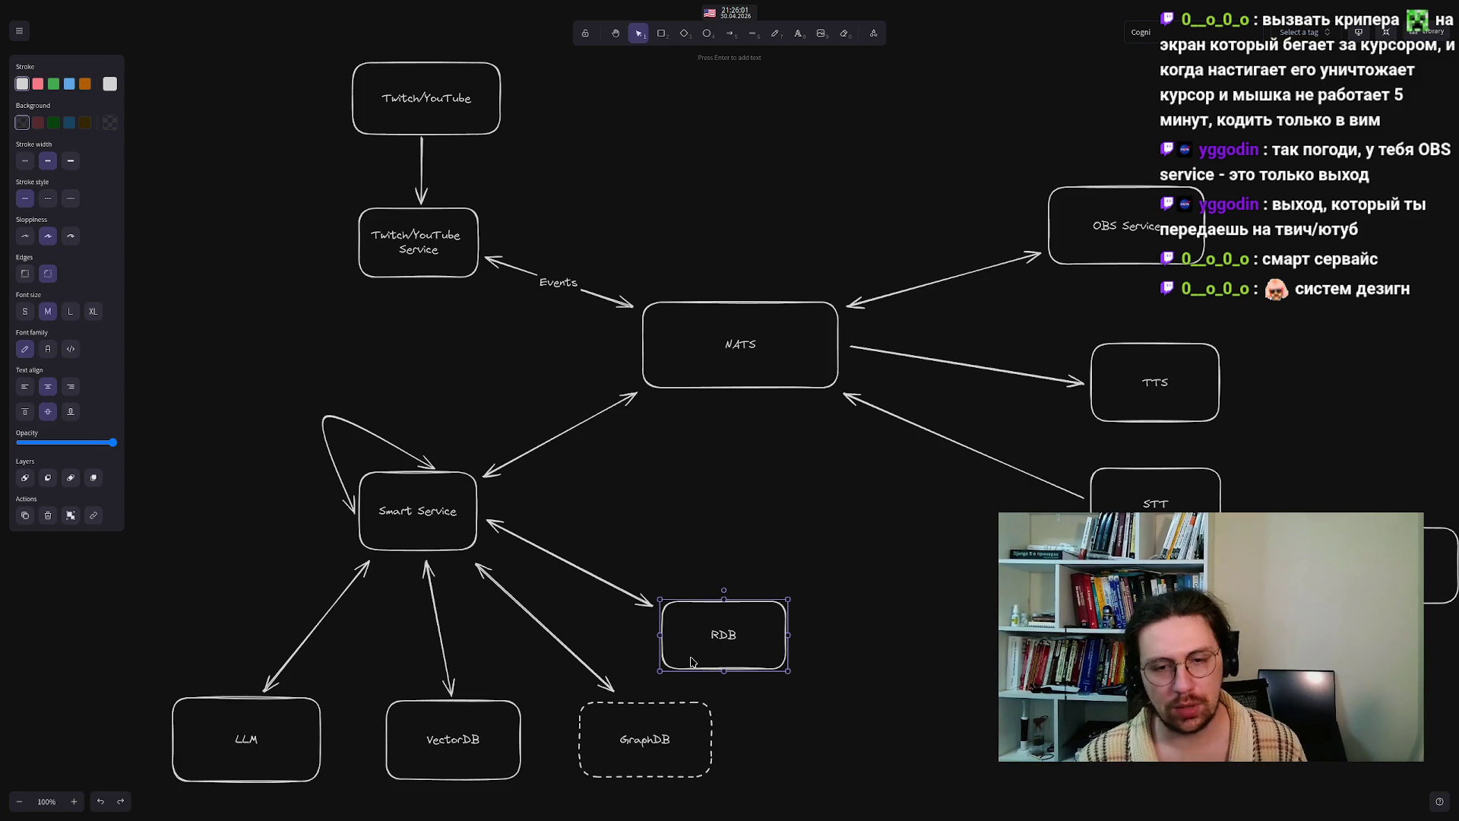
- Move the Smart Service end of the Smart Service–RDB arrow lower on the box
left_click(629, 555)
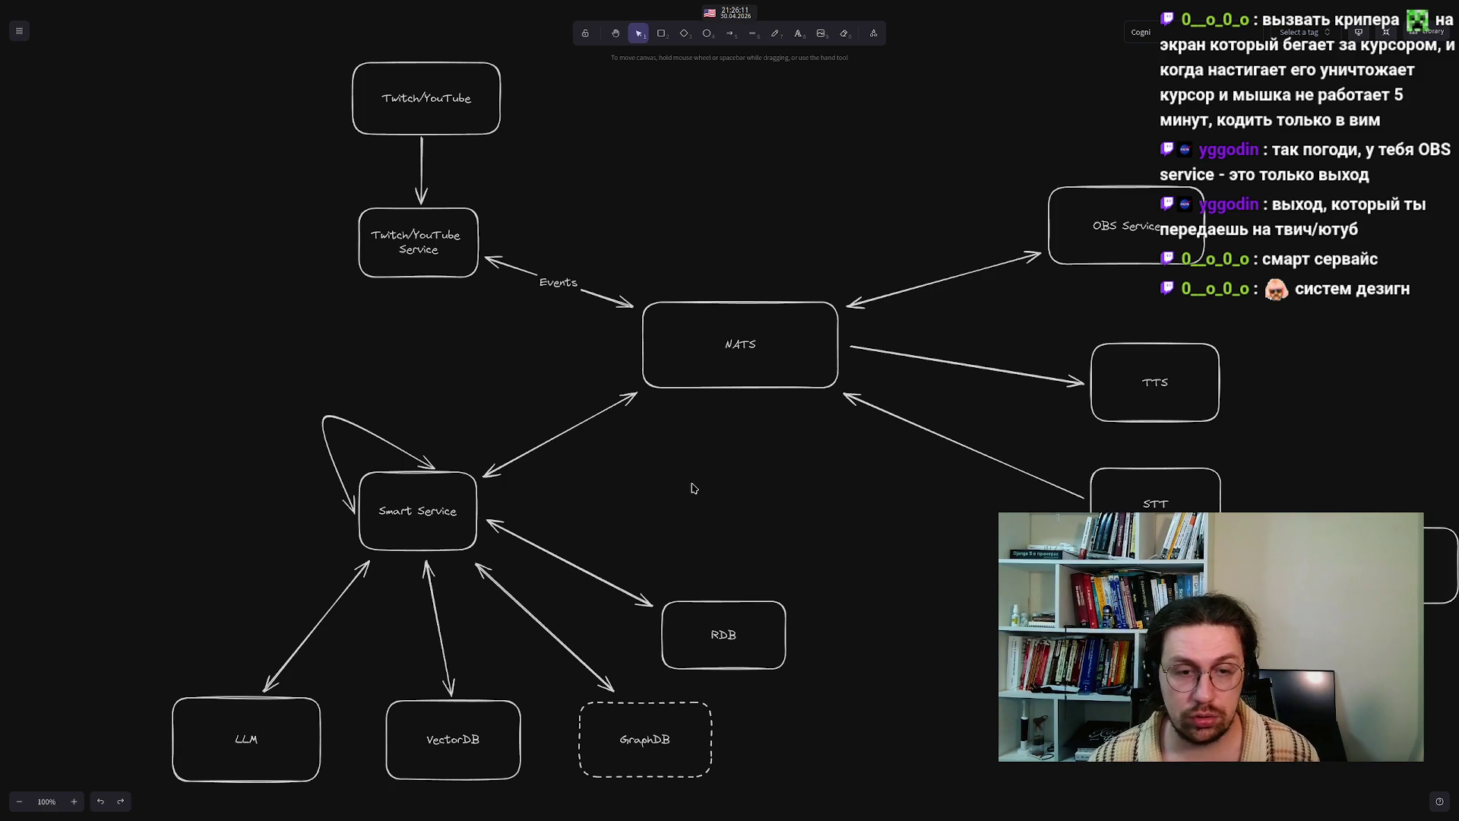
left_click(490, 523)
left_click_drag(492, 526, 490, 542)
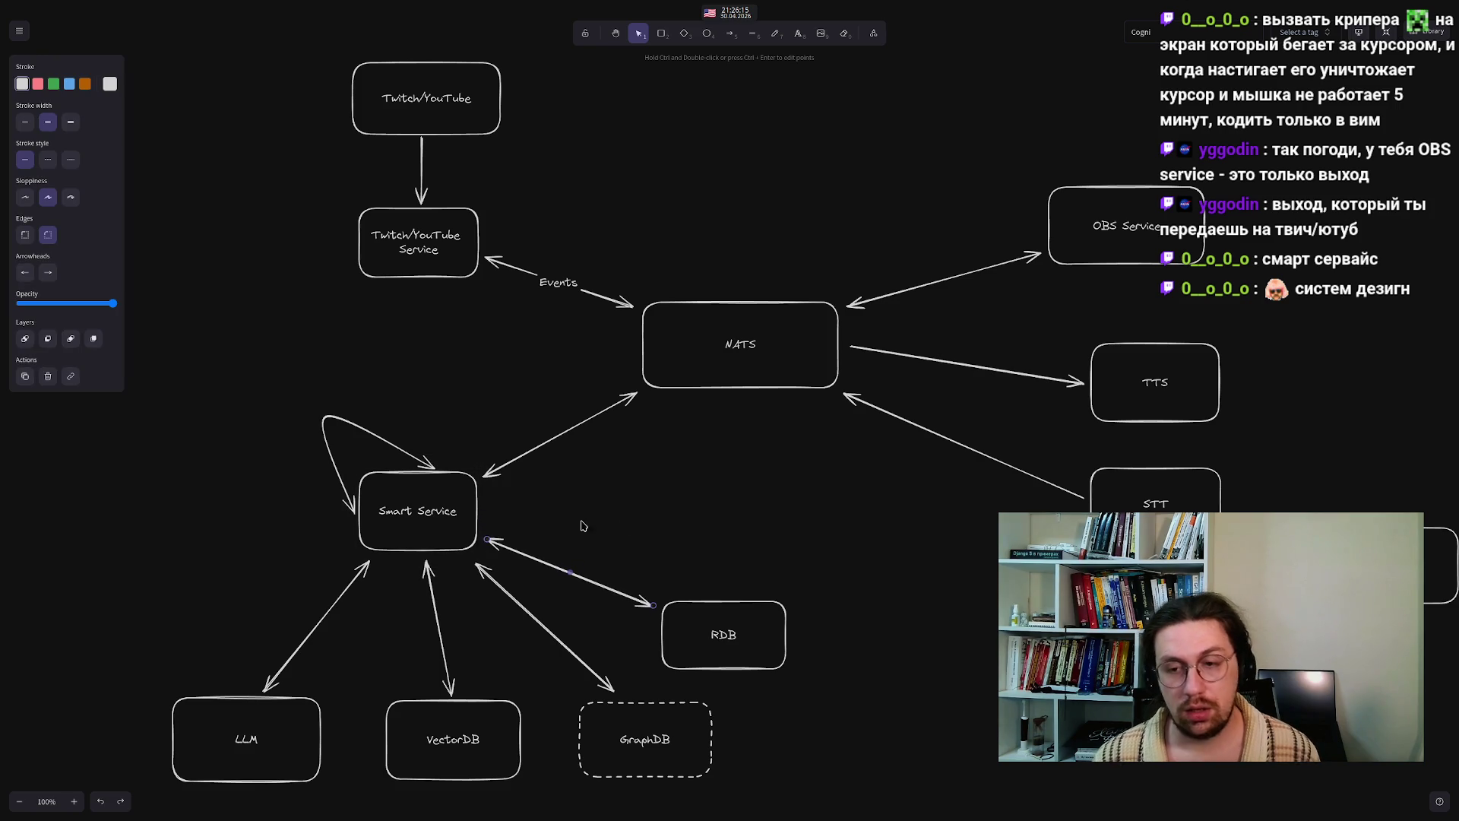
left_click(654, 528)
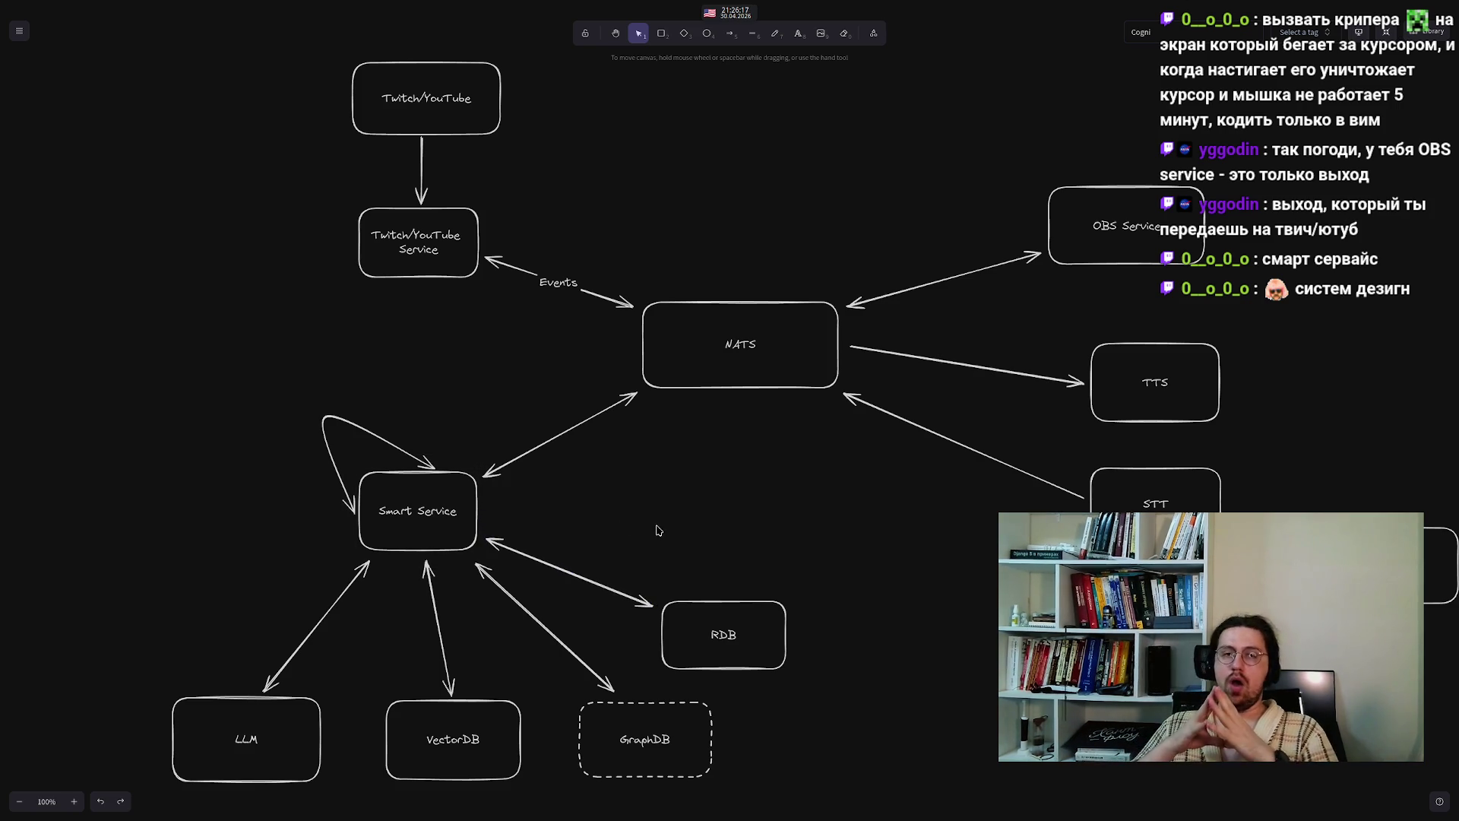
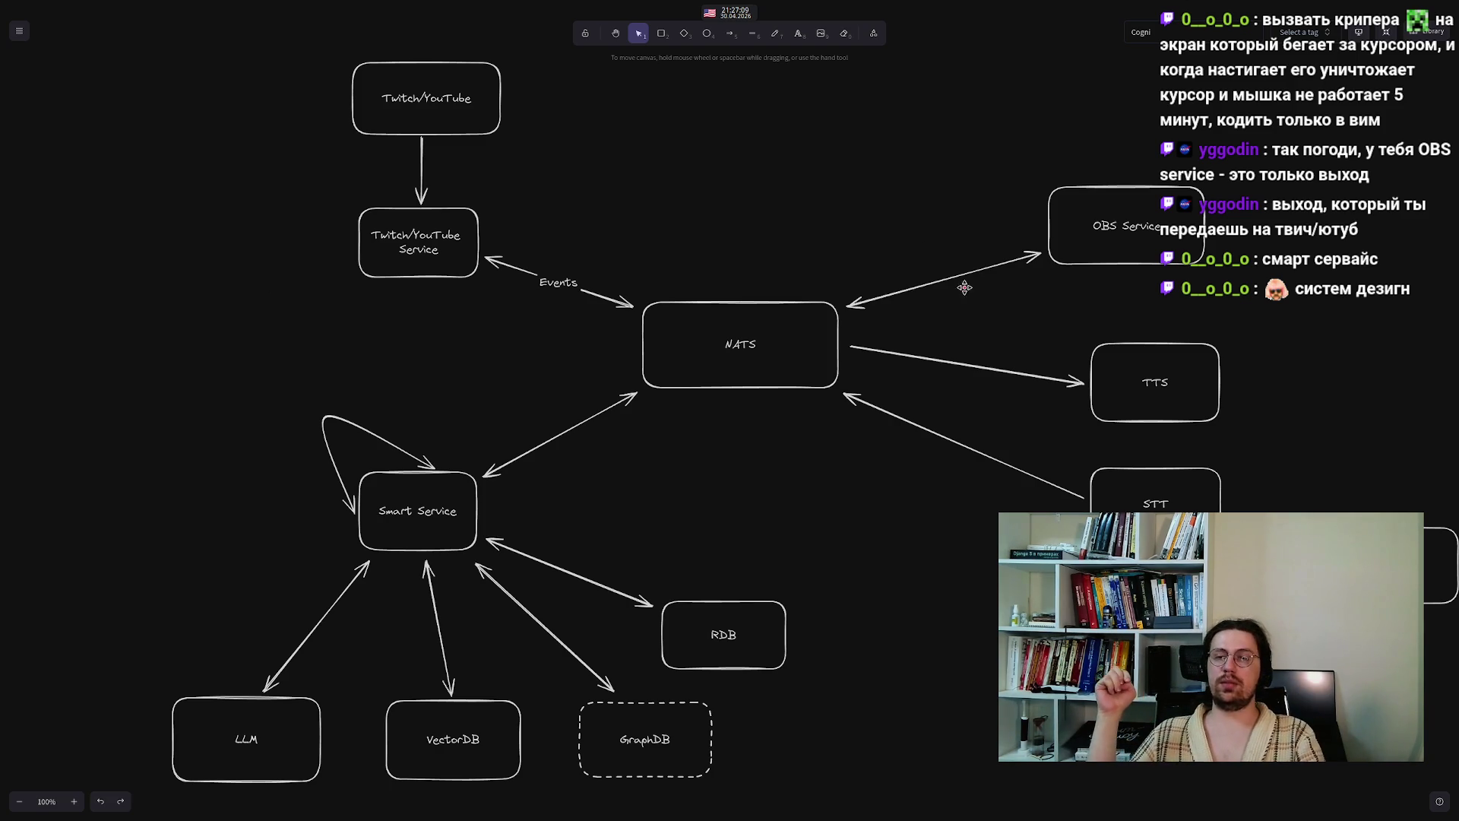
- Append a question mark to the central NATS box label so it reads 'NATS?'
left_click_drag(1292, 468, 1452, 684)
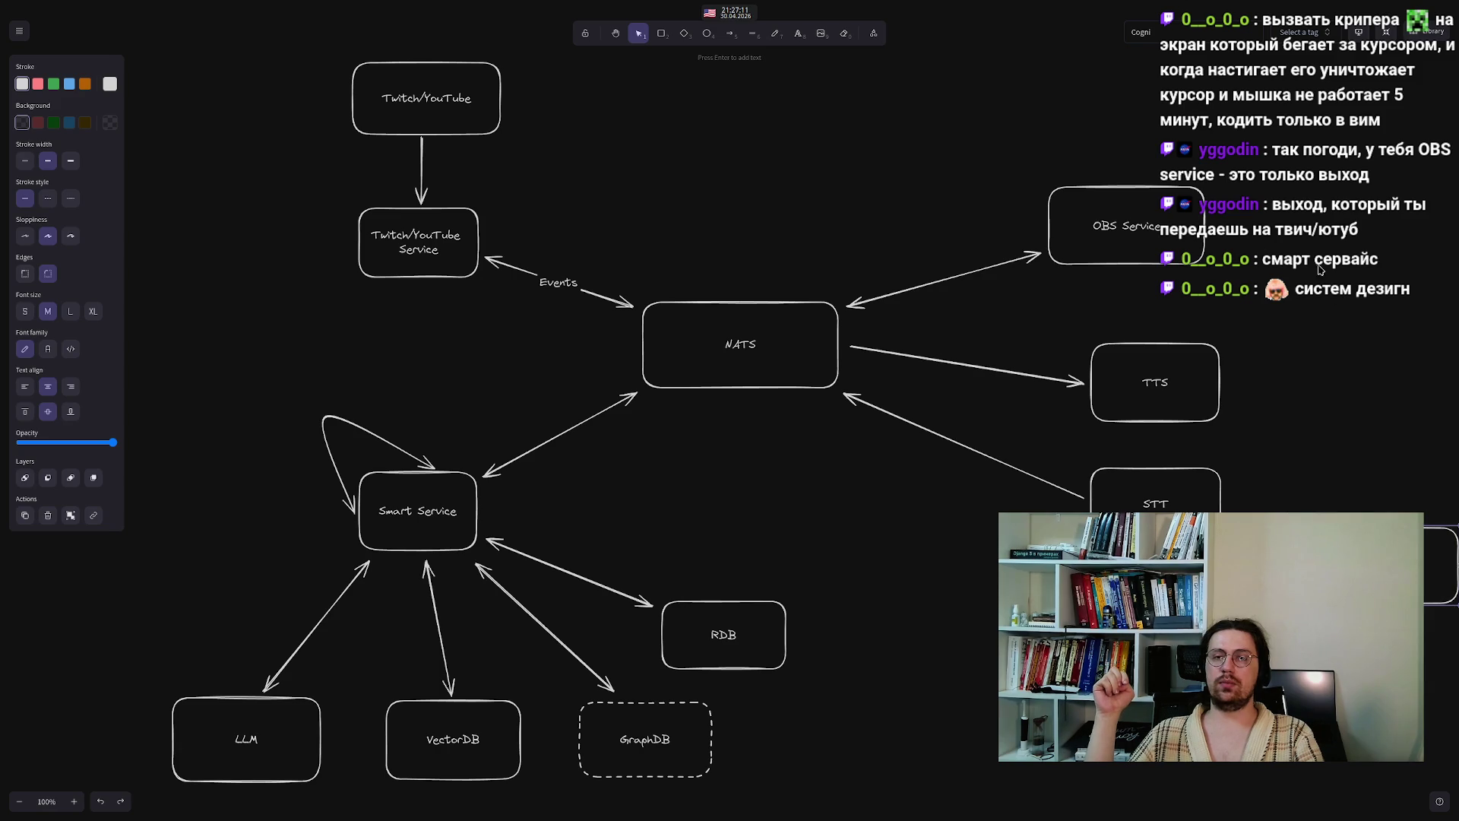
left_click(1390, 433)
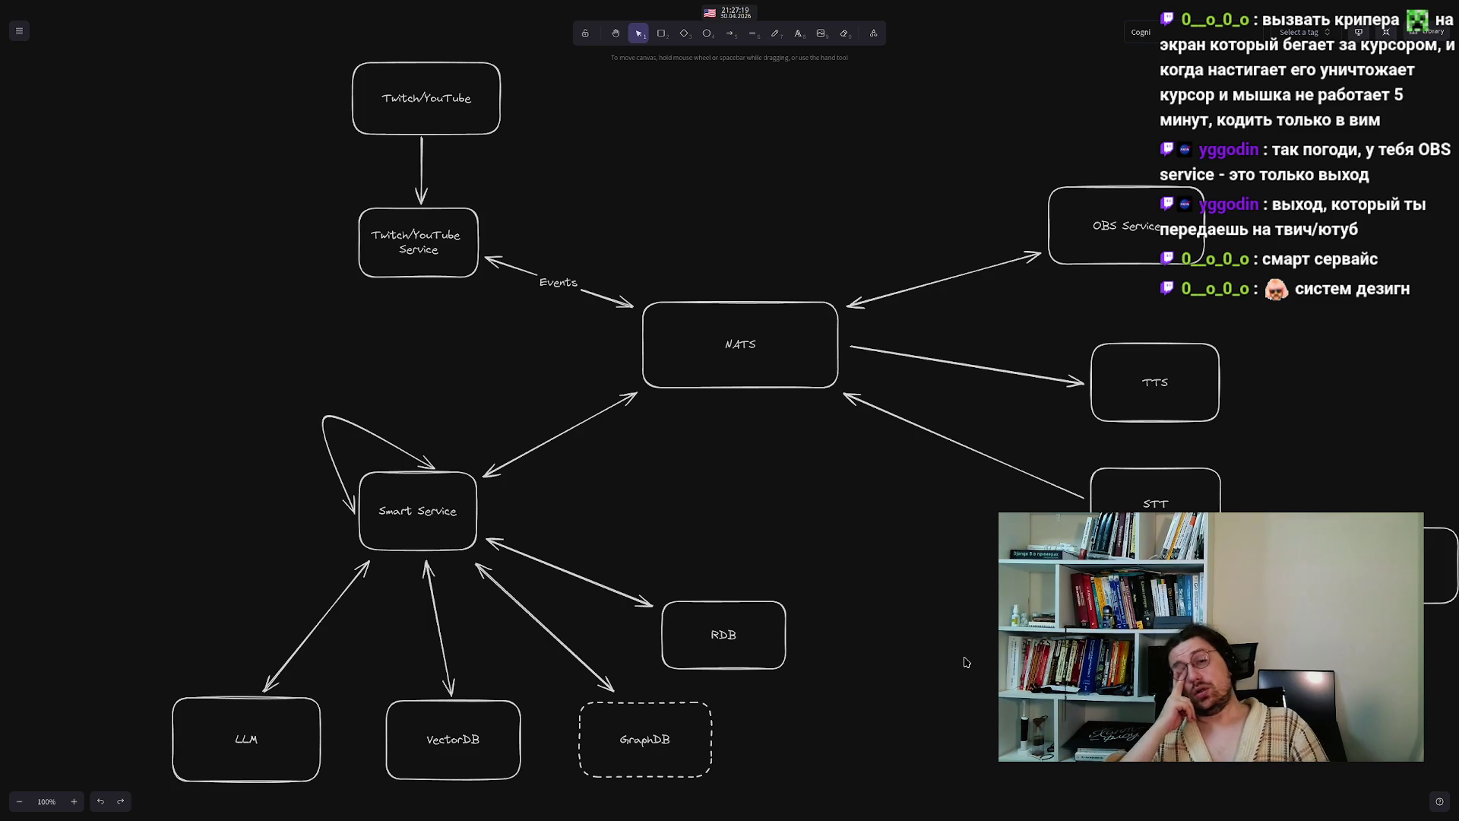
double_click(772, 348)
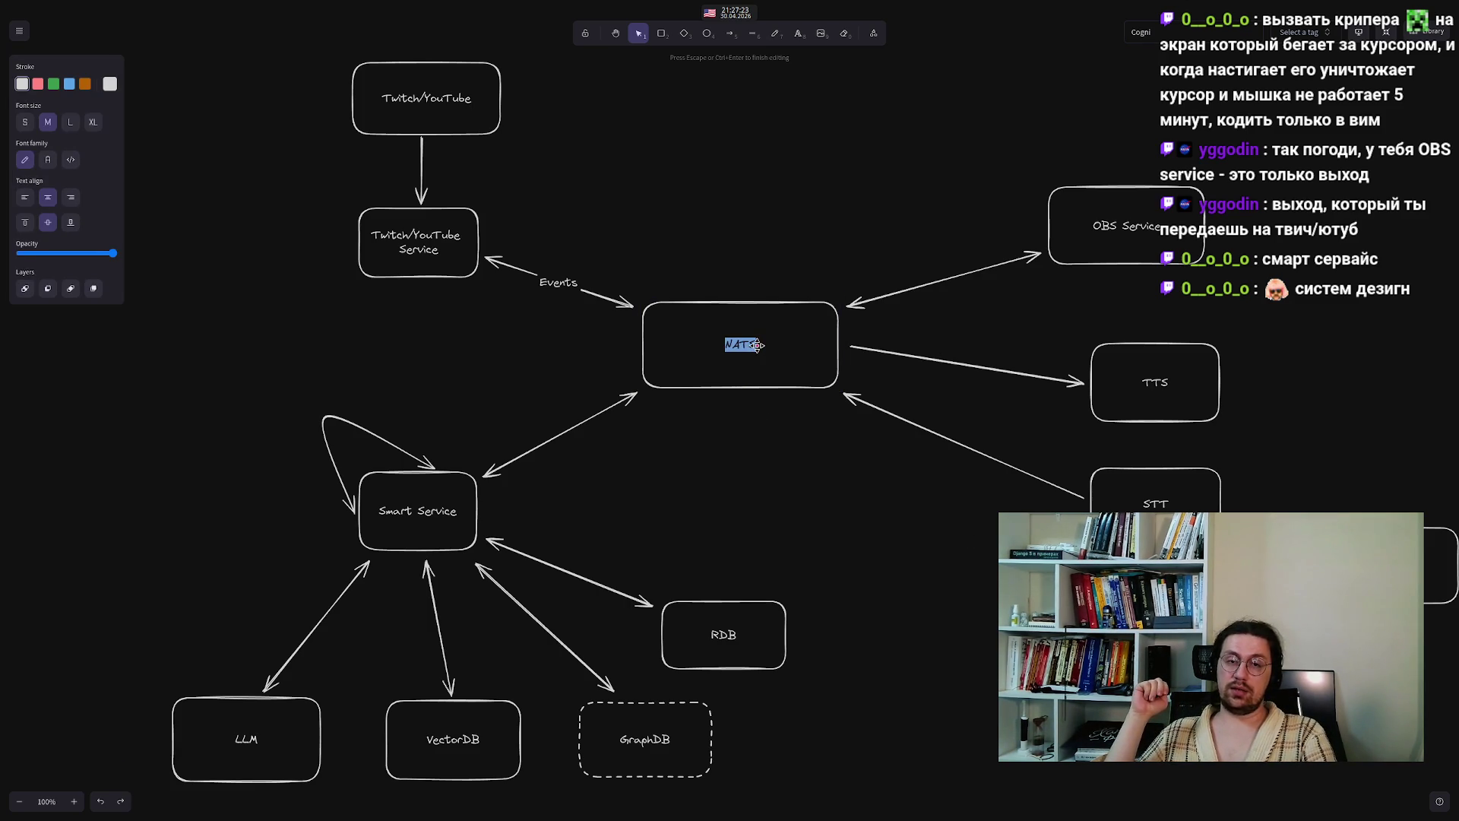
left_click(757, 346)
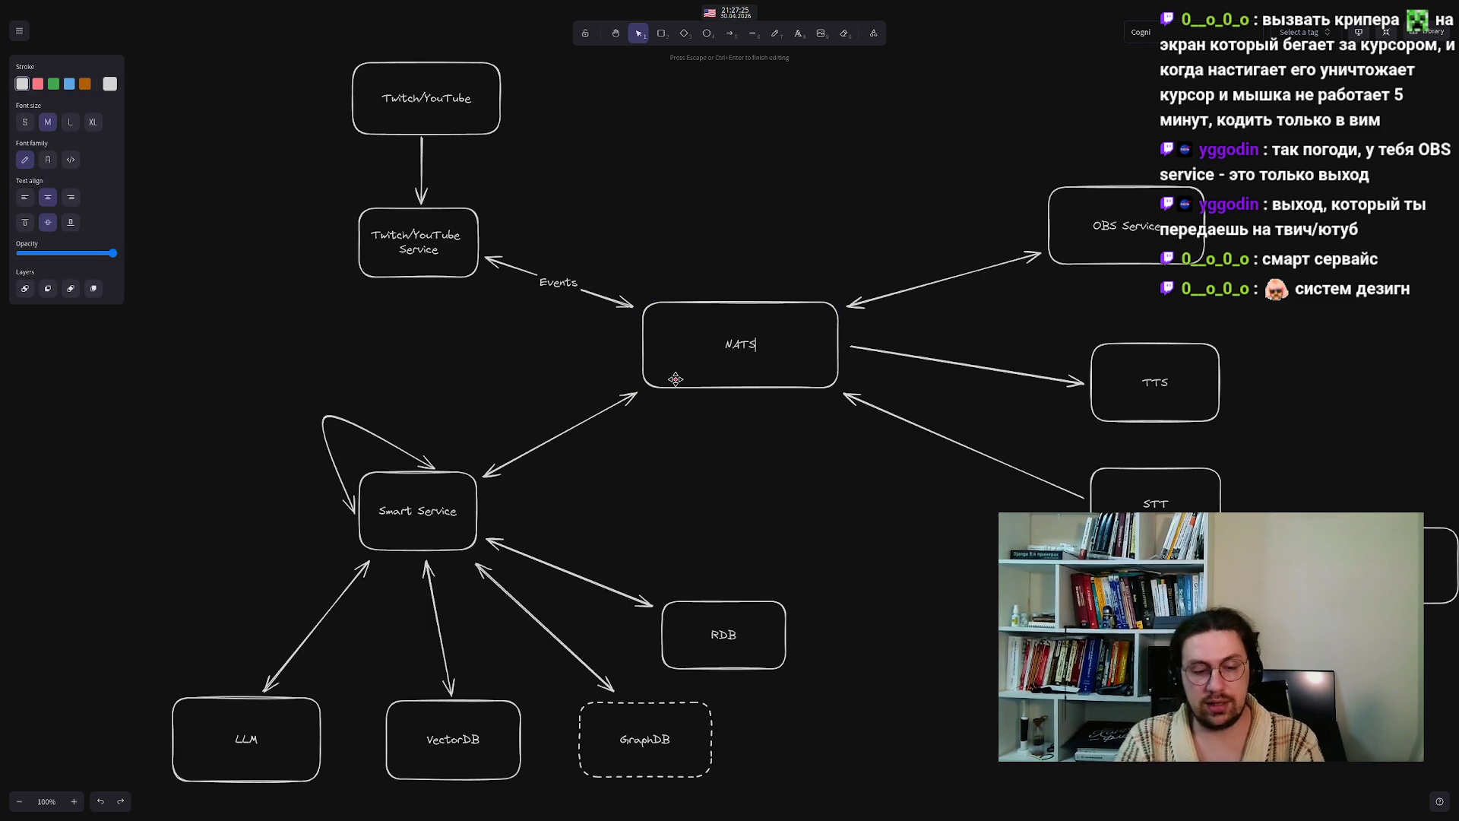
type("?")
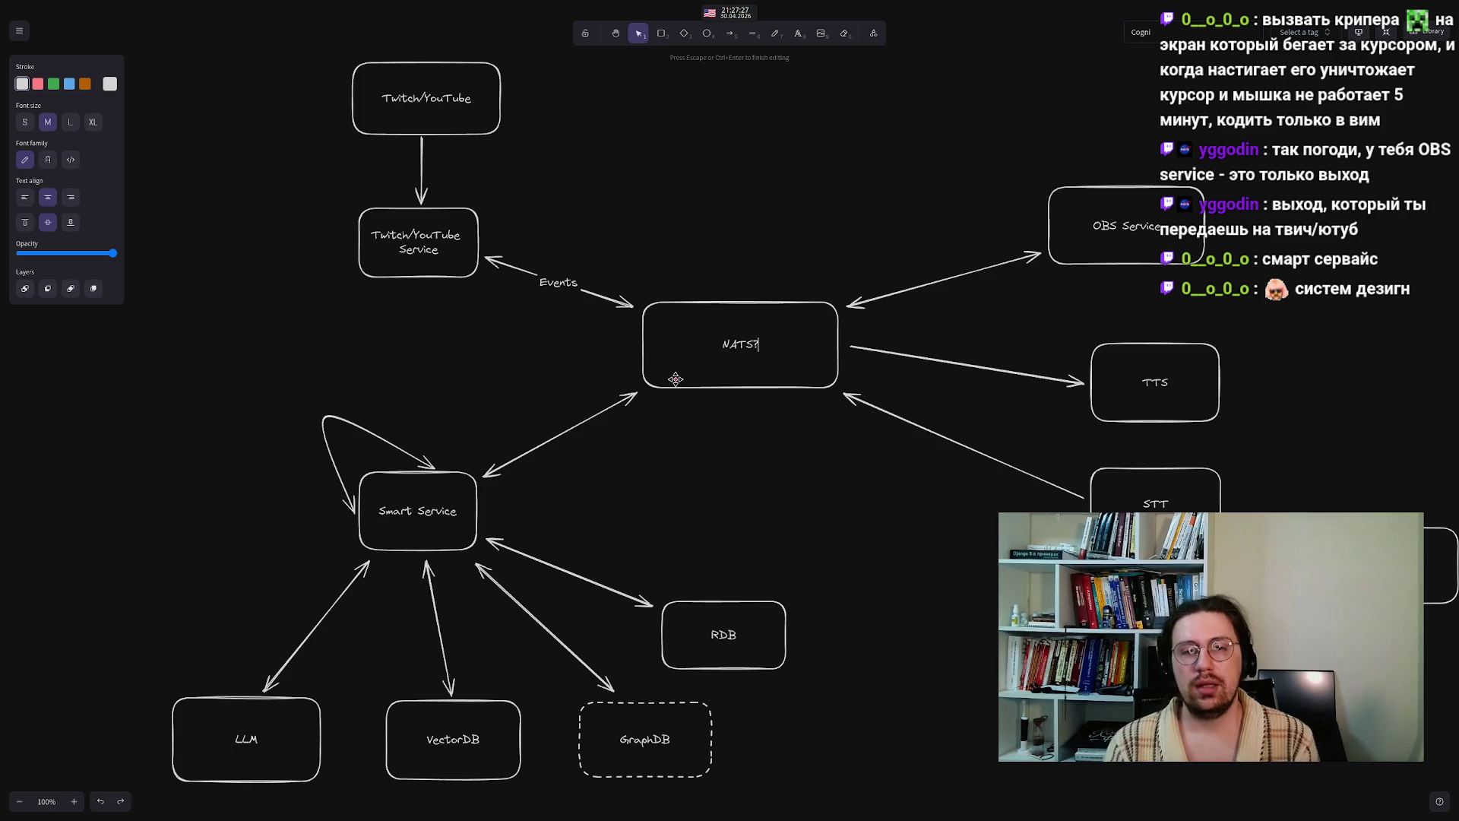
left_click(694, 494)
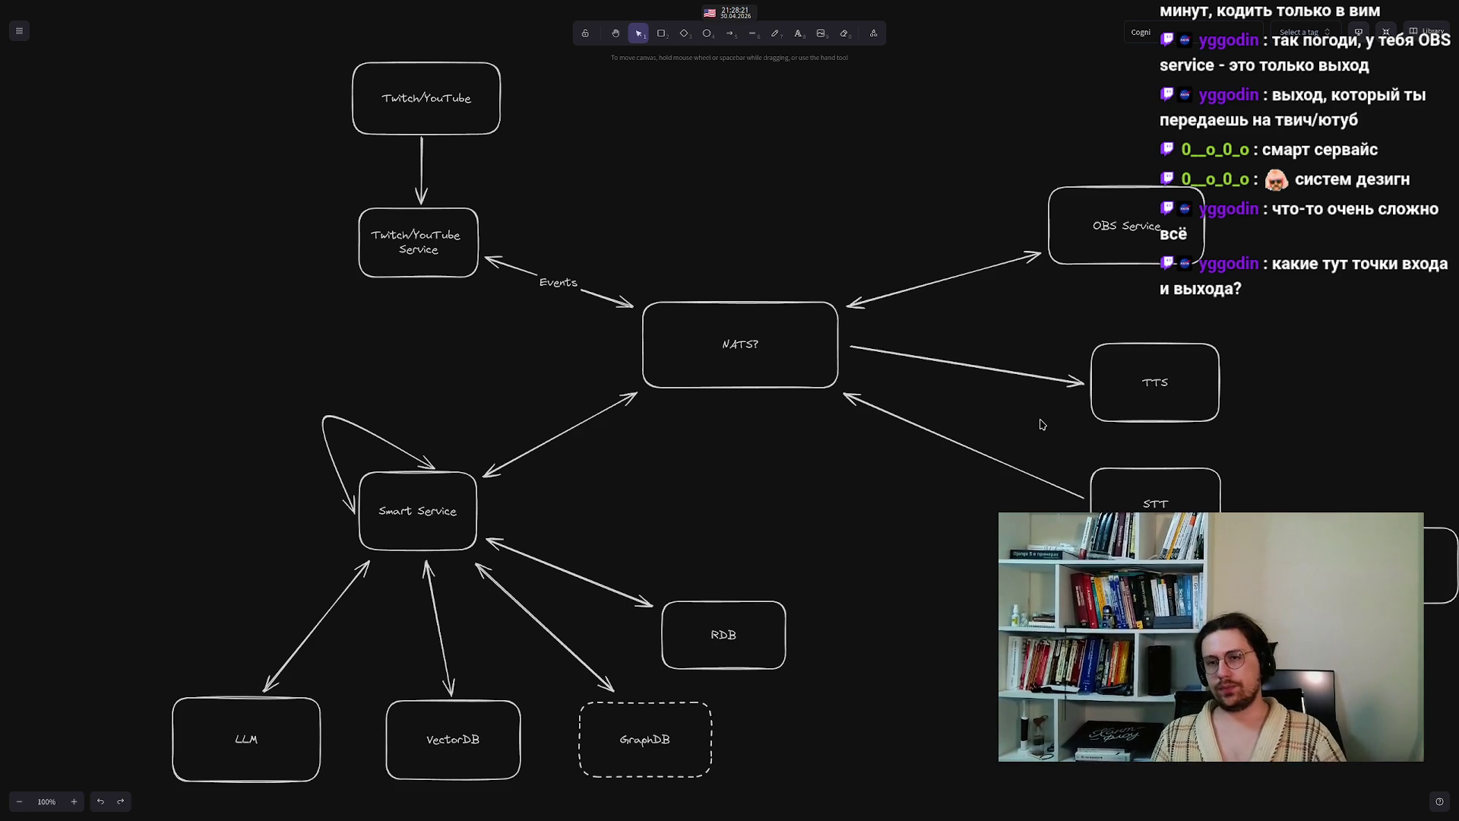
left_click(1125, 547)
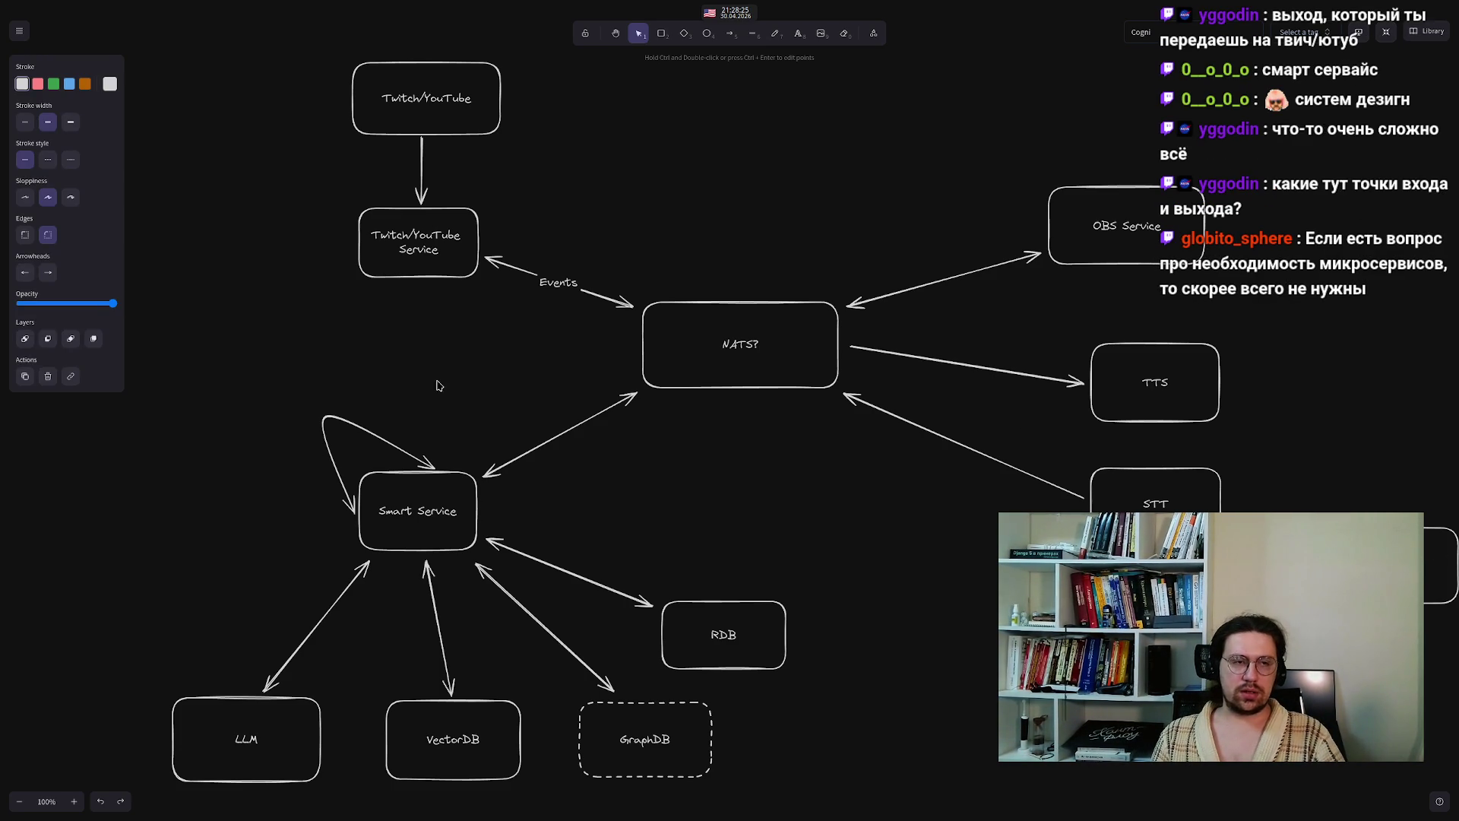
left_click(44, 275)
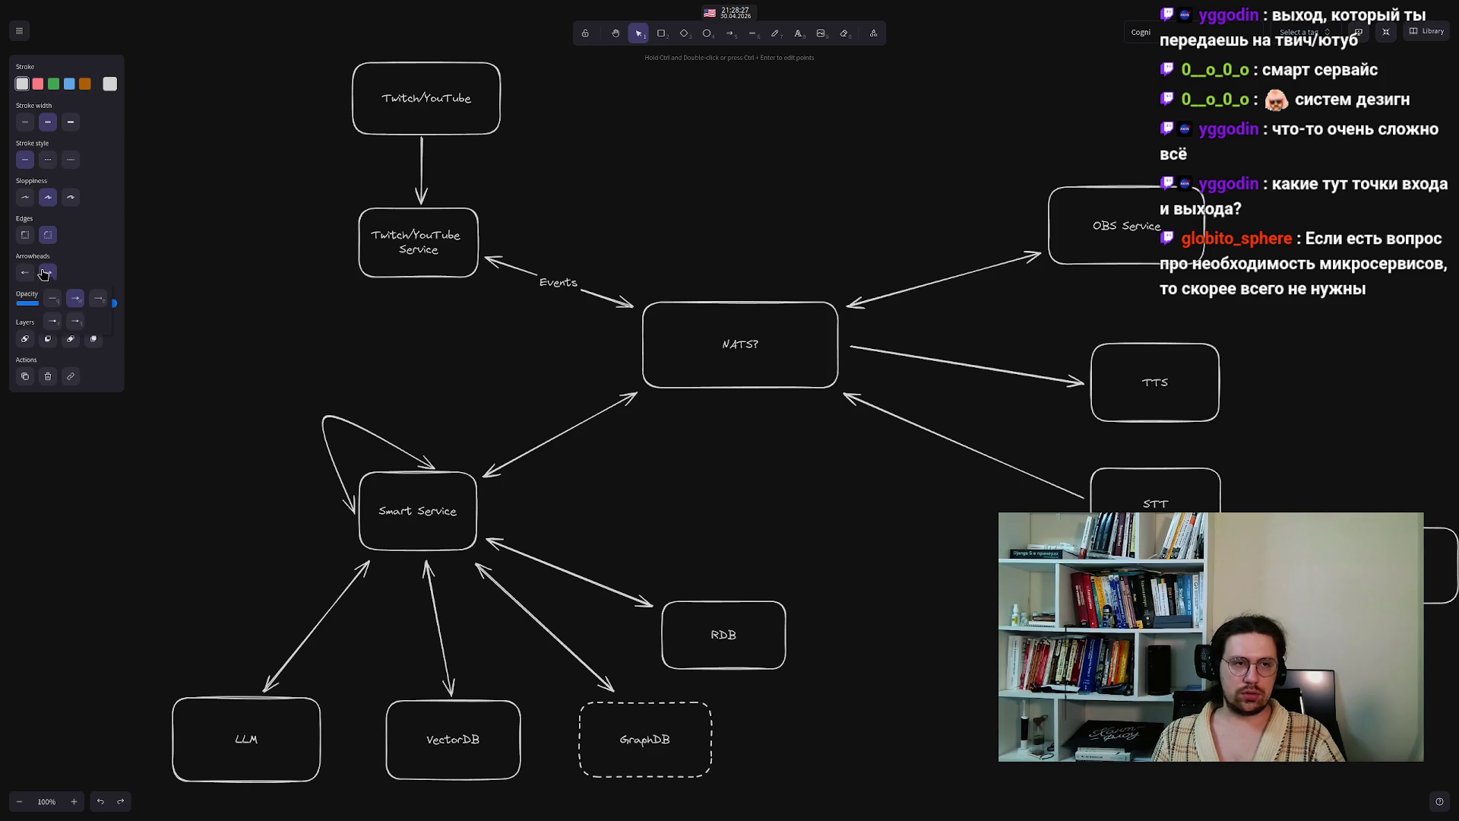
left_click(919, 595)
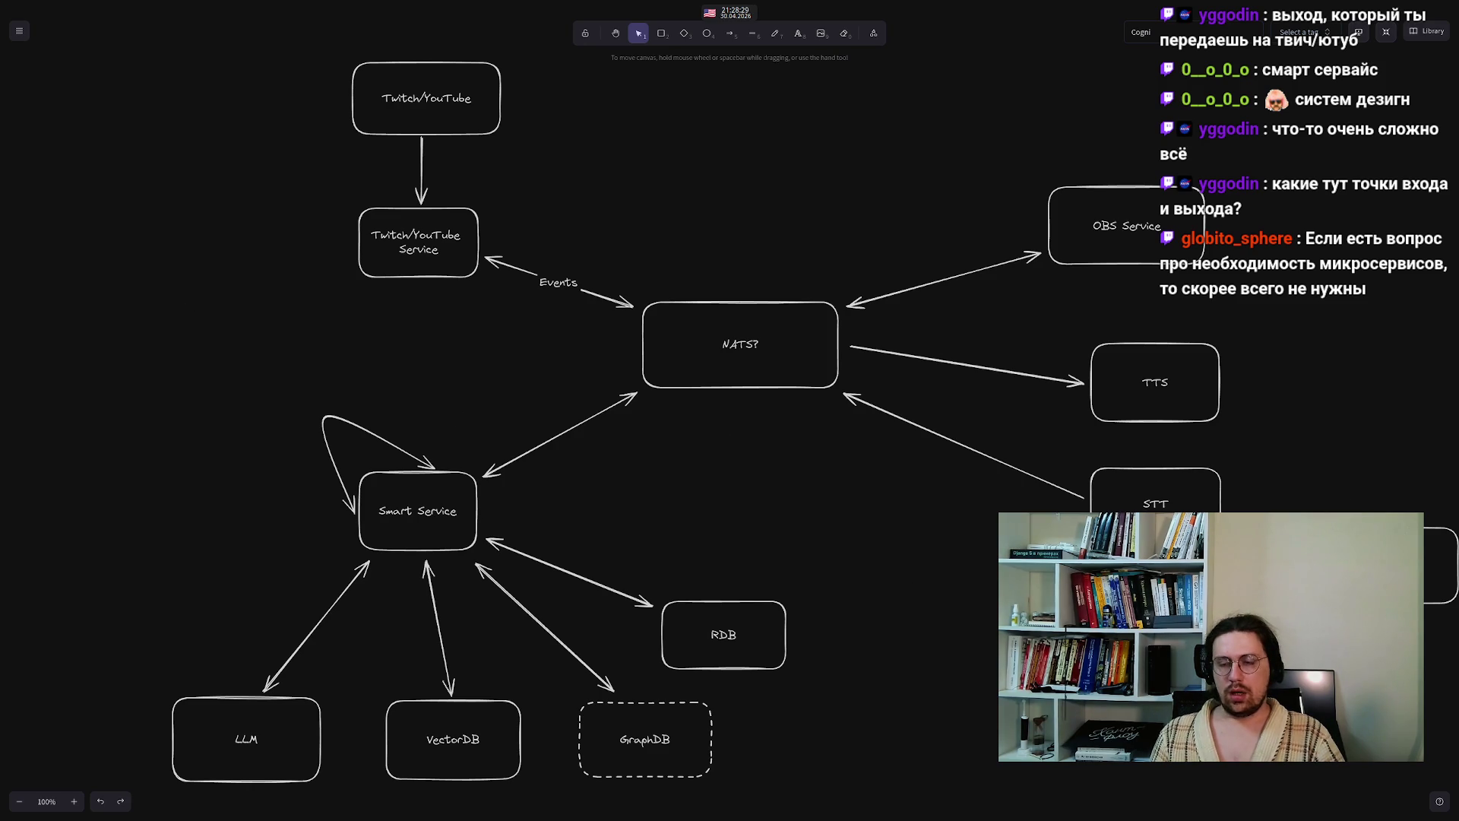
left_click(1429, 566)
key("Escape")
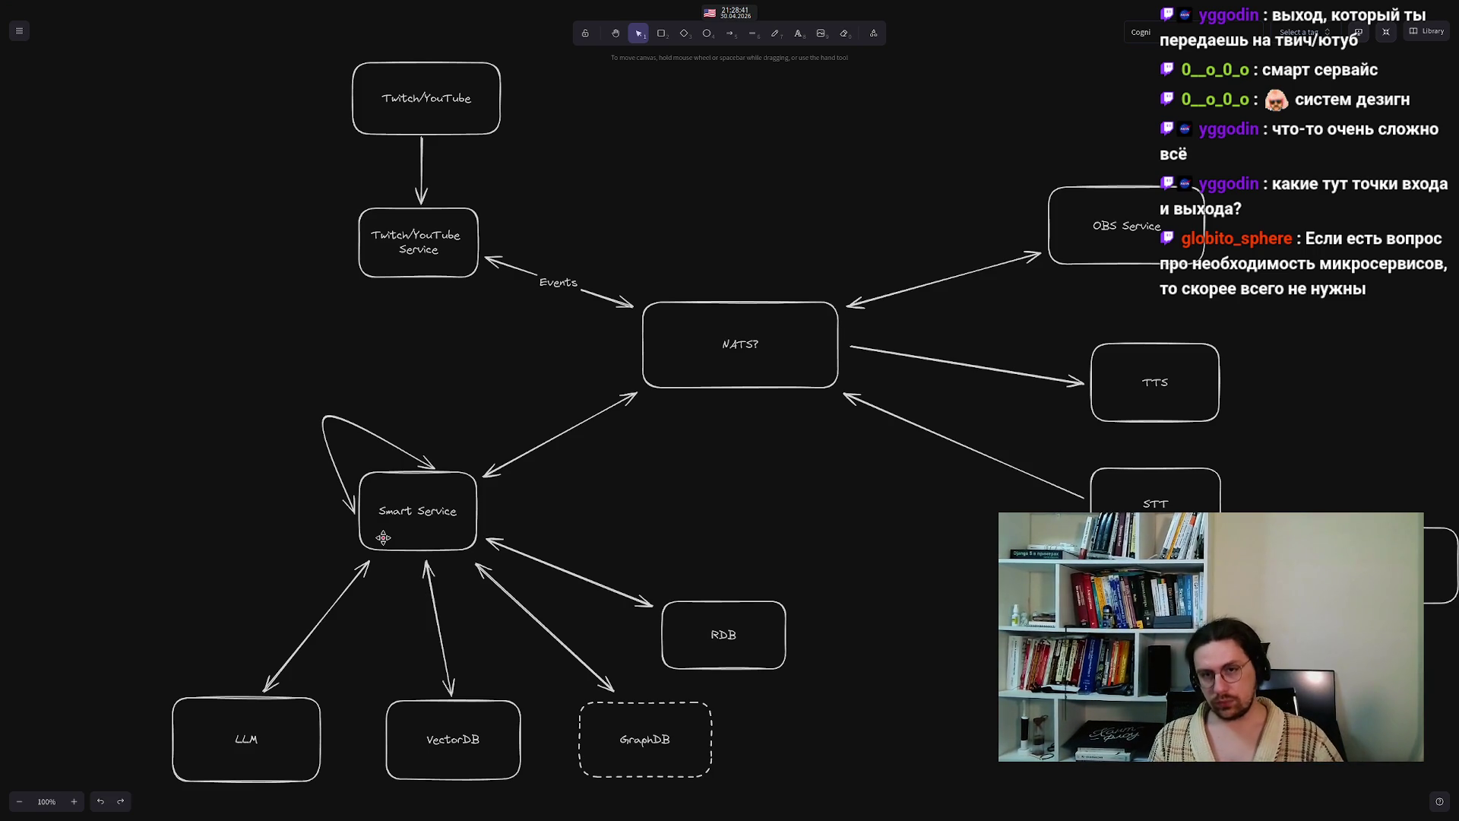
mouse_move(291, 40)
left_mouse_down()
mouse_move(416, 154)
mouse_move(561, 202)
left_mouse_up()
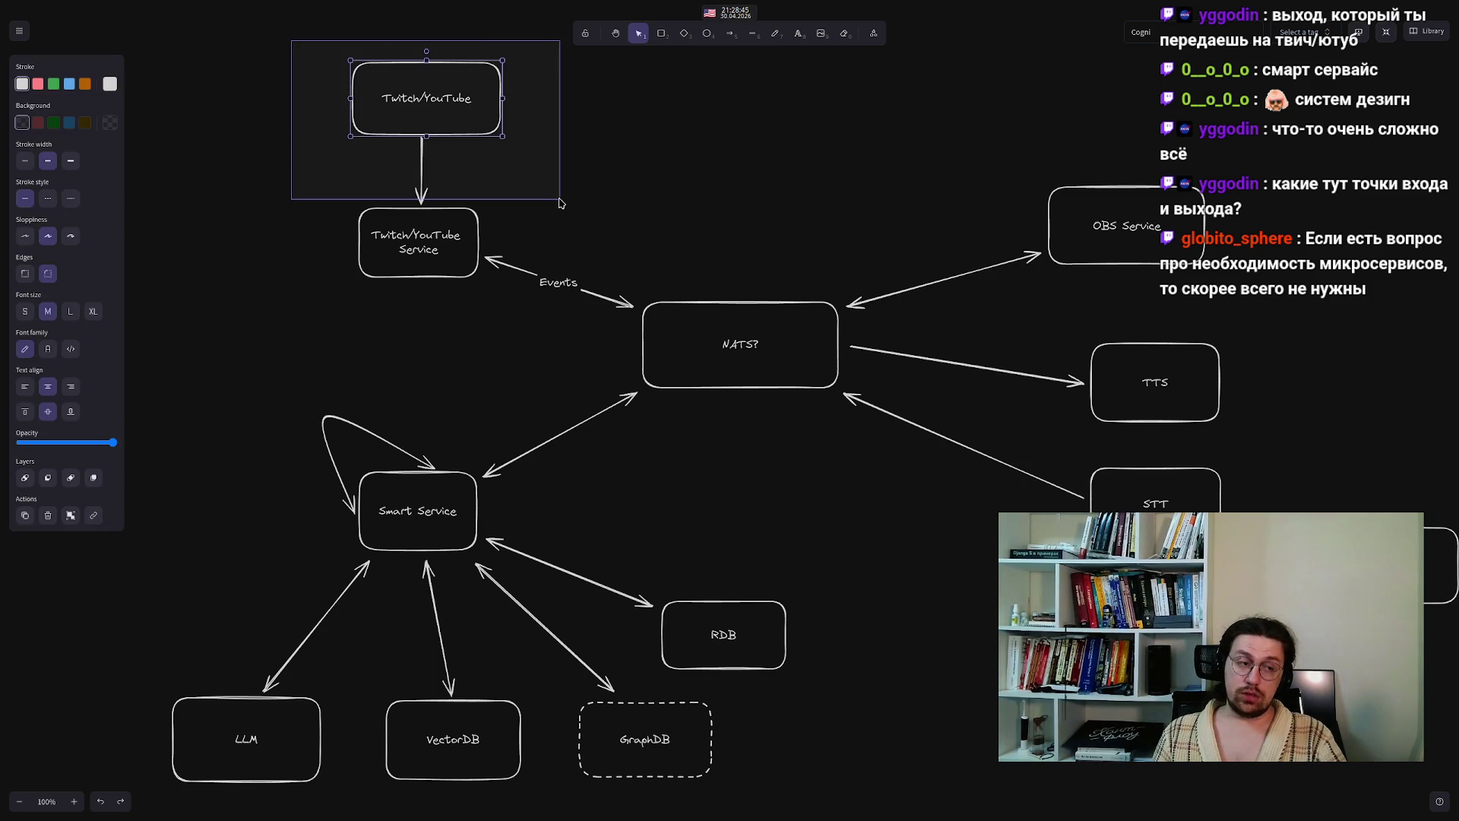
left_click(253, 212)
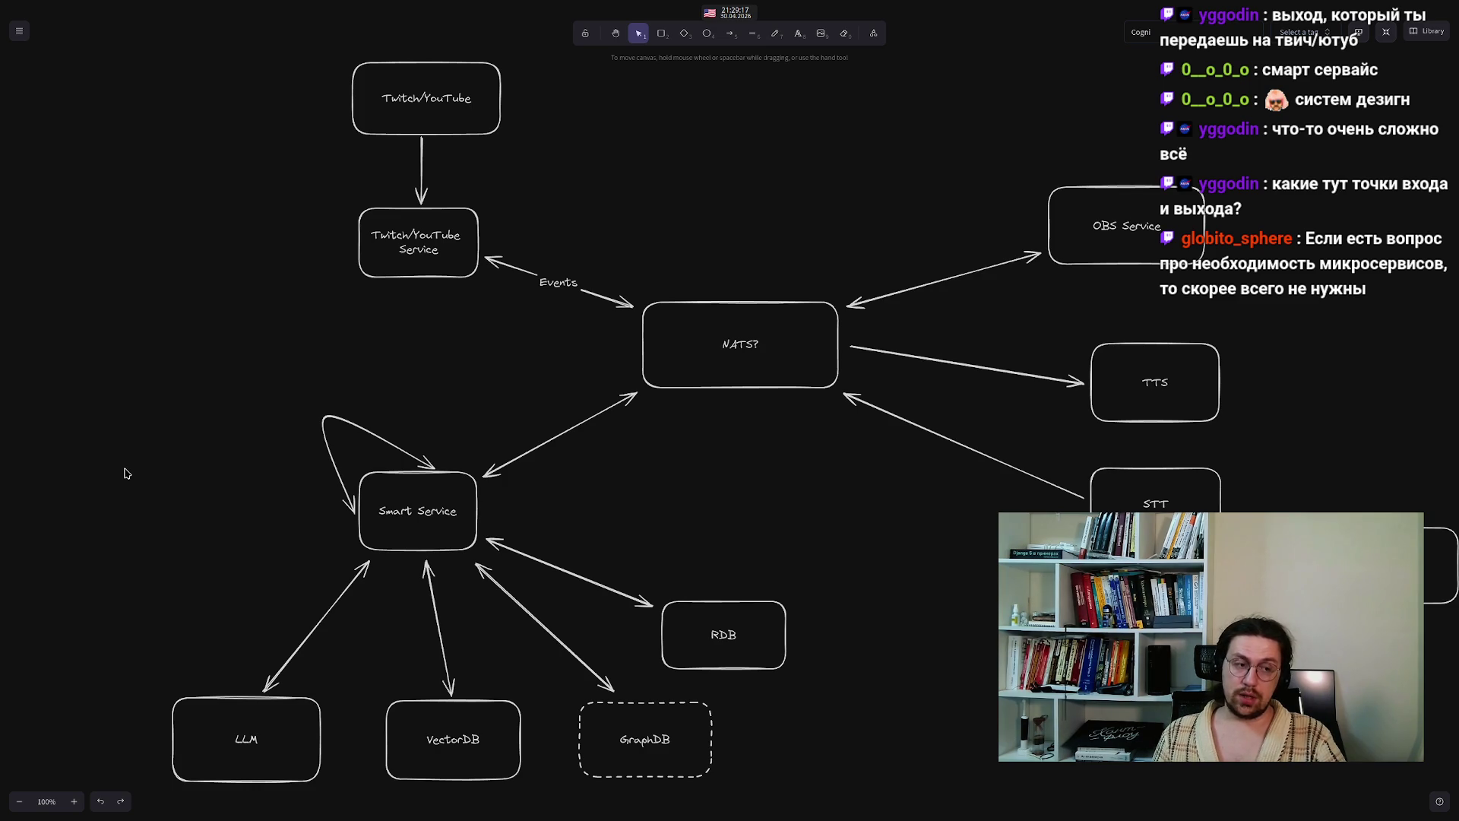
mouse_move(1260, 346)
left_mouse_down()
mouse_move(1262, 377)
mouse_move(1024, 471)
mouse_move(1028, 414)
mouse_move(1034, 441)
mouse_move(1036, 425)
left_mouse_up()
- Give the OBS Service box a dashed border to mark it as optional
mouse_move(1040, 298)
left_mouse_down()
mouse_move(1254, 446)
mouse_move(1304, 459)
left_mouse_up()
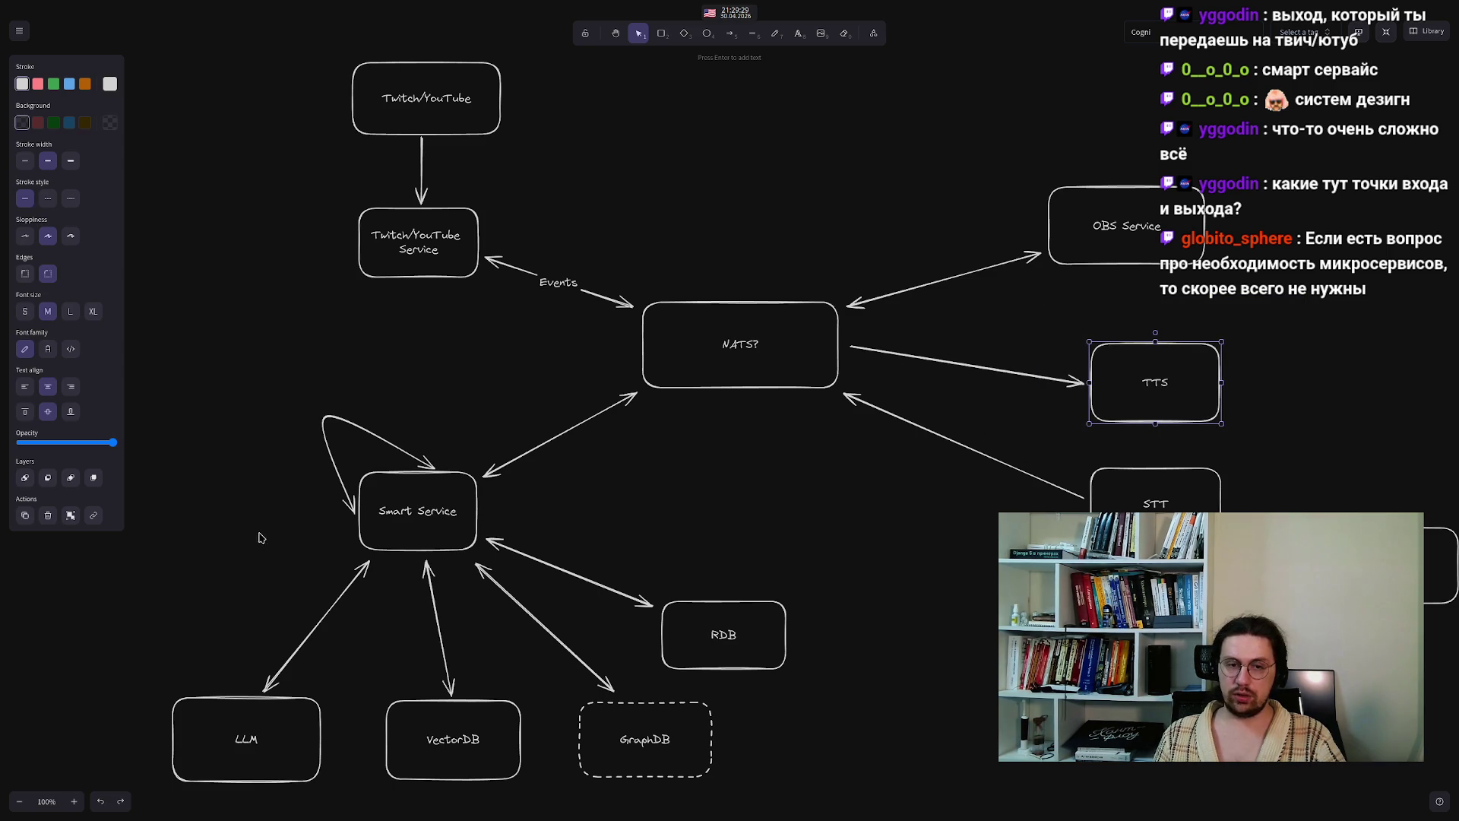
left_click(1002, 402)
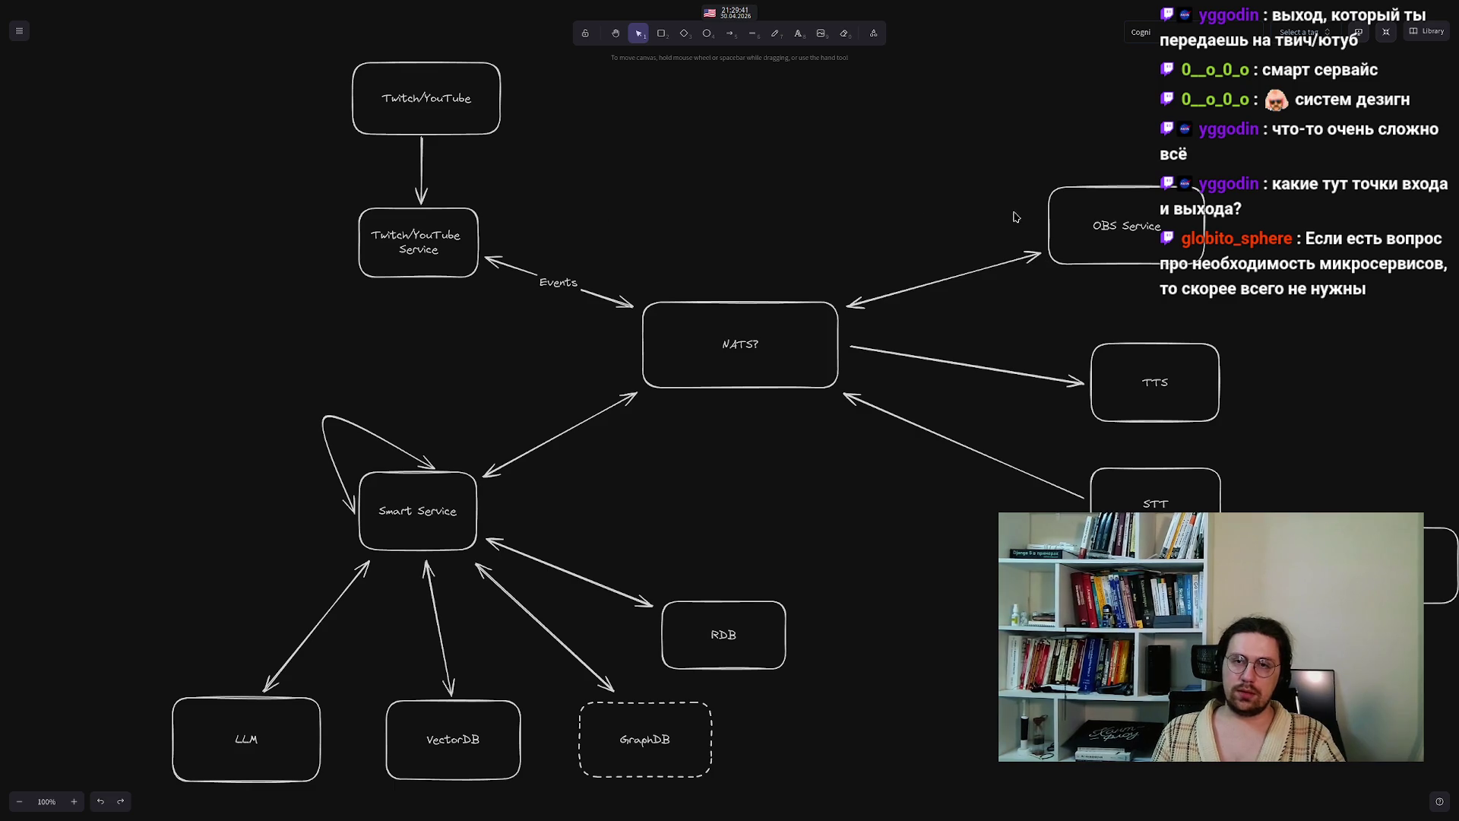
left_click(1144, 252)
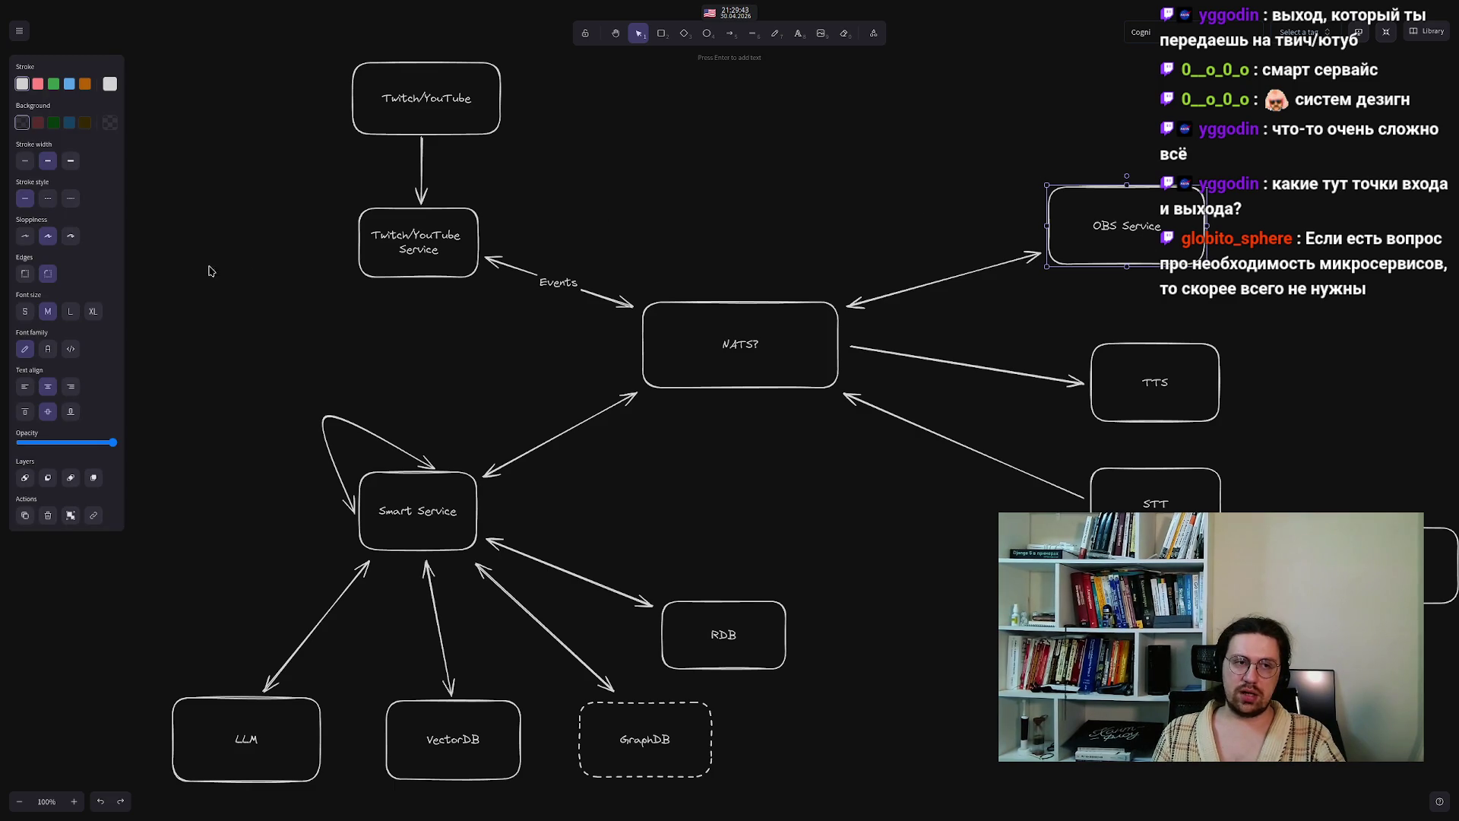
left_click(49, 200)
left_click(729, 479)
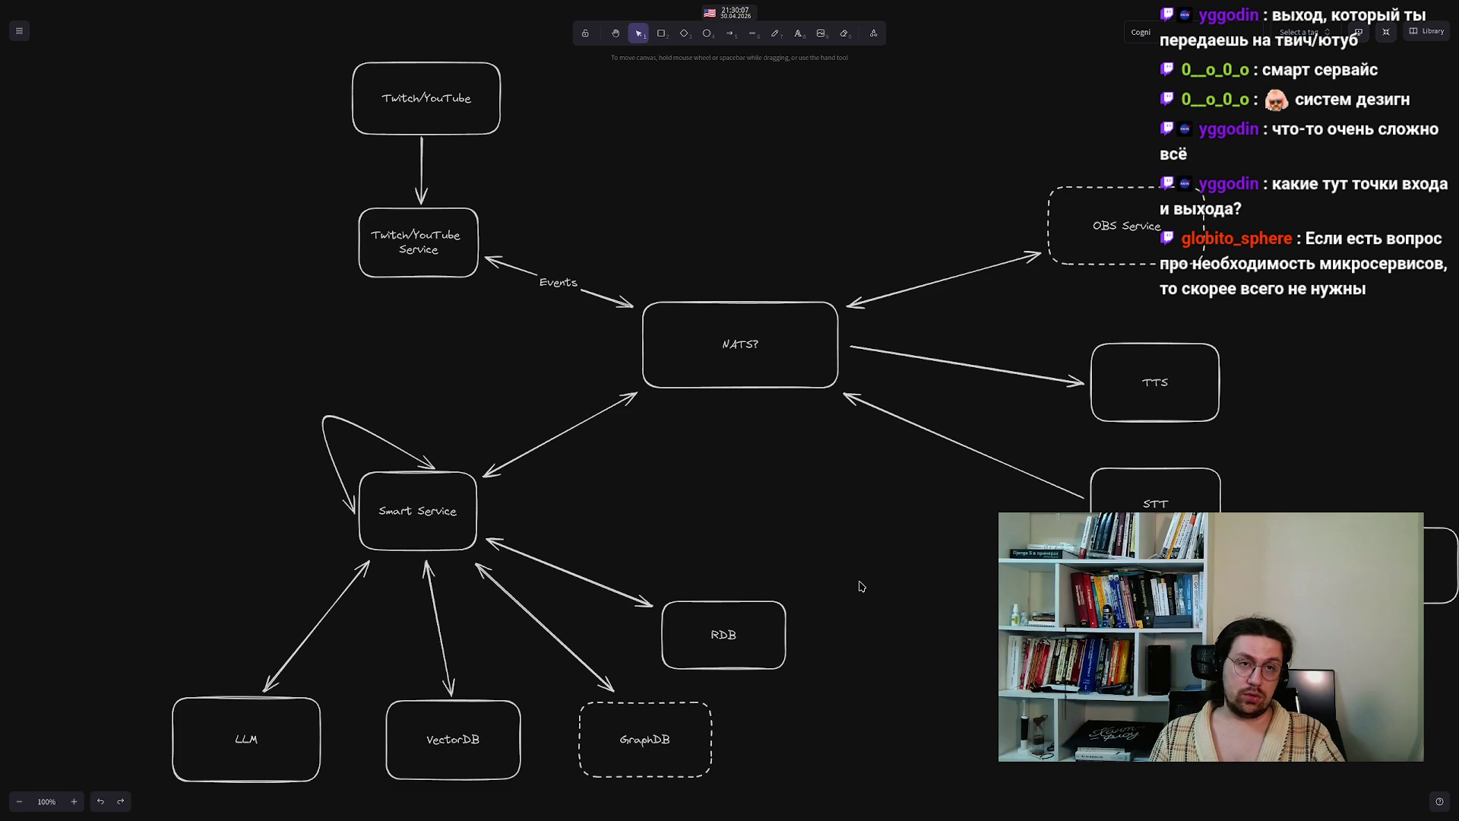
left_click(422, 161)
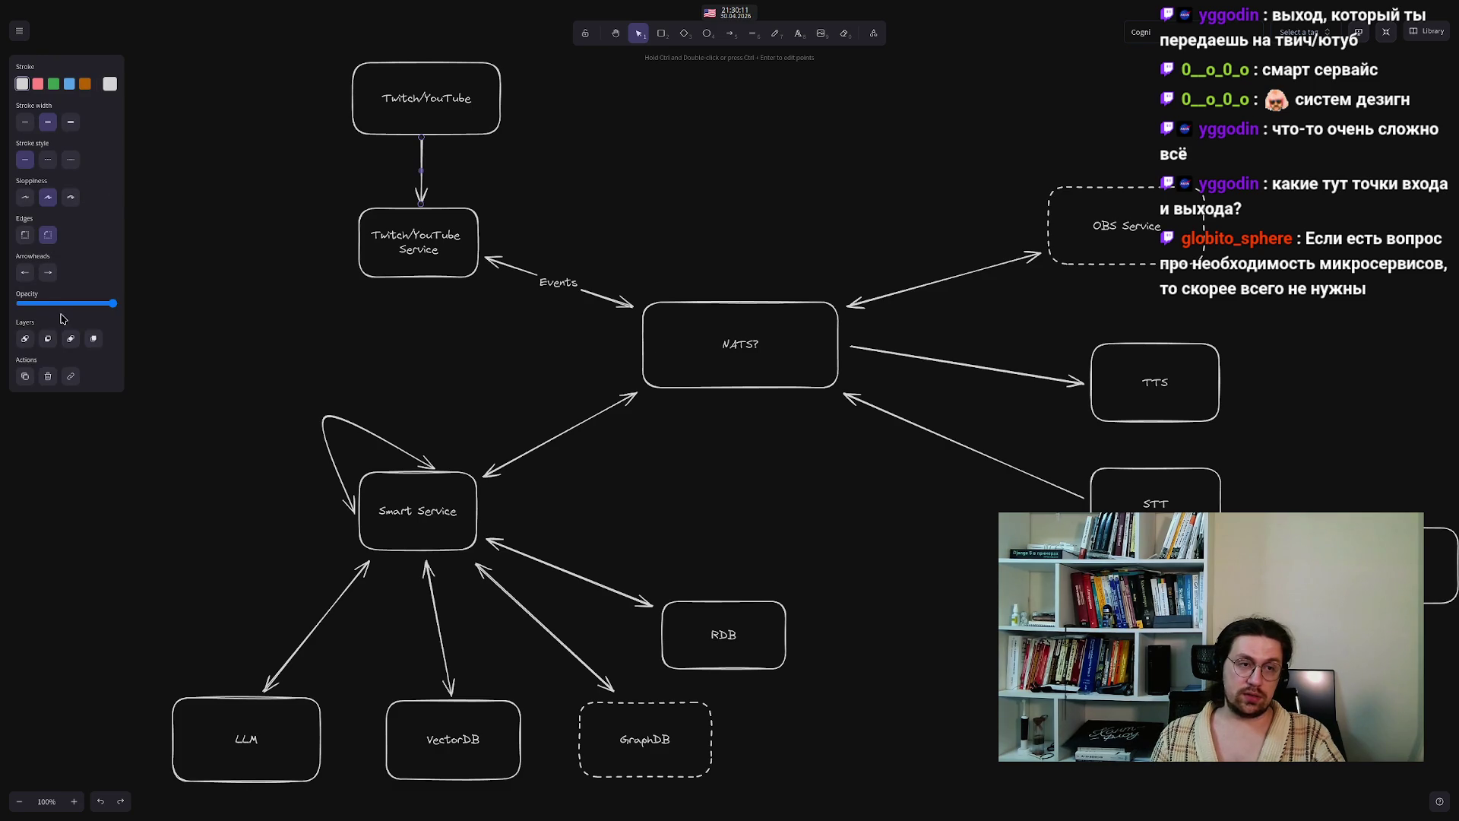
- Add a start arrowhead so the Twitch/YouTube link becomes a two-way arrow
left_click(22, 275)
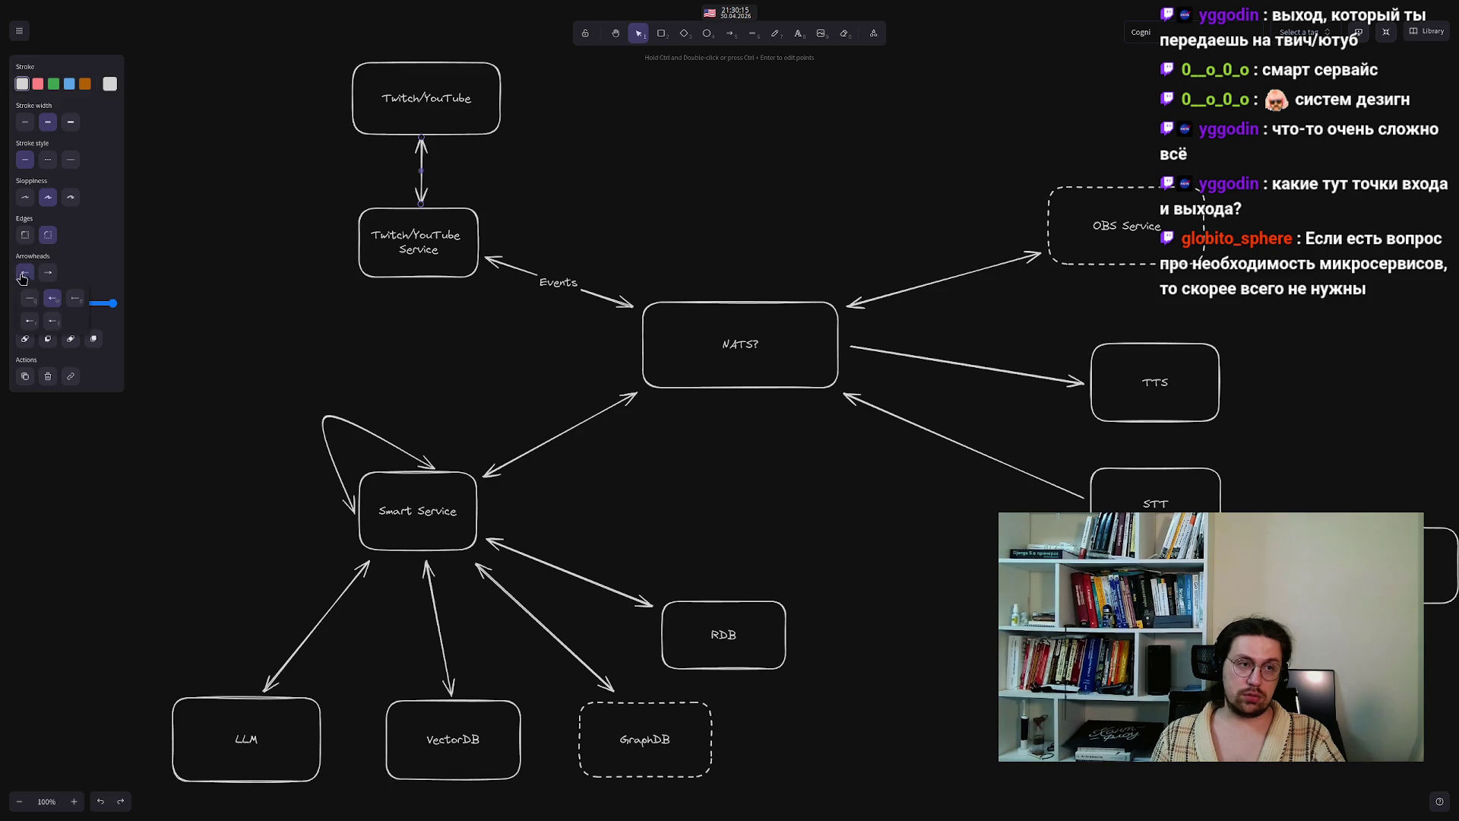
left_click(321, 202)
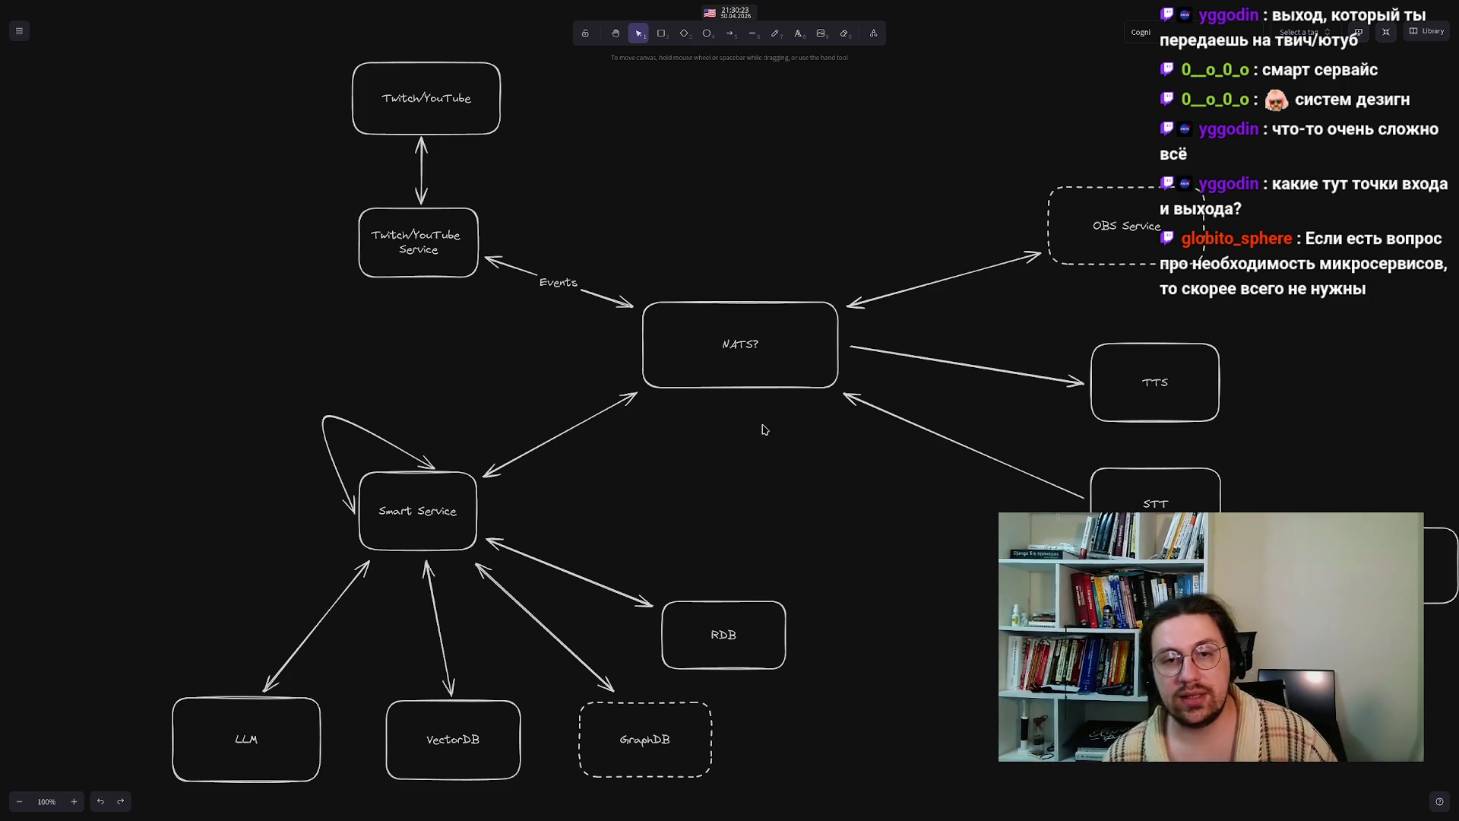
double_click(748, 339)
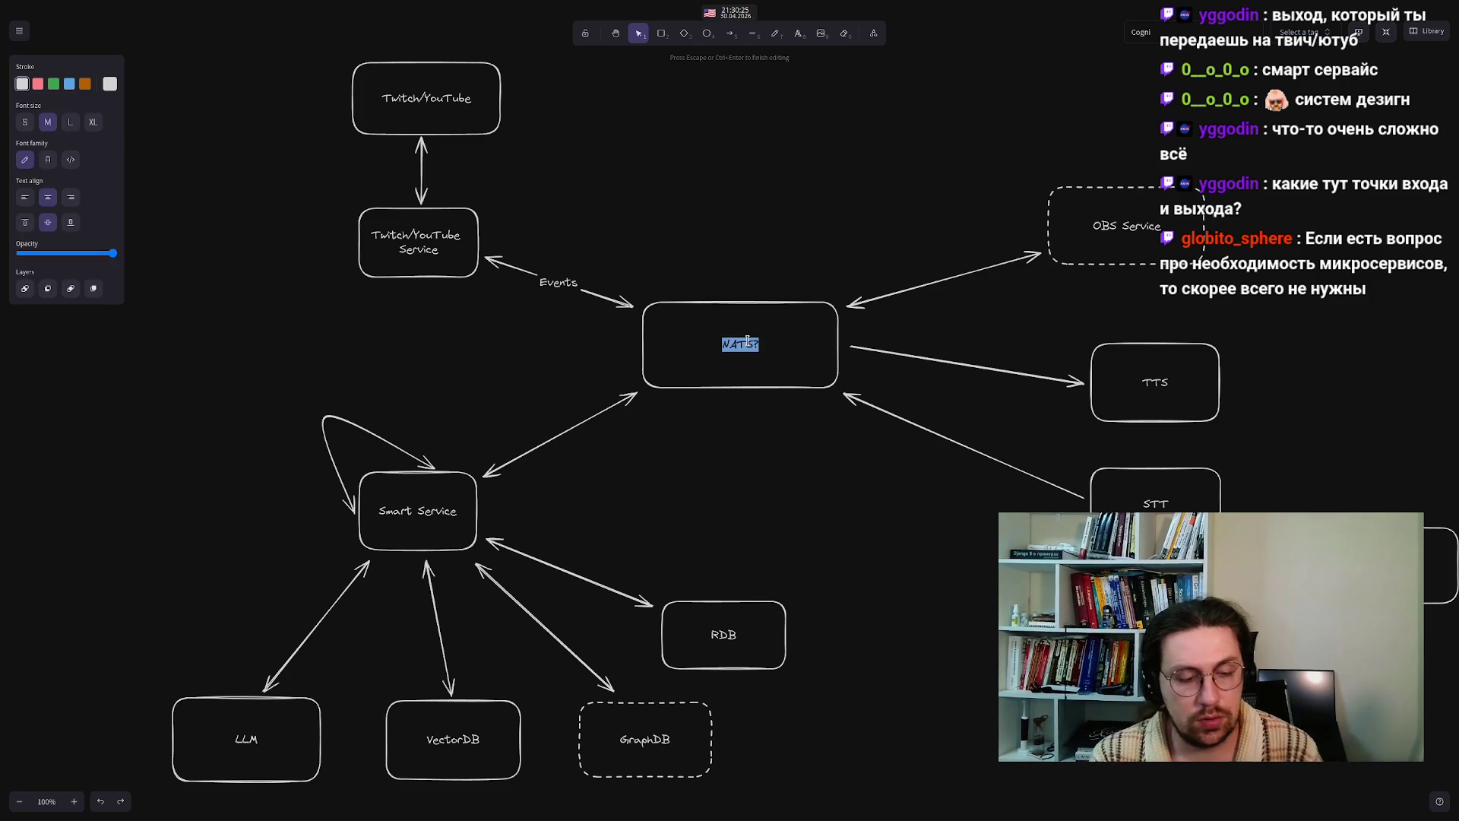
- Replace the NATS? label with 'Queue', correcting the mistyped letters
type("Quadd")
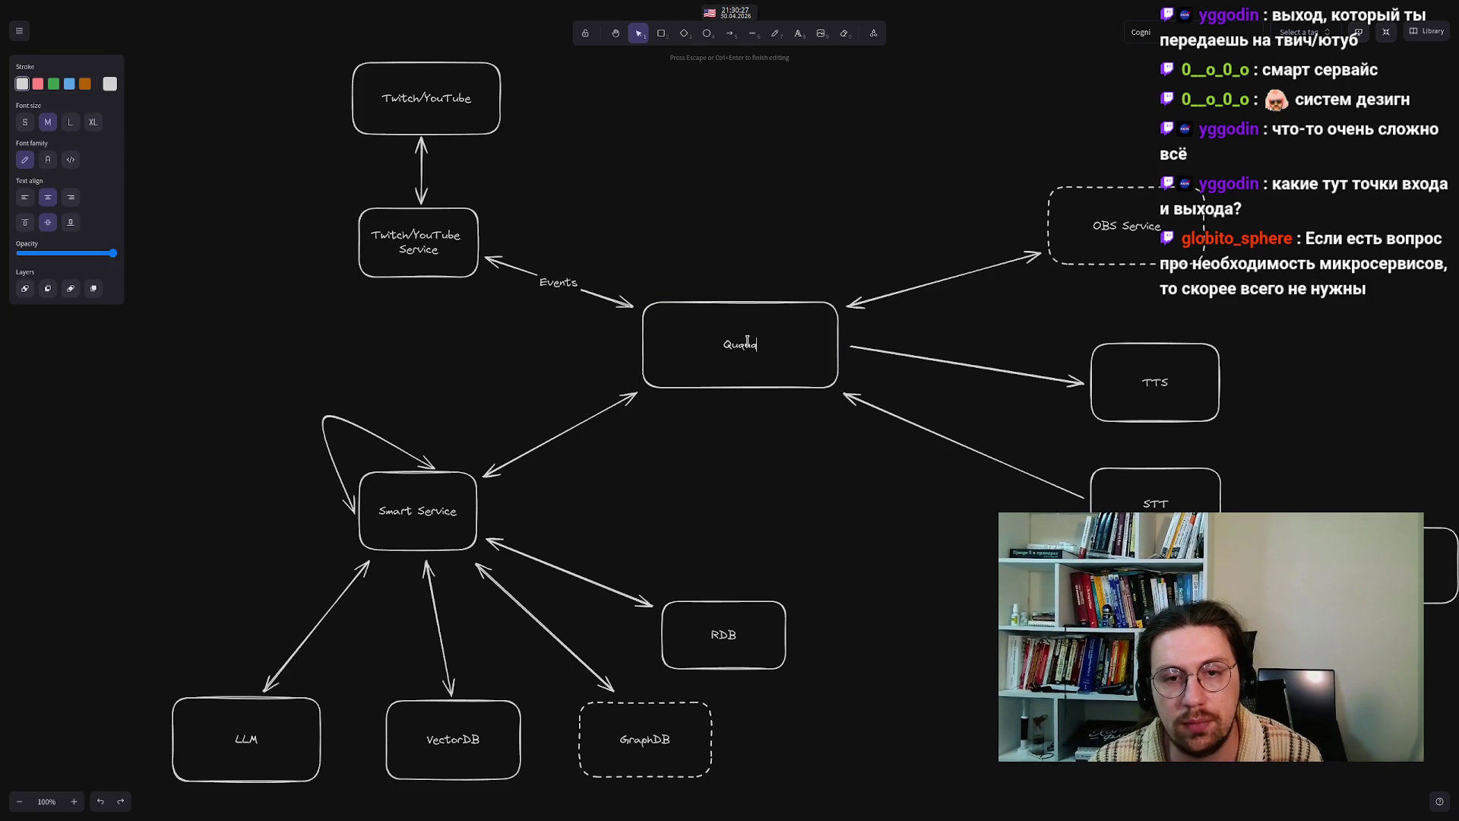
key("BackSpace")
key("BackSpace")
key("BackSpace")
type("eue")
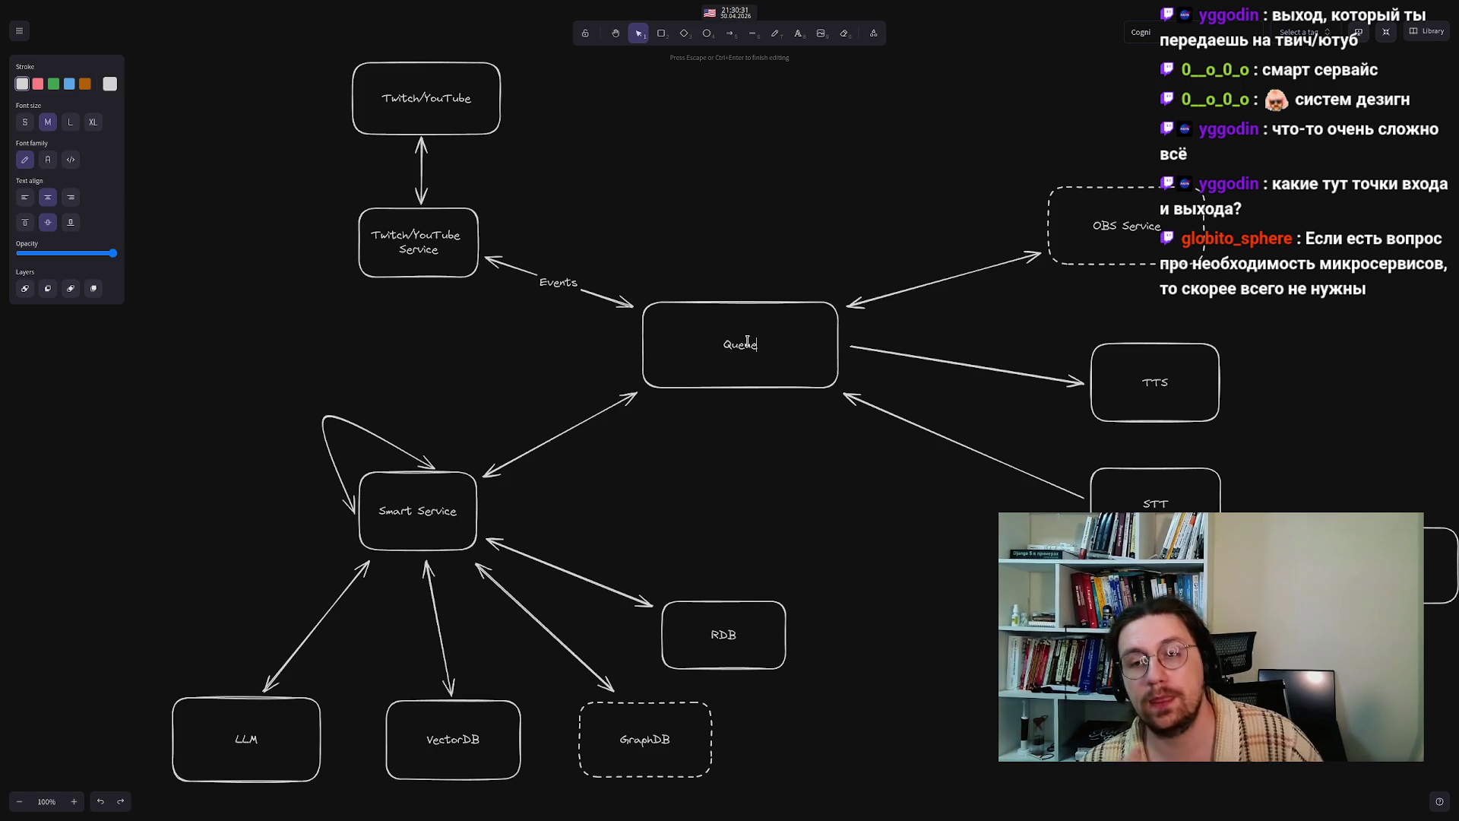
left_click(741, 495)
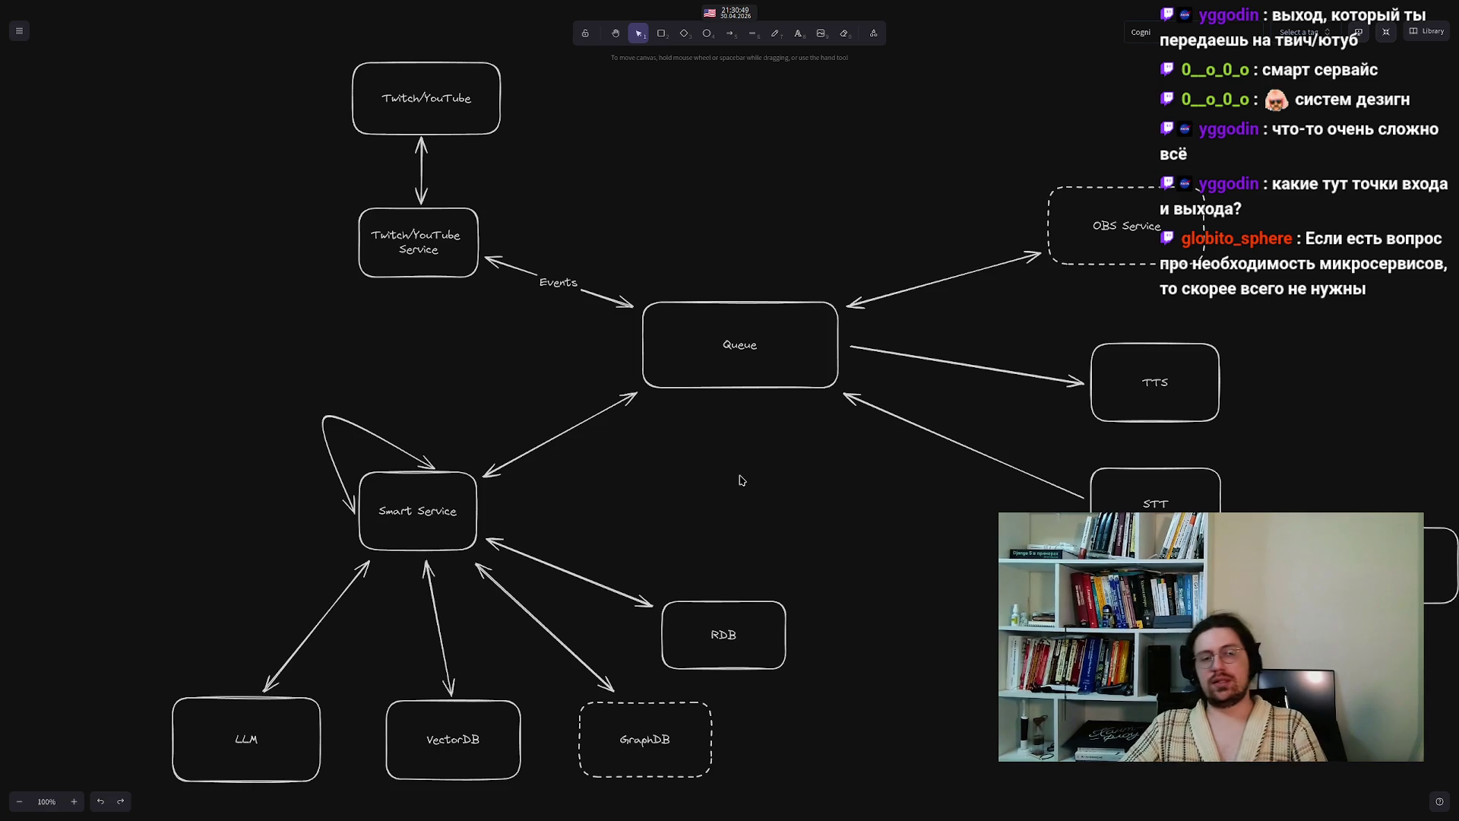
- Search 'fastStream' in a new Zen Browser tab and open the faststream GitHub repository
left_click_drag(146, 425, 146, 425)
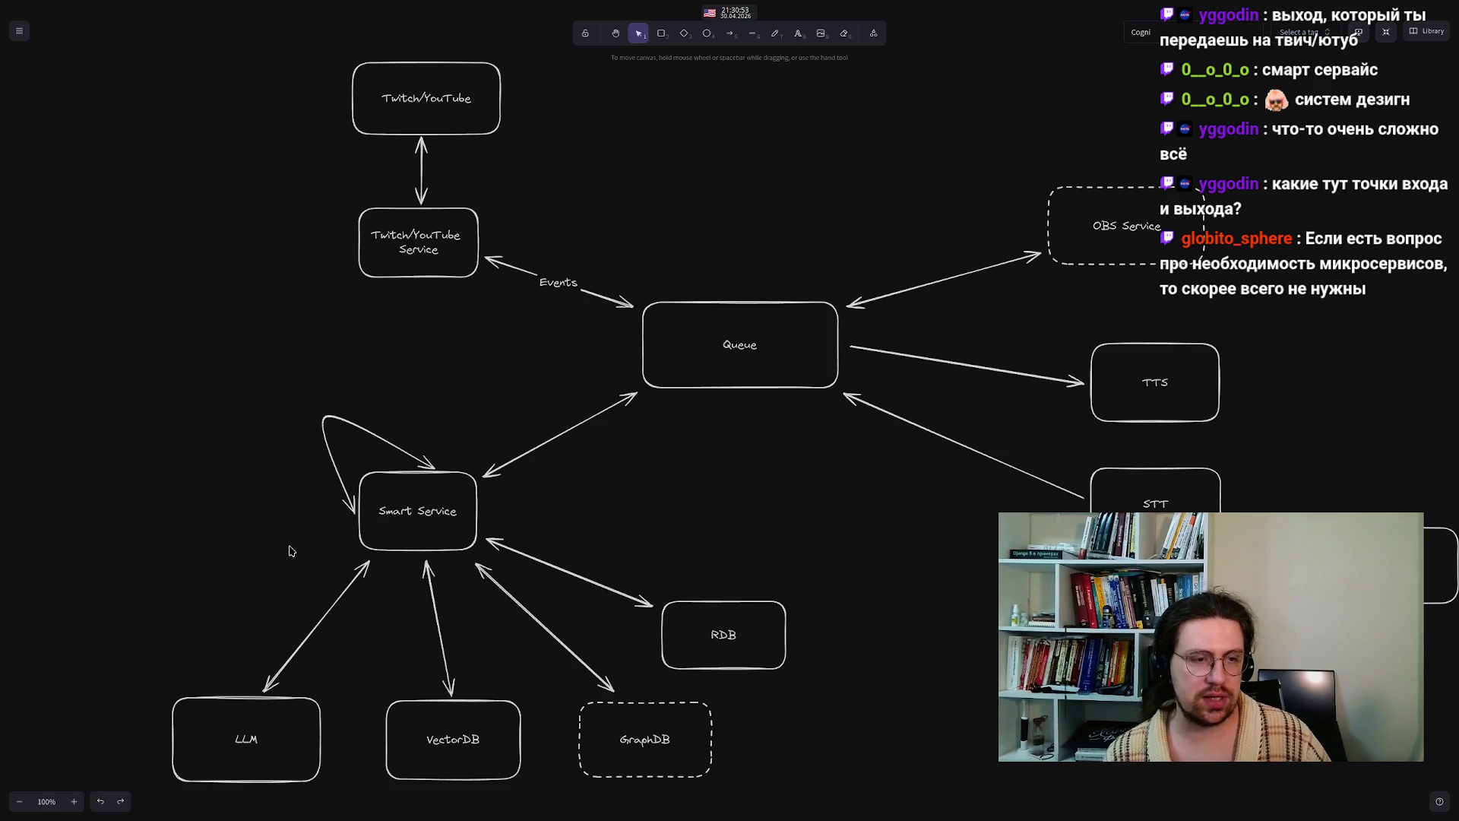
mouse_move(446, 807)
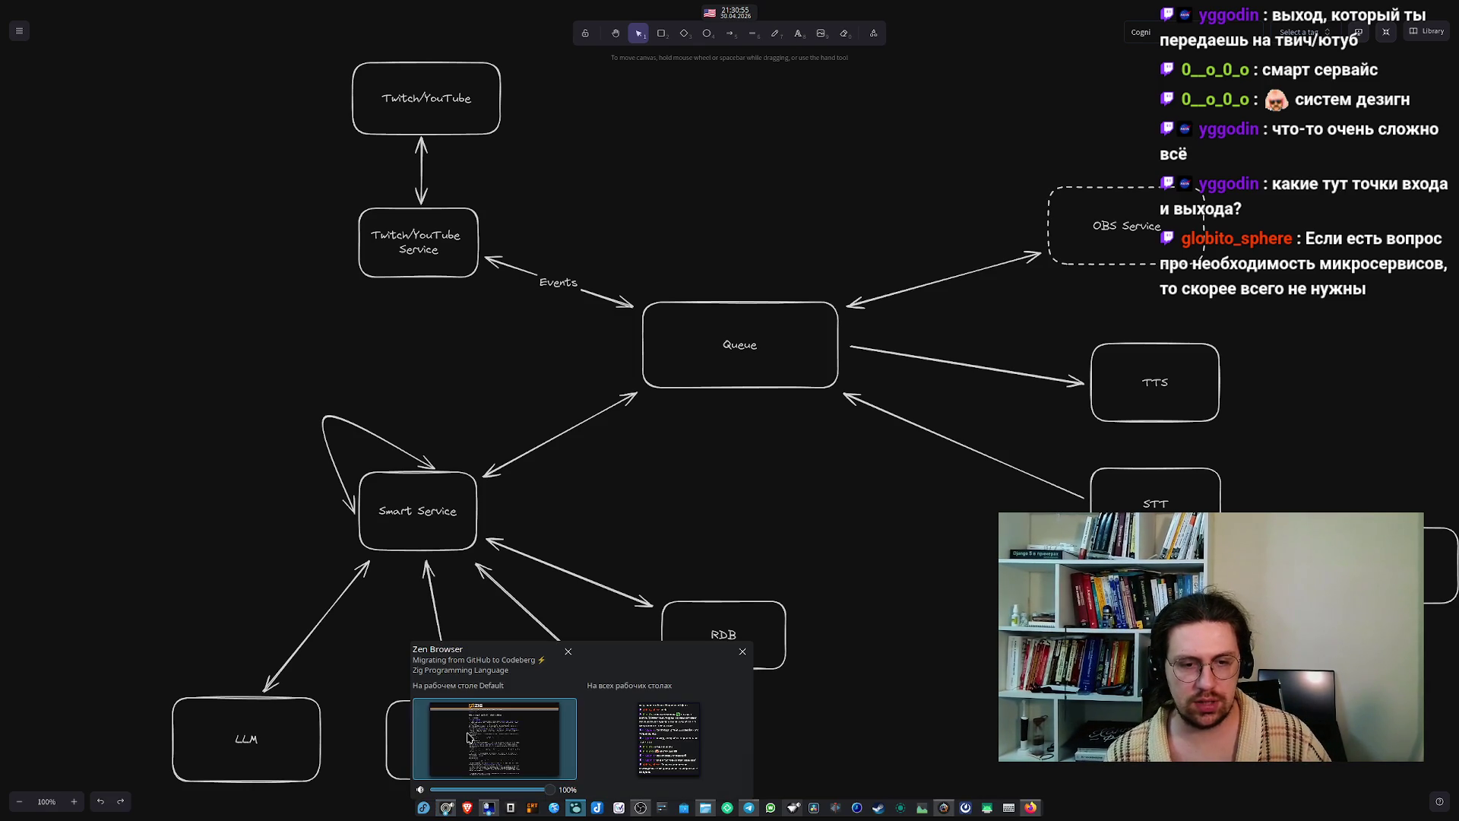
left_click(469, 740)
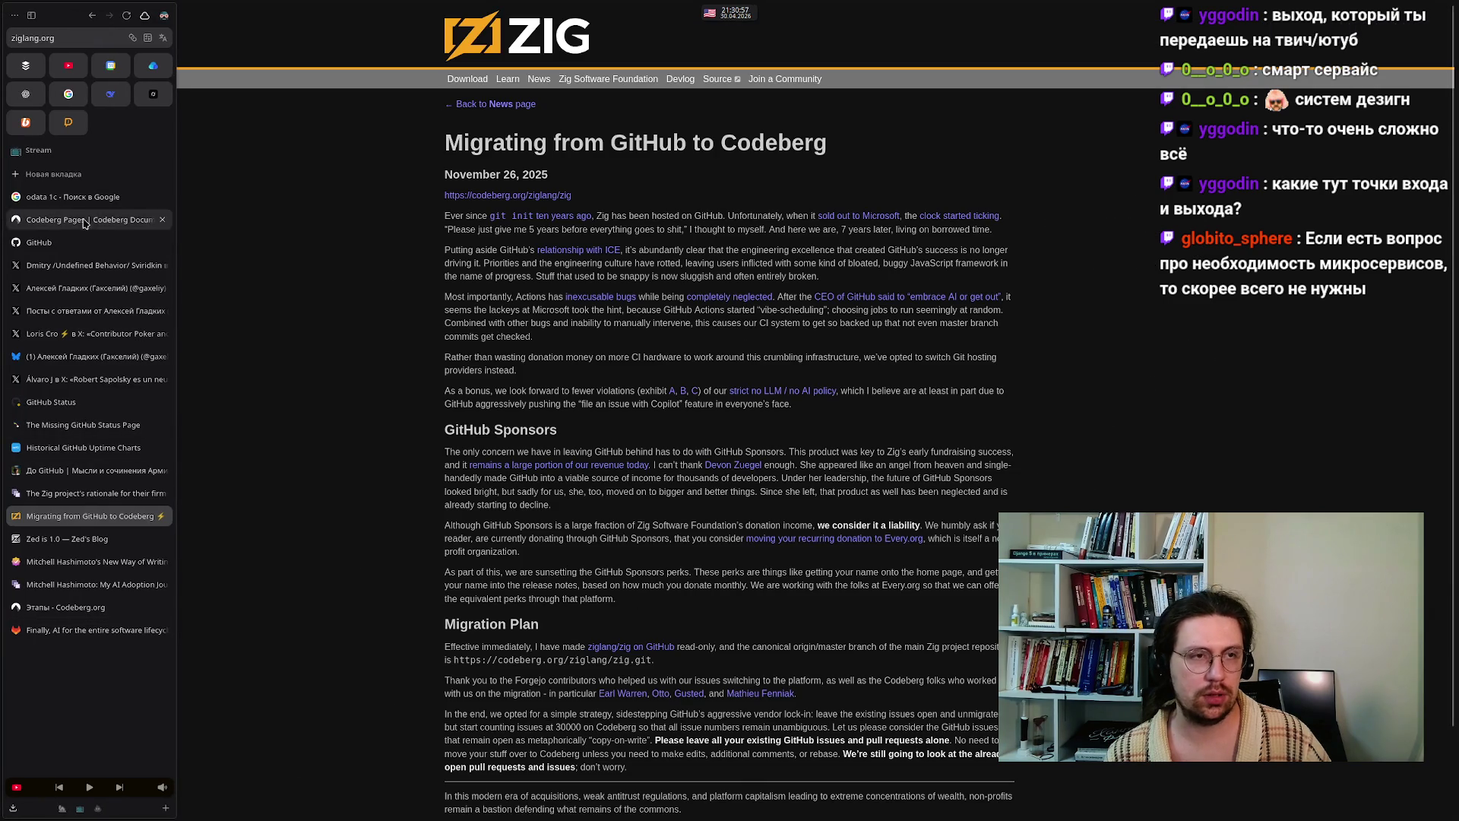
left_click(62, 177)
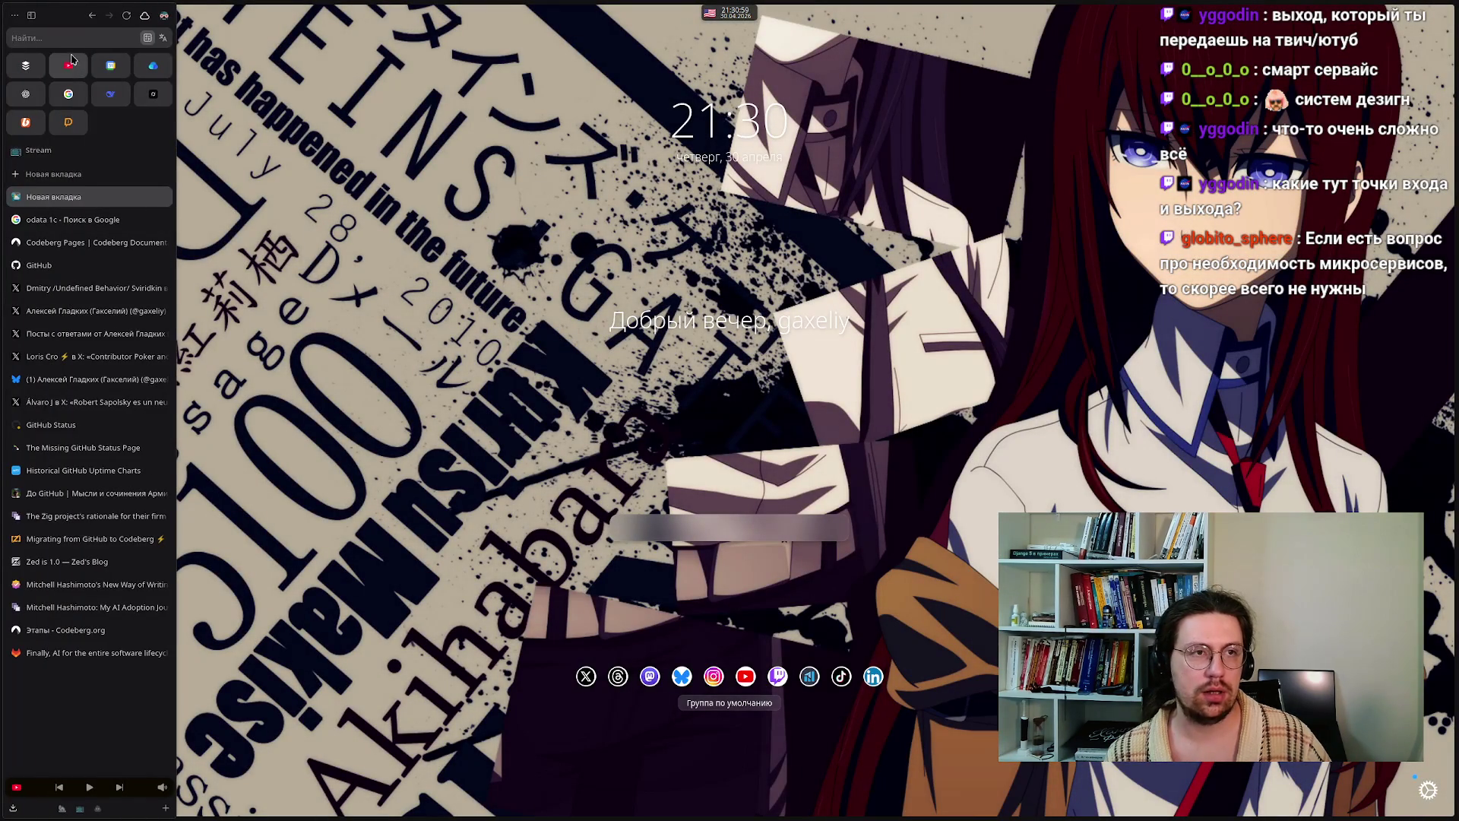
left_click(72, 37)
type("fastStream")
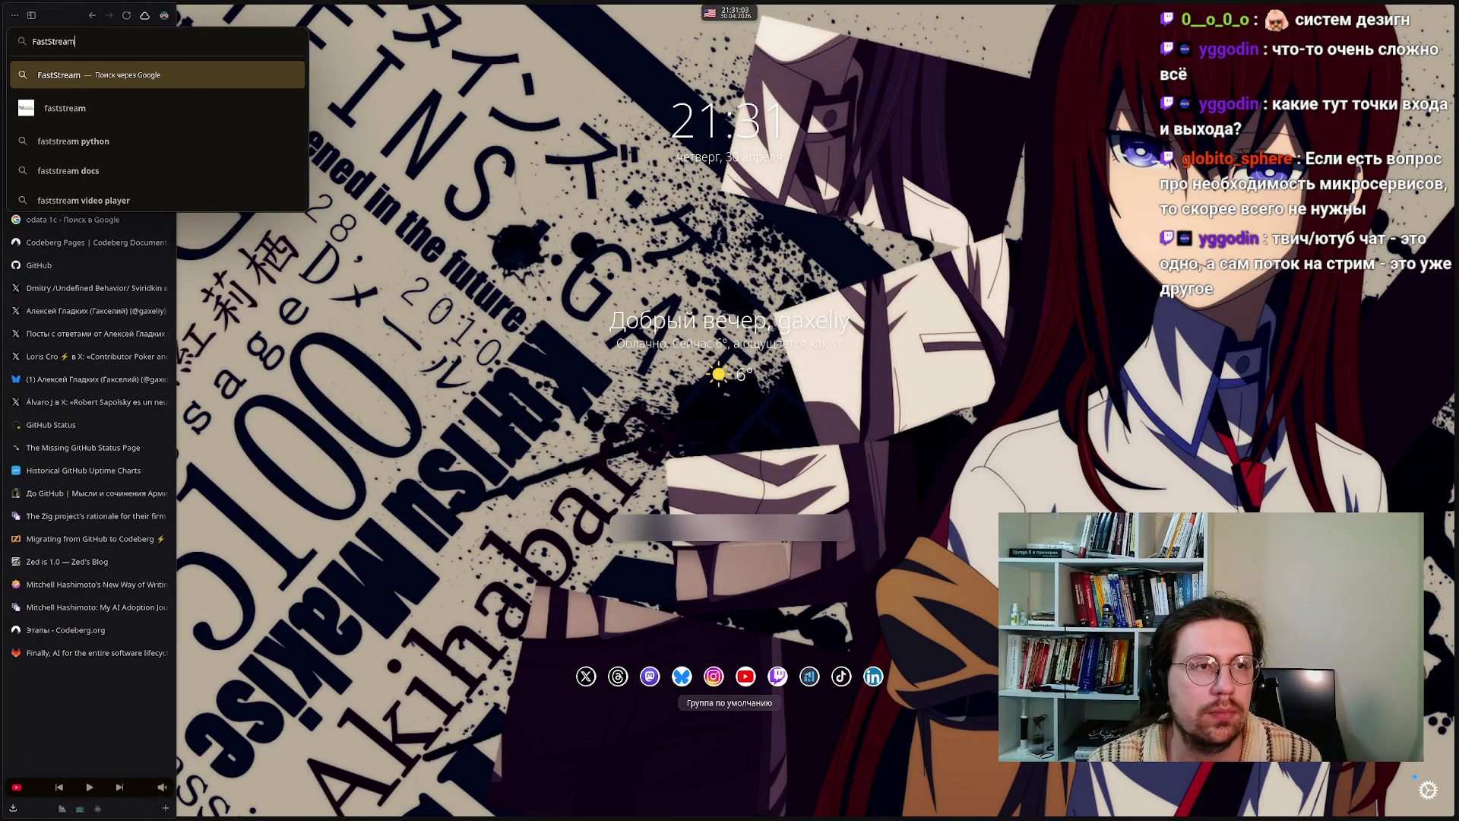
key("Return")
left_click(568, 373)
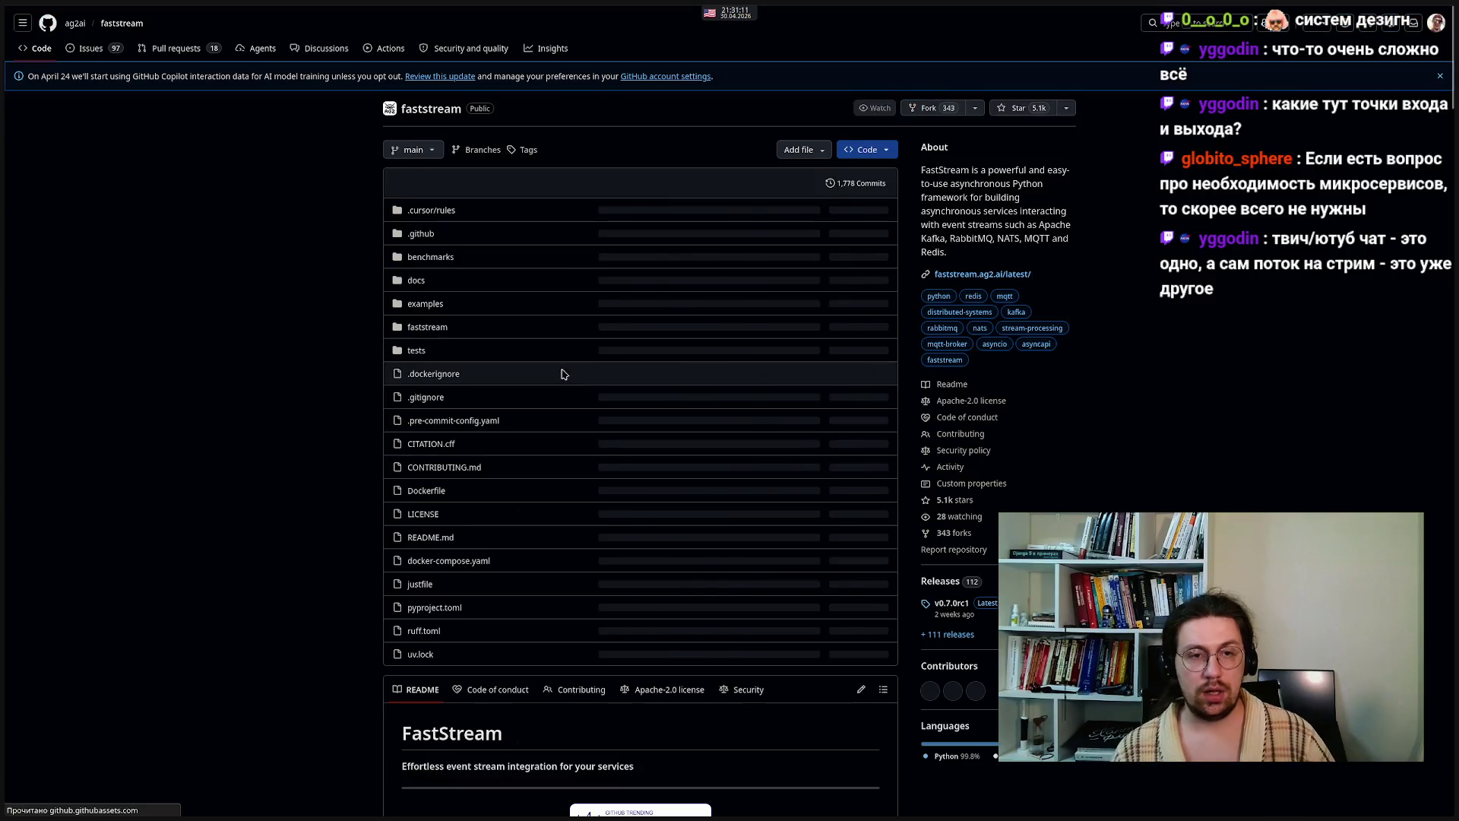
- Scroll into the faststream README and highlight the Kafka example's handler lines
scroll(273, 522, "down", 10)
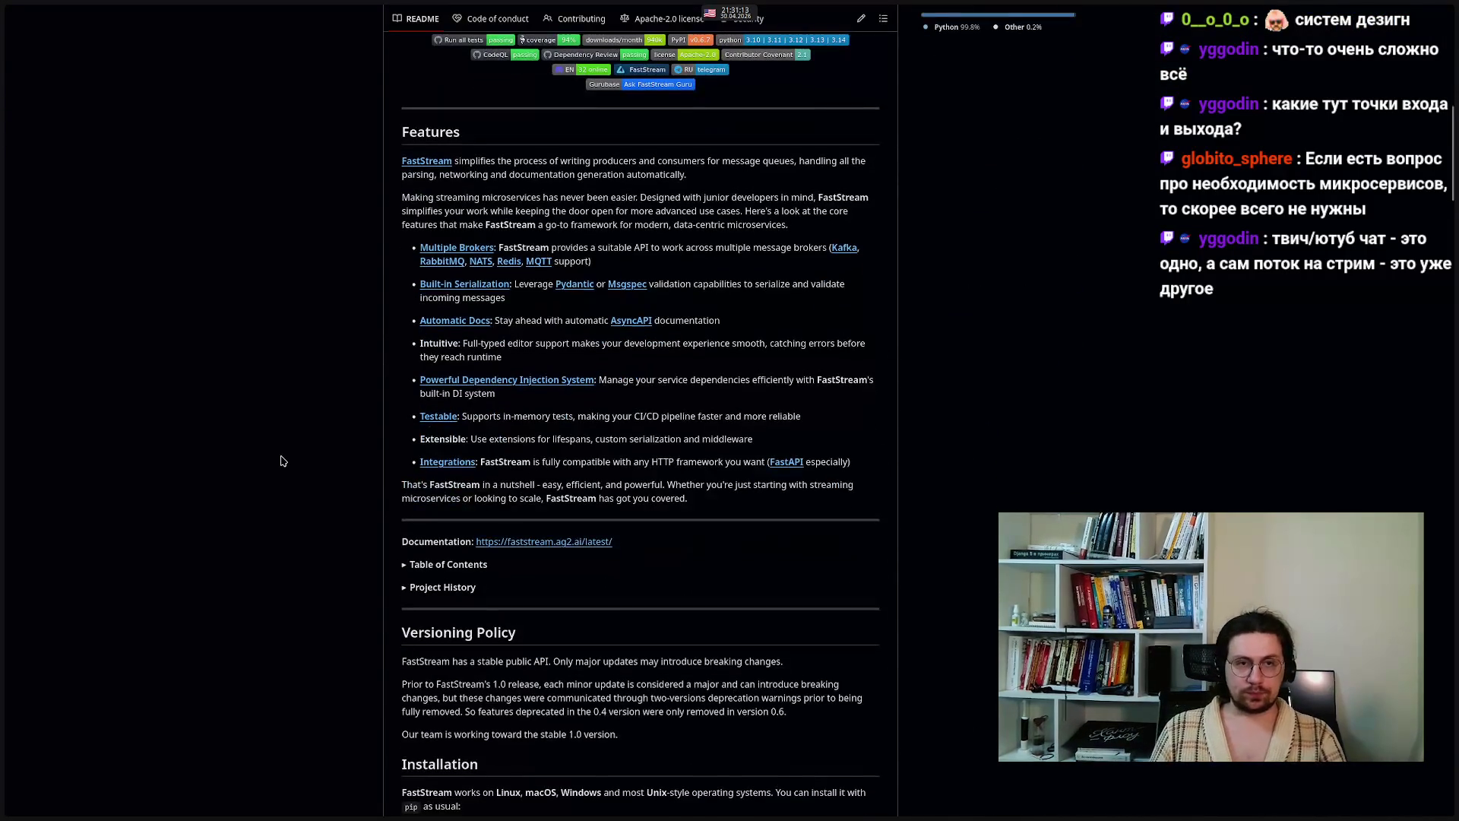
scroll(281, 460, "up", 2)
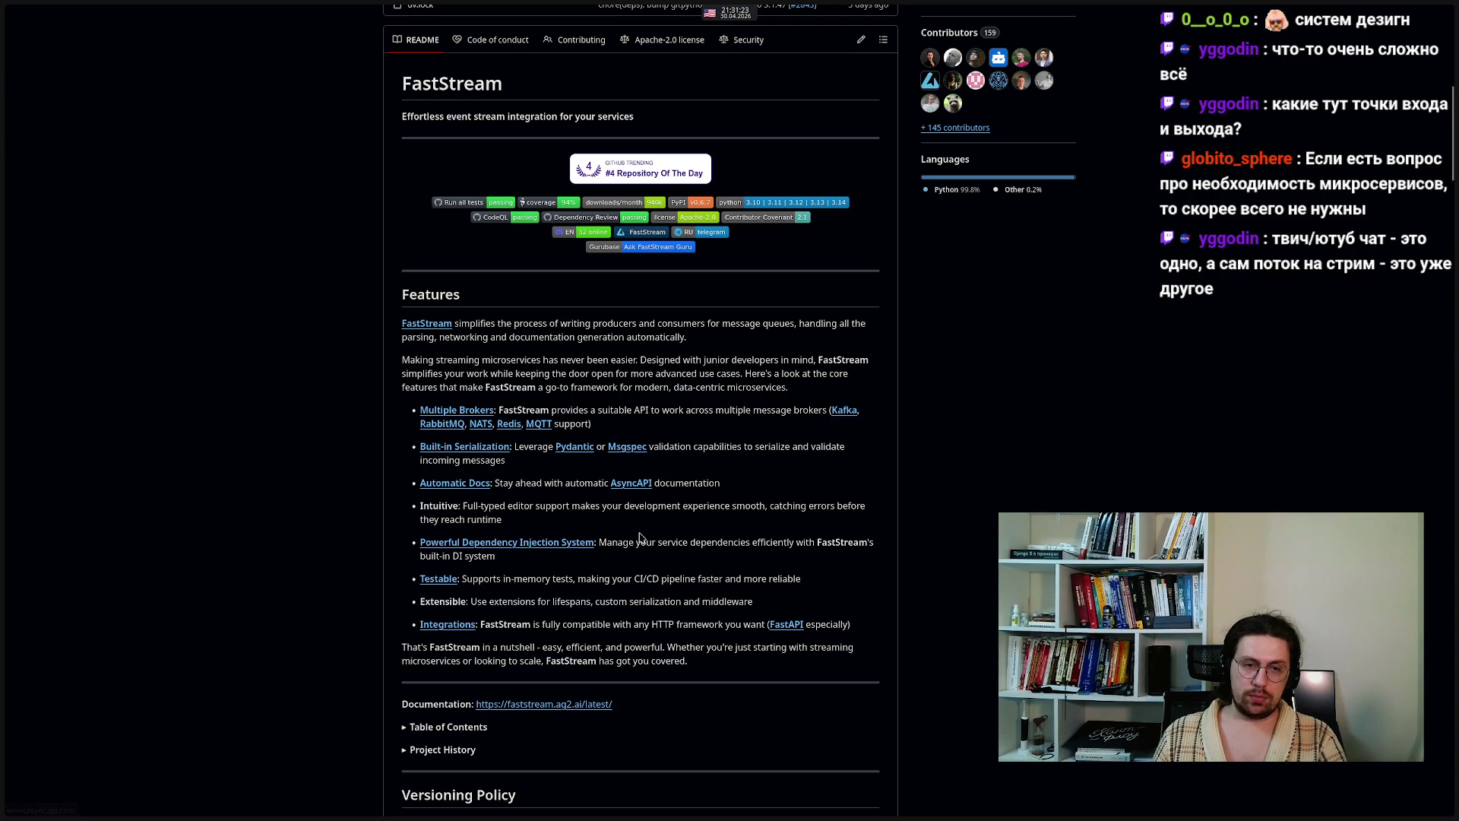
scroll(641, 538, "down", 4)
scroll(641, 538, "down", 13)
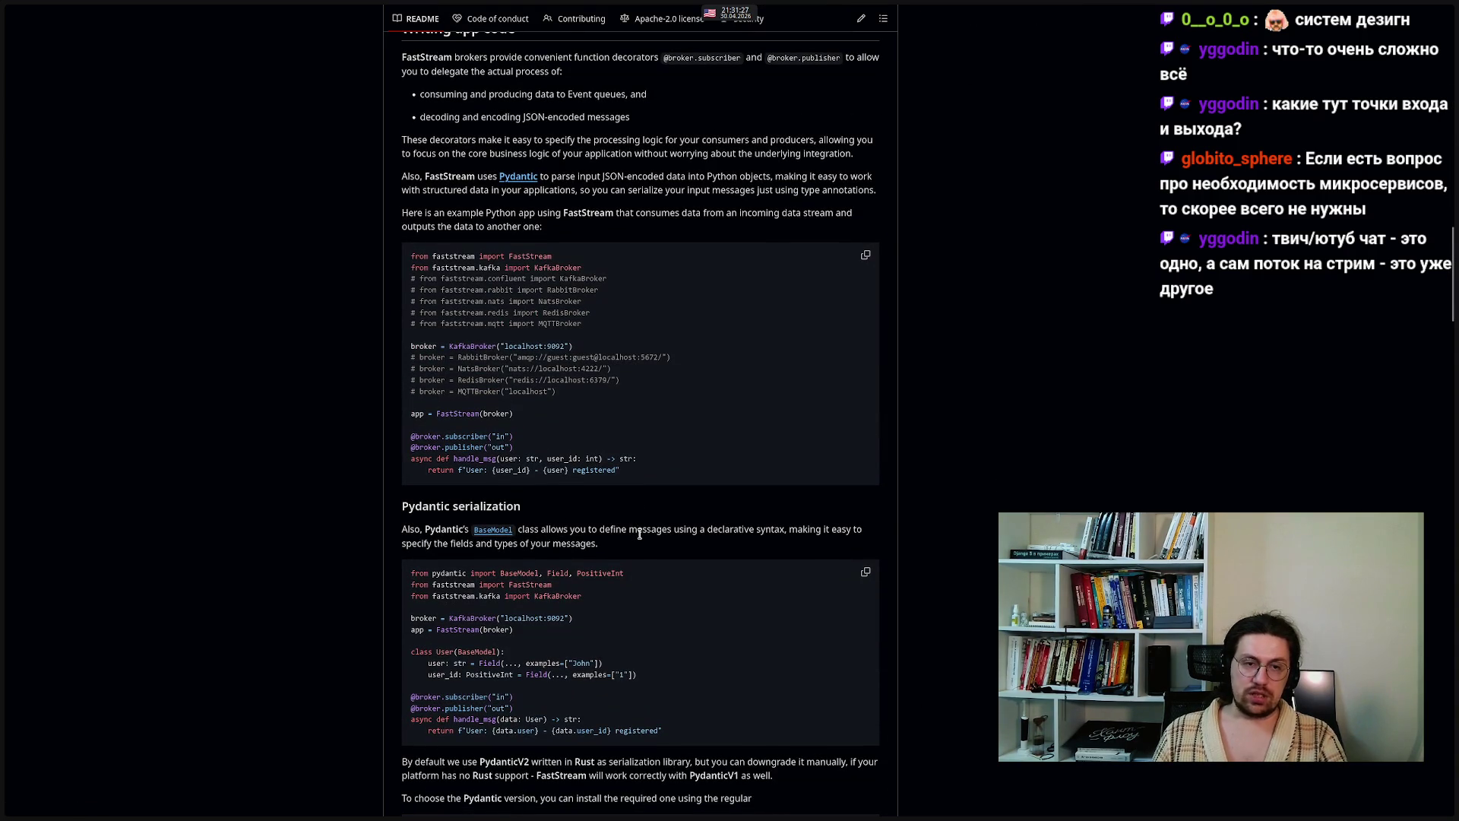
mouse_move(628, 474)
left_mouse_down()
mouse_move(411, 458)
mouse_move(395, 435)
left_mouse_up()
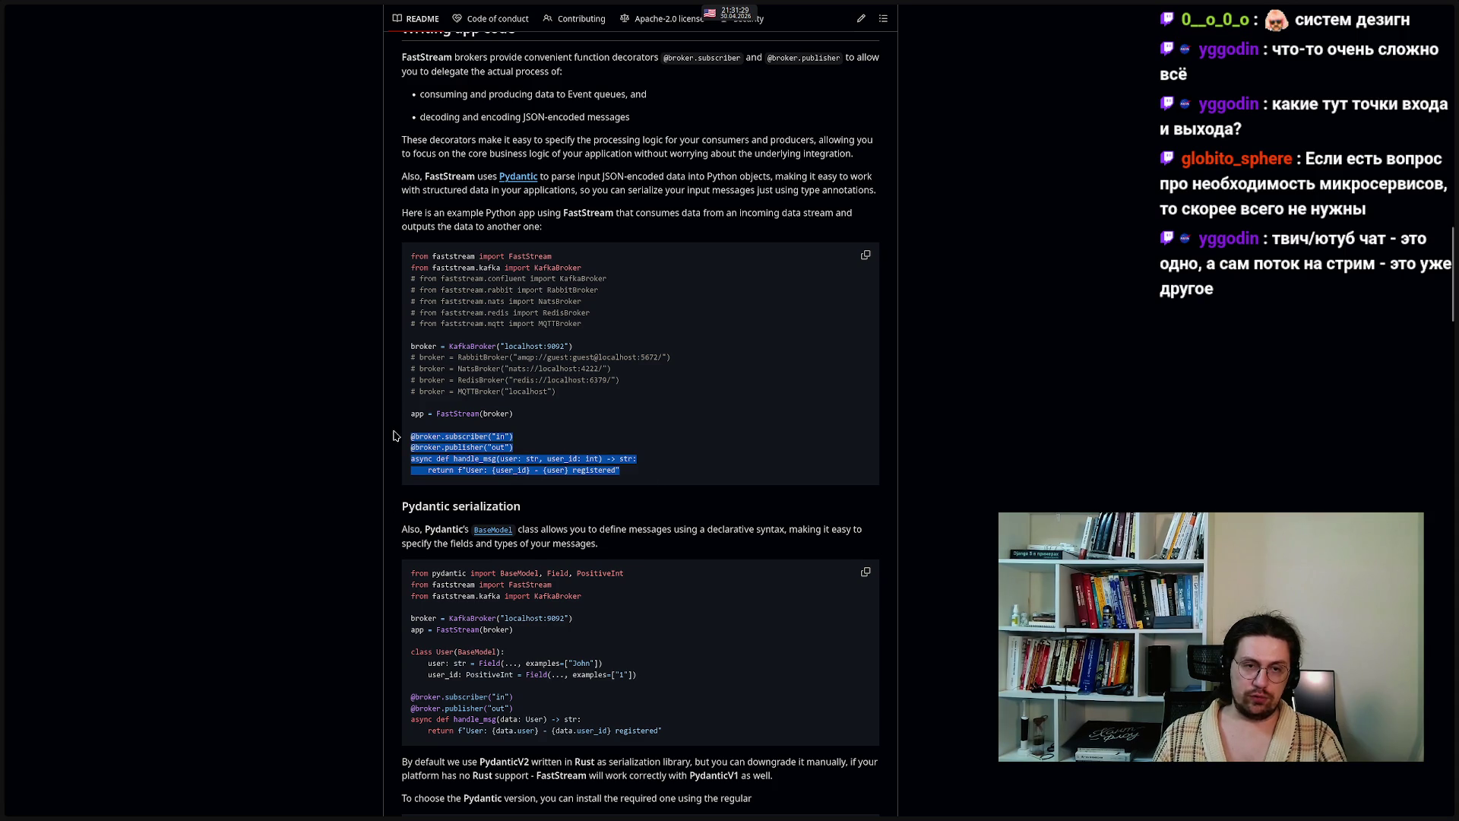
left_click(340, 446)
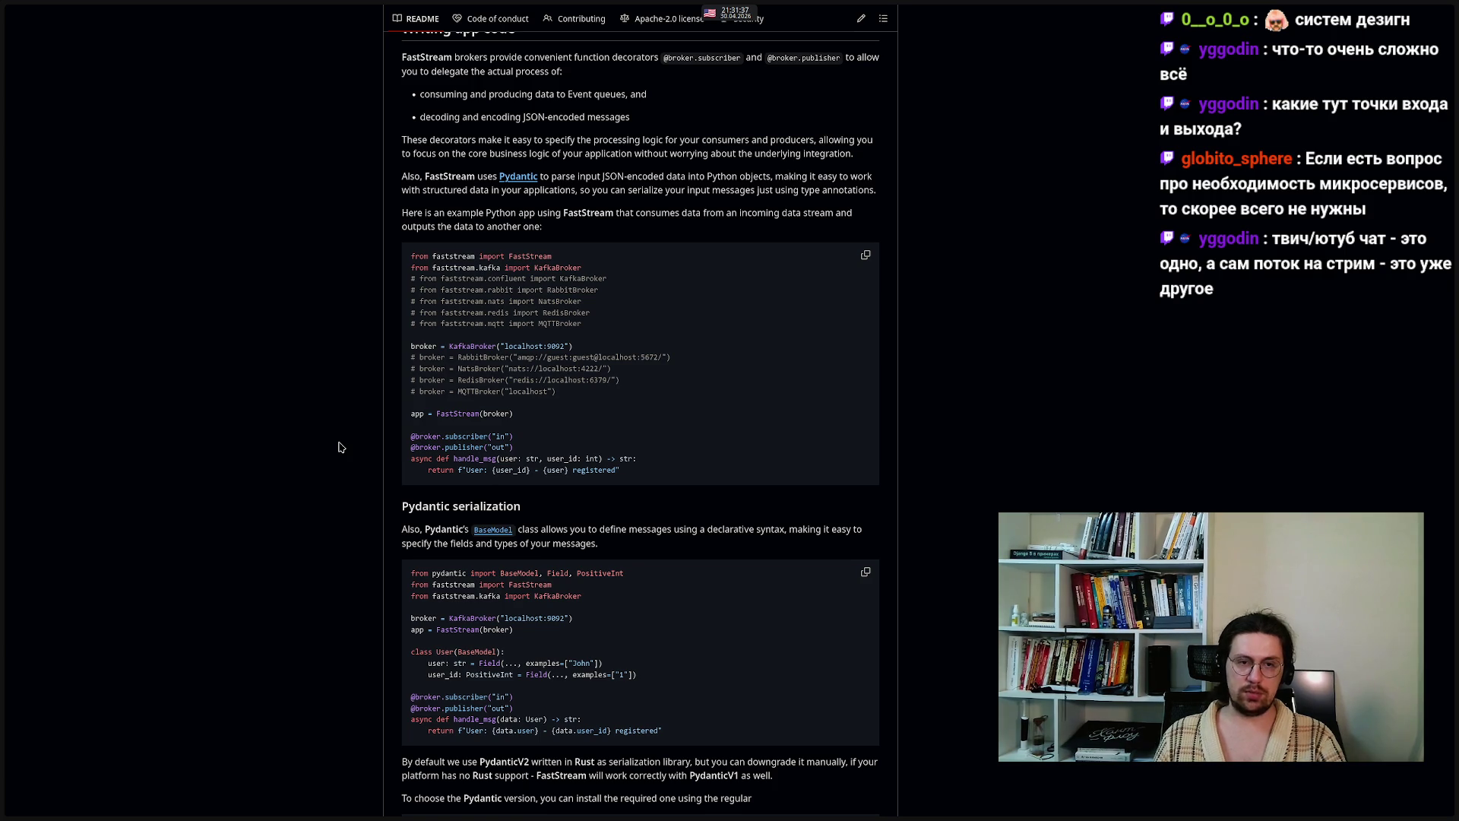
left_click_drag(630, 475, 376, 431)
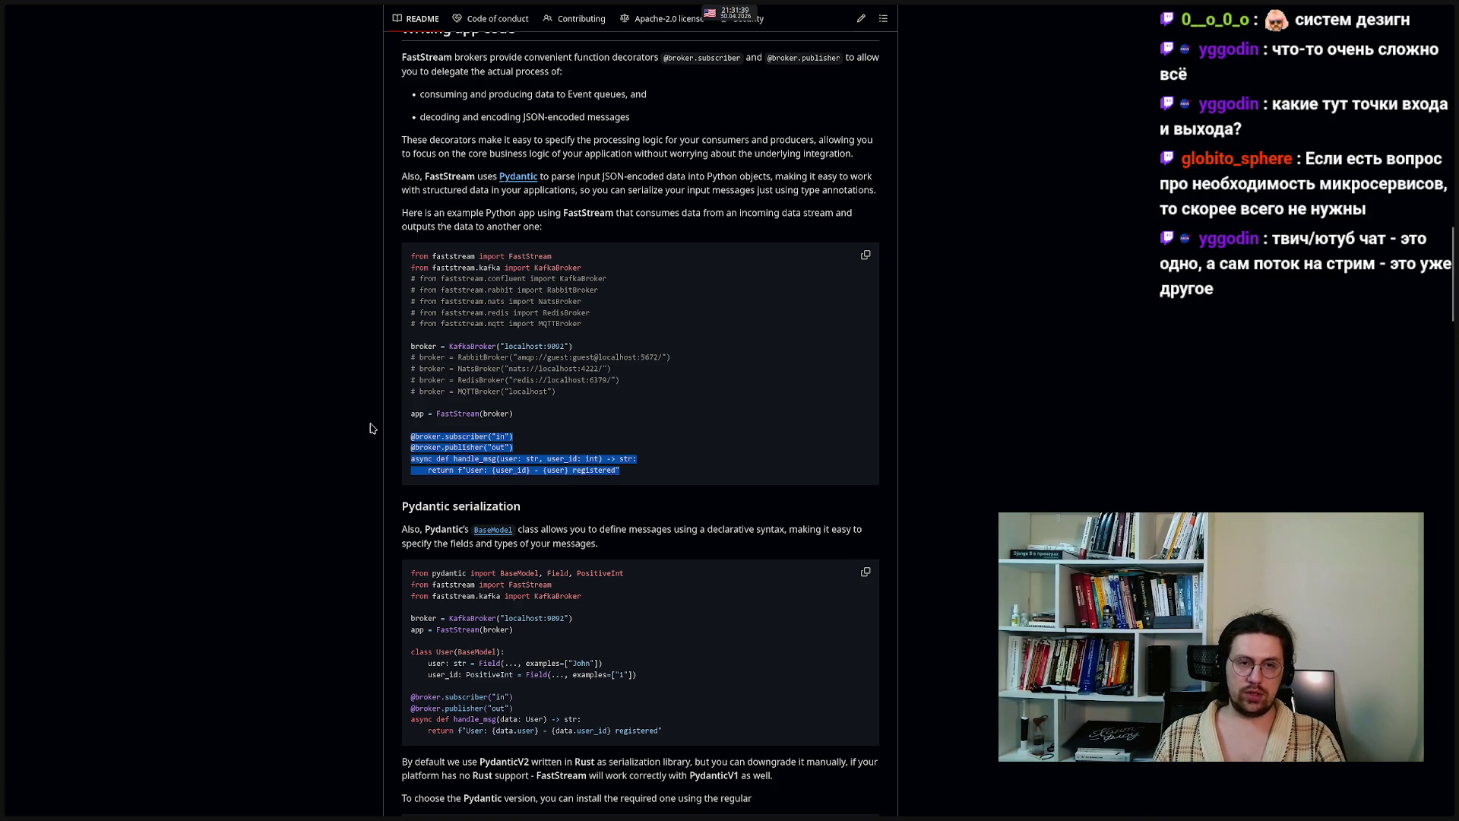
left_click(275, 480)
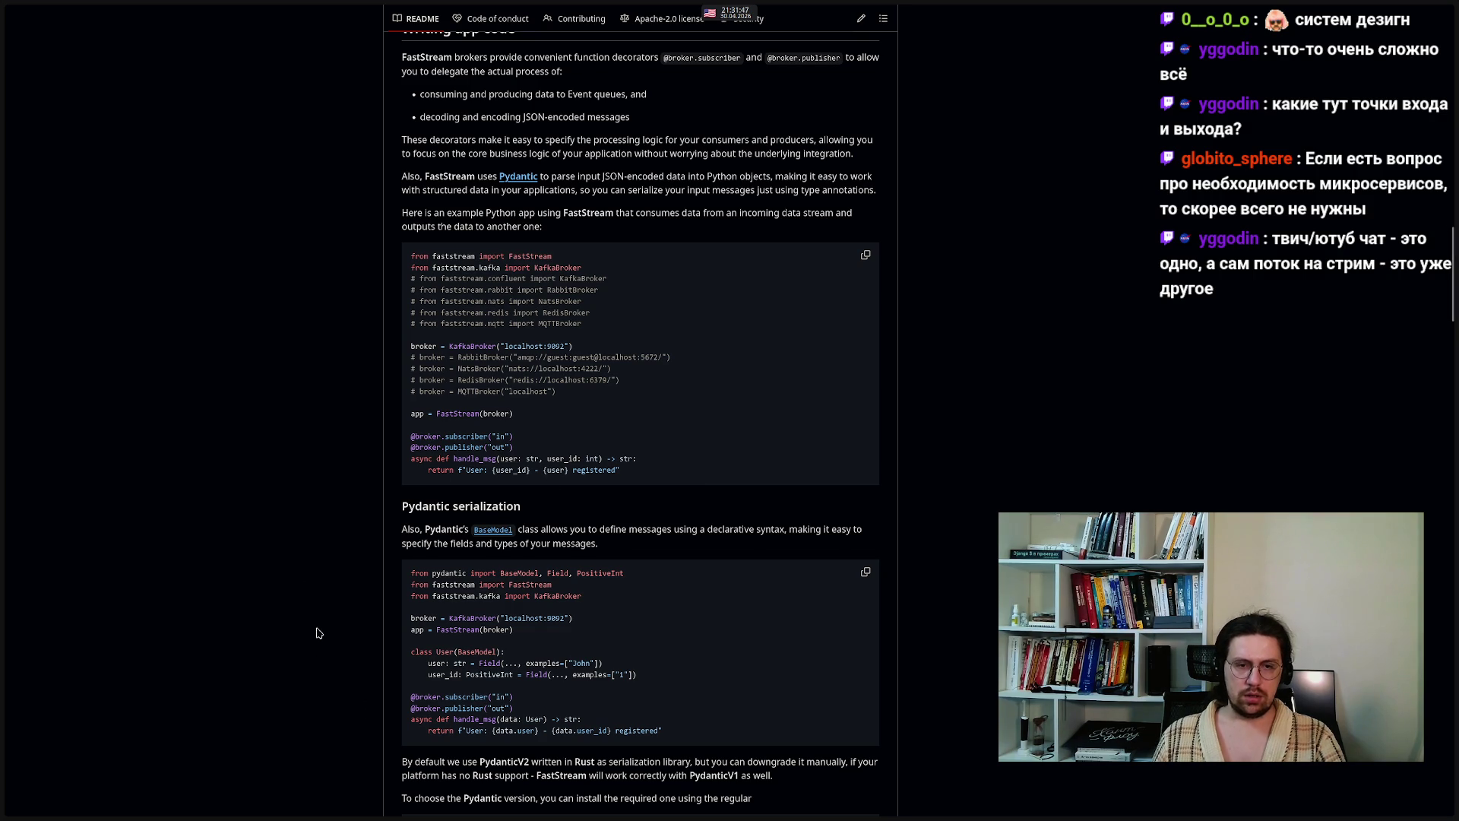
- Scroll down to the Unified API example, zoom in, and highlight the [Broker]Message type
scroll(279, 520, "down", 1)
scroll(280, 521, "down", 1)
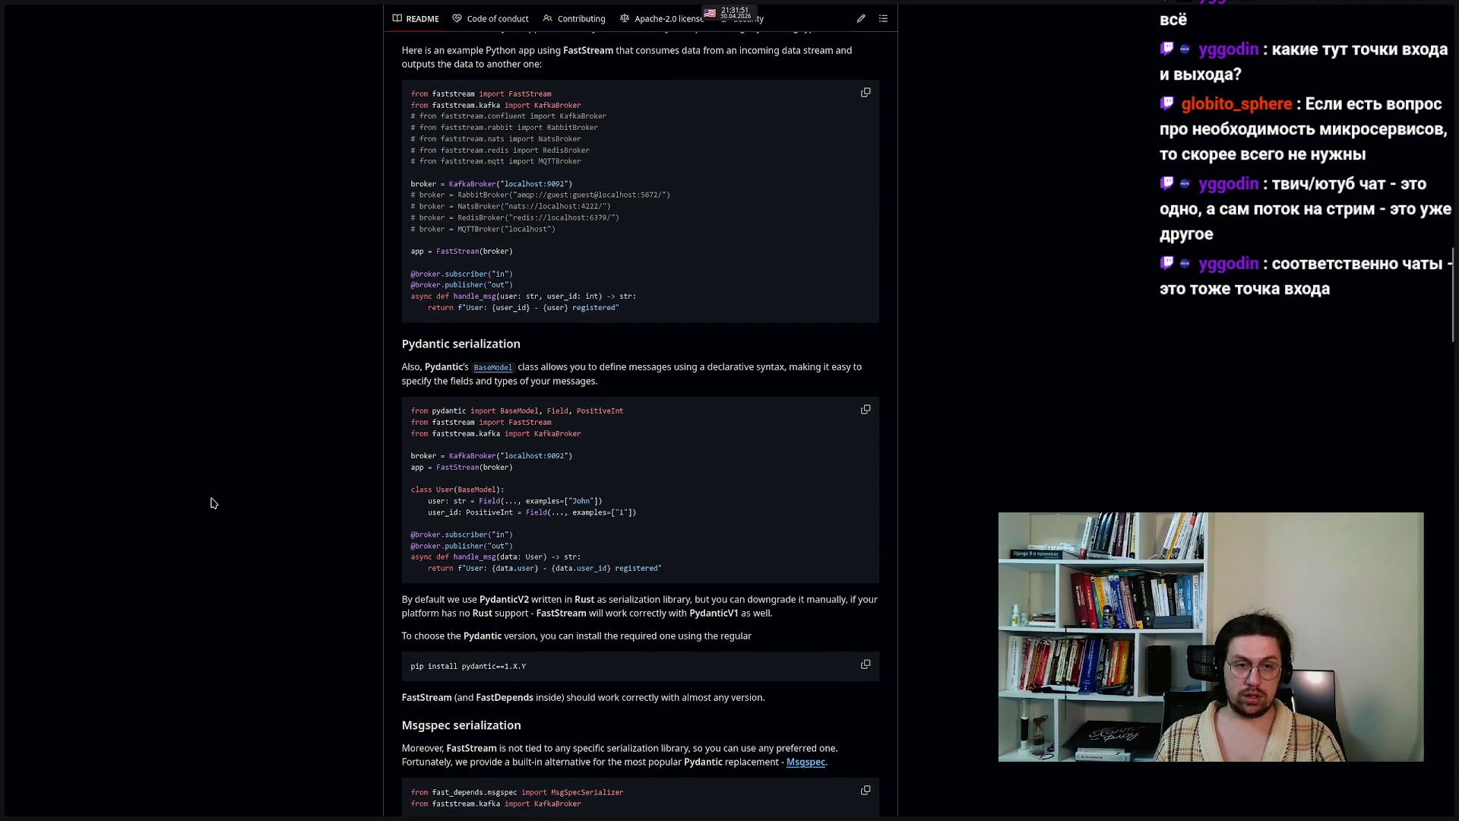
scroll(213, 503, "down", 5)
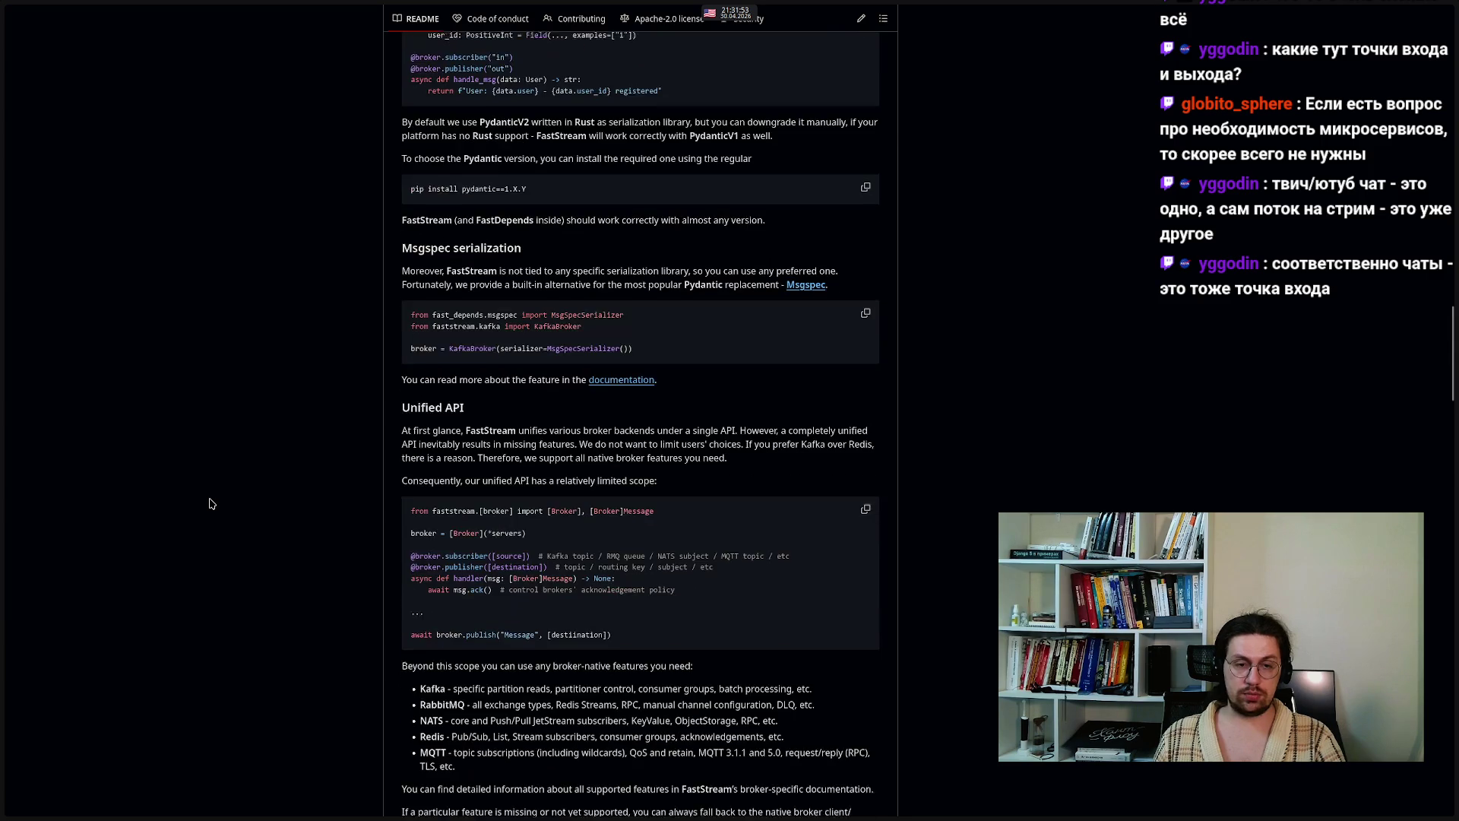
scroll(212, 504, "down", 2)
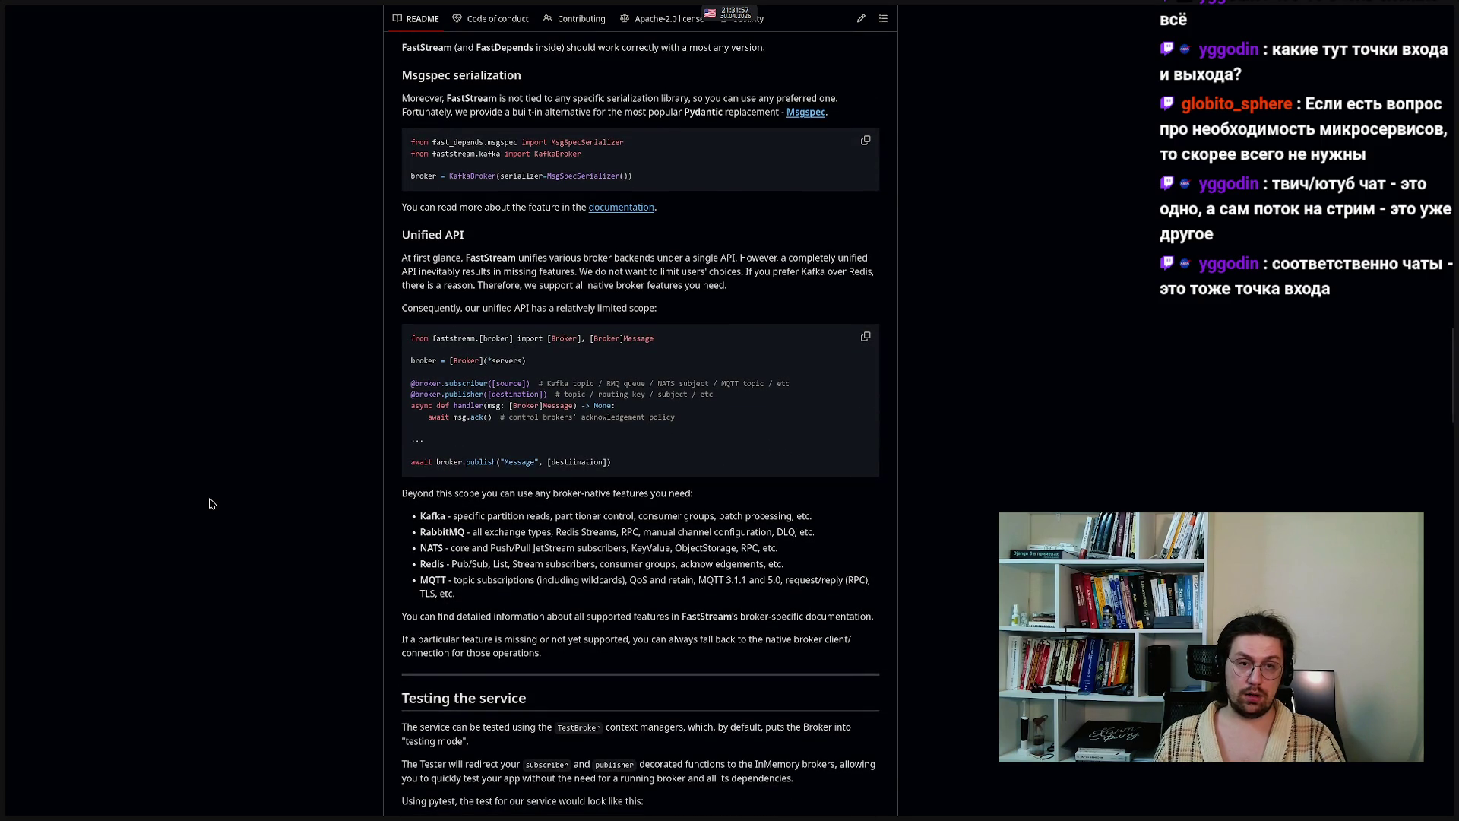
left_click_drag(487, 405, 573, 403)
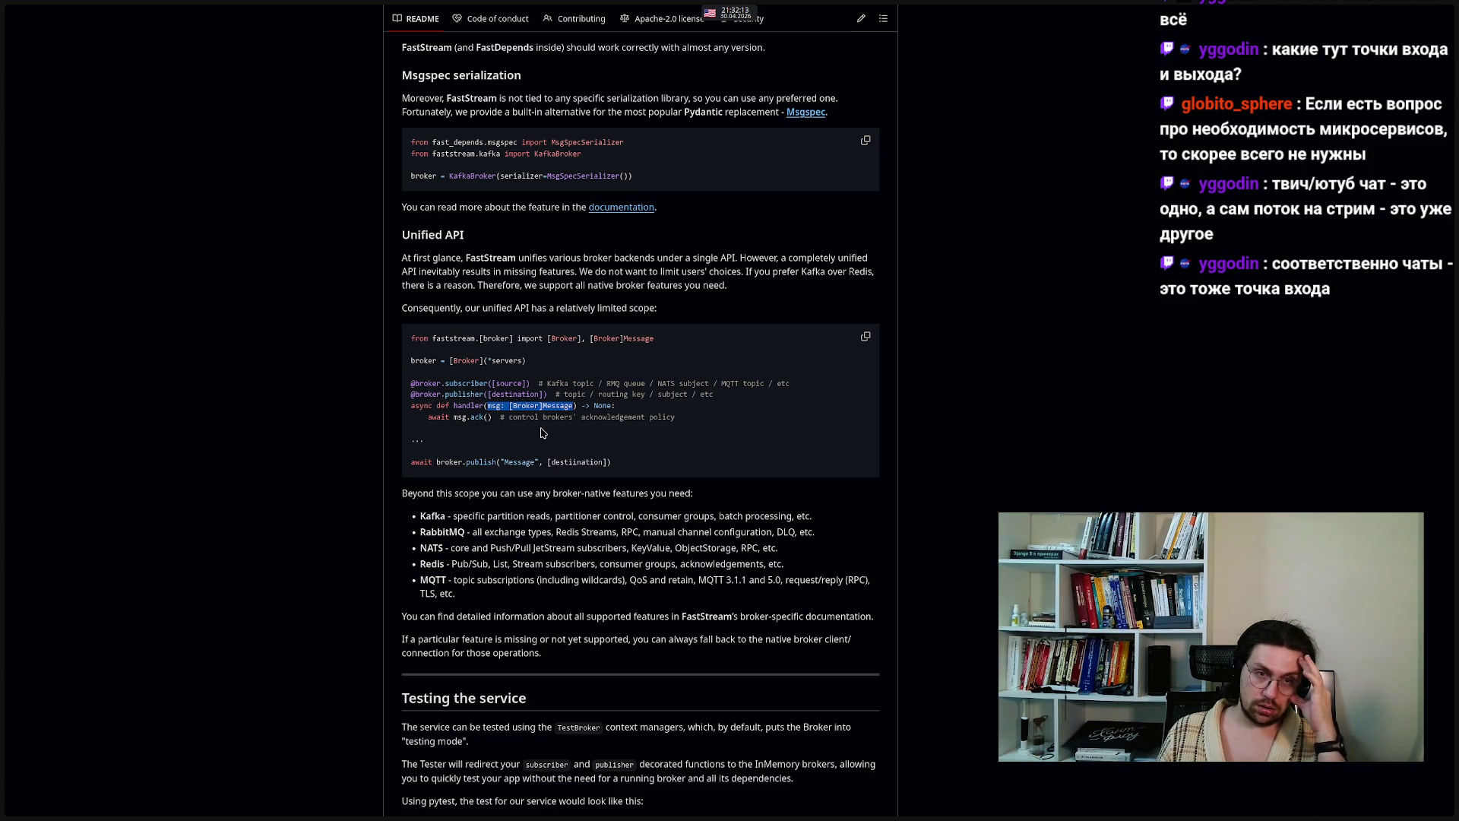
key("ctrl+plus")
key("ctrl+plus")
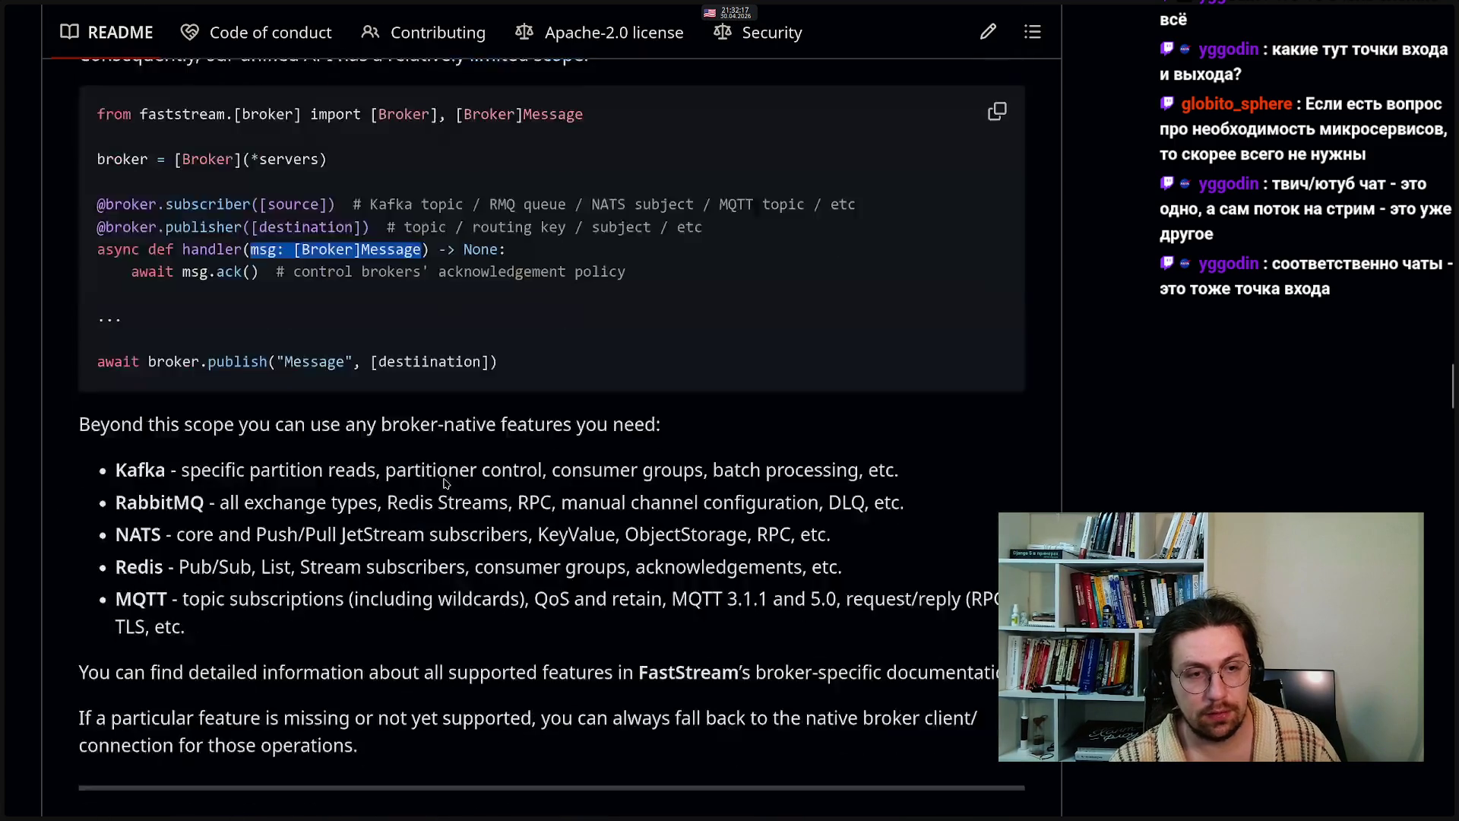
scroll(444, 482, "up", 4)
left_click_drag(295, 534, 383, 538)
double_click(389, 537)
left_click_drag(297, 534, 423, 547)
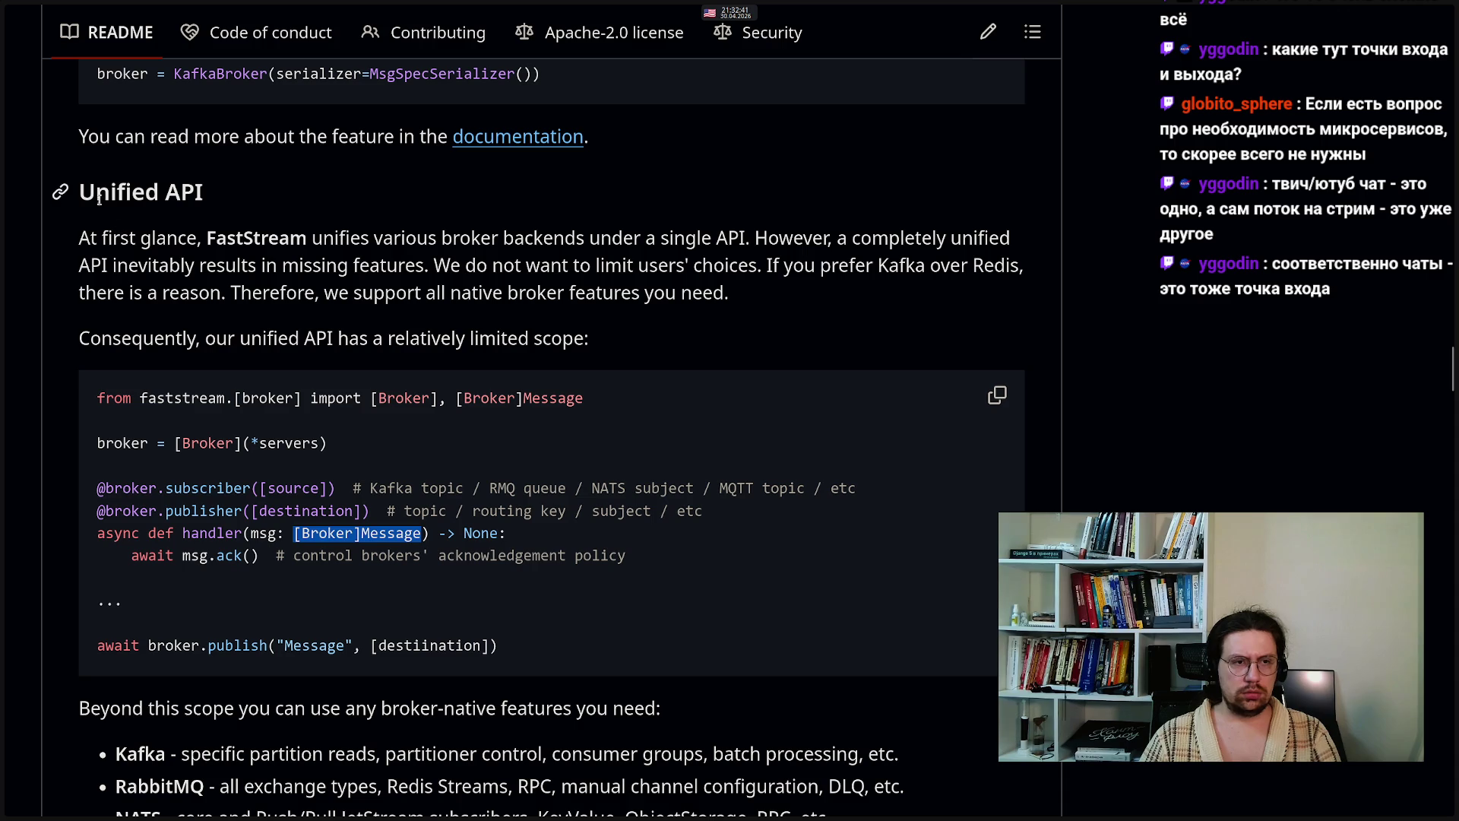
- Highlight the faststream.[broker] import and the [Broker]Message bracket in the Unified API code
left_click_drag(371, 397, 415, 397)
left_click_drag(97, 398, 304, 403)
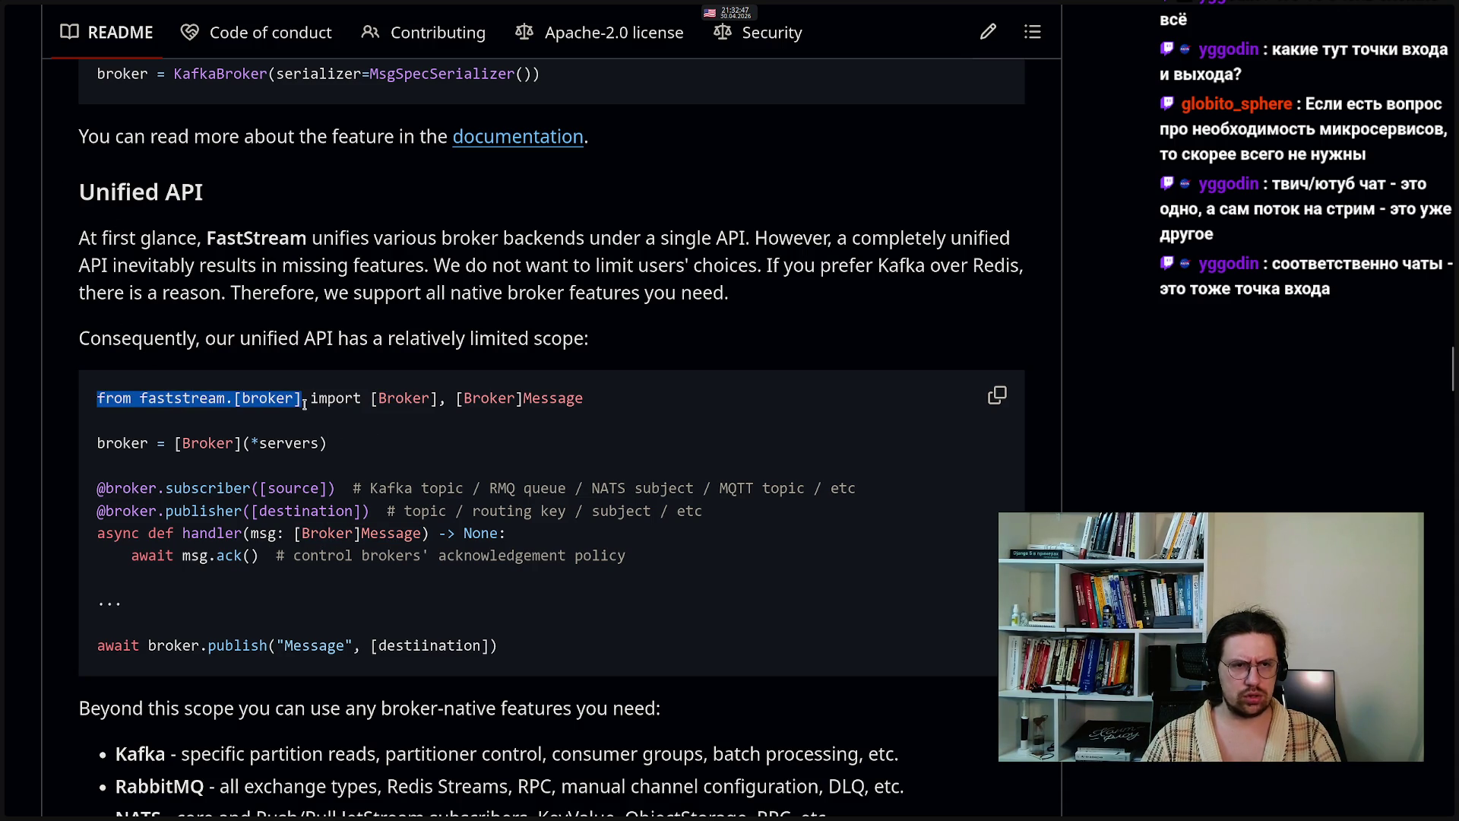
left_click(305, 403)
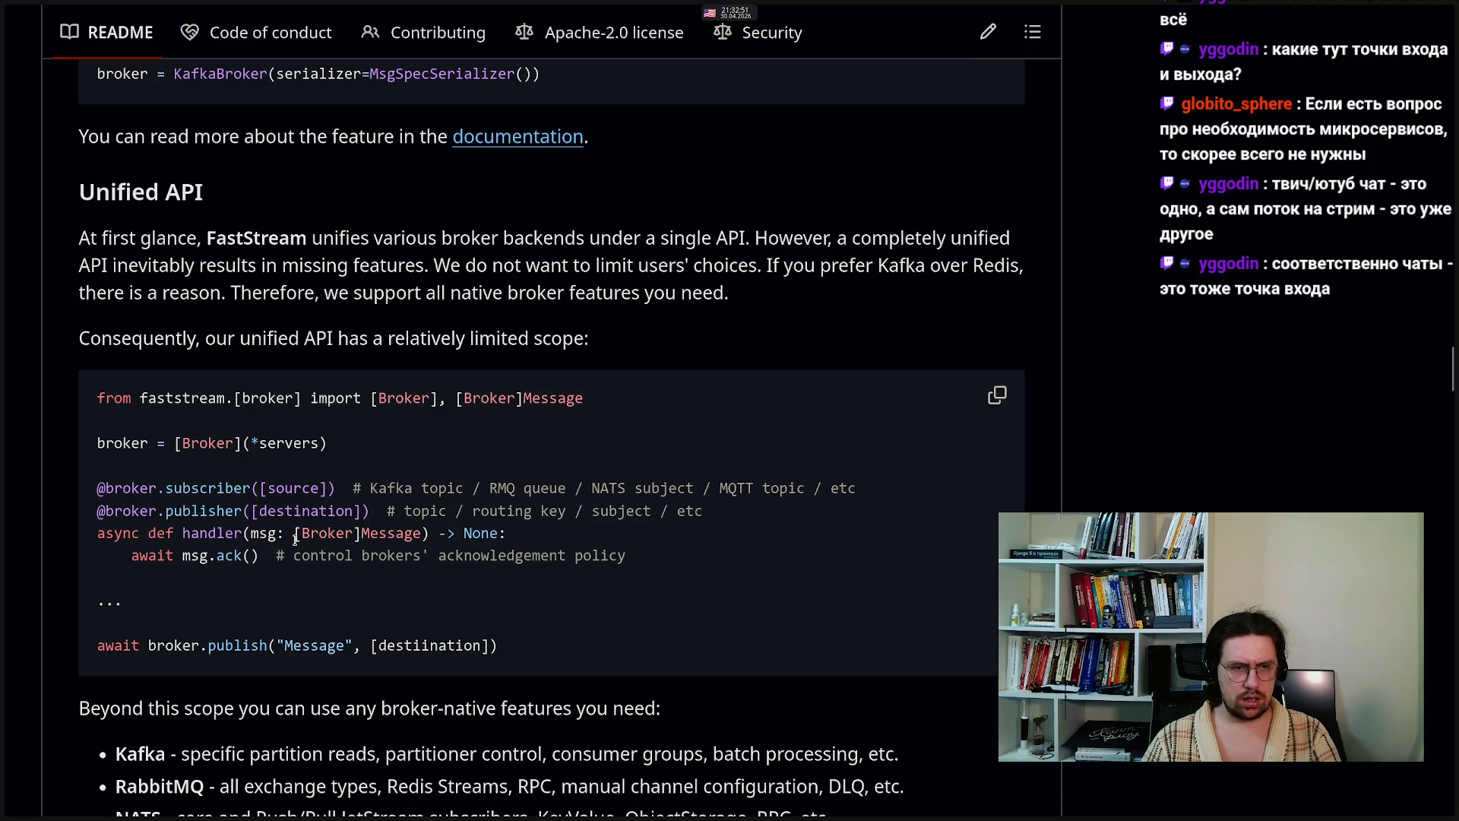
left_click_drag(296, 538, 352, 536)
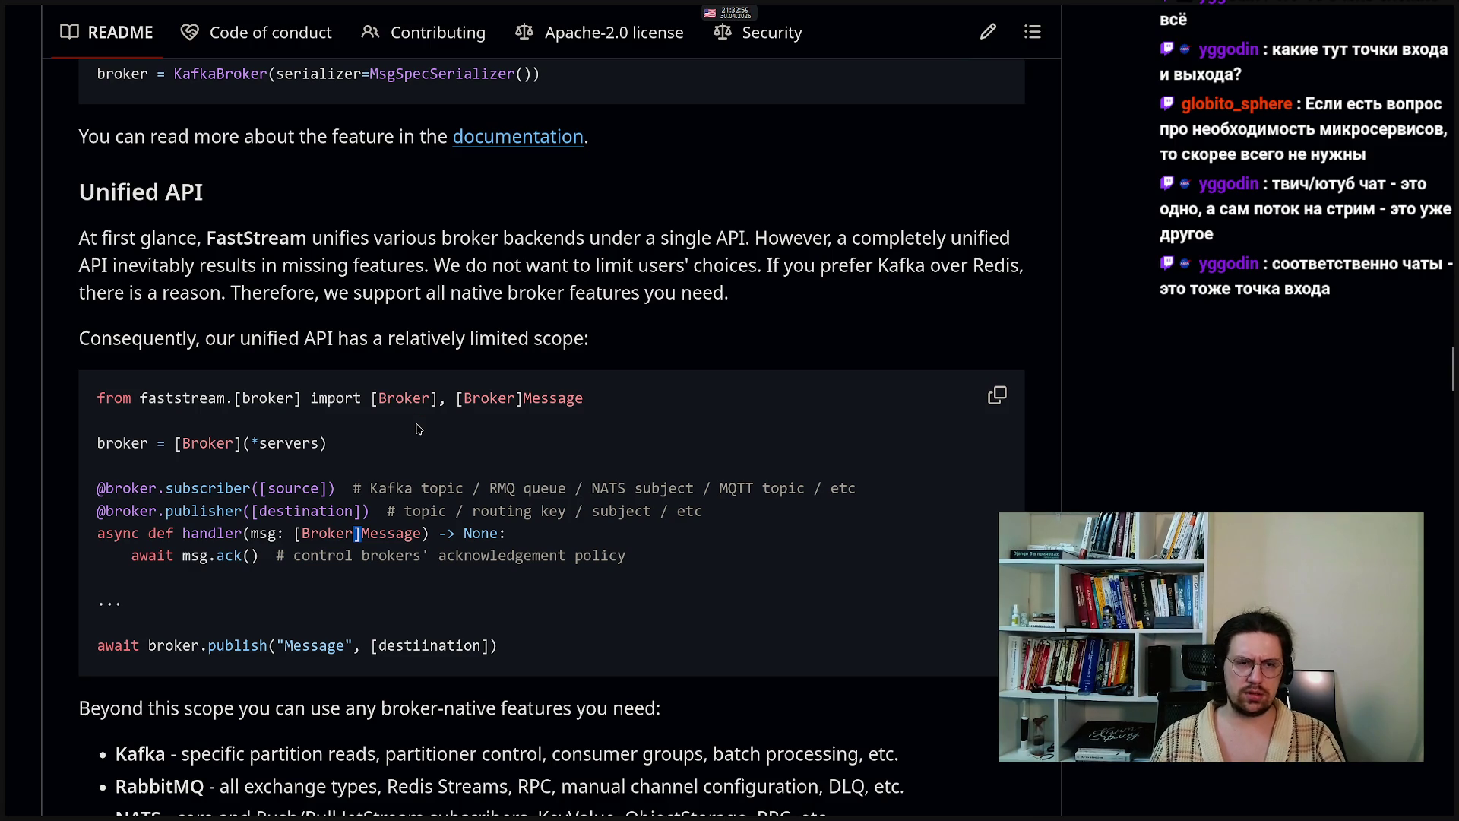
left_click(302, 534)
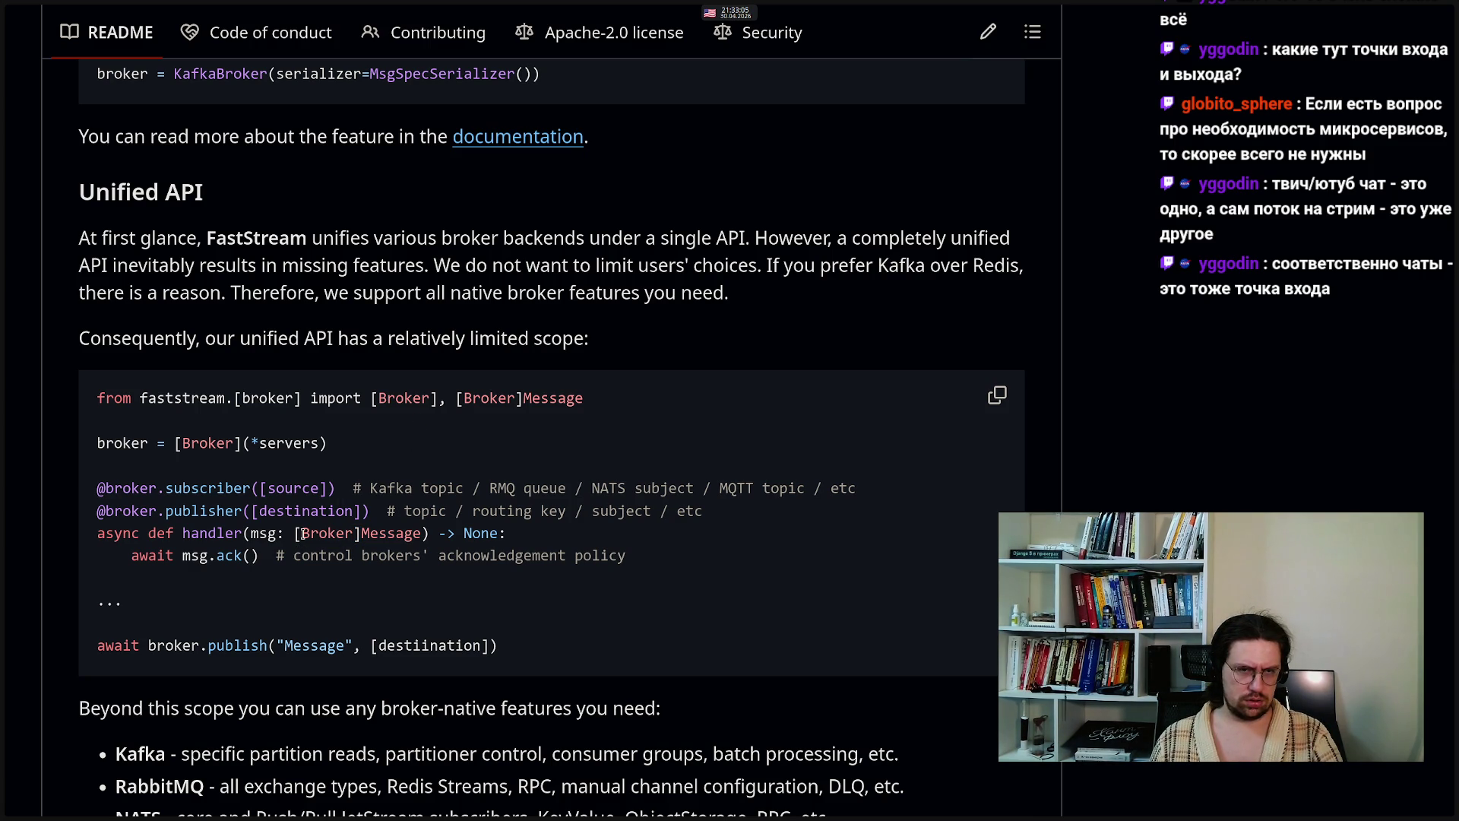
- Autoscroll to Msgspec and back, highlight the [broker] placeholder, then reach the broker features list
middle_click(411, 447)
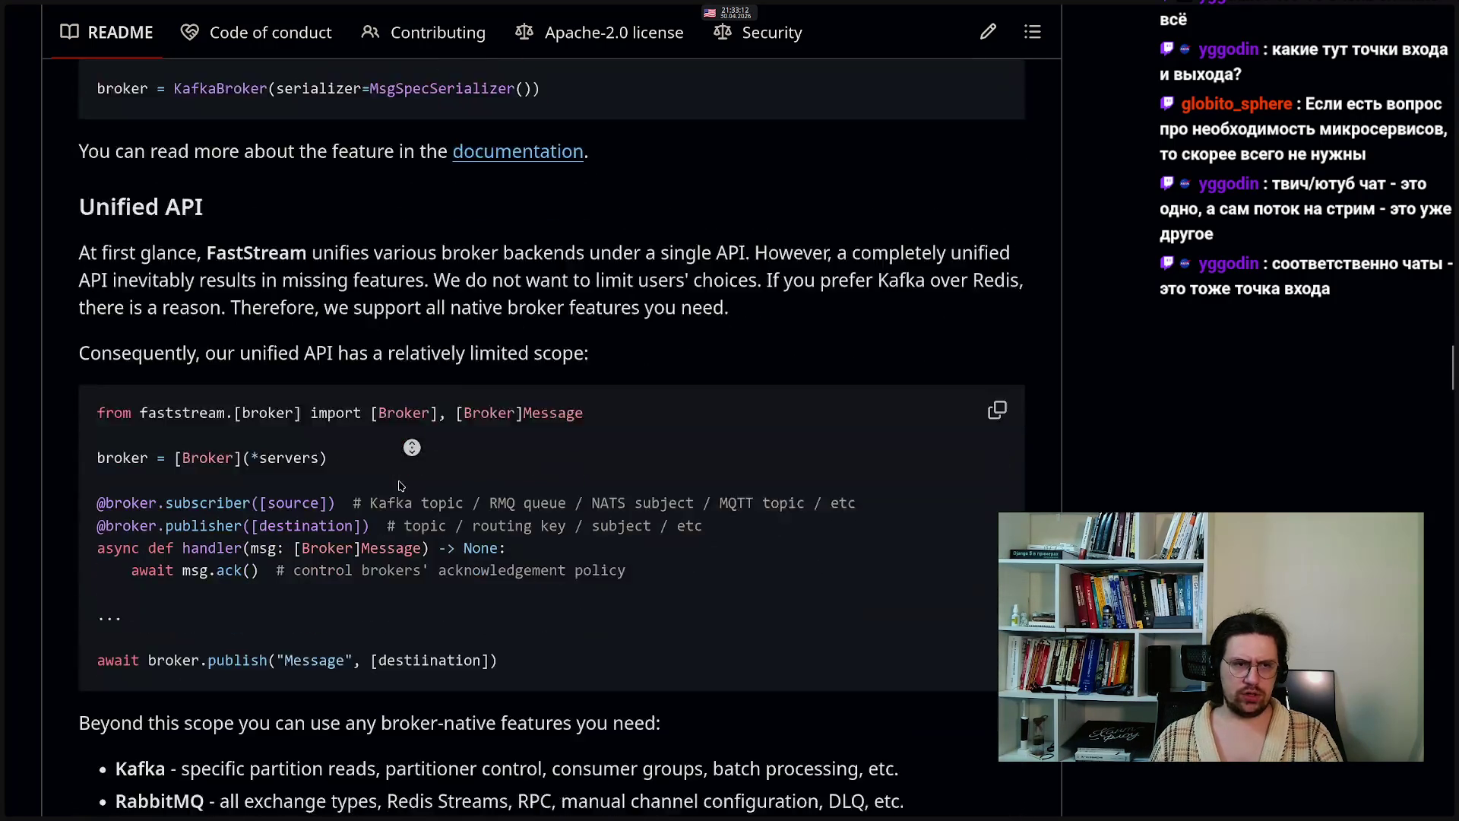
middle_click(400, 485)
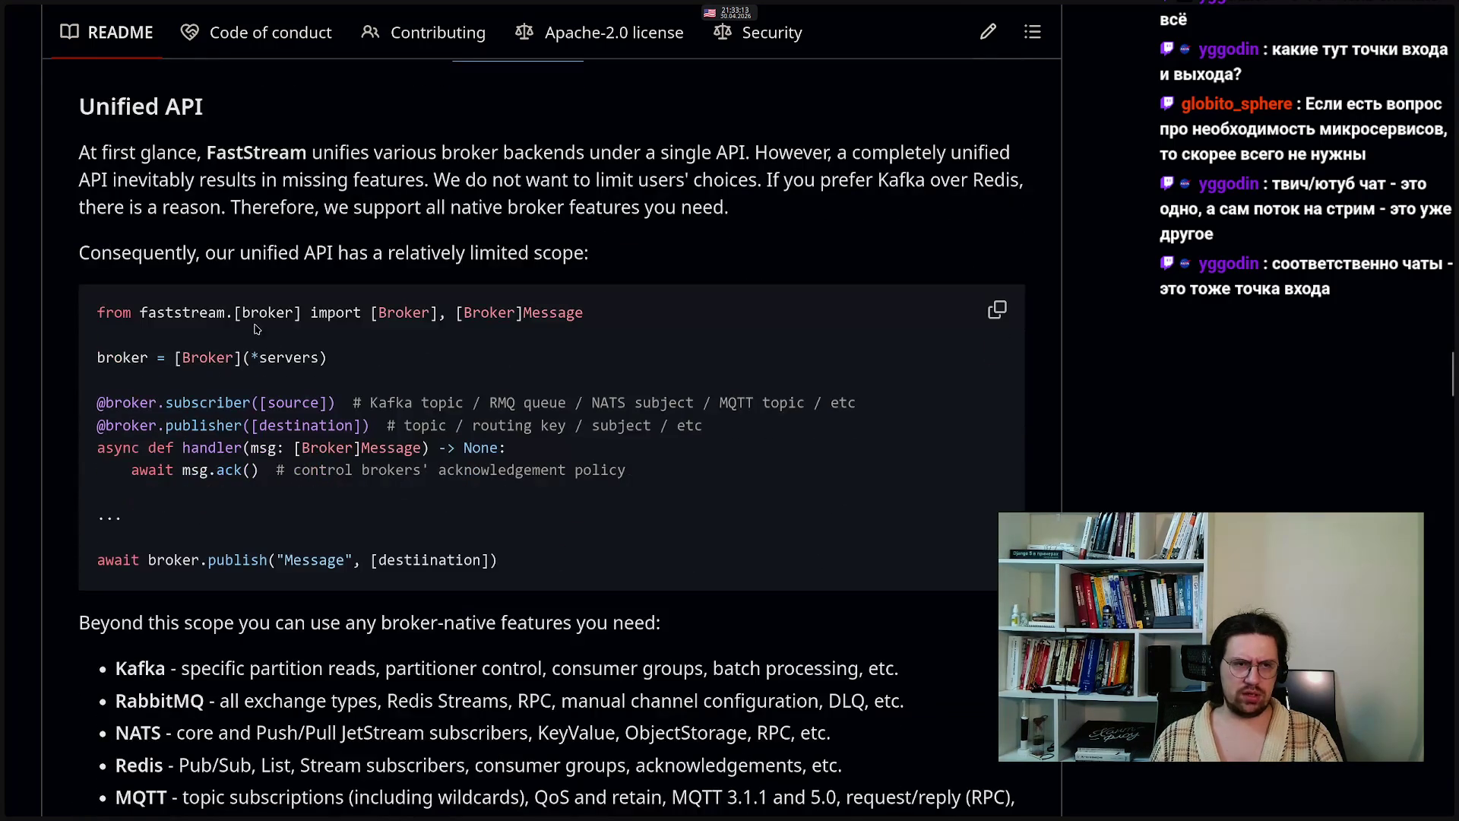
left_click_drag(237, 314, 302, 314)
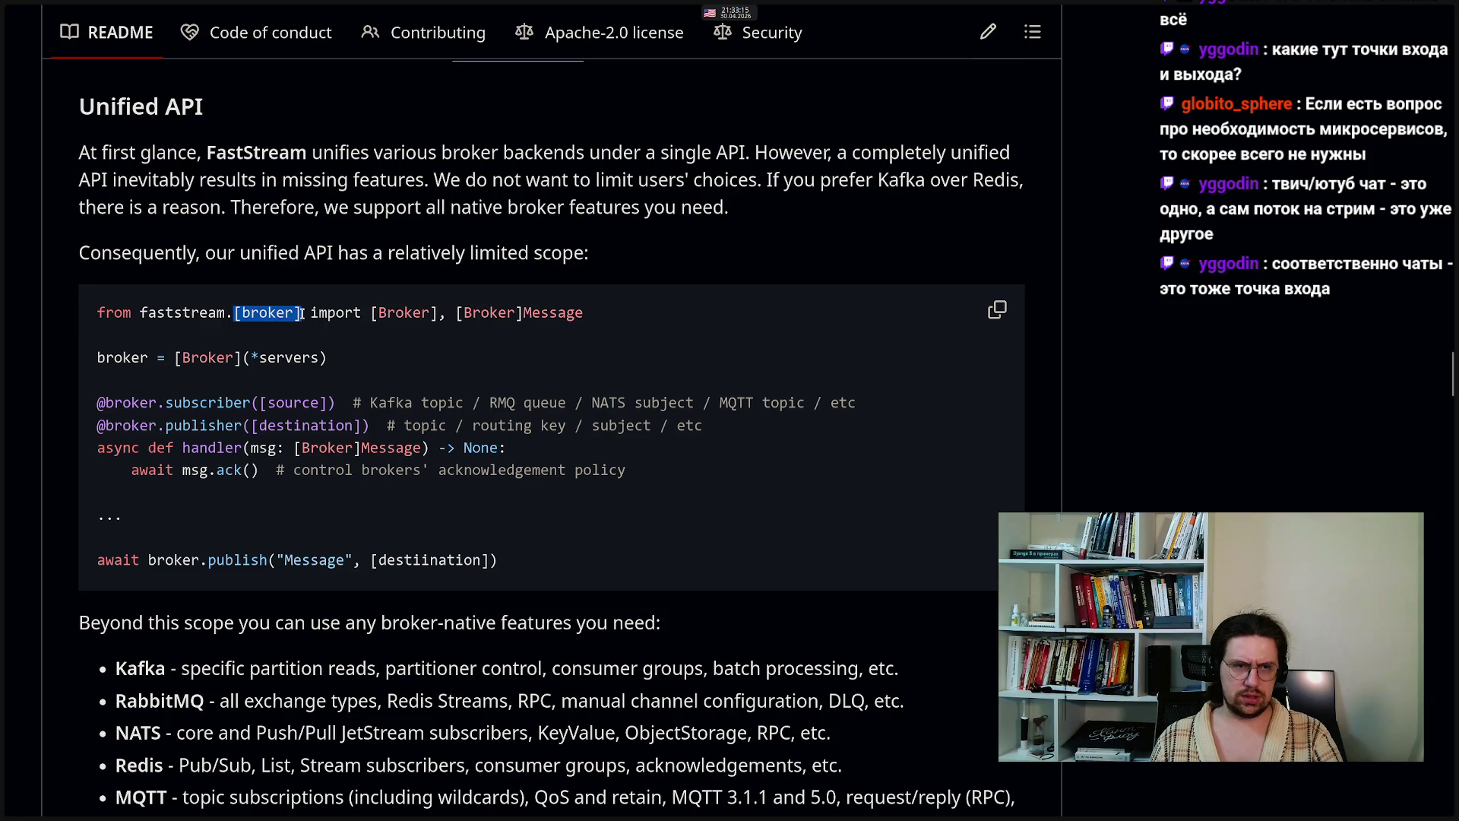
left_click(486, 486)
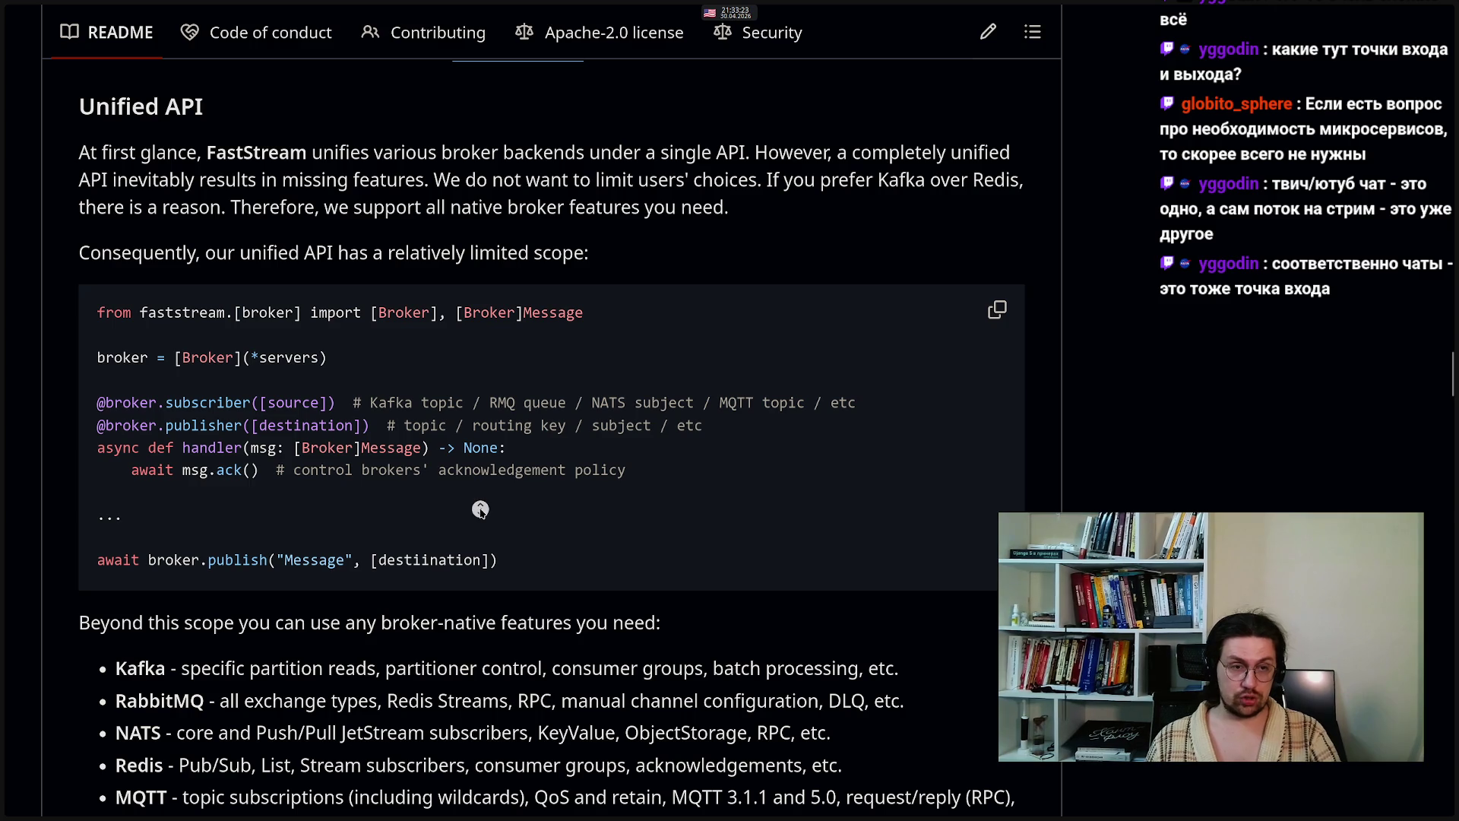
scroll(471, 505, "down", 5)
scroll(471, 504, "up", 2)
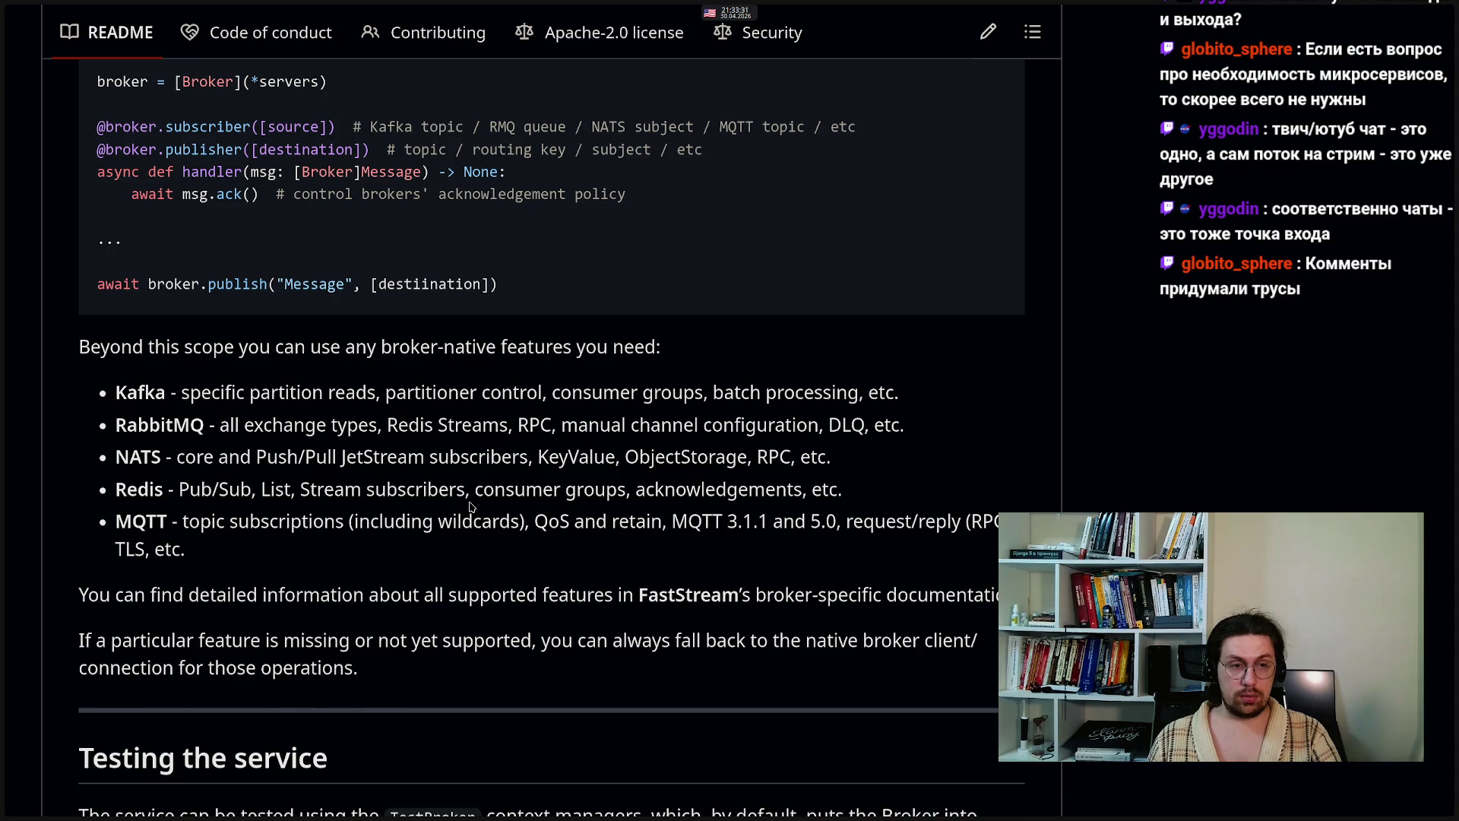
- Scroll to the pytest example and highlight the test_correct and test_invalid functions
scroll(472, 507, "down", 13)
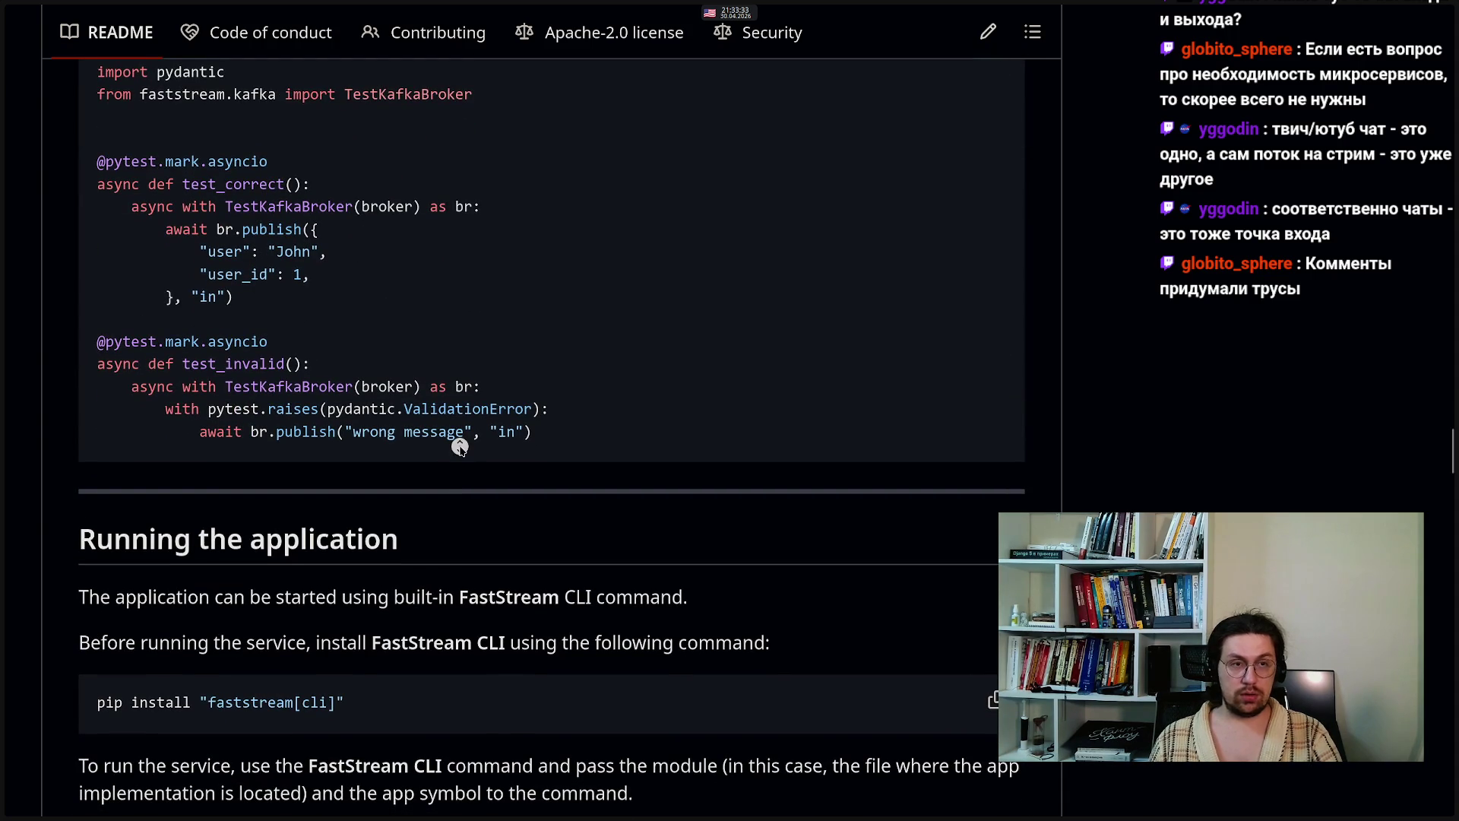
scroll(455, 438, "up", 2)
scroll(454, 439, "up", 2)
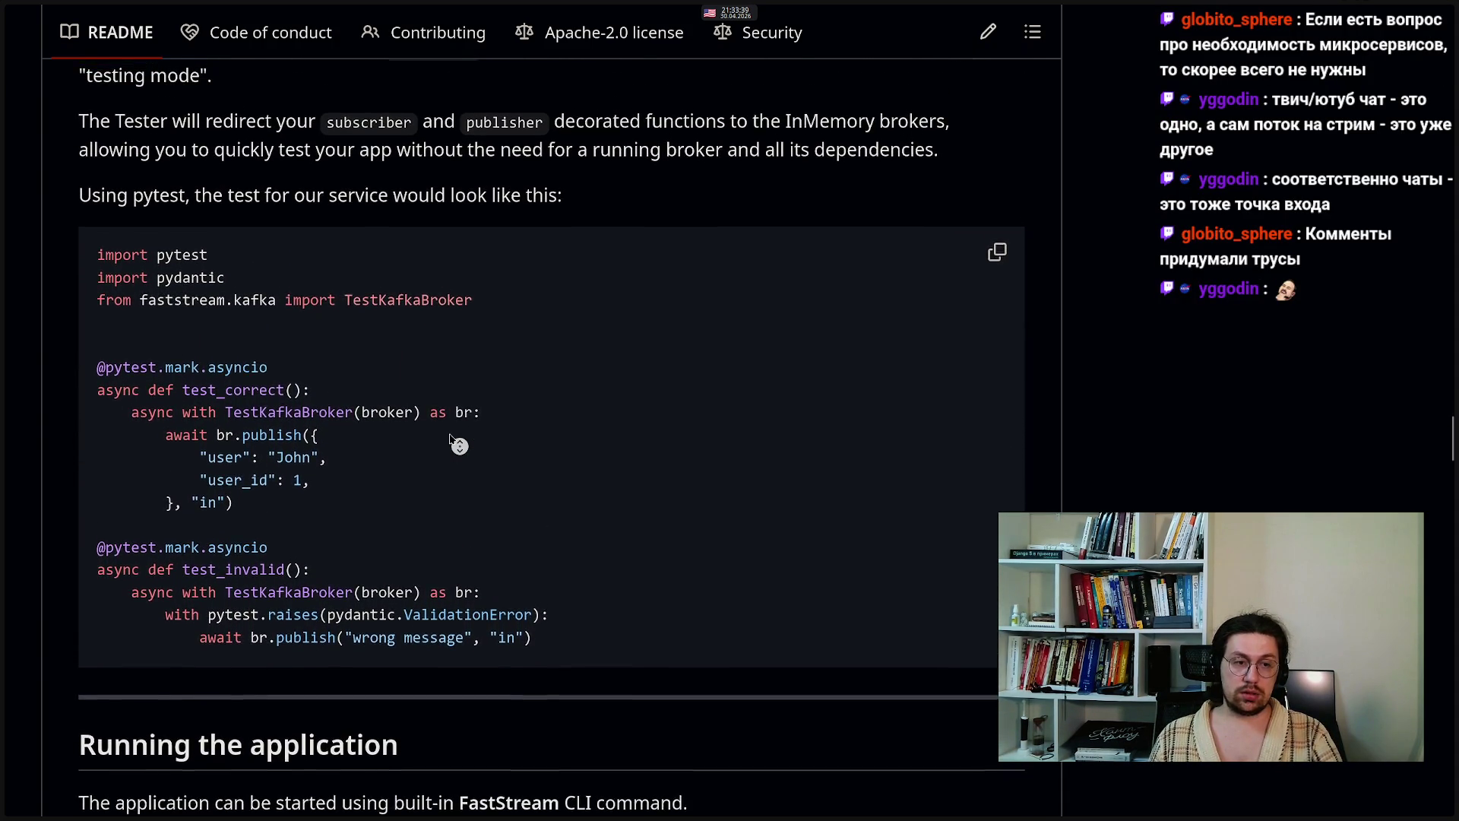
left_click(522, 494)
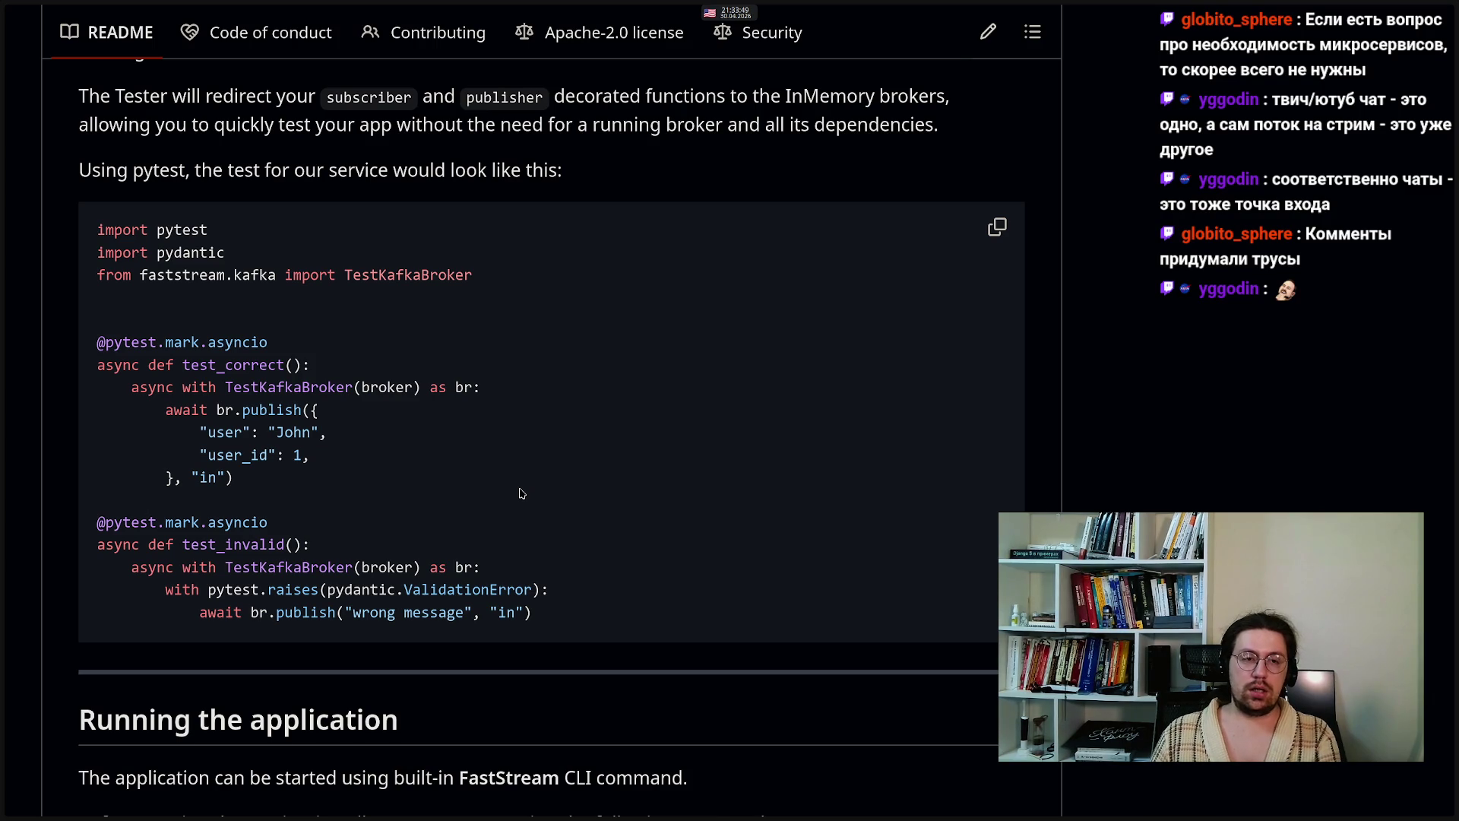
left_click_drag(243, 484, 95, 357)
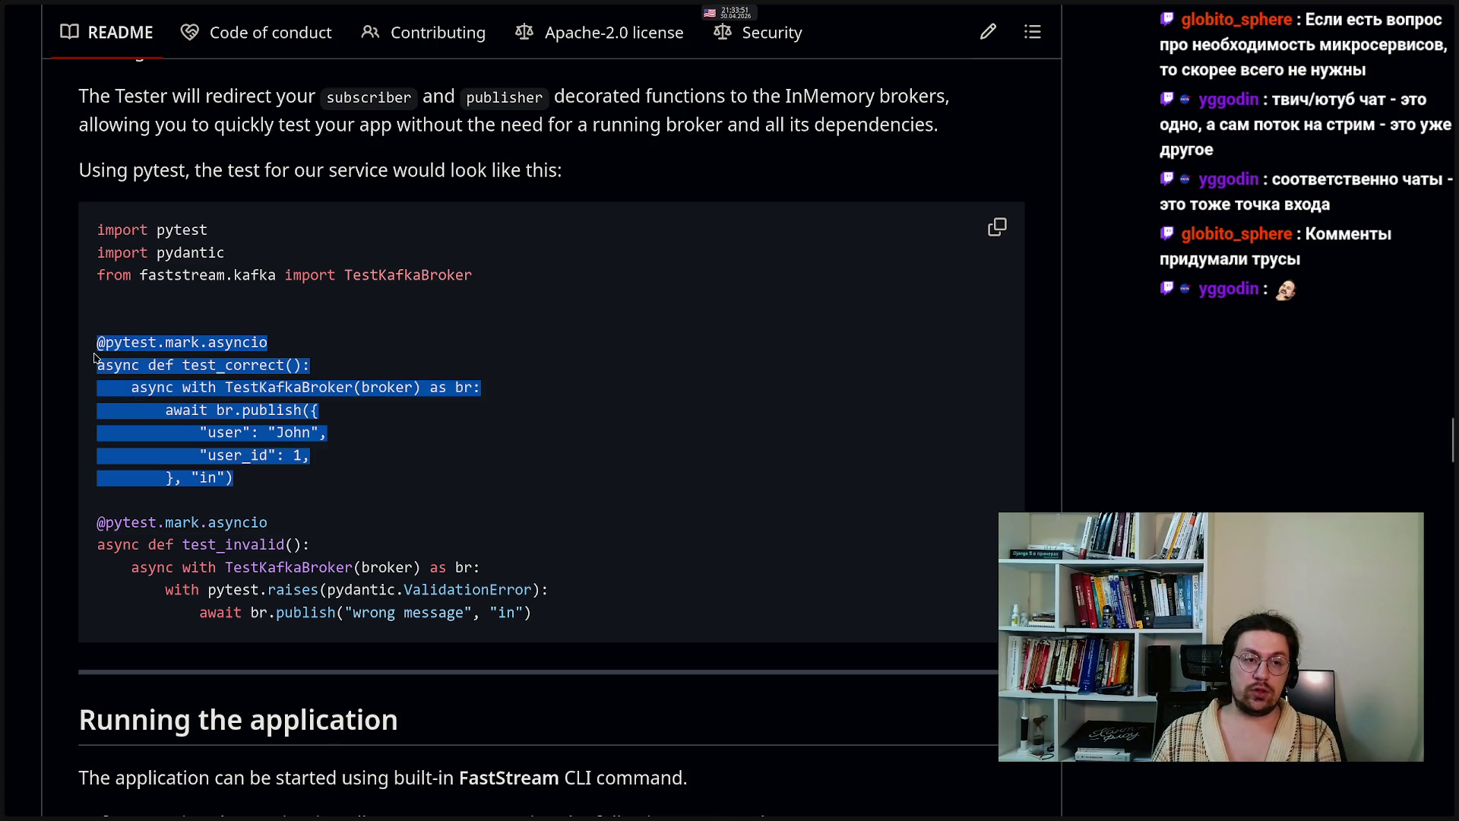
mouse_move(534, 613)
left_mouse_down()
mouse_move(207, 522)
mouse_move(99, 522)
left_mouse_up()
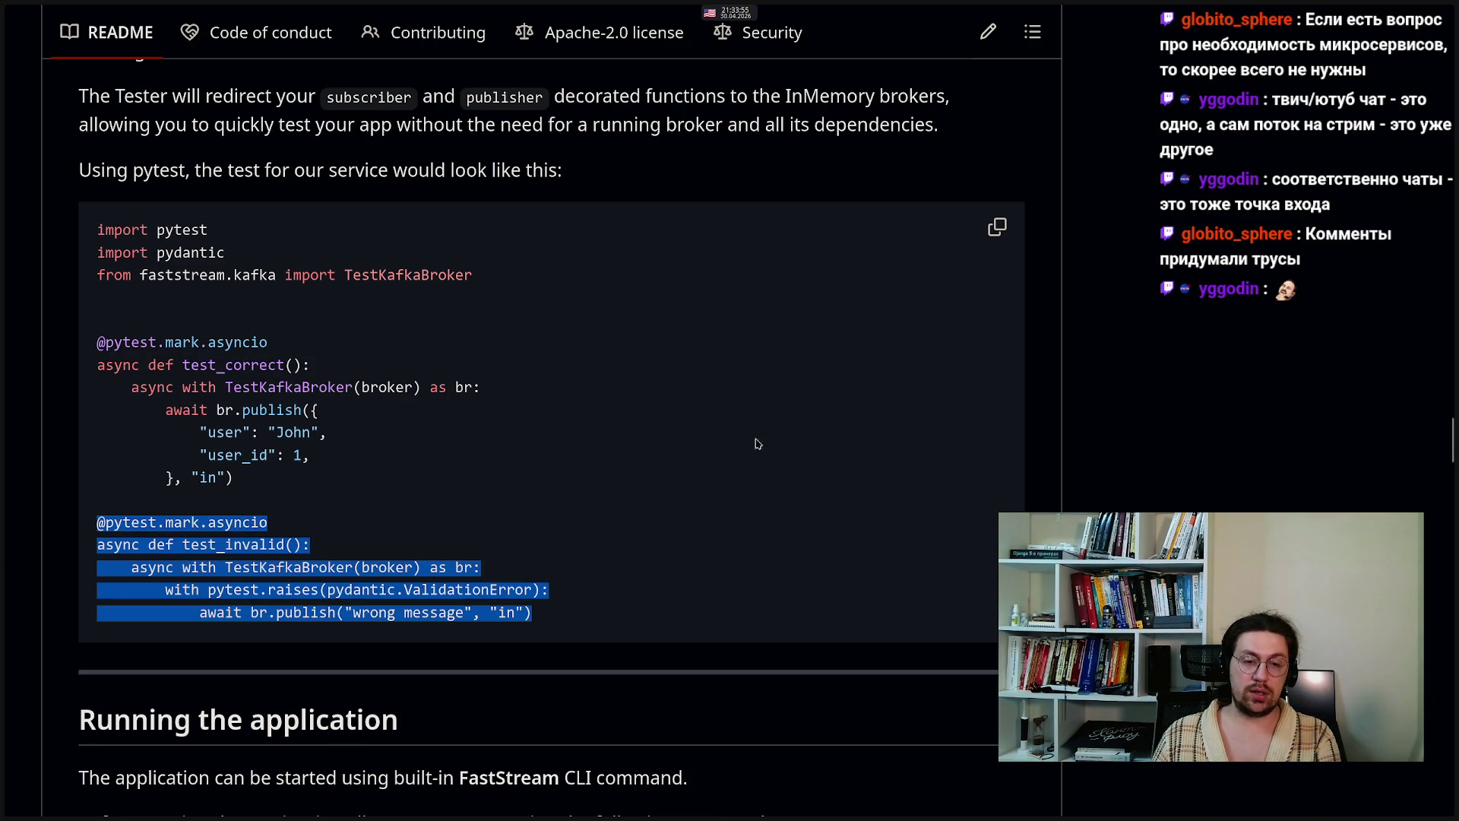
left_click(555, 449)
- Autoscroll from the testing example back up toward the Unified API code
scroll(555, 449, "down", 9)
scroll(555, 449, "up", 9)
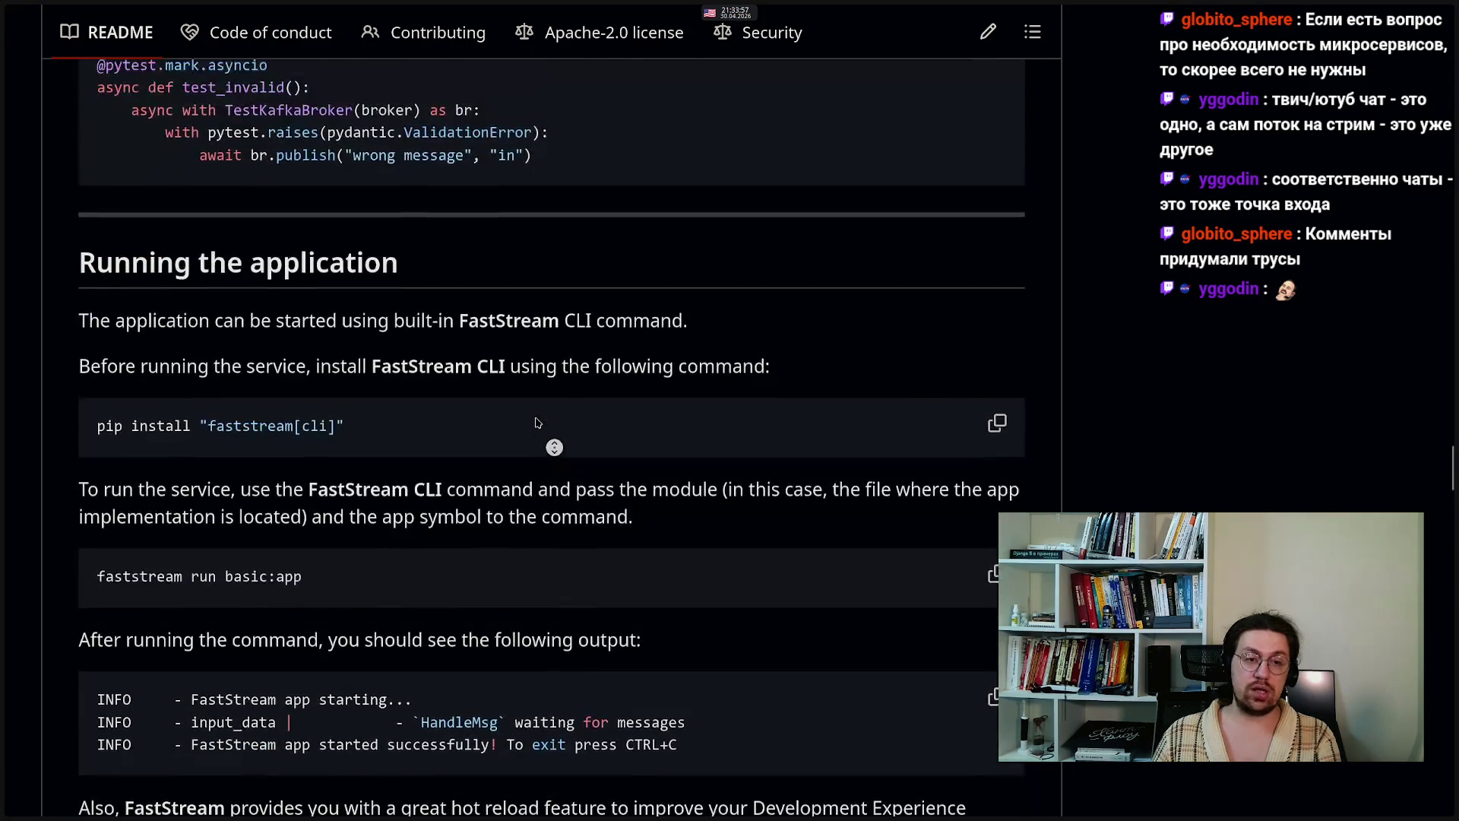
scroll(554, 448, "down", 1)
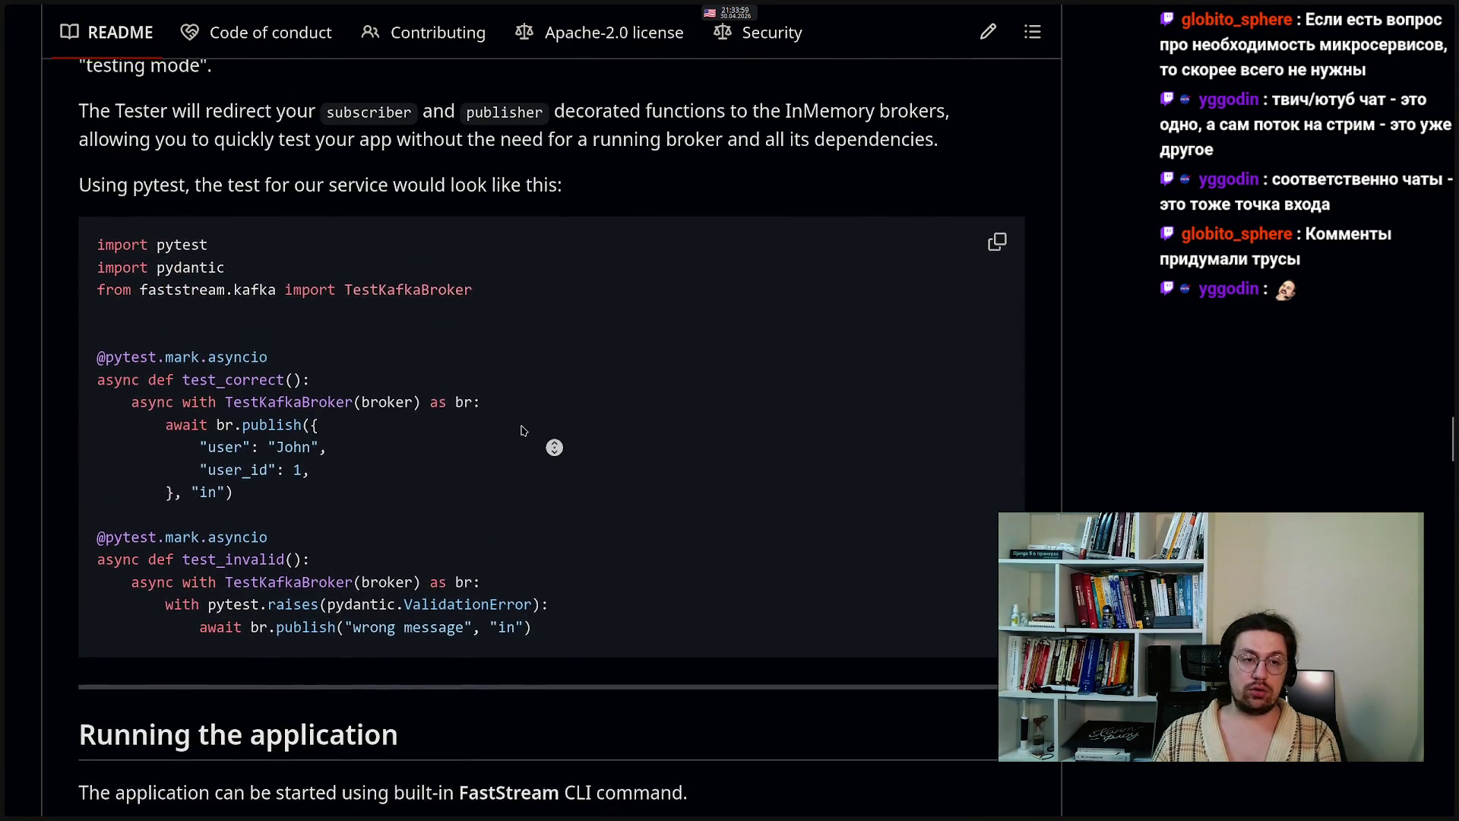
scroll(528, 449, "up", 1)
middle_click(526, 450)
middle_click(525, 457)
scroll(526, 460, "up", 1)
middle_click(527, 467)
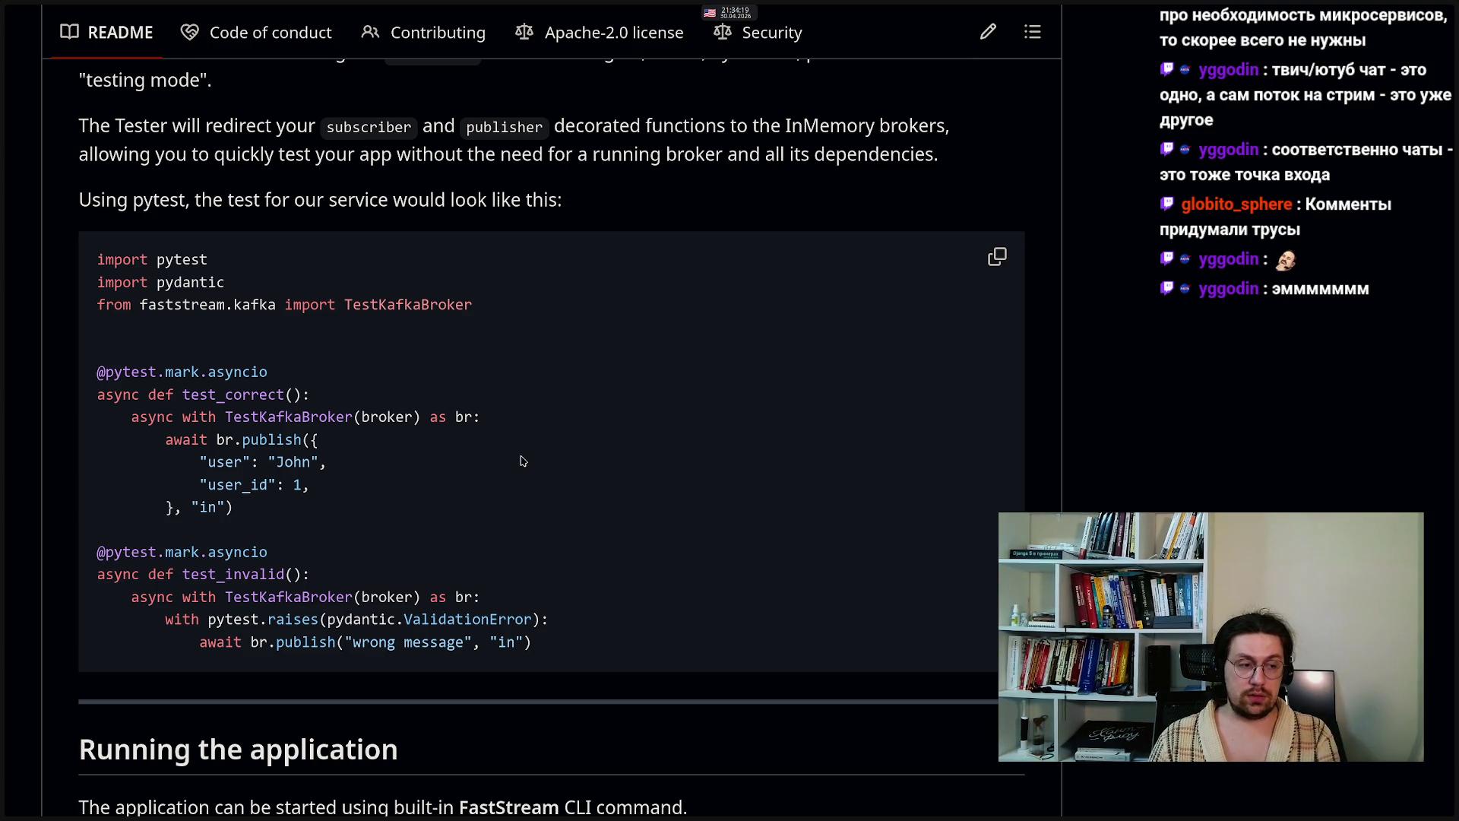
middle_click(521, 456)
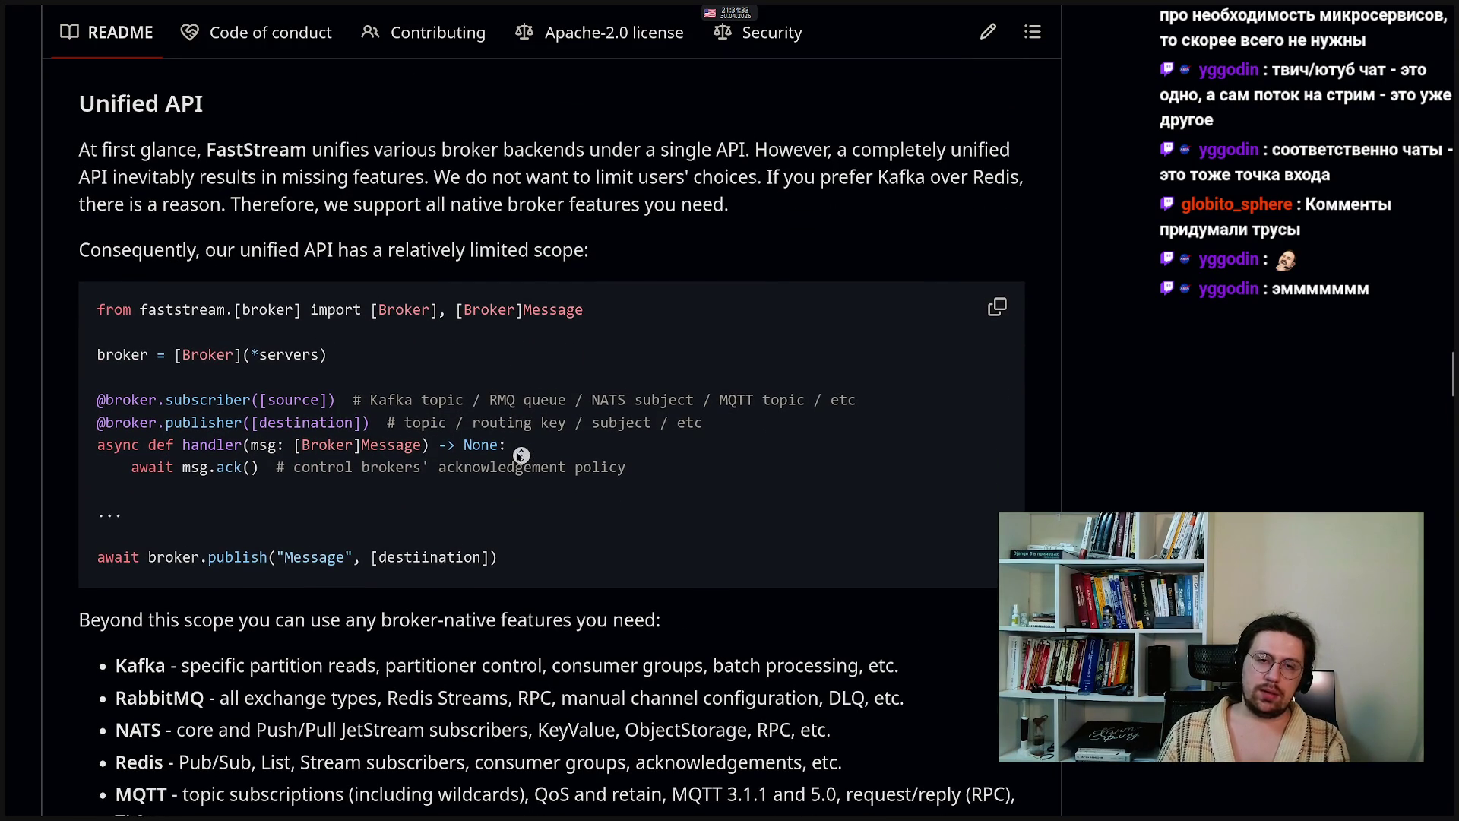
- Autoscroll from the Unified API code down to the Testing the service pytest example
middle_click(518, 455)
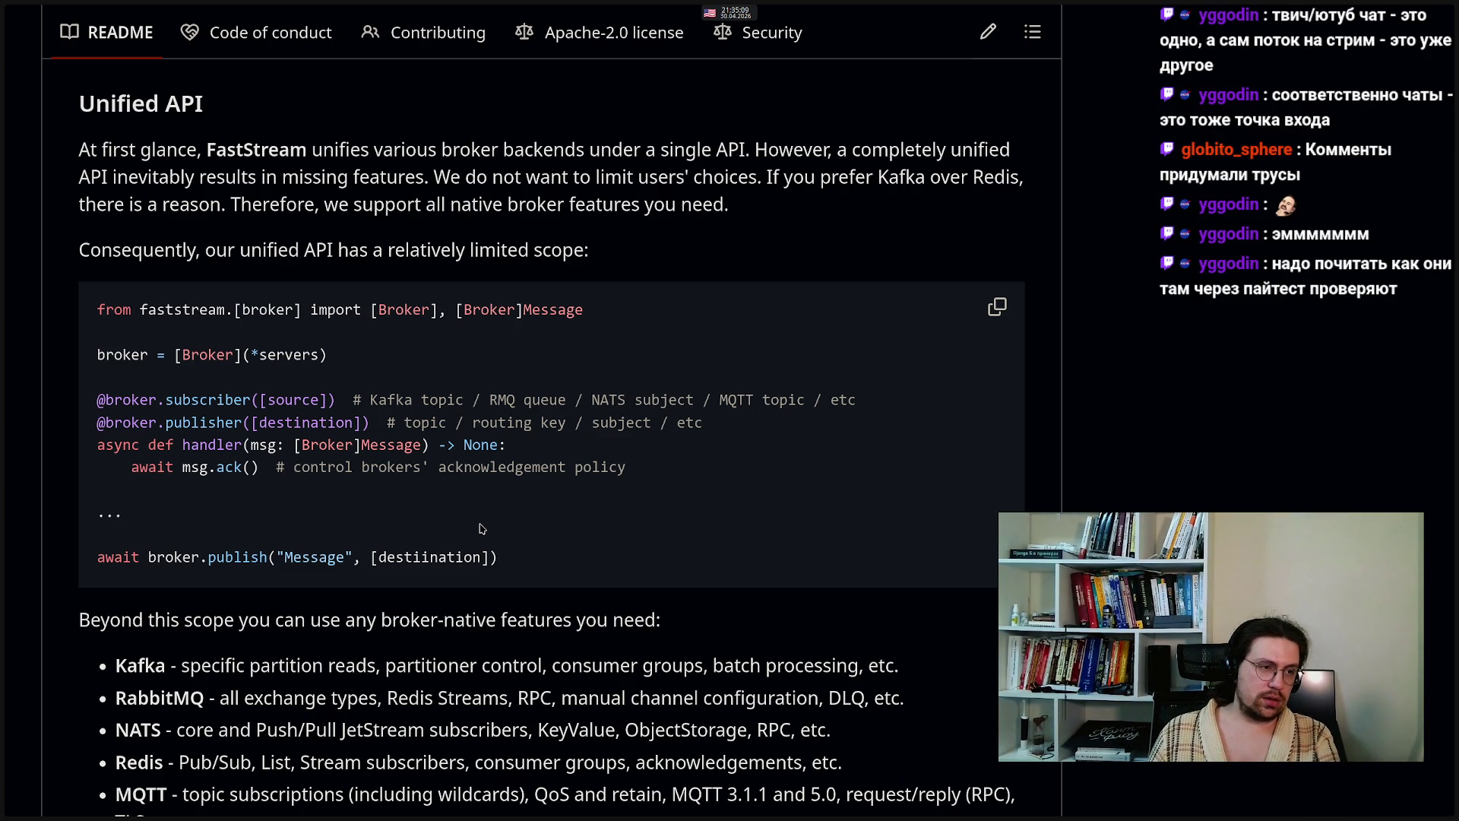
middle_click(481, 525)
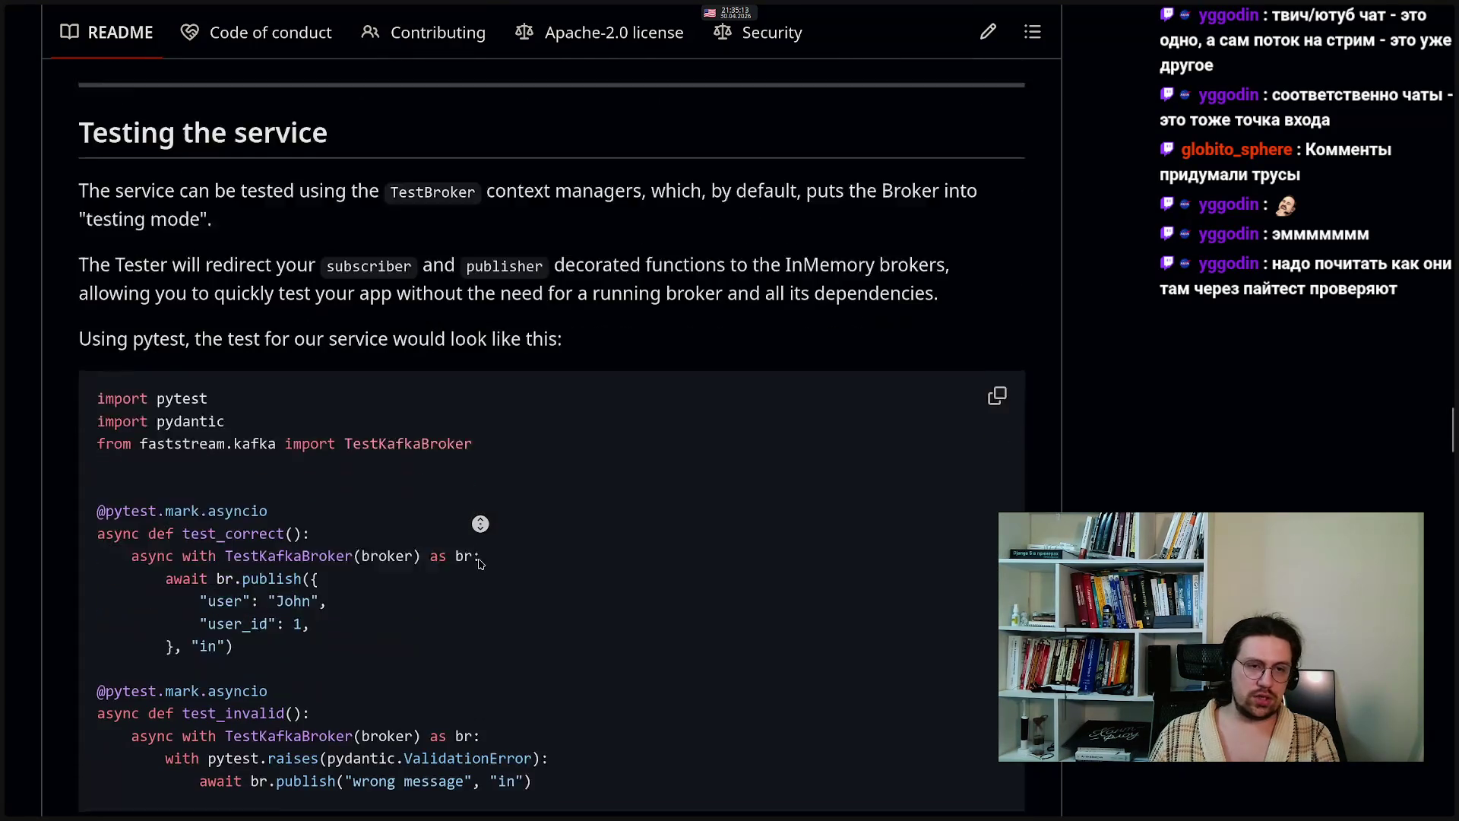
double_click(409, 366)
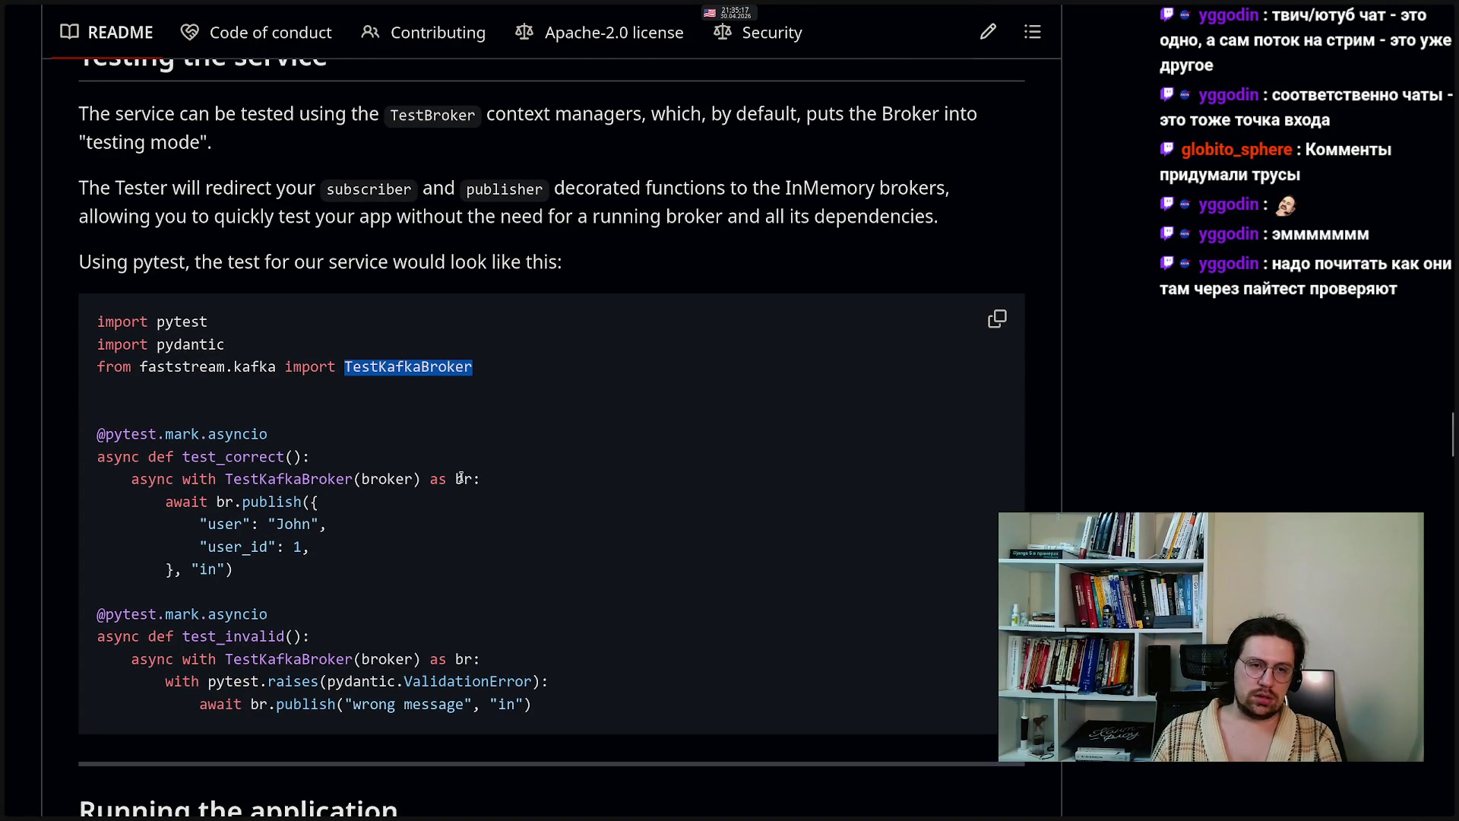
left_click_drag(208, 569, 226, 569)
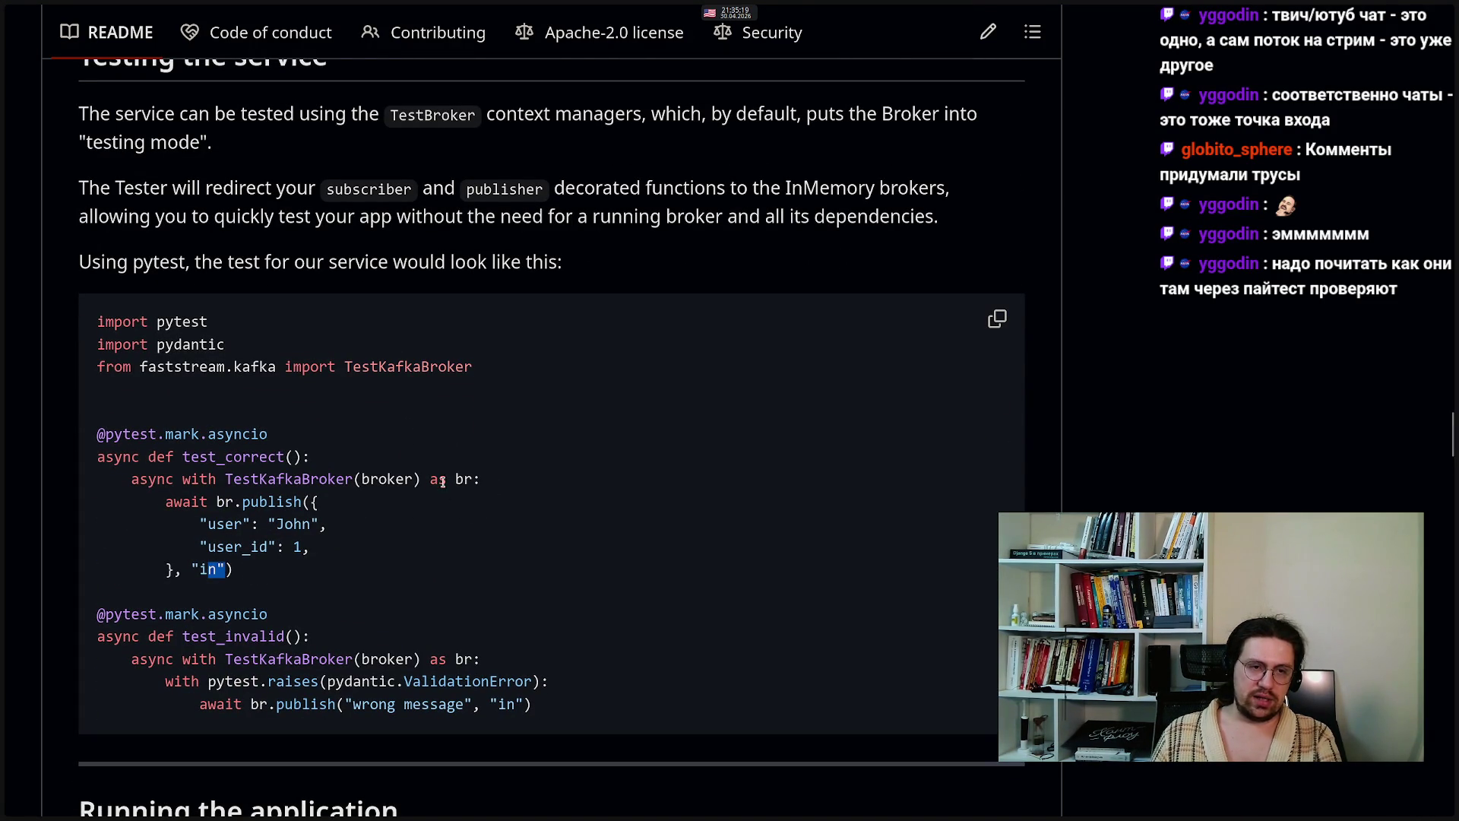
left_click_drag(510, 479, 130, 478)
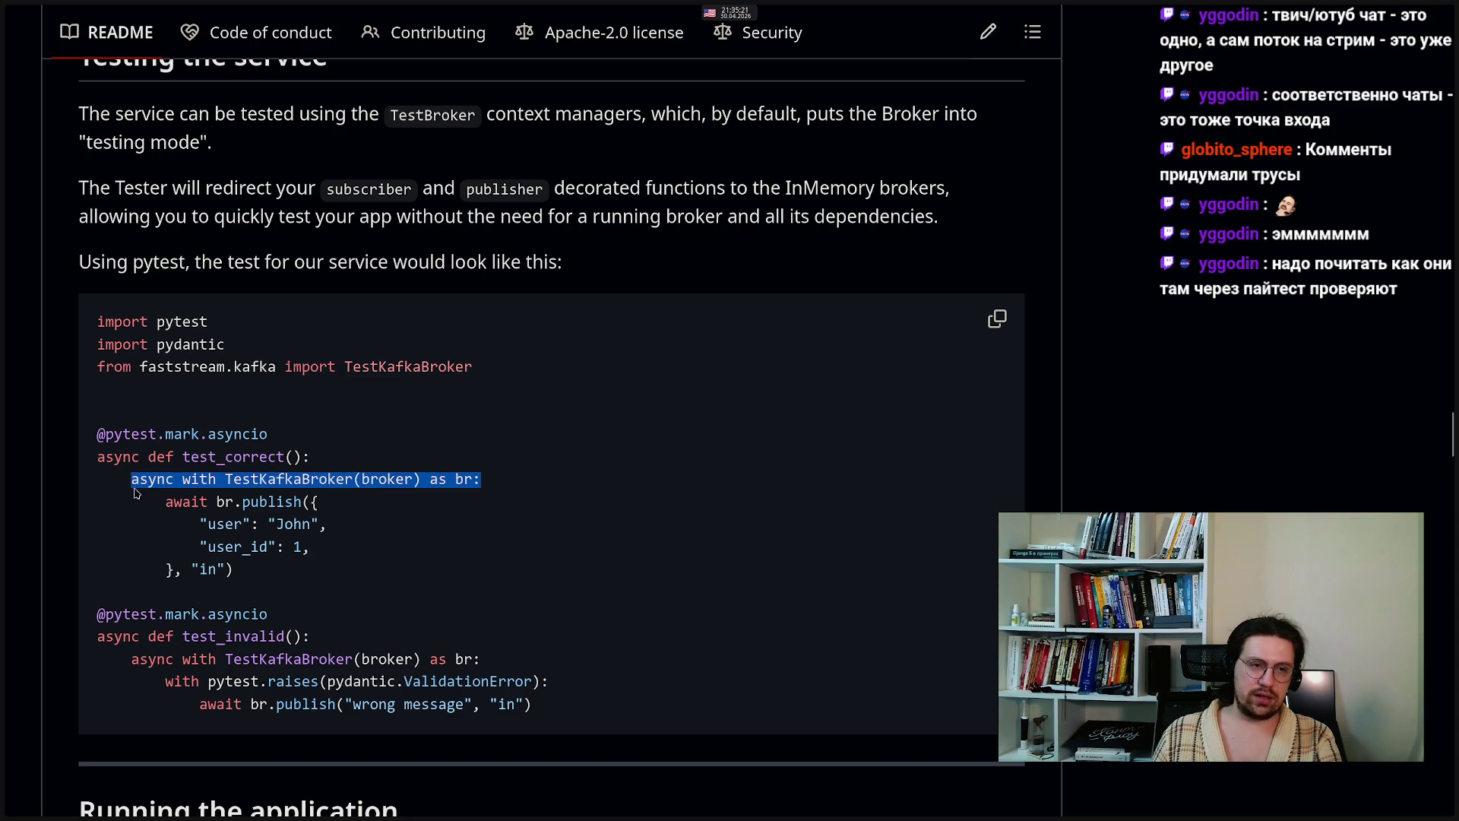
left_click_drag(235, 572, 131, 479)
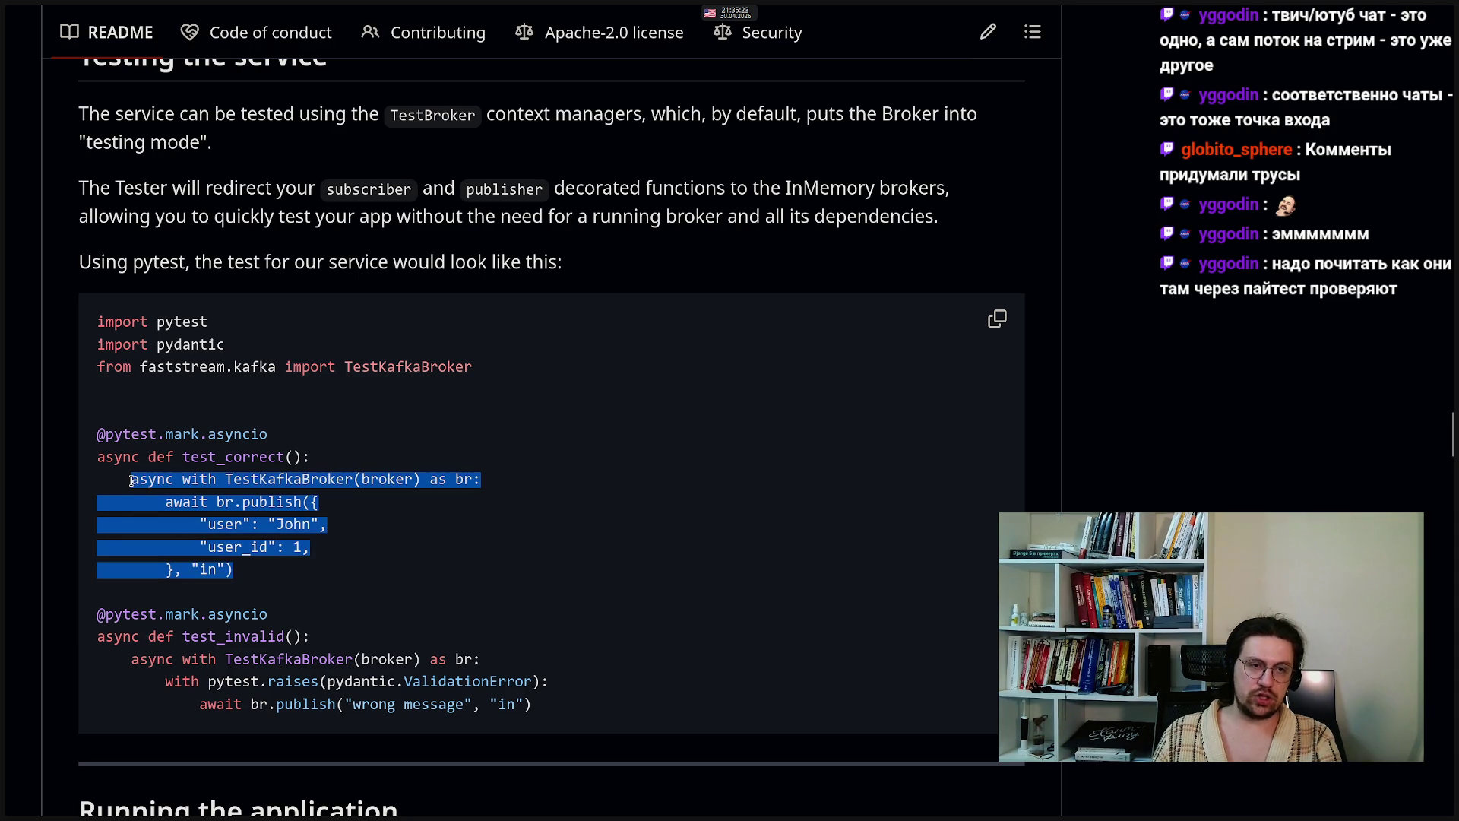
left_click(325, 552)
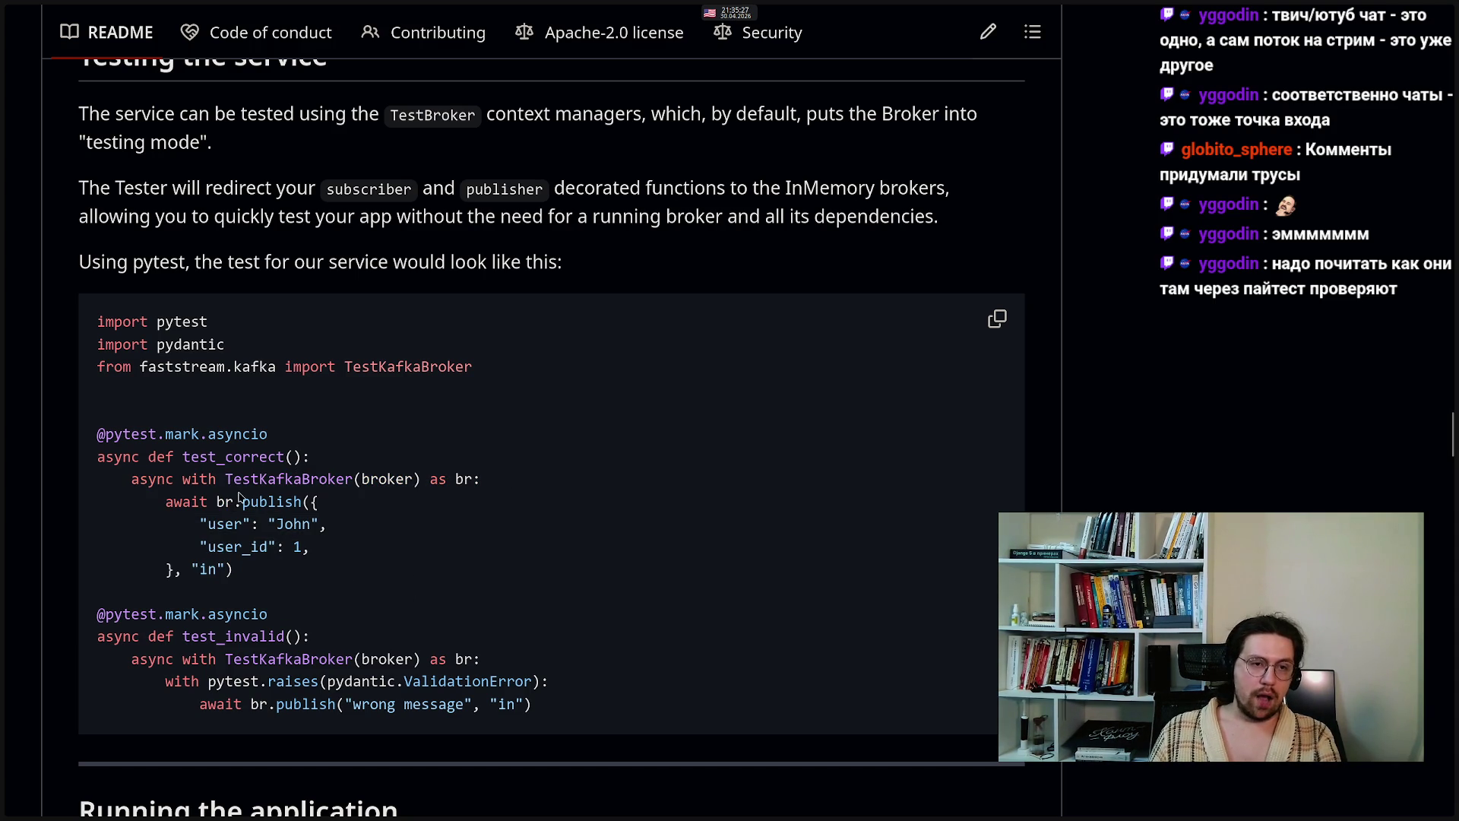
left_click_drag(218, 504, 303, 504)
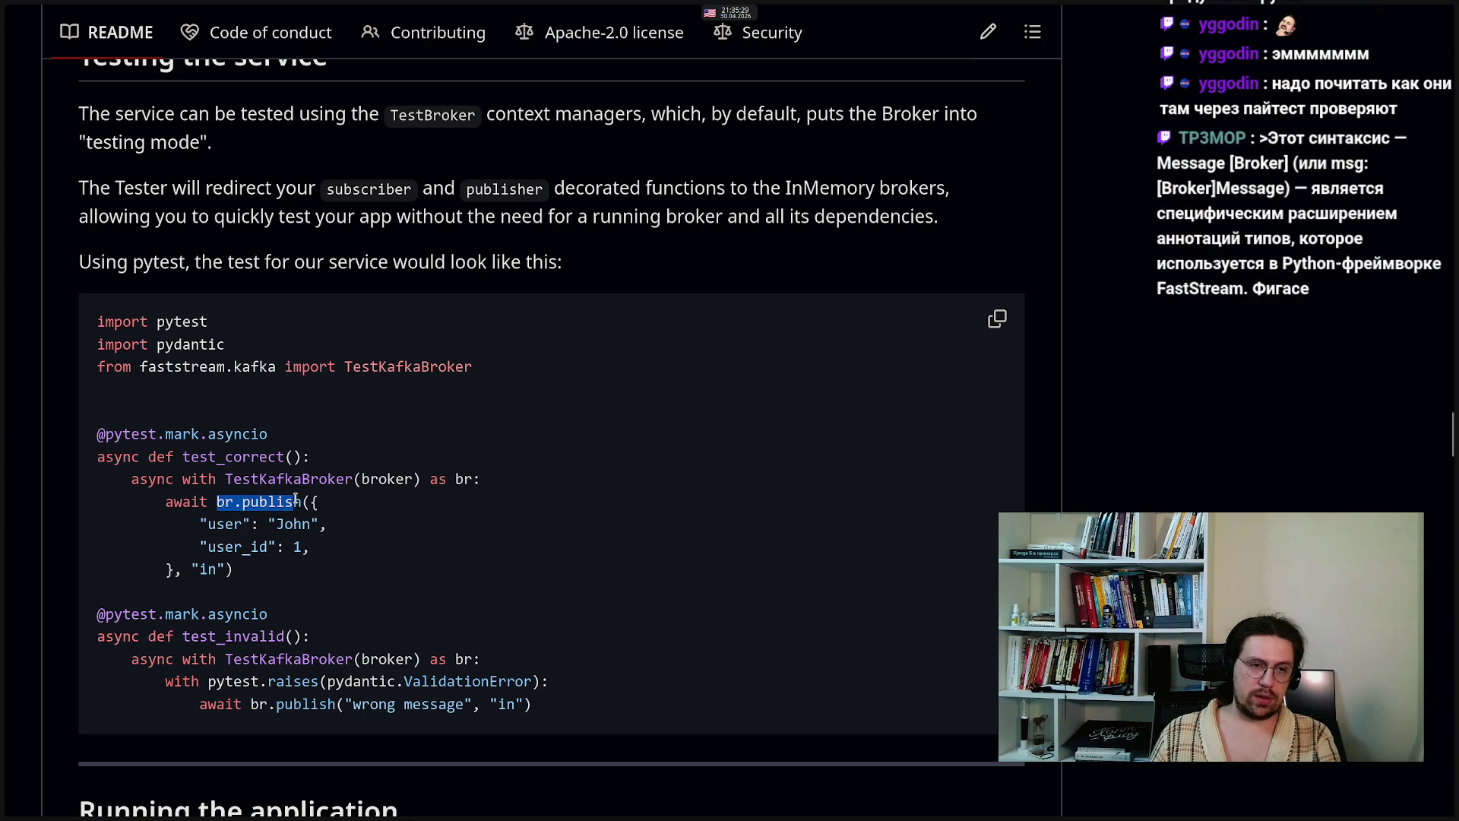
left_click(249, 578)
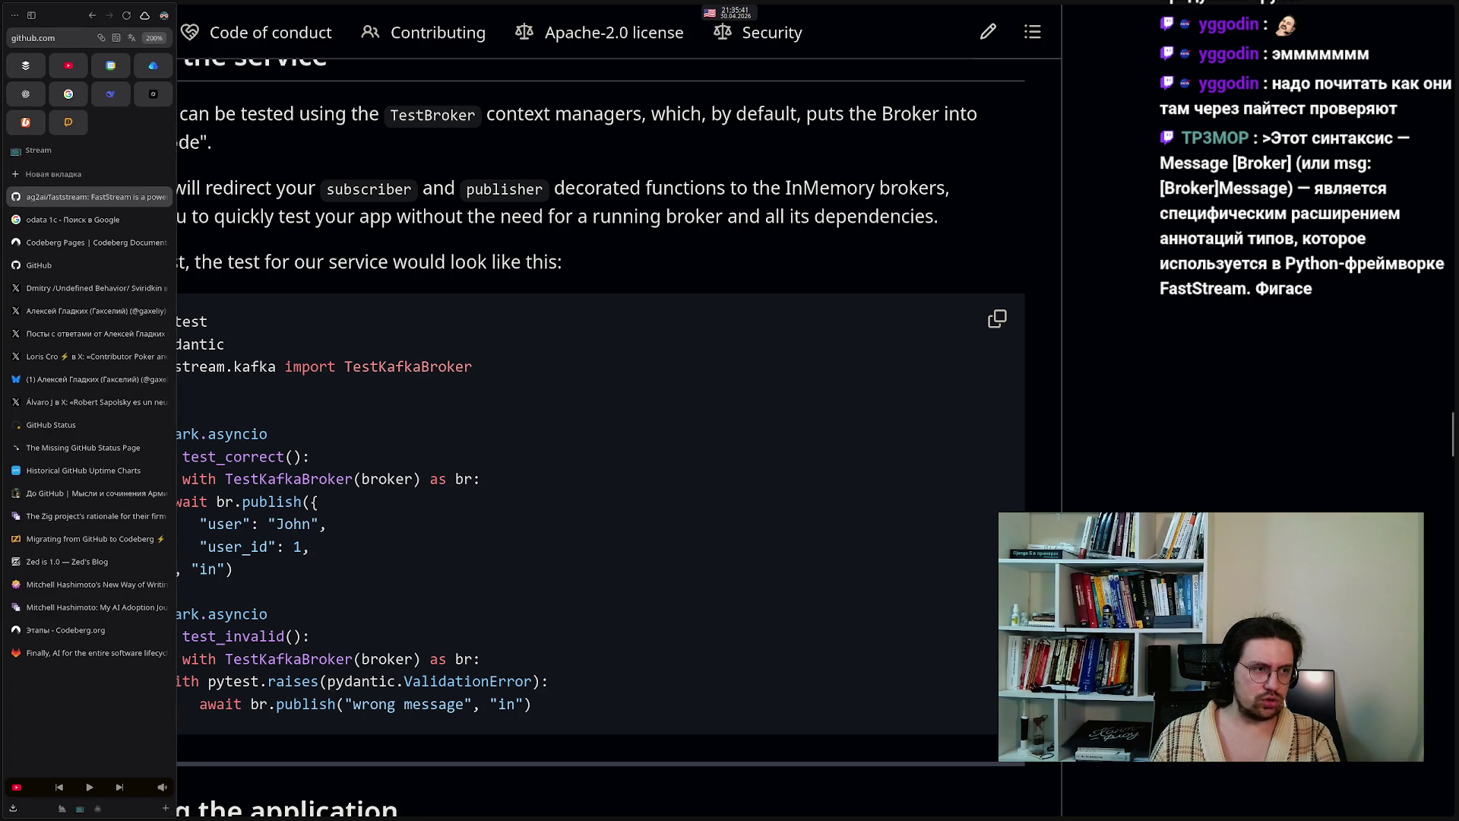
- Scroll up and down through the faststream README sections
mouse_move(417, 5)
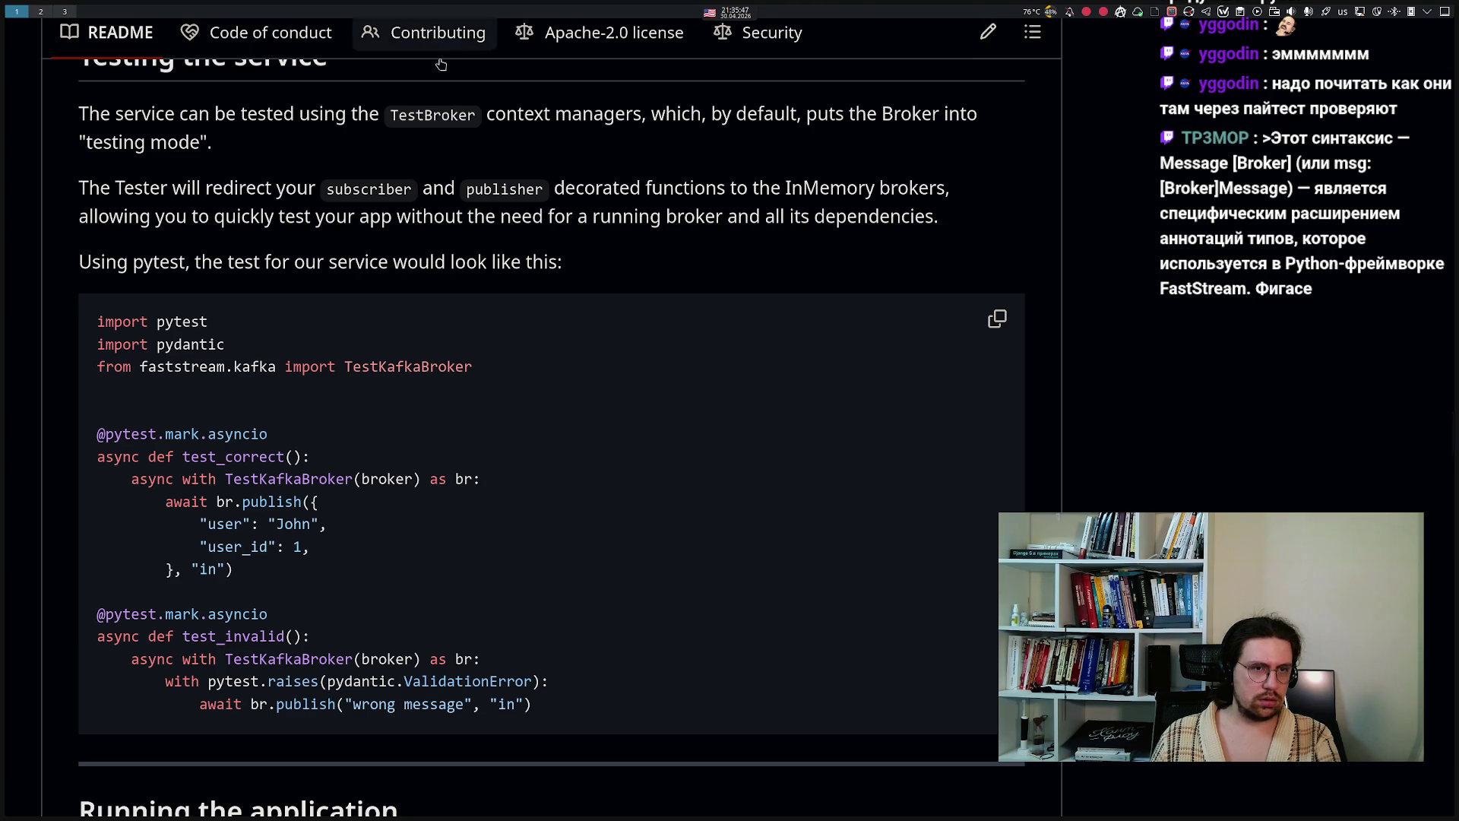
scroll(574, 452, "up", 5)
scroll(595, 510, "down", 9)
scroll(594, 511, "down", 20)
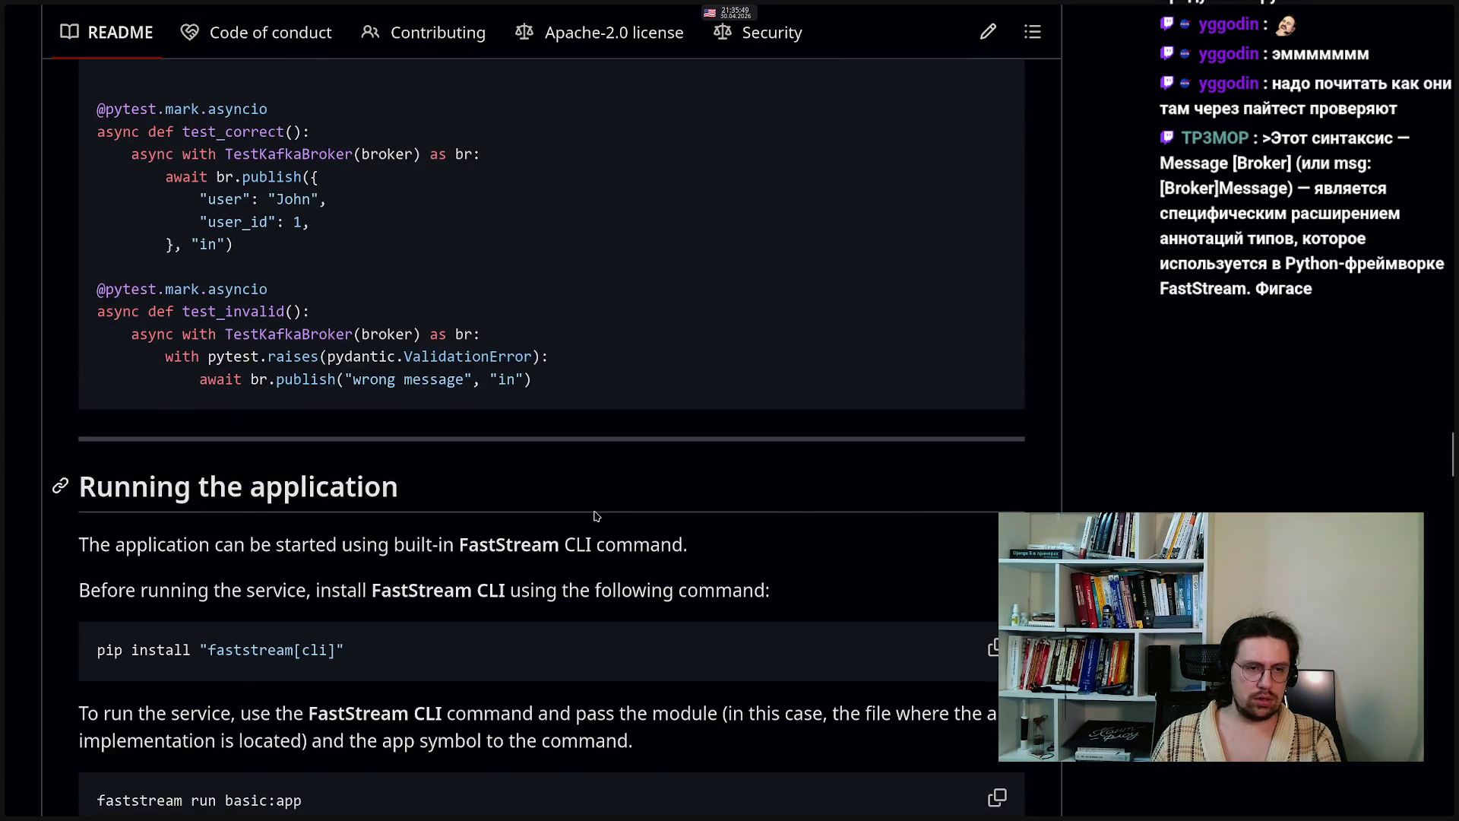
scroll(596, 516, "down", 15)
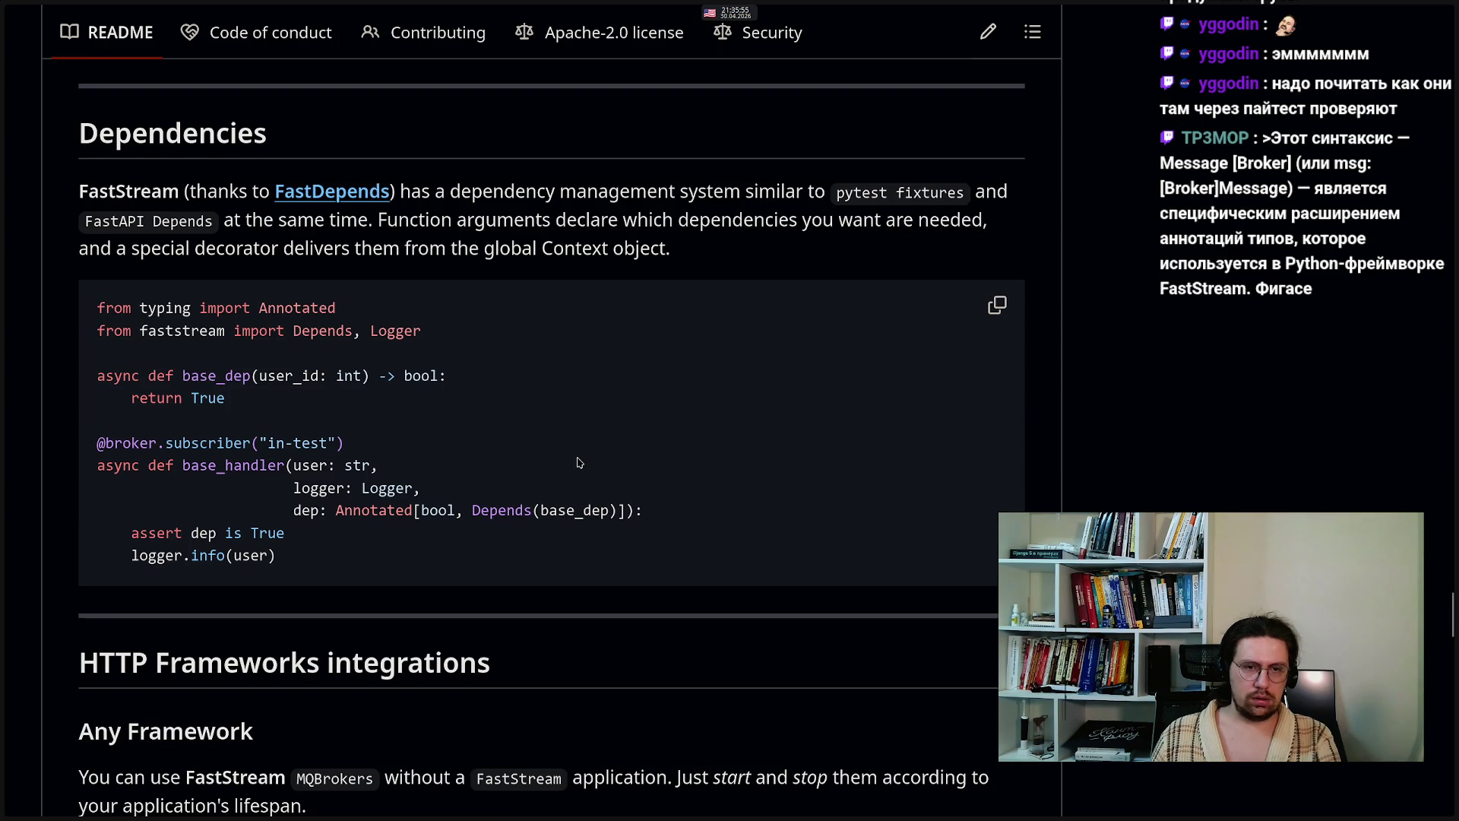
scroll(580, 462, "up", 1)
scroll(580, 462, "up", 20)
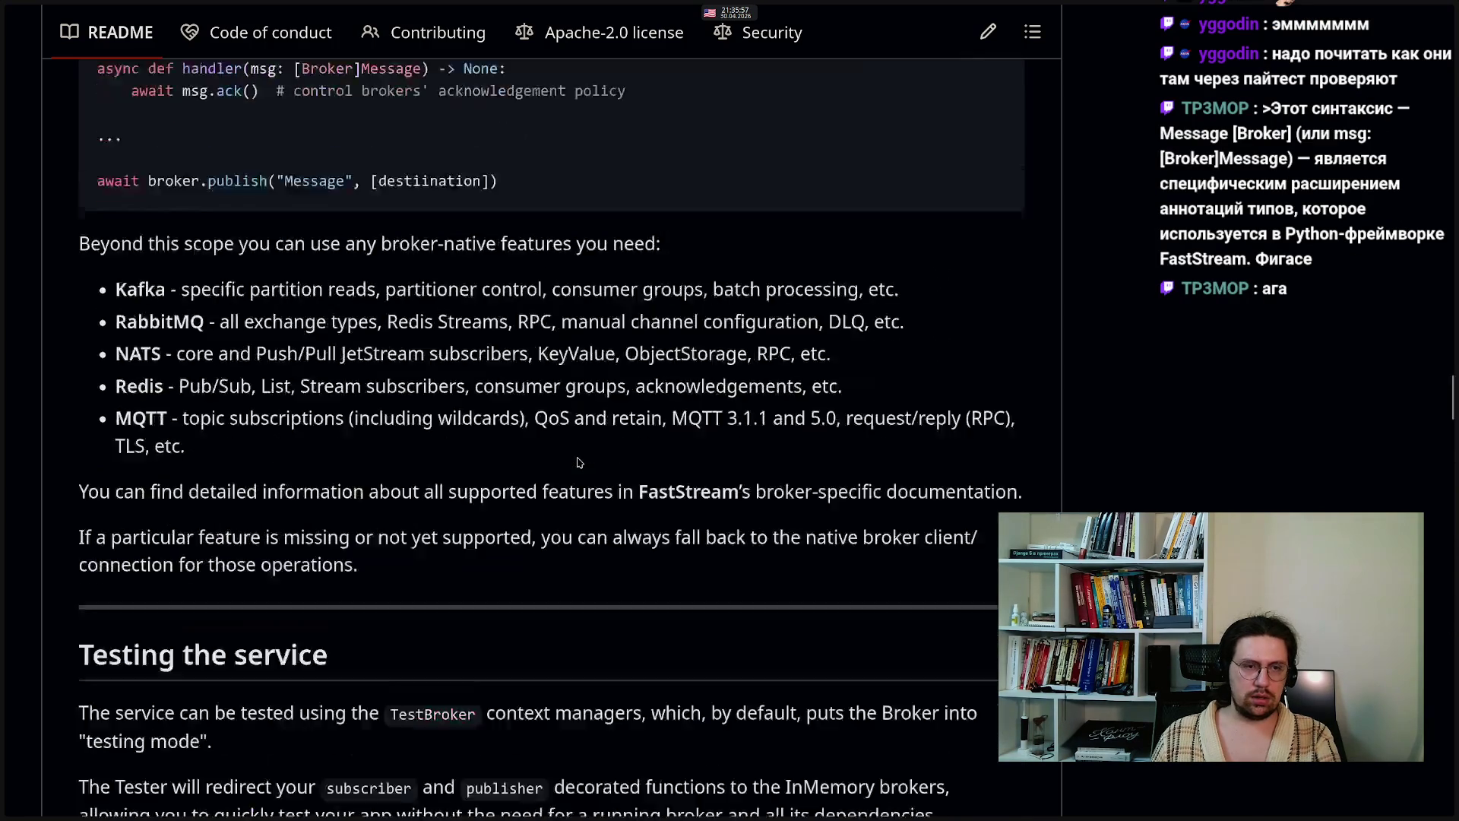
scroll(580, 462, "down", 4)
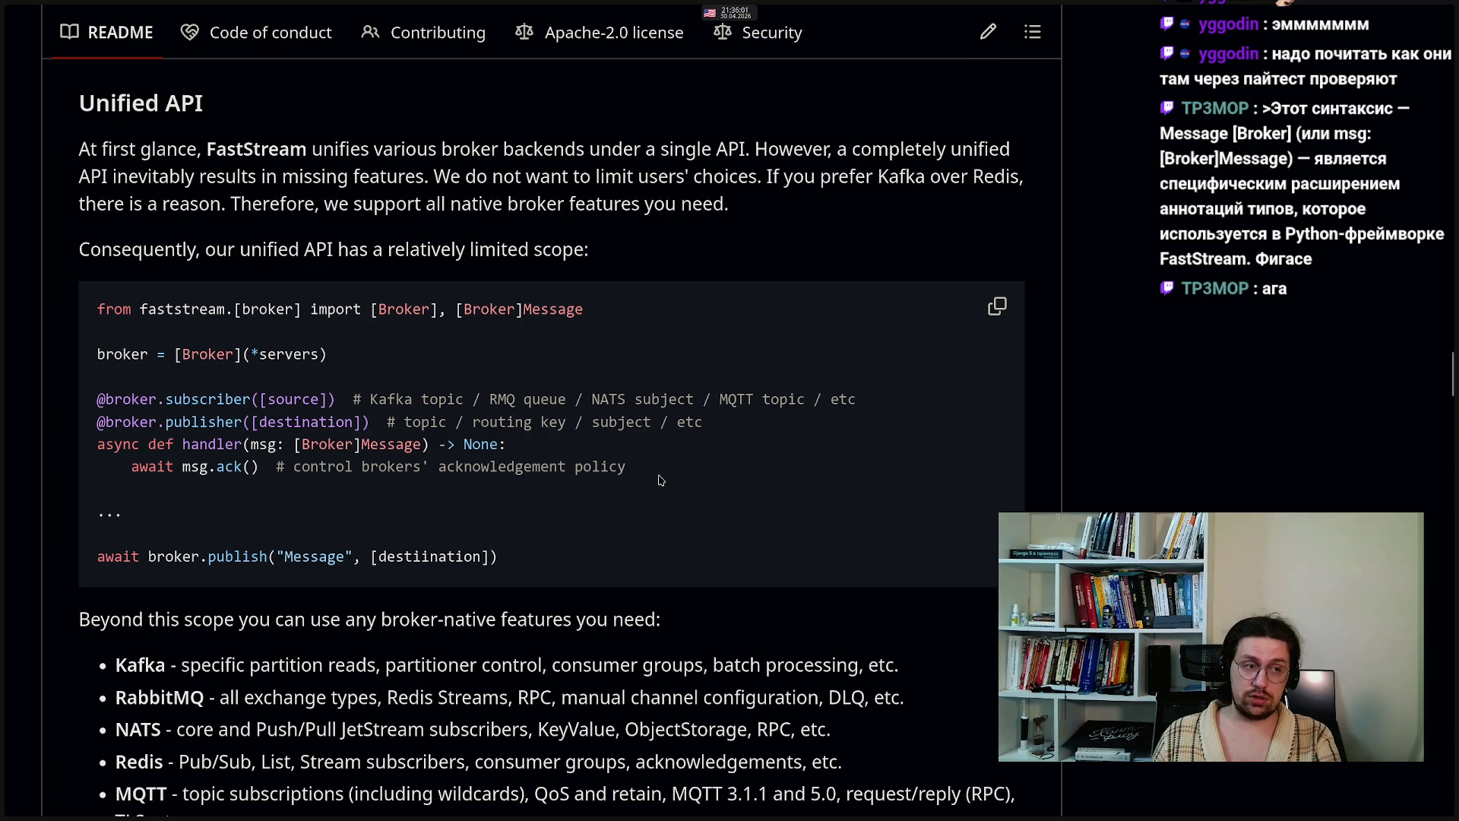
scroll(516, 463, "up", 4)
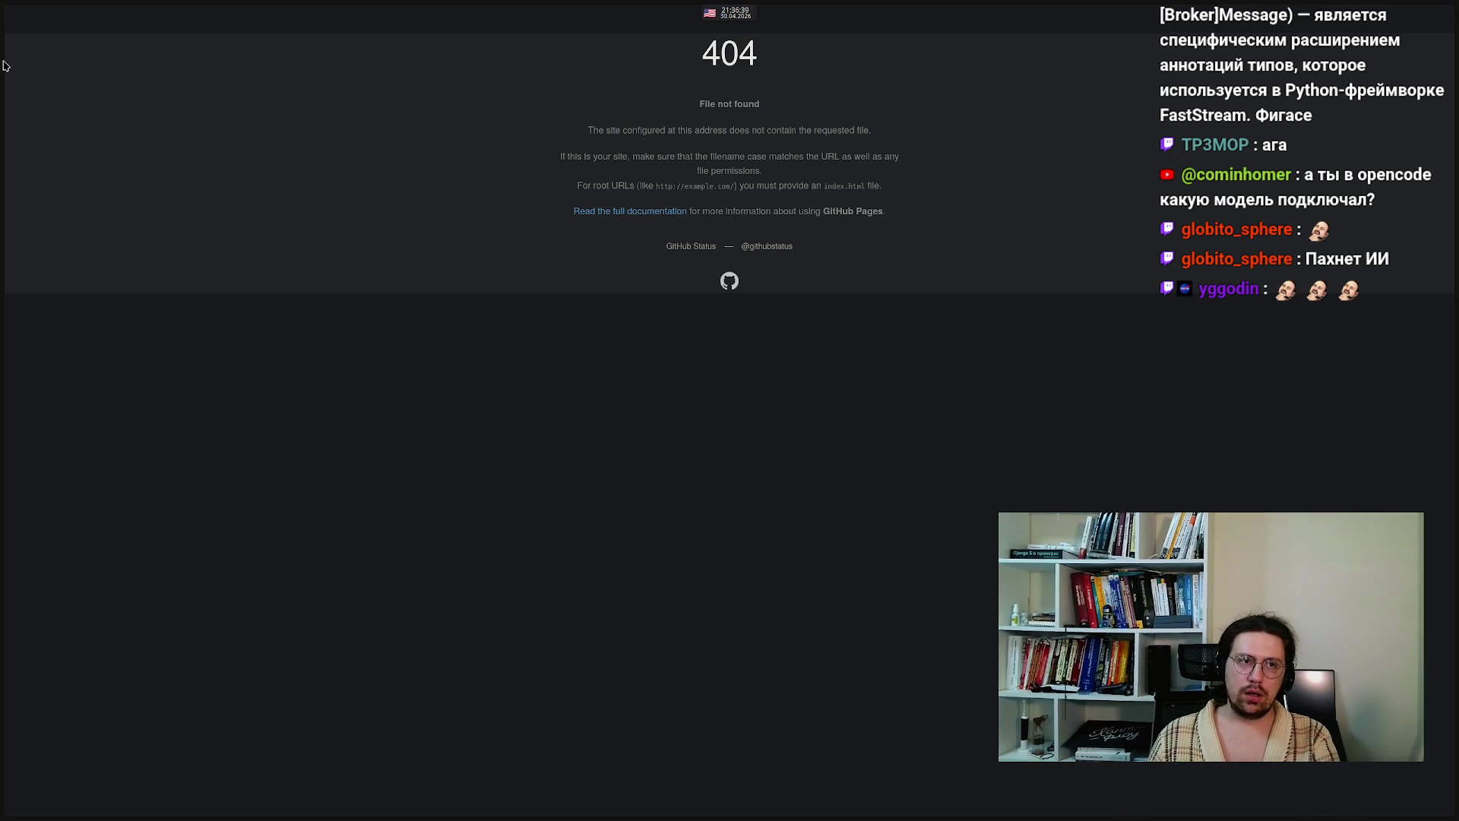
- Return to the FastStream README and scroll to its broker-native features list
mouse_move(16, 57)
left_click(92, 15)
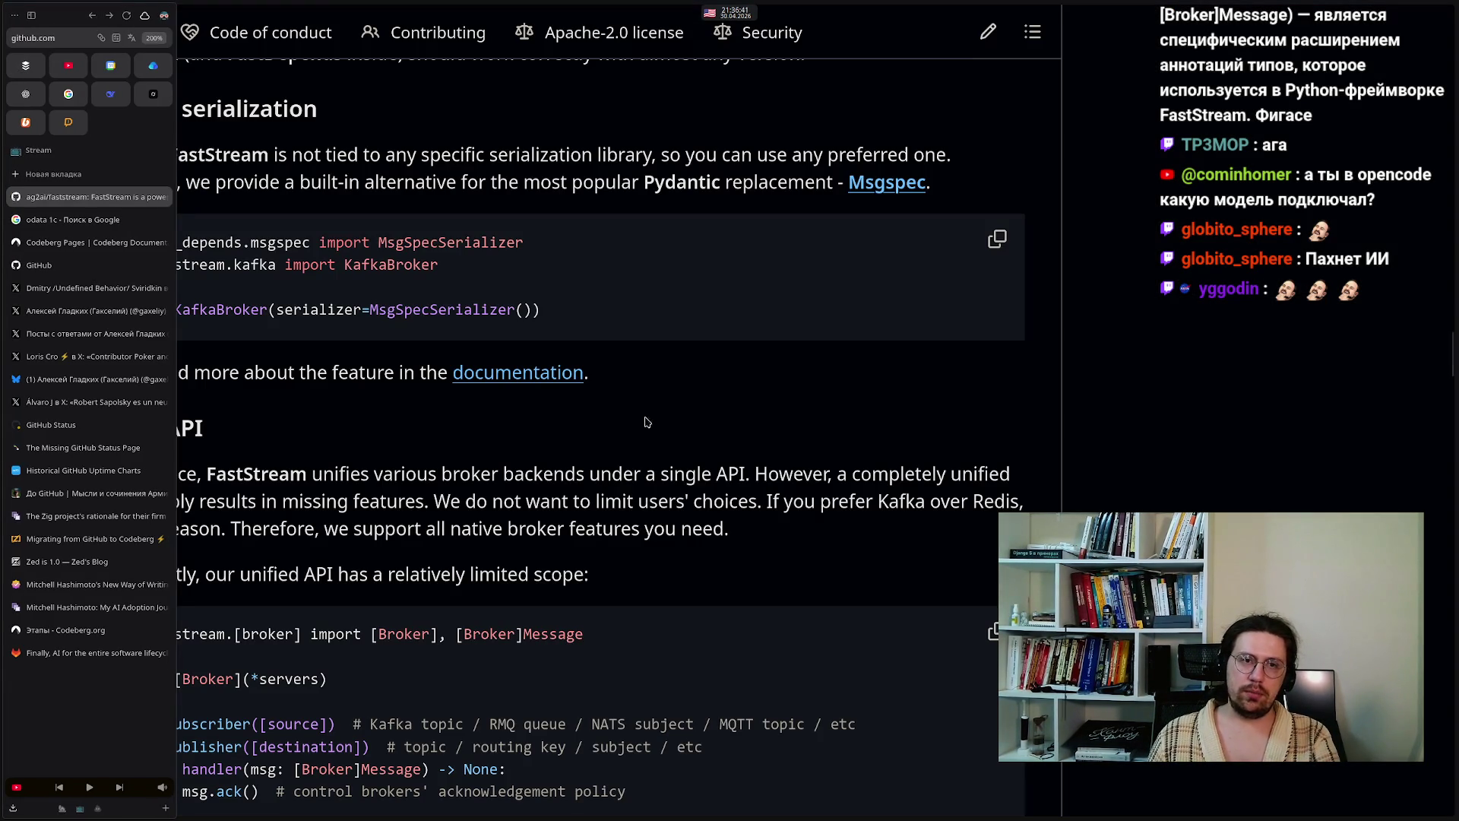
scroll(564, 456, "down", 1)
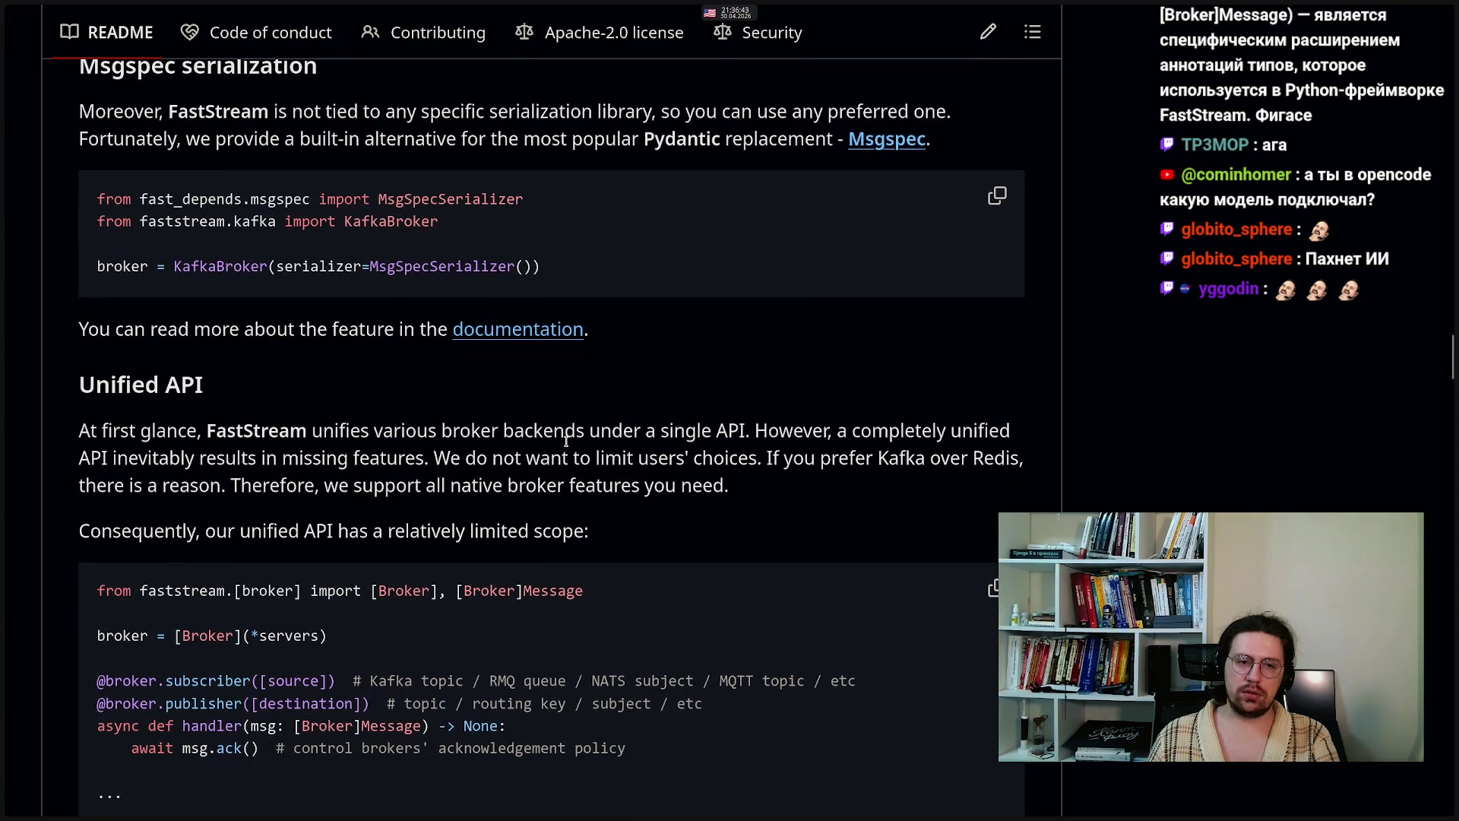
scroll(566, 496, "up", 1)
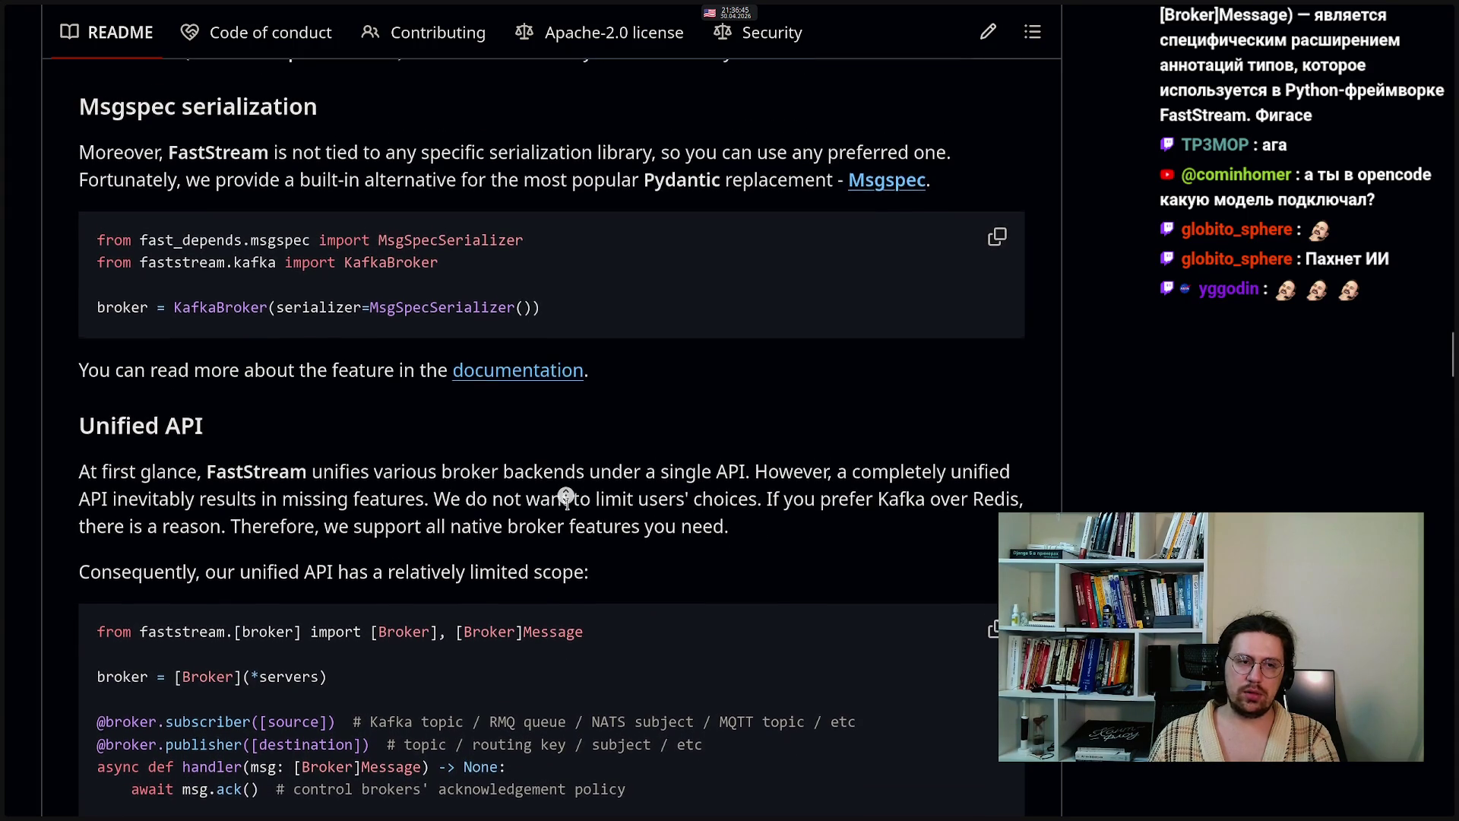
scroll(565, 495, "up", 10)
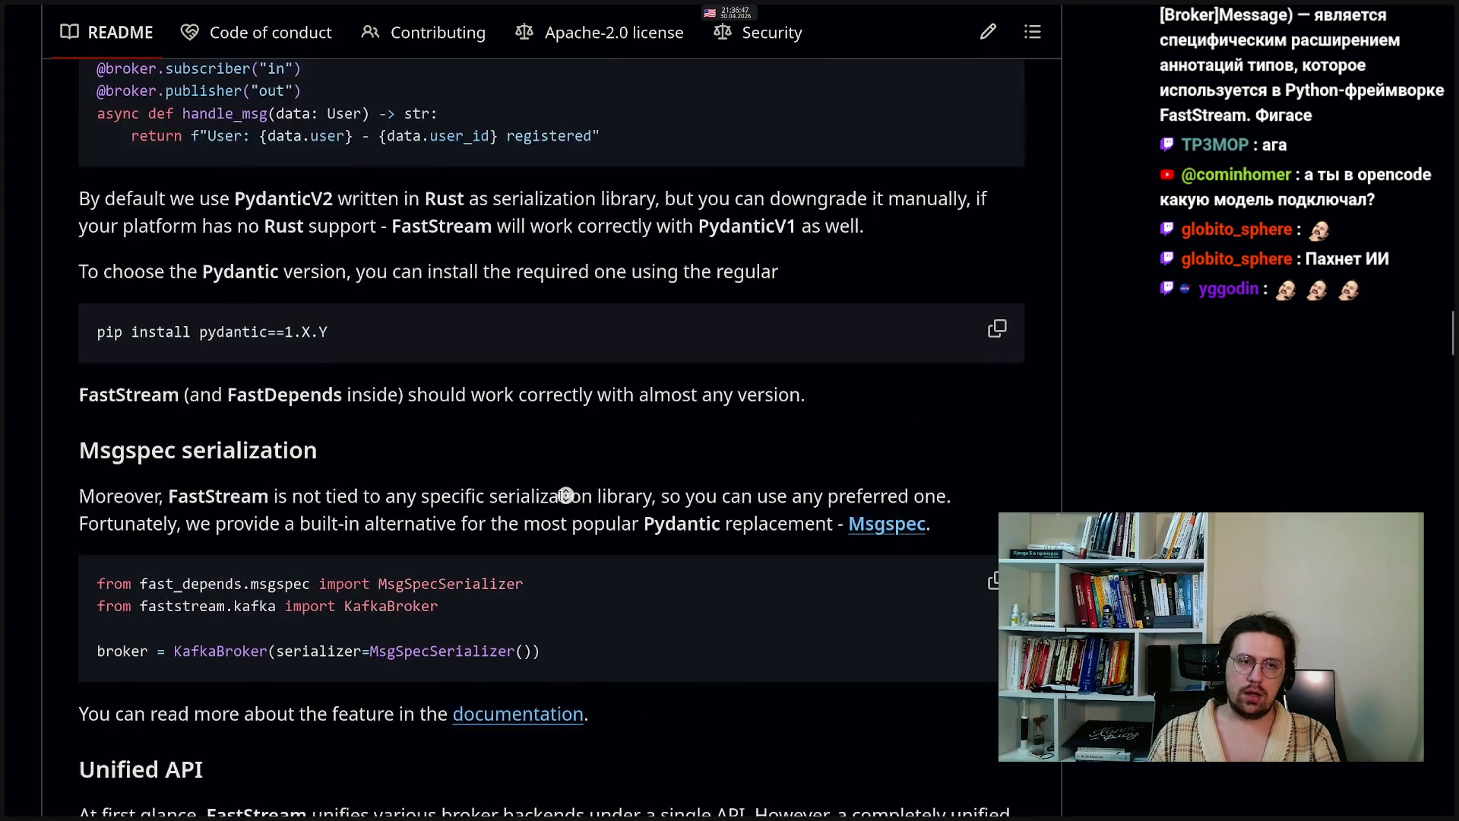
scroll(558, 459, "up", 8)
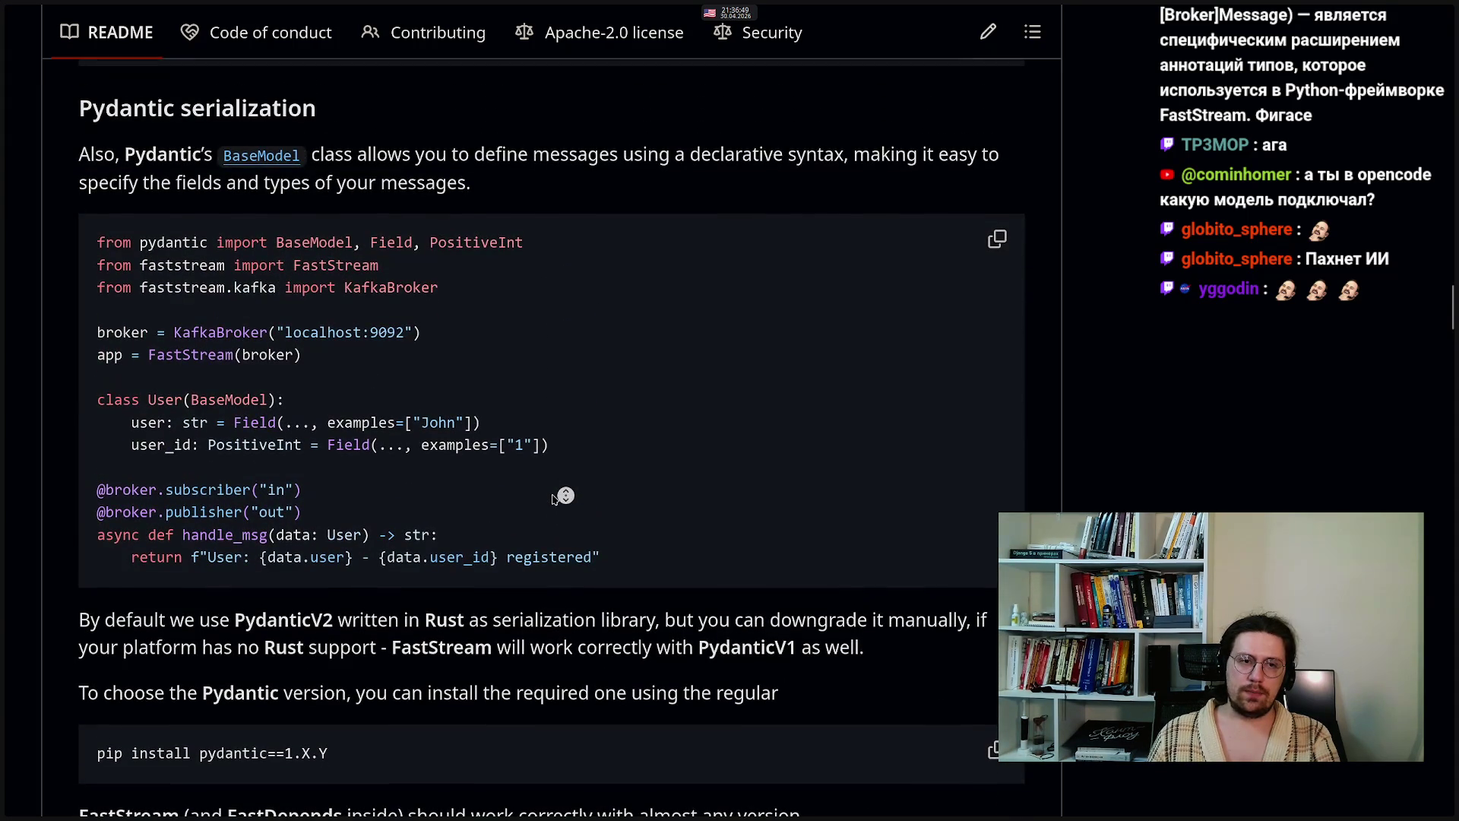
scroll(566, 496, "down", 2)
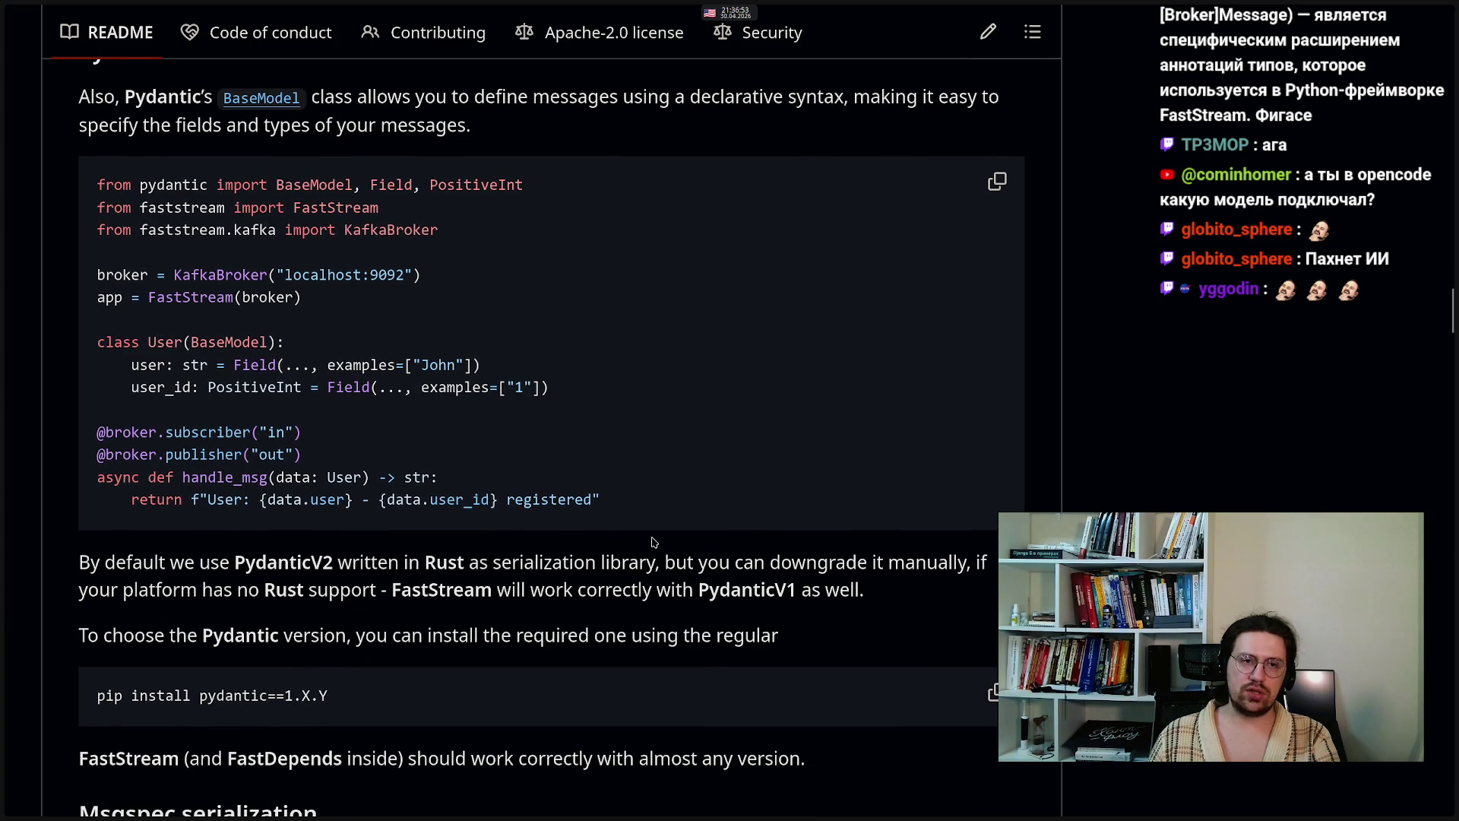
middle_click(517, 432)
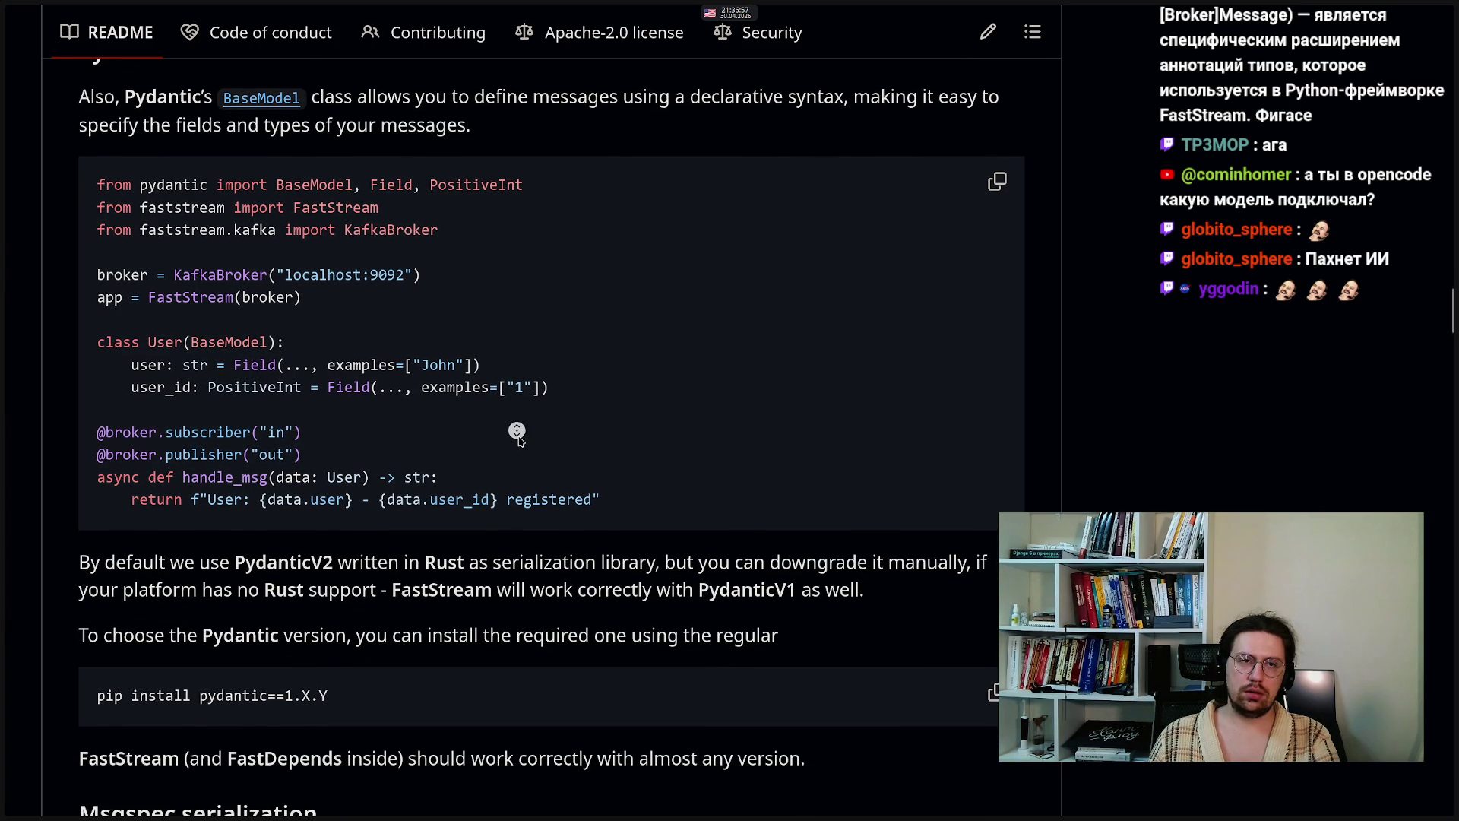
scroll(502, 402, "up", 1)
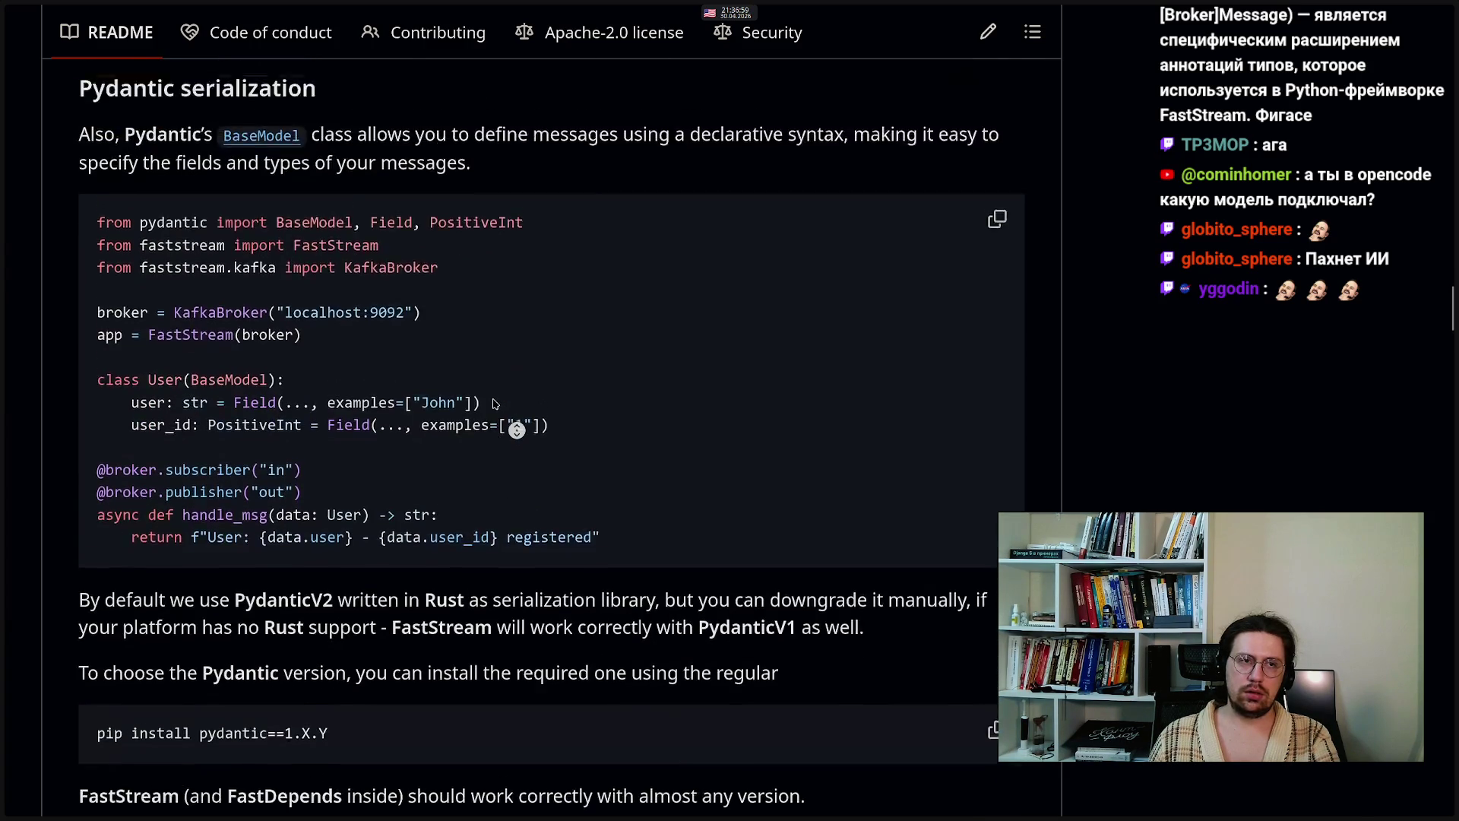
scroll(494, 403, "up", 1)
scroll(498, 437, "down", 10)
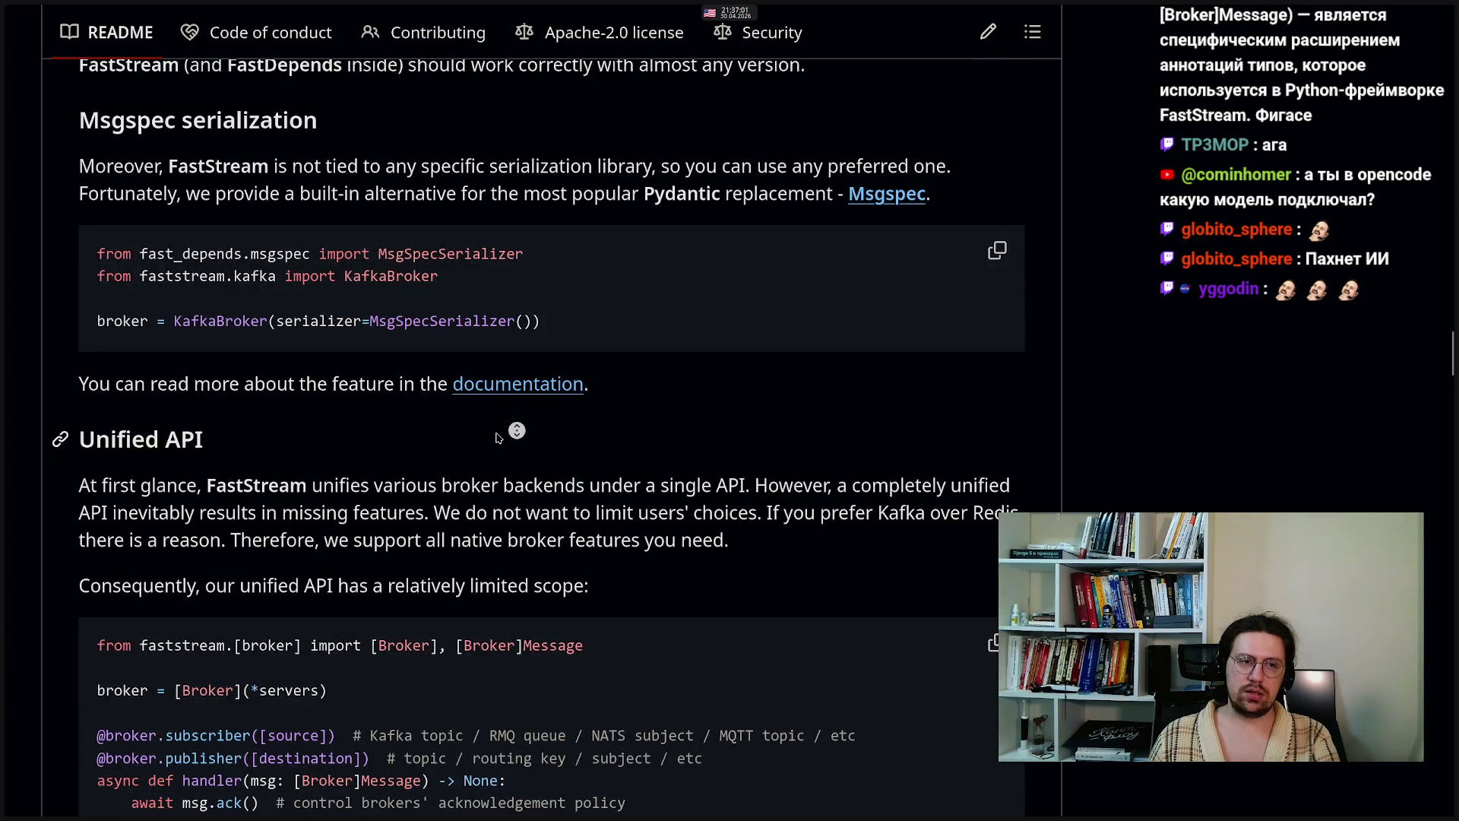
scroll(498, 437, "down", 4)
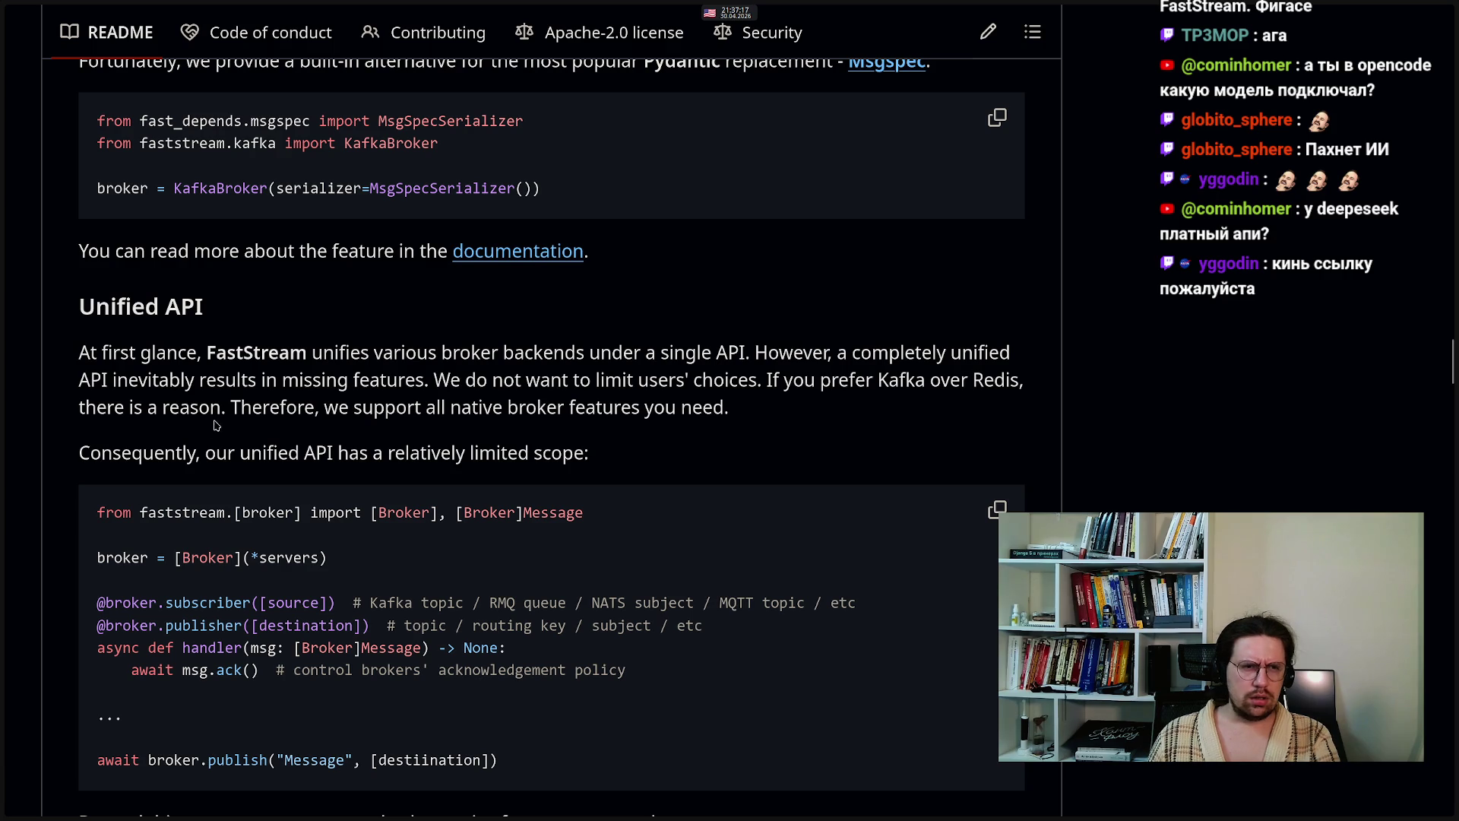
middle_click(616, 437)
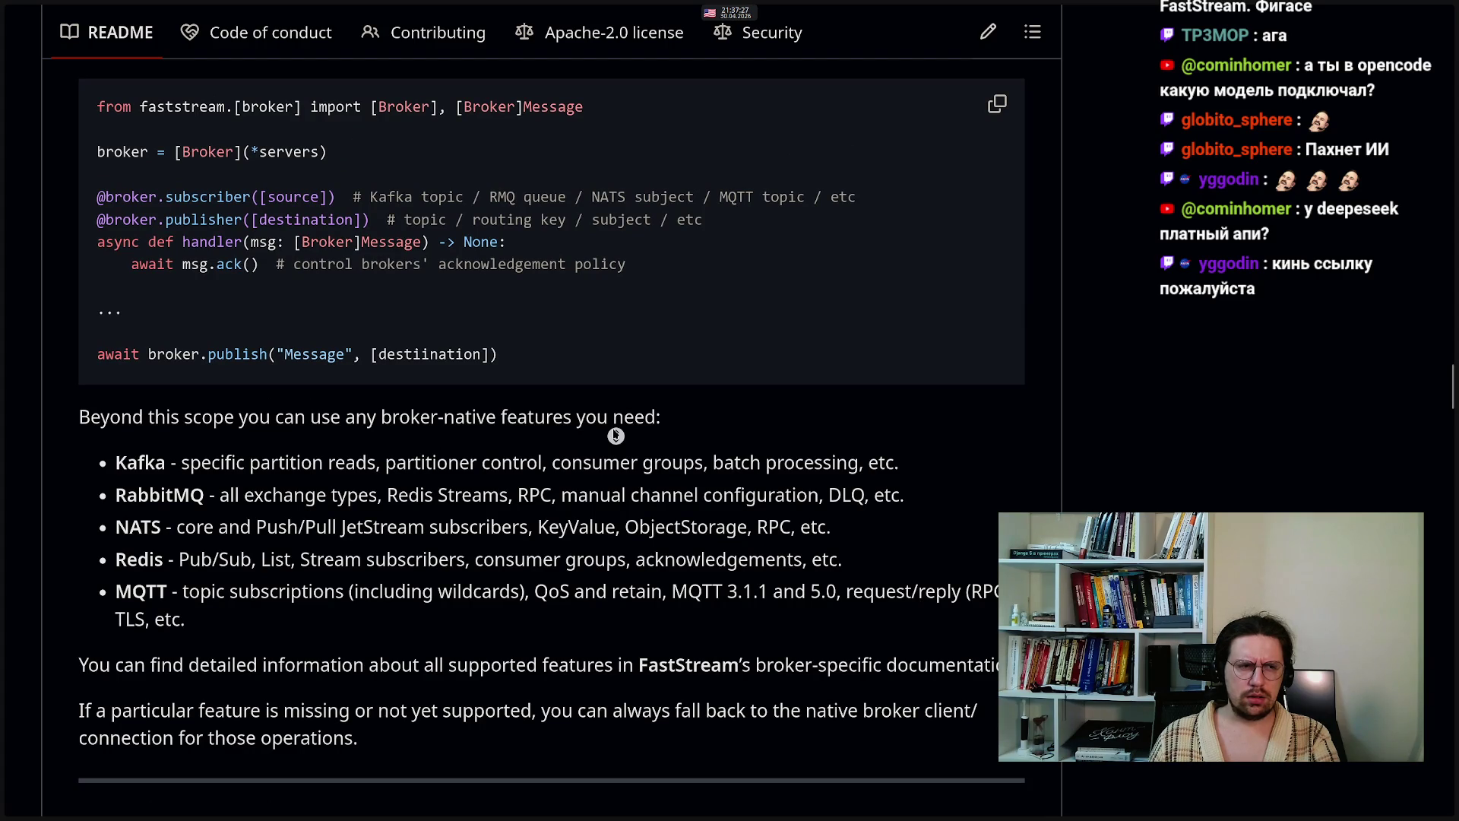
left_click(615, 435)
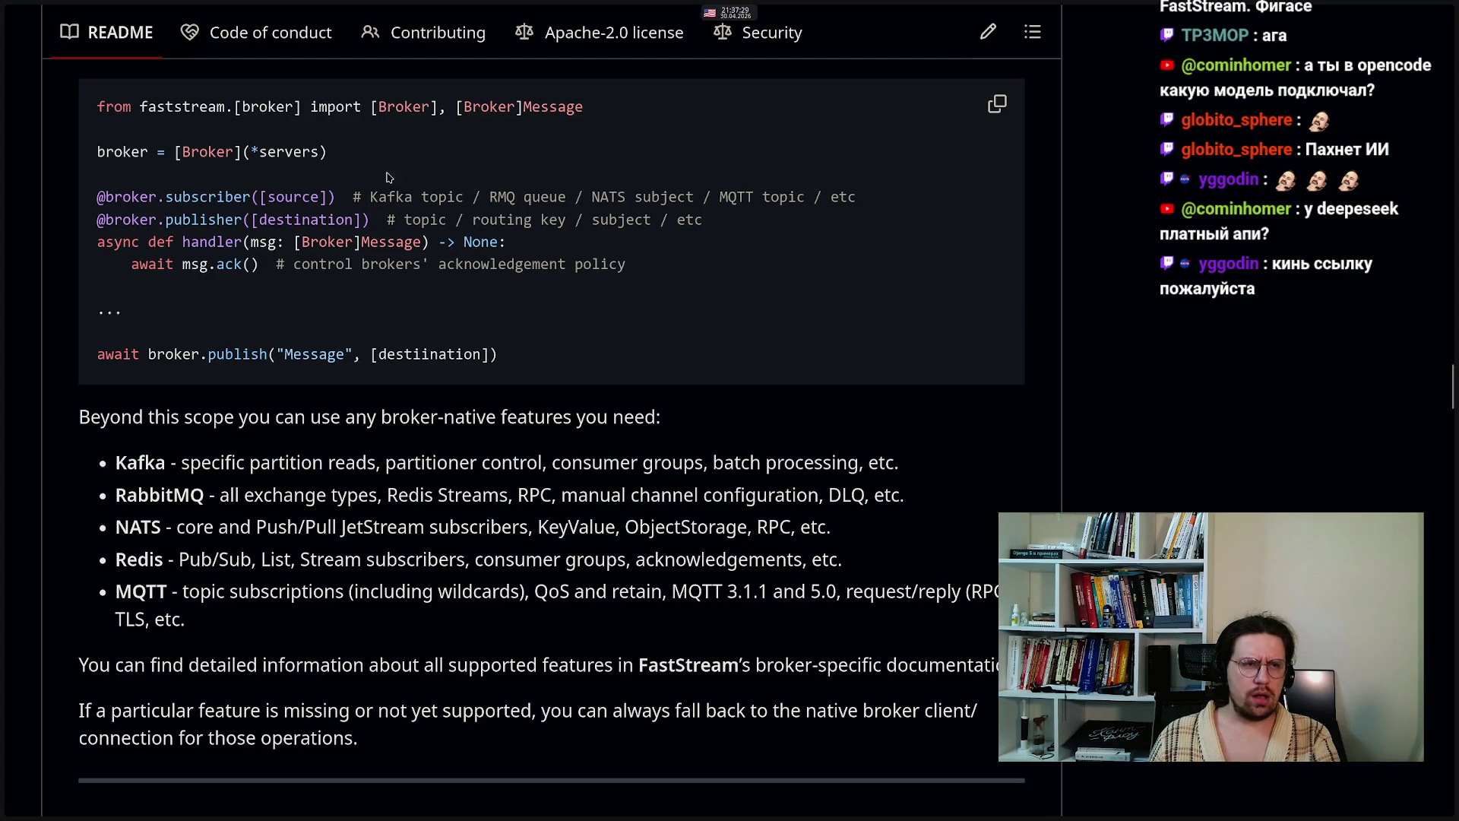
- Copy the FastStream repository URL from the browser's address bar
mouse_move(6, 45)
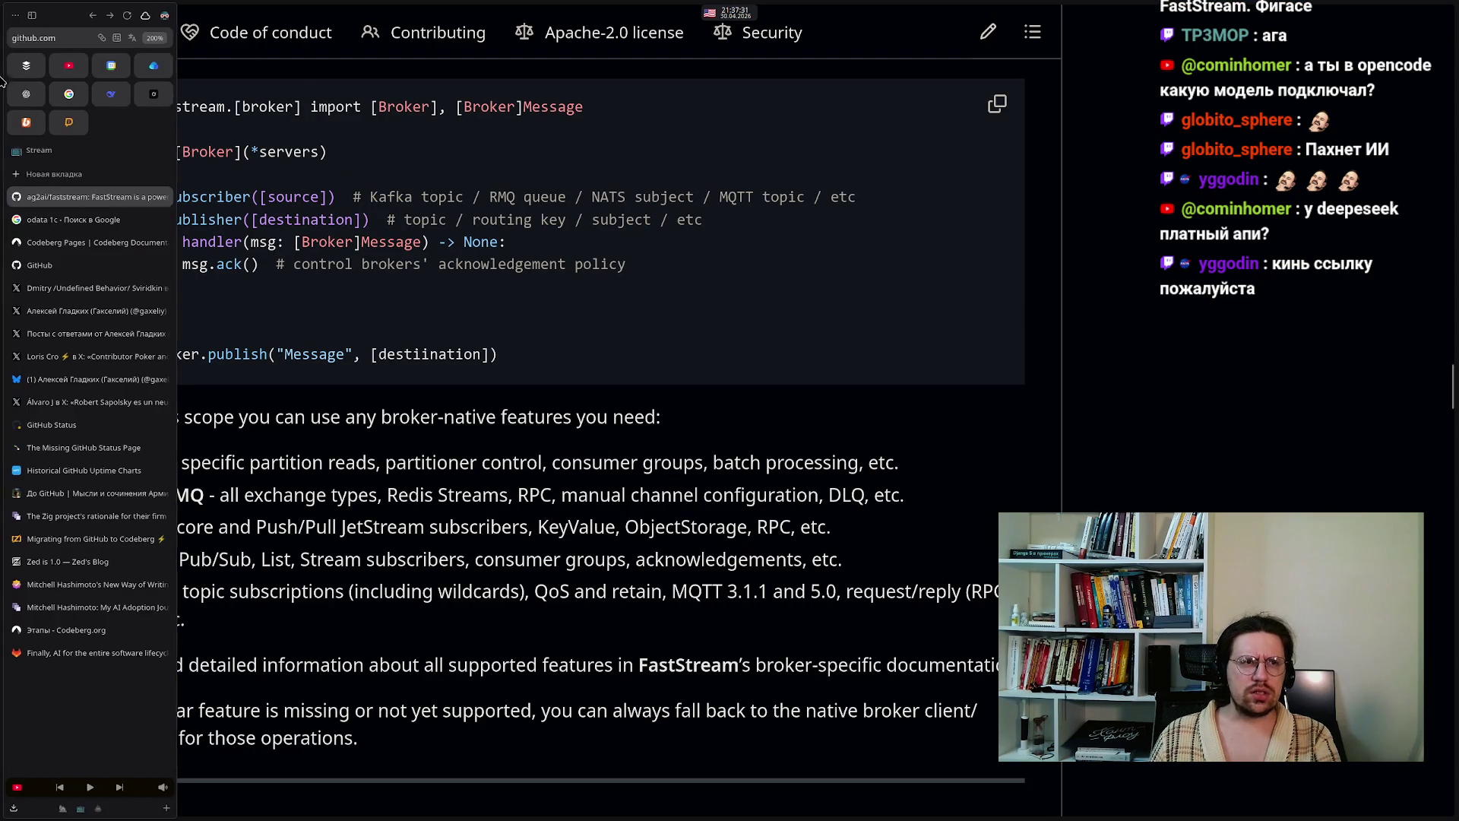
left_click(61, 41)
right_click(62, 41)
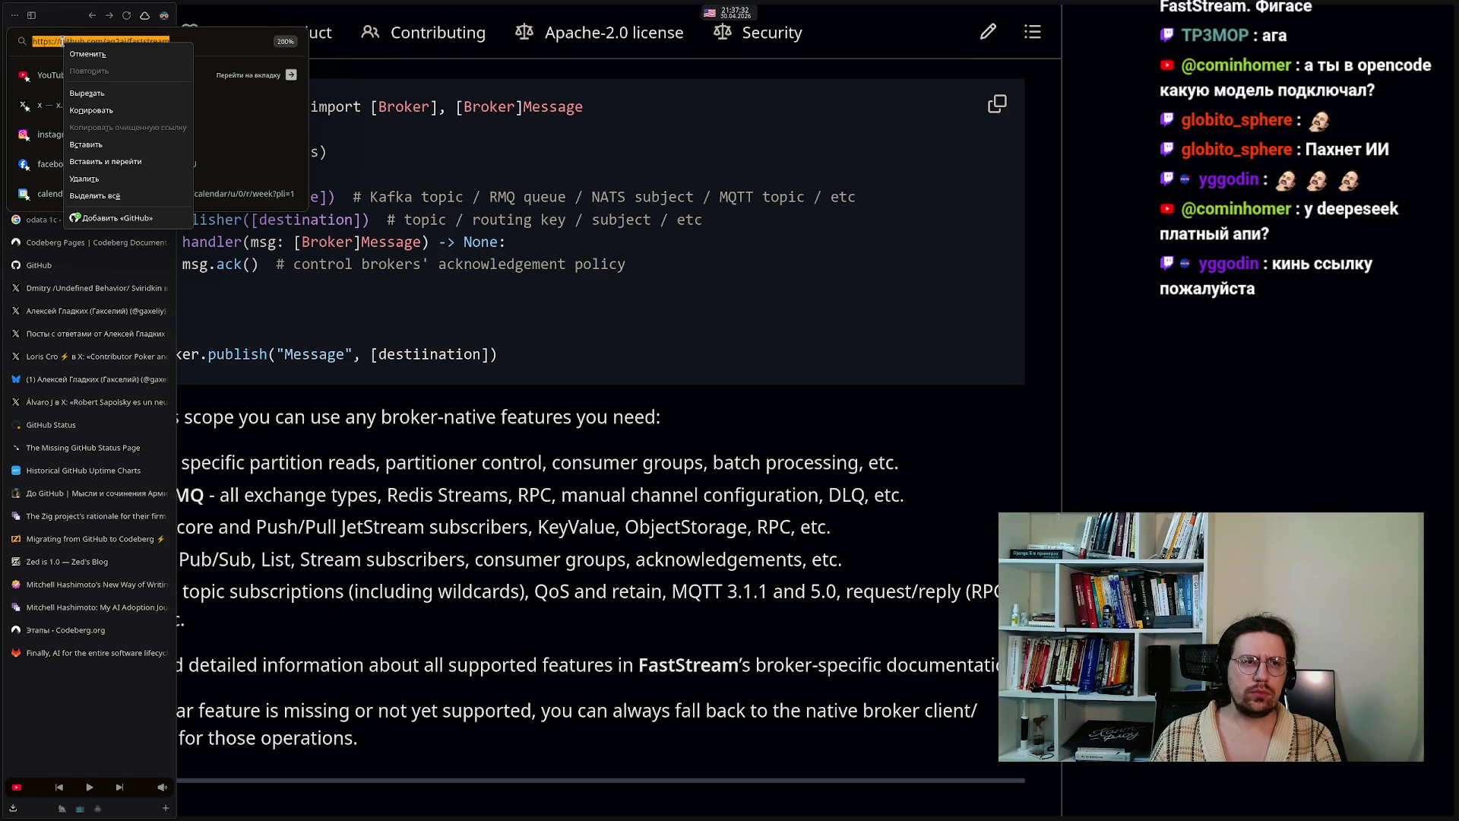
left_click(80, 114)
key("alt+Tab")
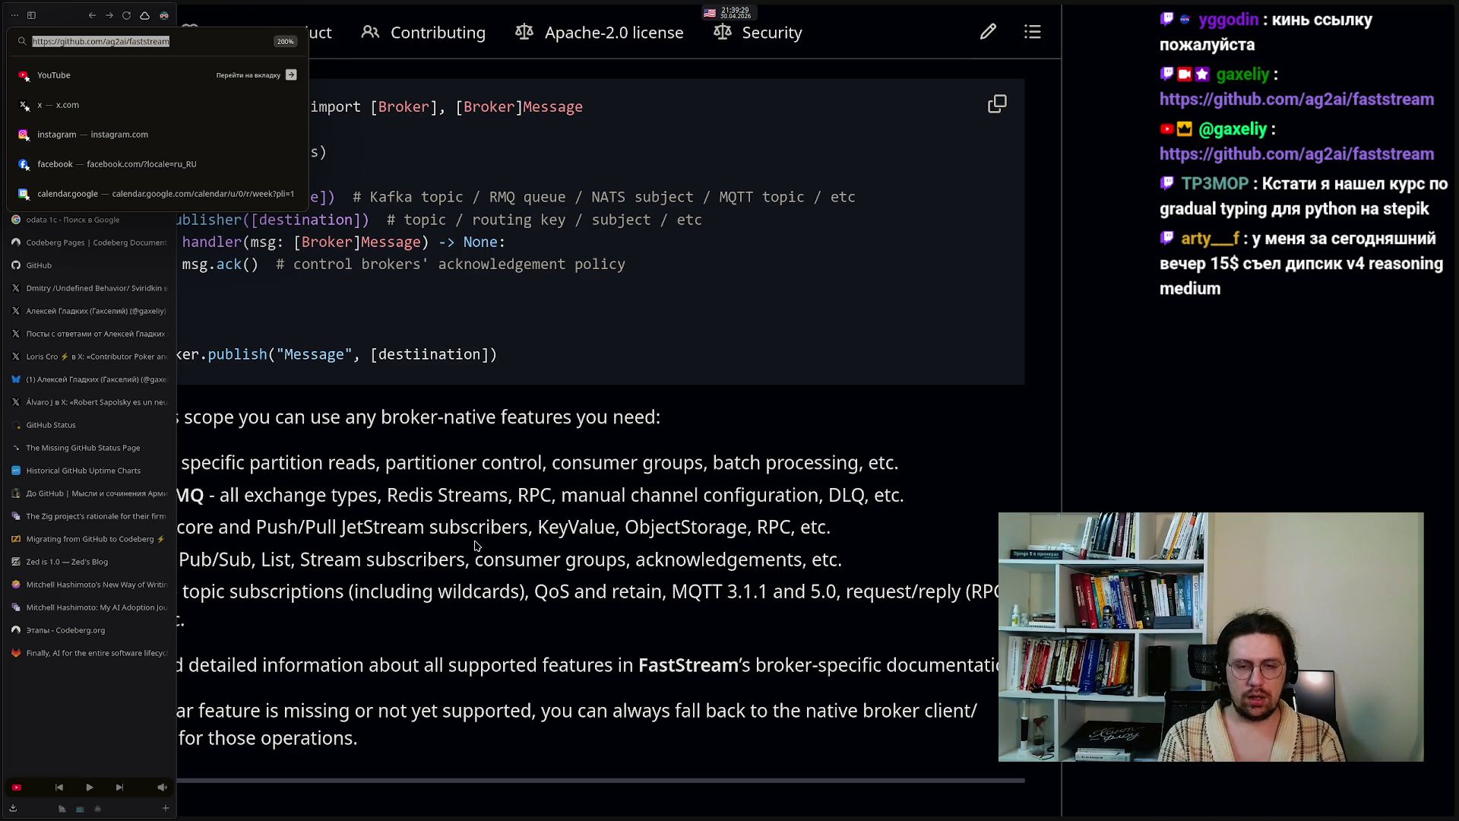
scroll(475, 545, "up", 4)
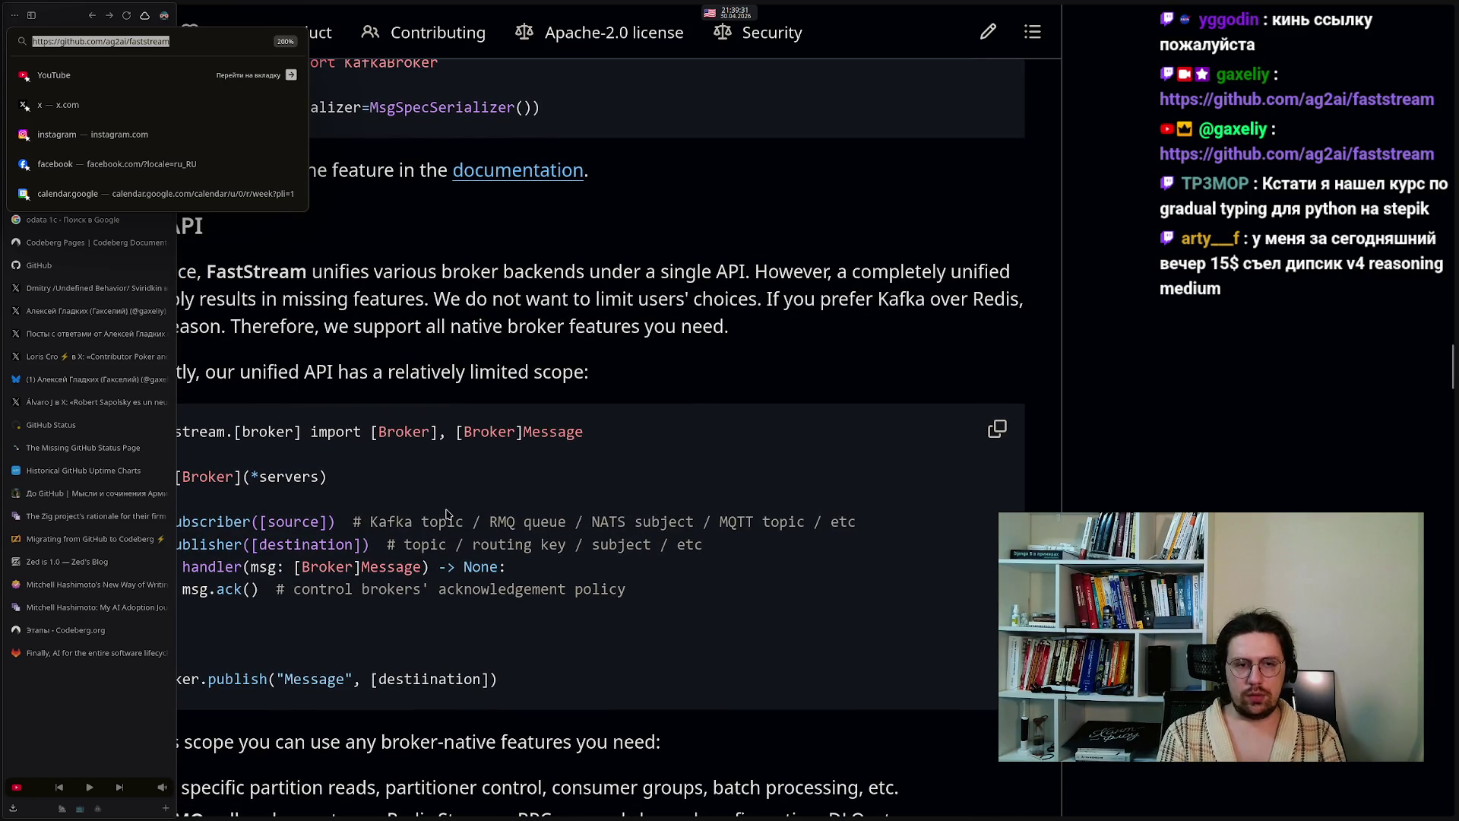
- Scroll the FastStream README up to the Installation section showing pip extras per broker
left_click(476, 481)
scroll(476, 481, "up", 7)
scroll(475, 481, "up", 14)
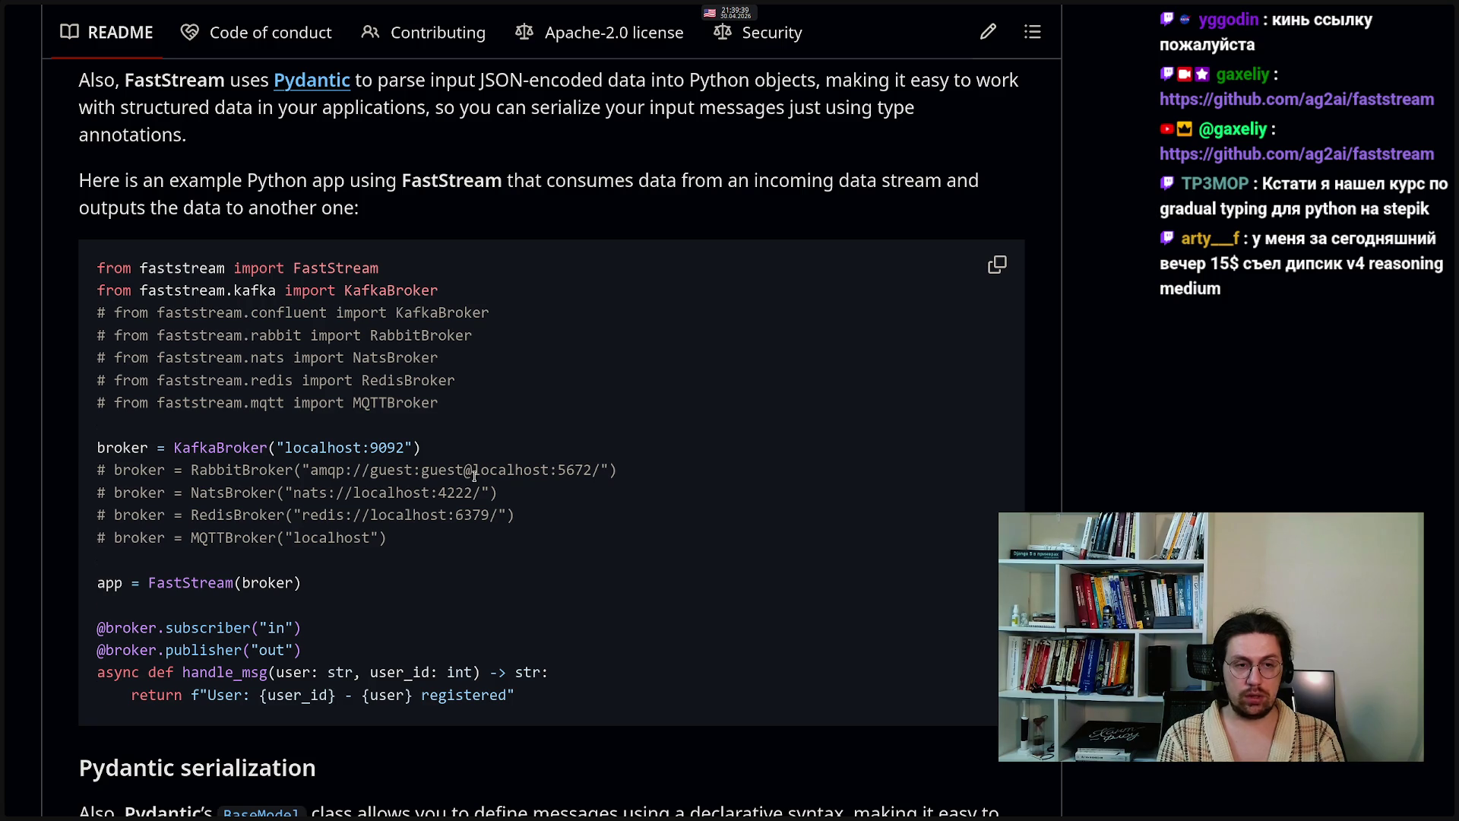
scroll(474, 475, "up", 4)
scroll(474, 475, "down", 4)
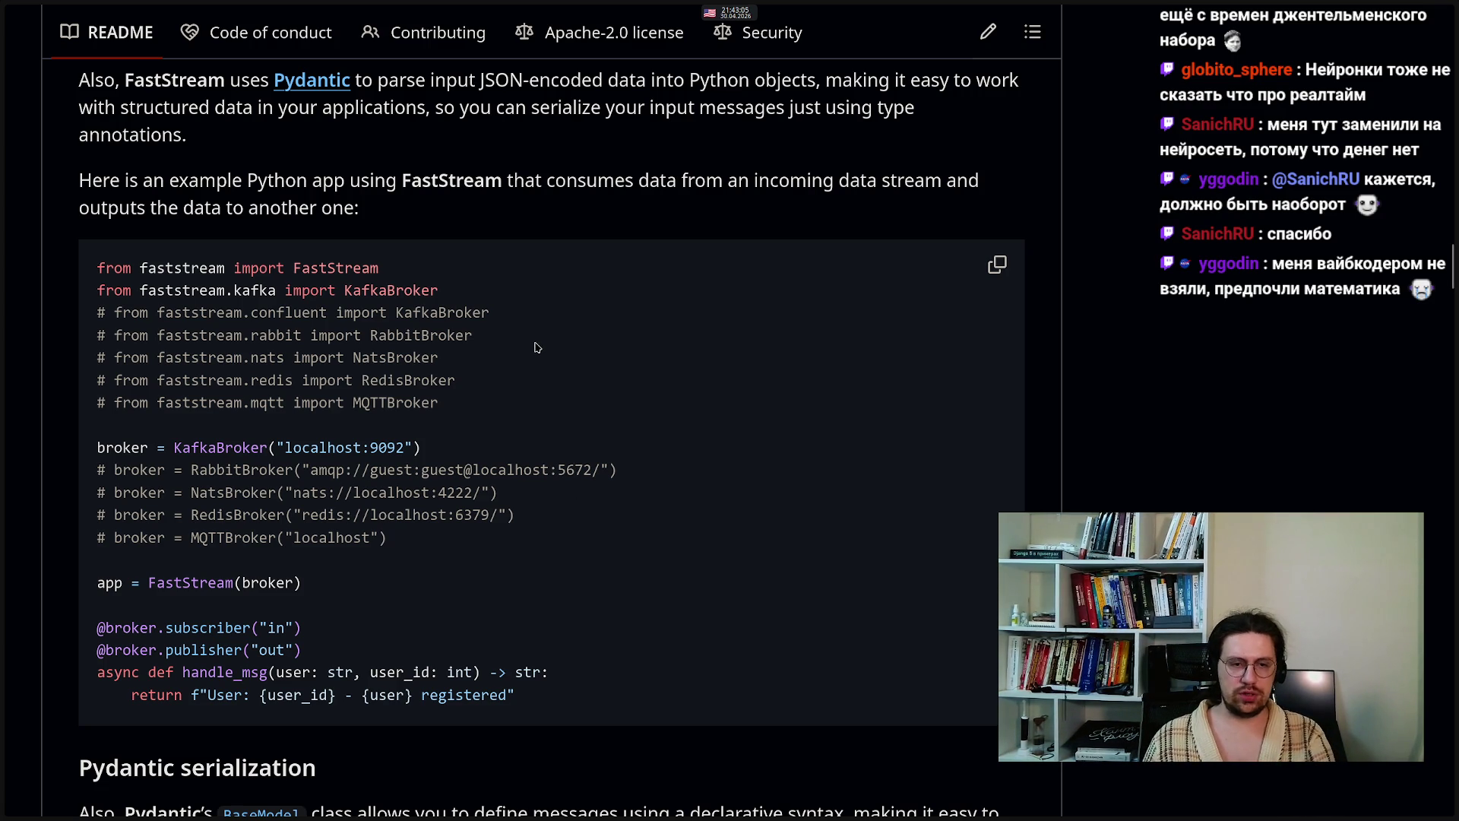
middle_click(558, 496)
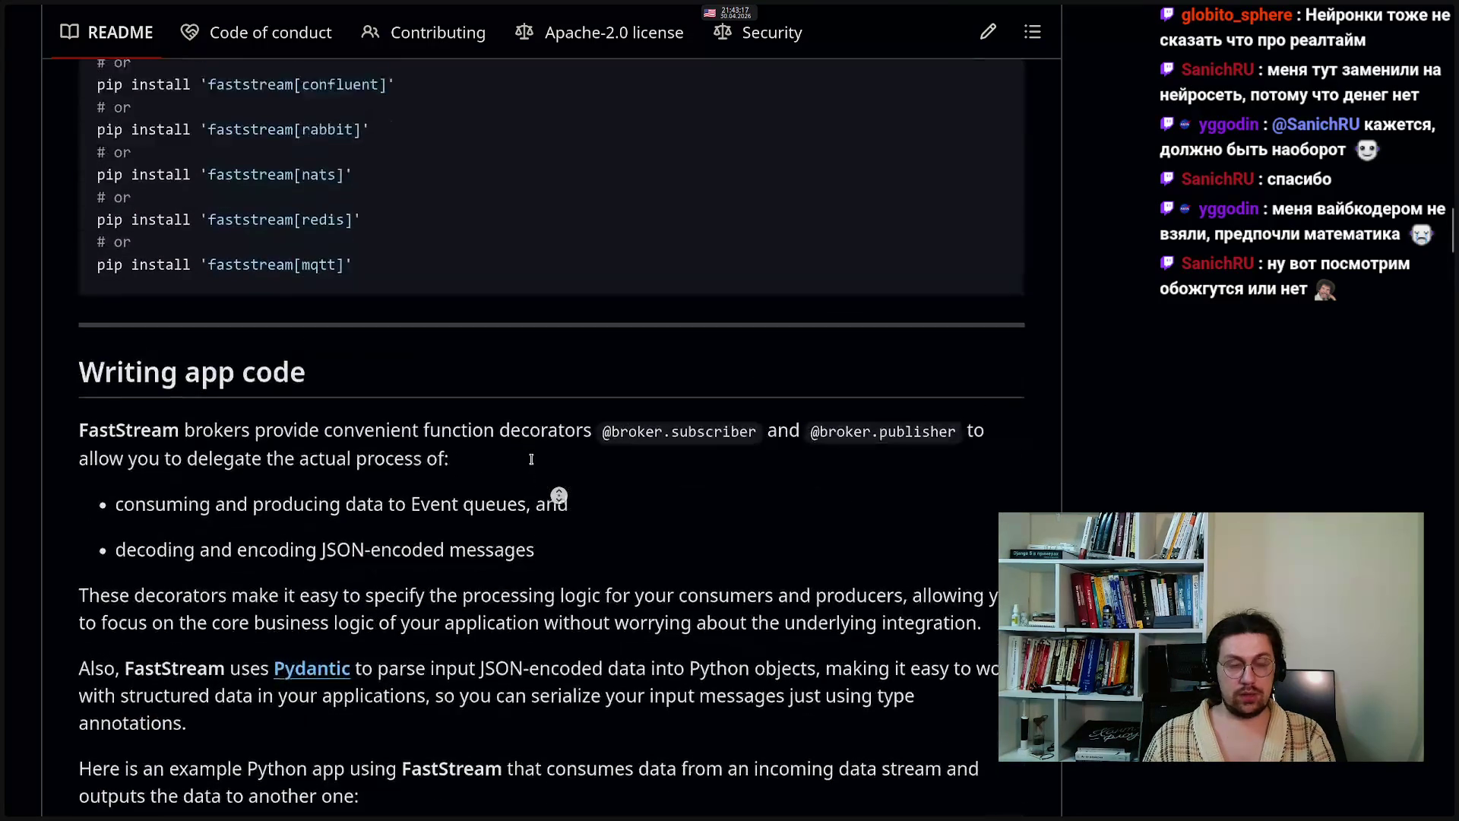
middle_click(532, 463)
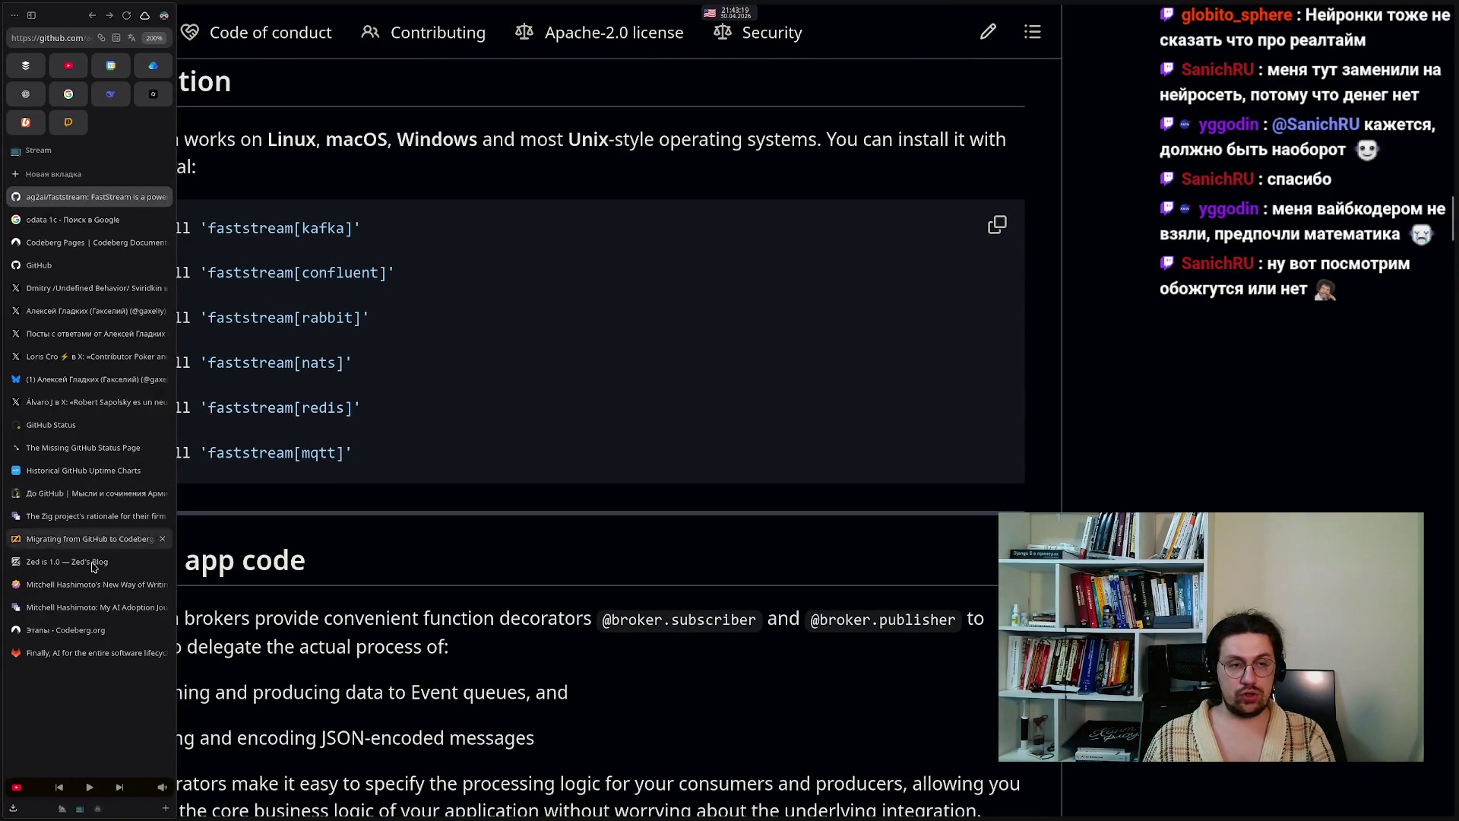
mouse_move(486, 811)
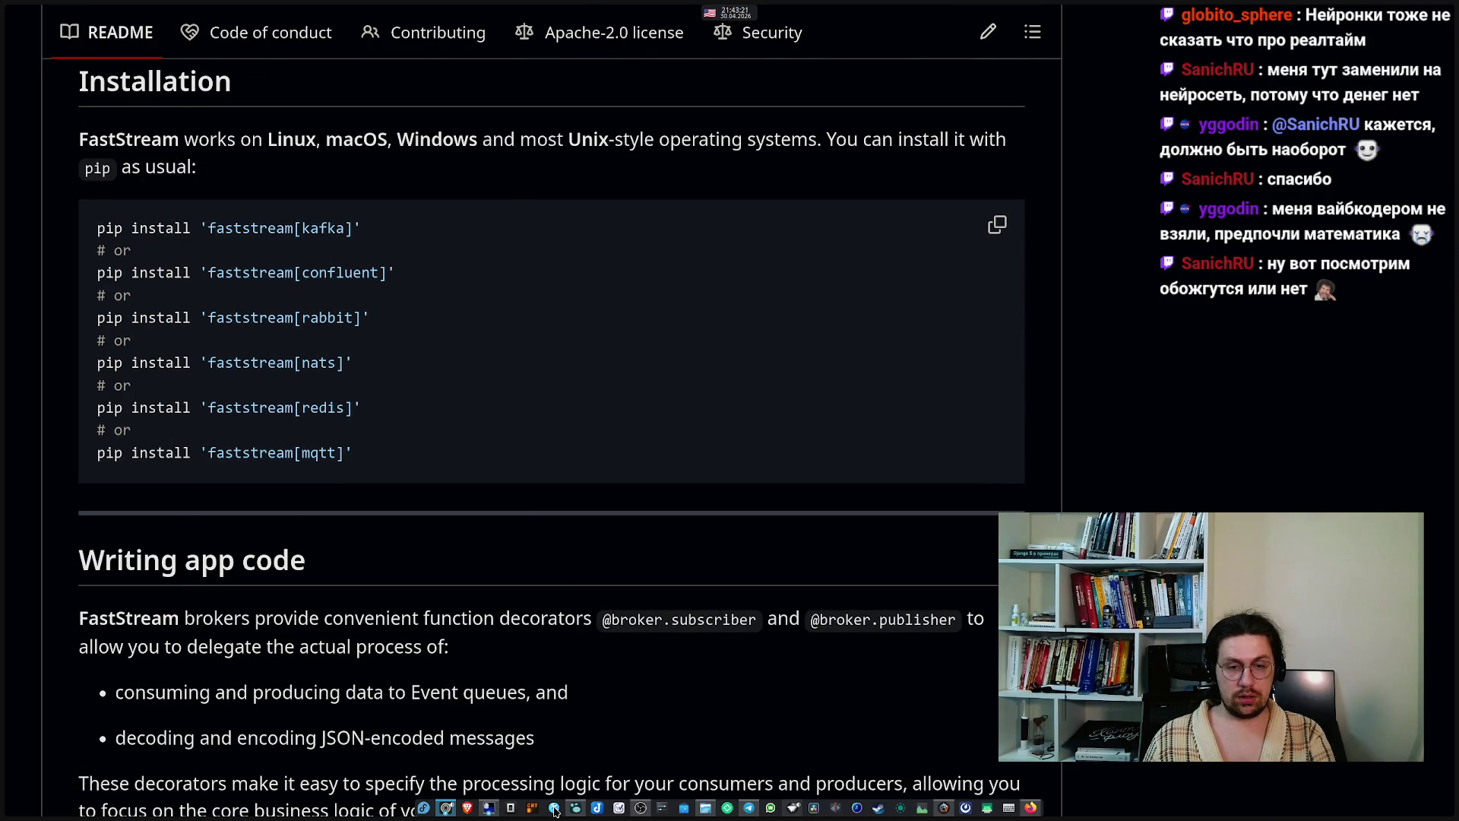
- Draw a solid-outlined box left of Smart Service and label it 'State'
left_click(577, 811)
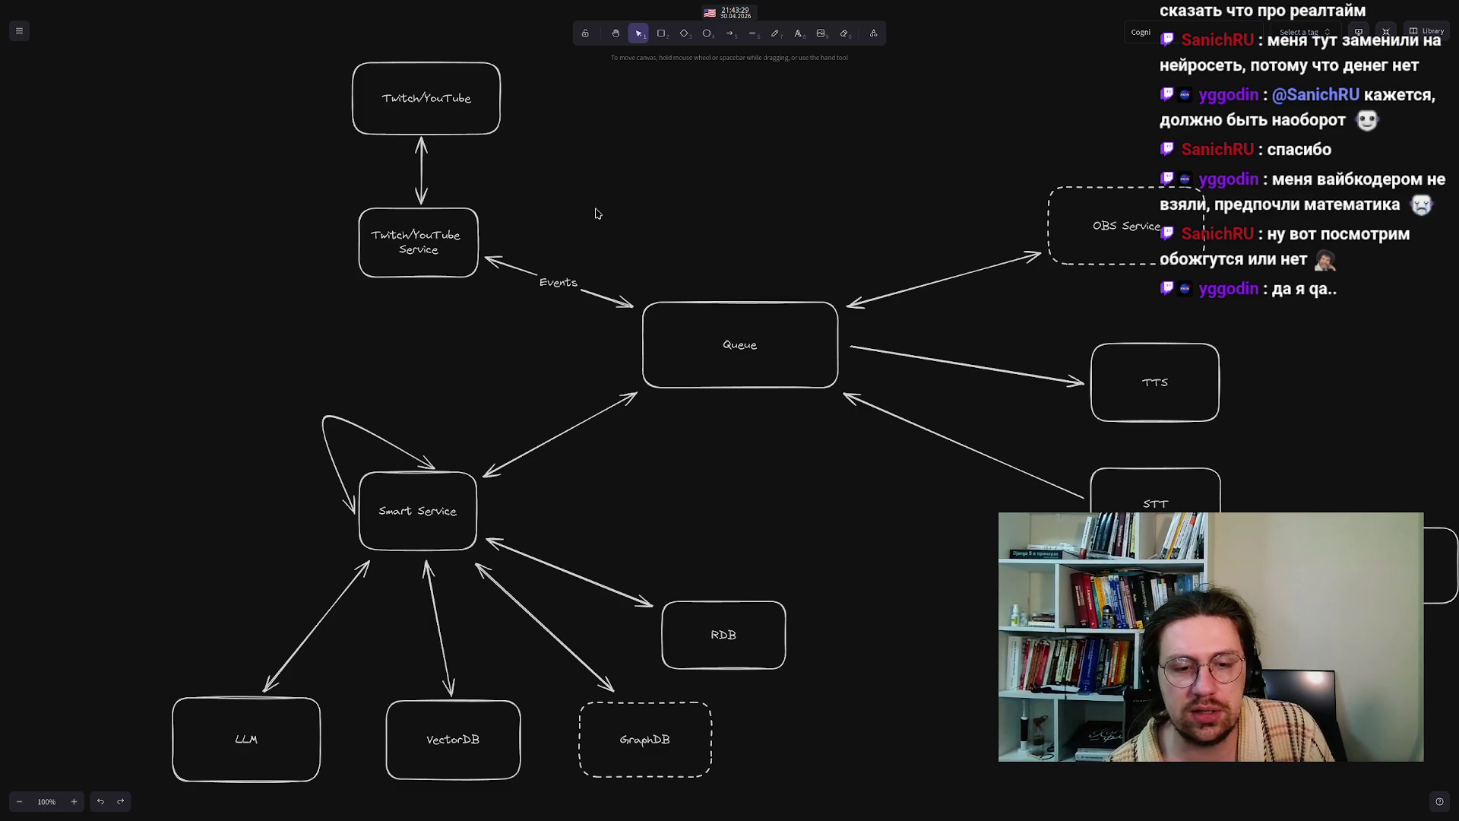
left_click(661, 33)
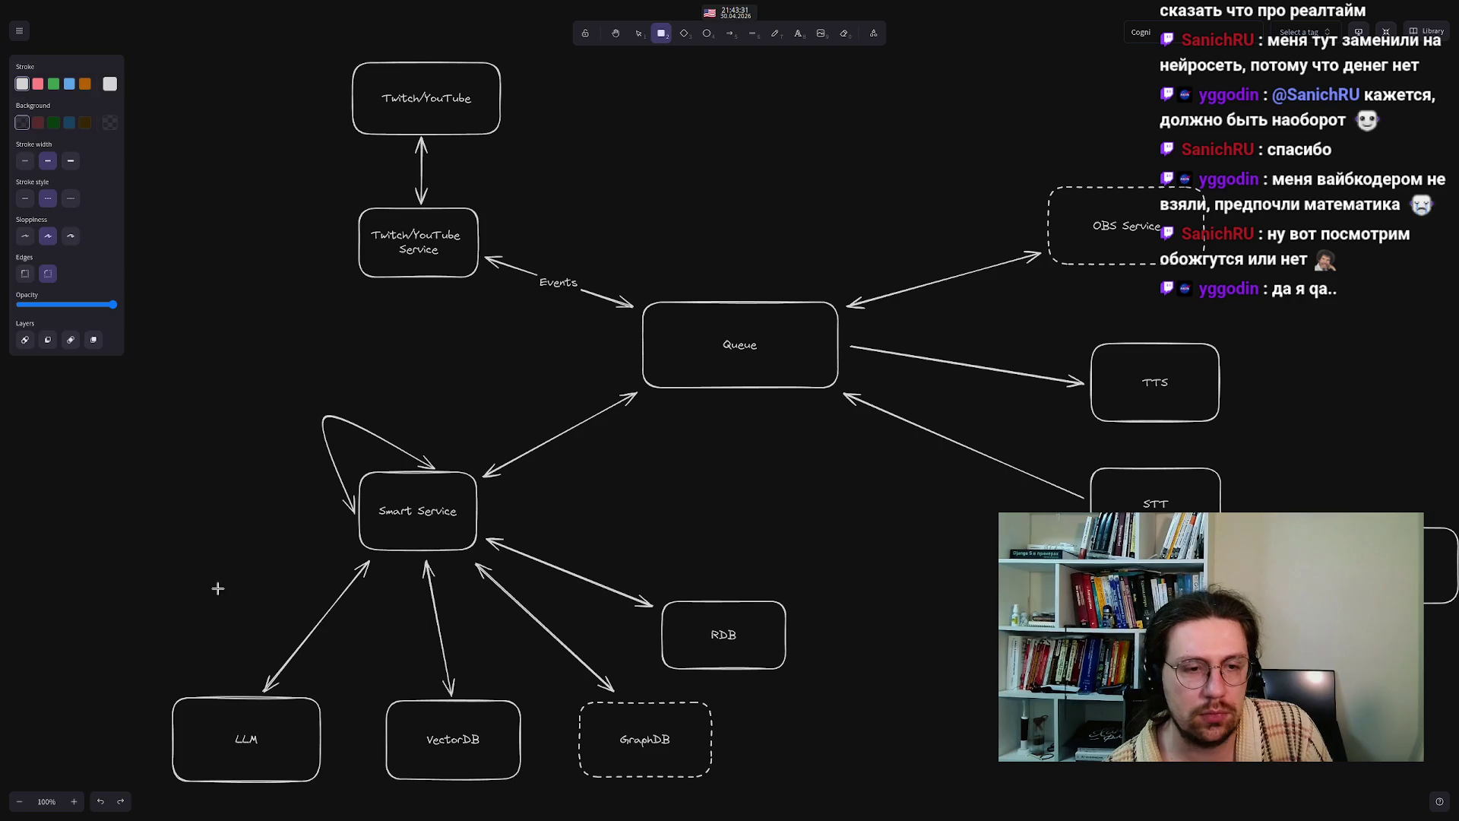
left_click_drag(53, 517, 202, 594)
left_click(25, 201)
double_click(124, 560)
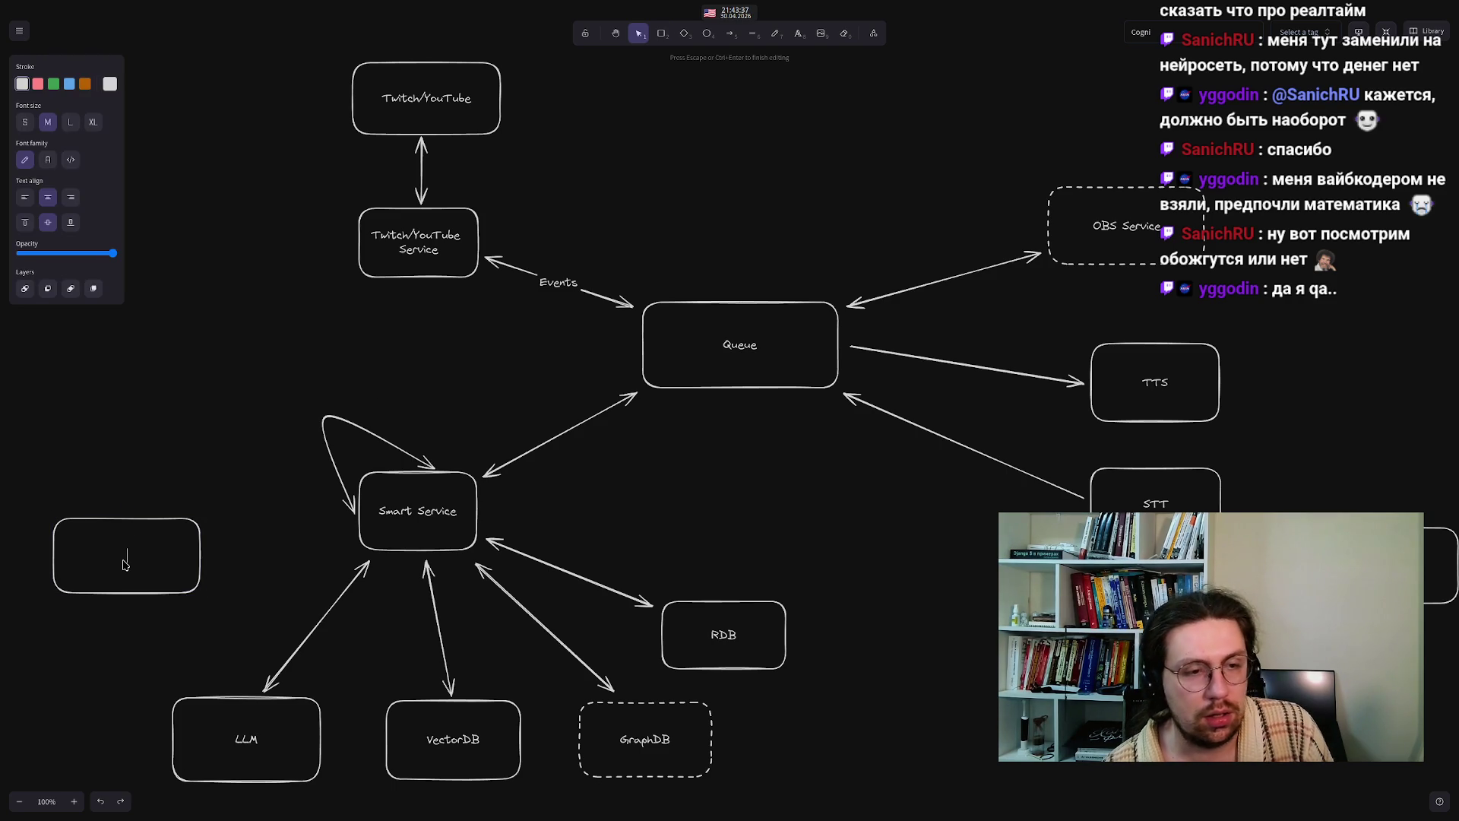
type("State")
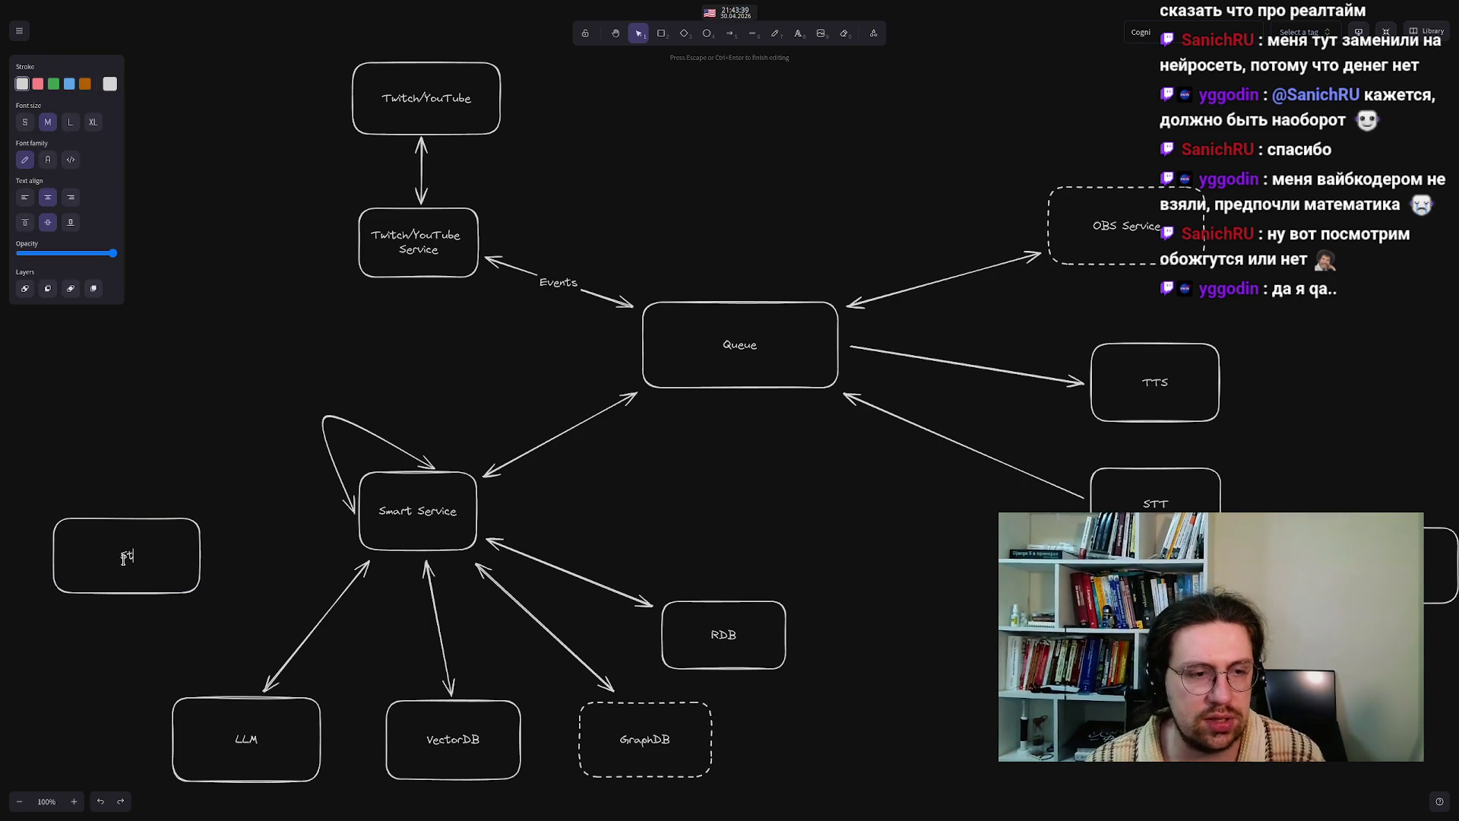
key("Escape")
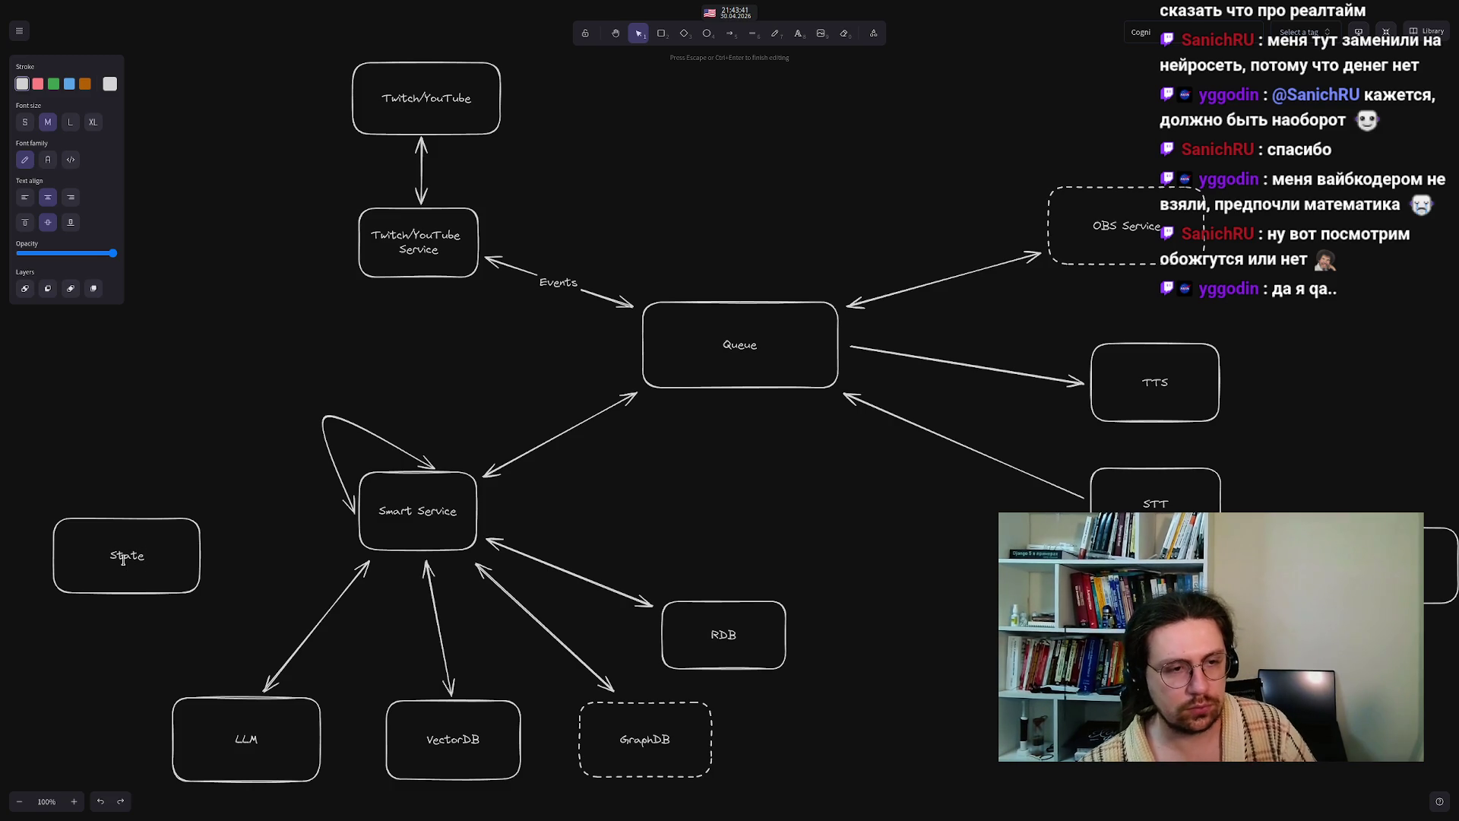
left_click(129, 429)
- Nudge the box slightly and extend its label to 'State (Redis)'
mouse_move(143, 556)
left_mouse_down()
mouse_move(173, 560)
mouse_move(139, 599)
left_mouse_up()
double_click(138, 598)
key("Escape")
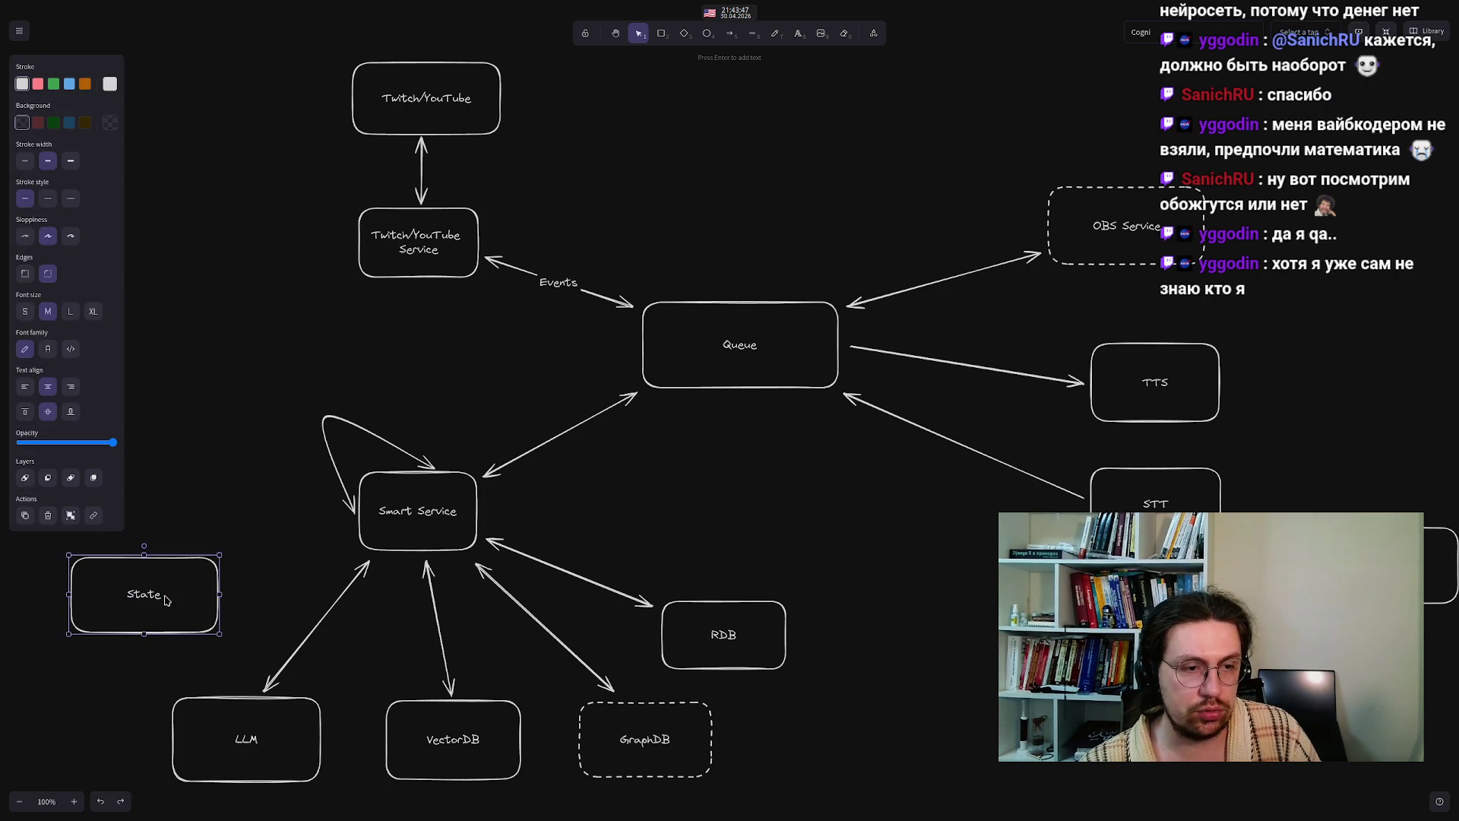
double_click(163, 600)
key("Escape")
double_click(151, 595)
left_click(157, 595)
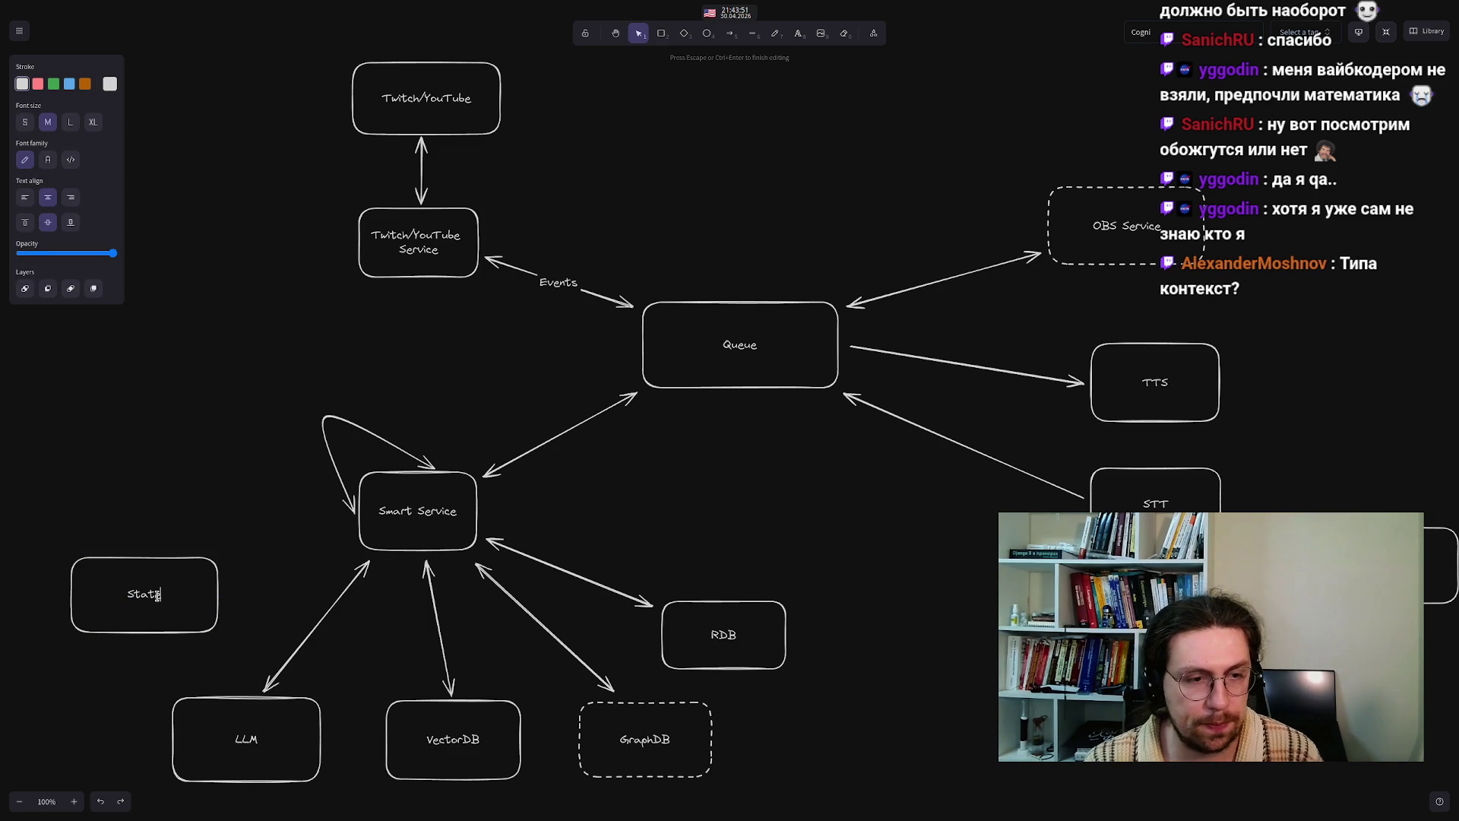
type(" (Redis)")
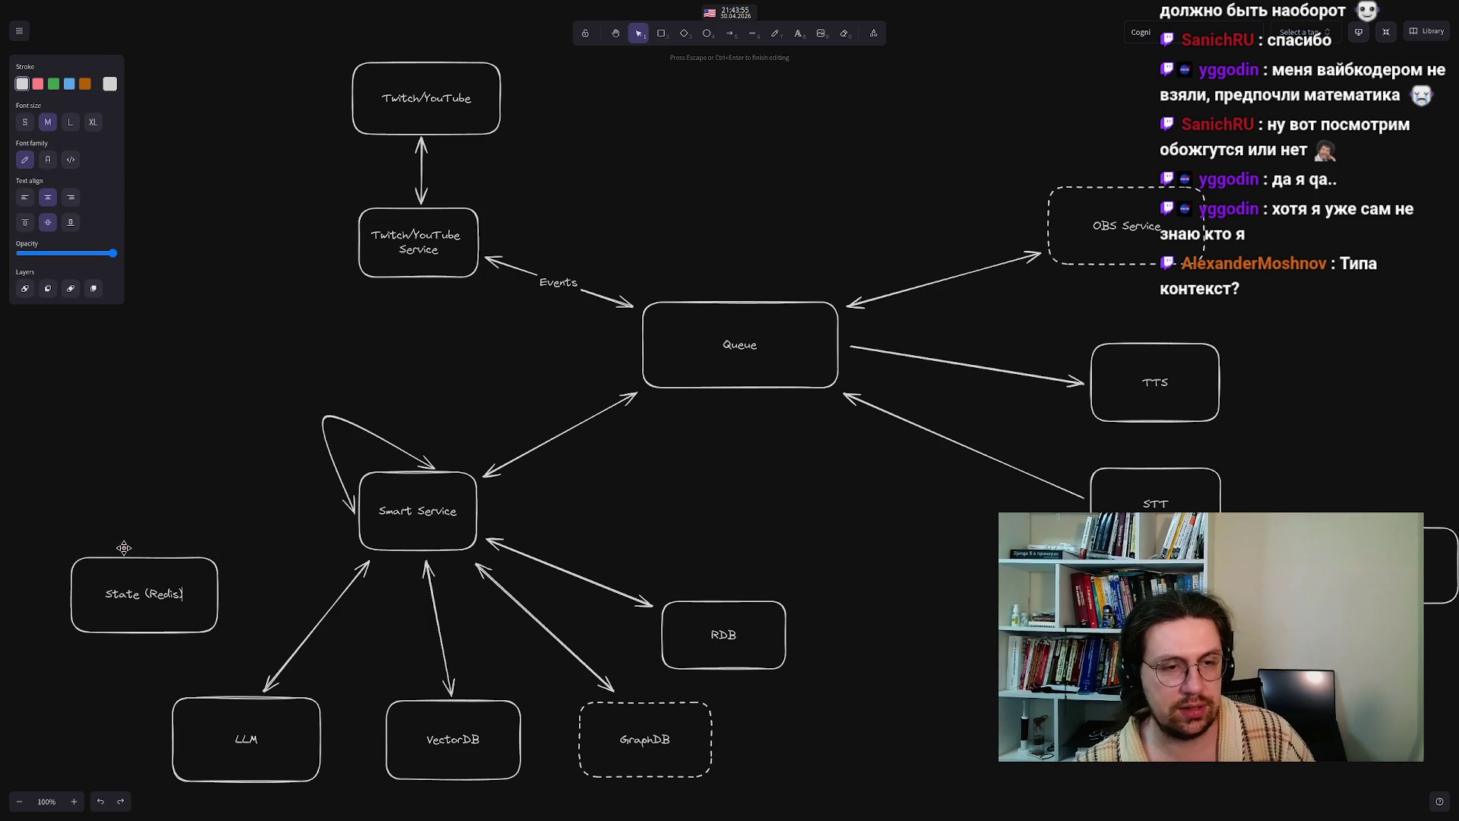
left_click(130, 513)
left_click(137, 582)
- Connect State (Redis) and Smart Service with an arrow carrying arrowheads at both ends
left_click(322, 273)
left_click(728, 33)
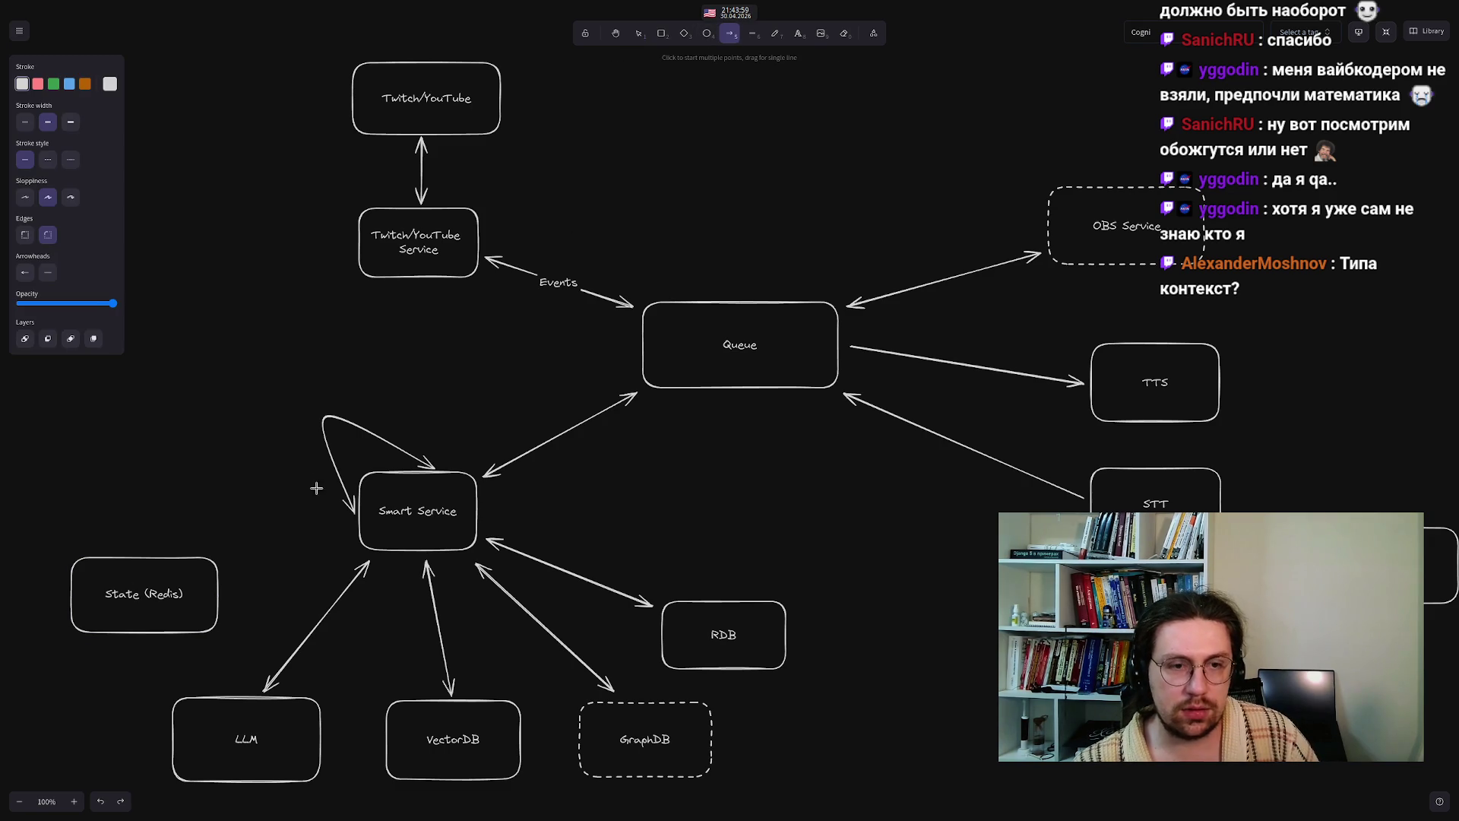
left_click_drag(347, 532, 224, 587)
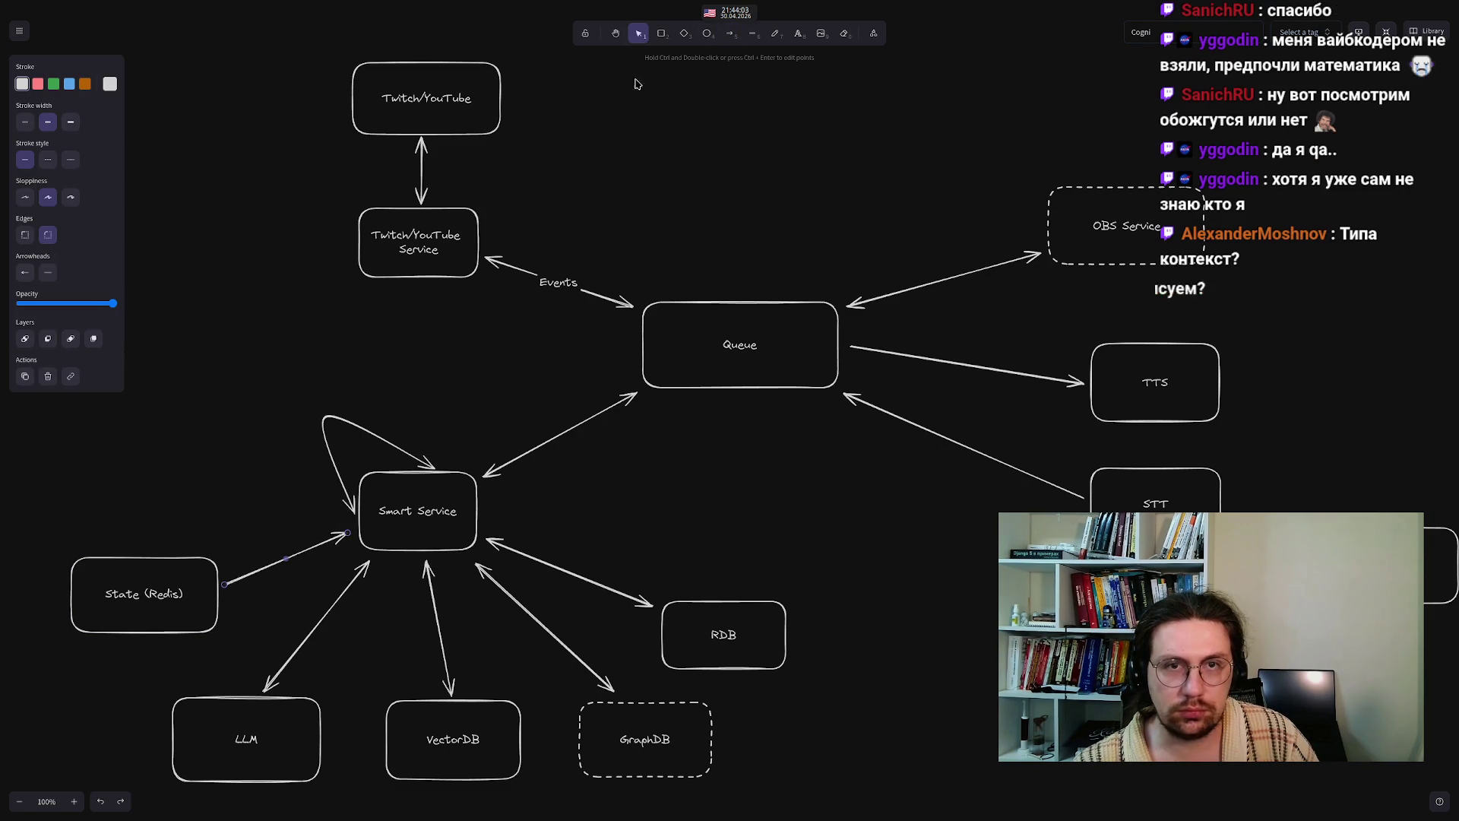
left_click(729, 35)
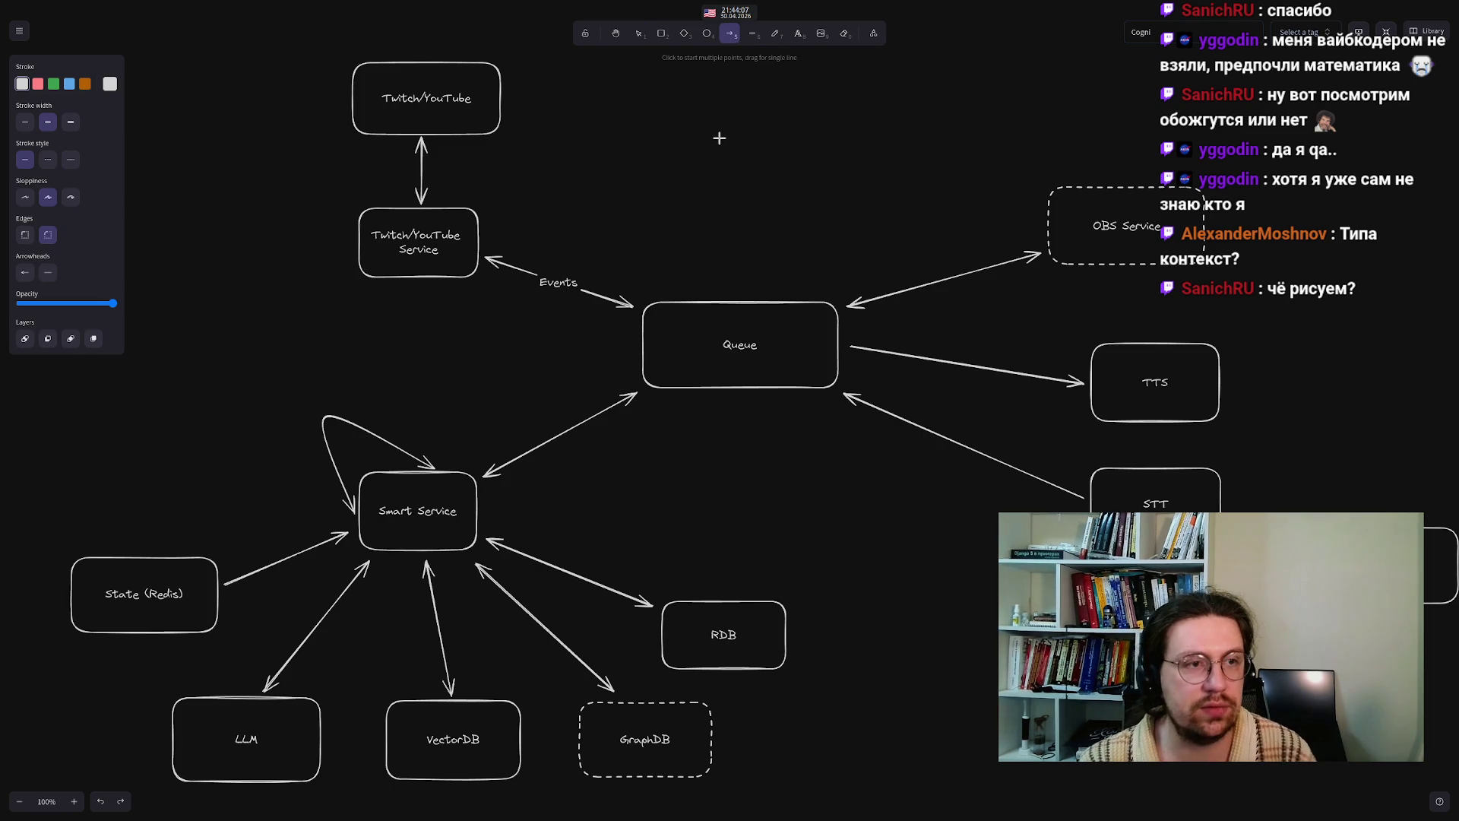
key("Escape")
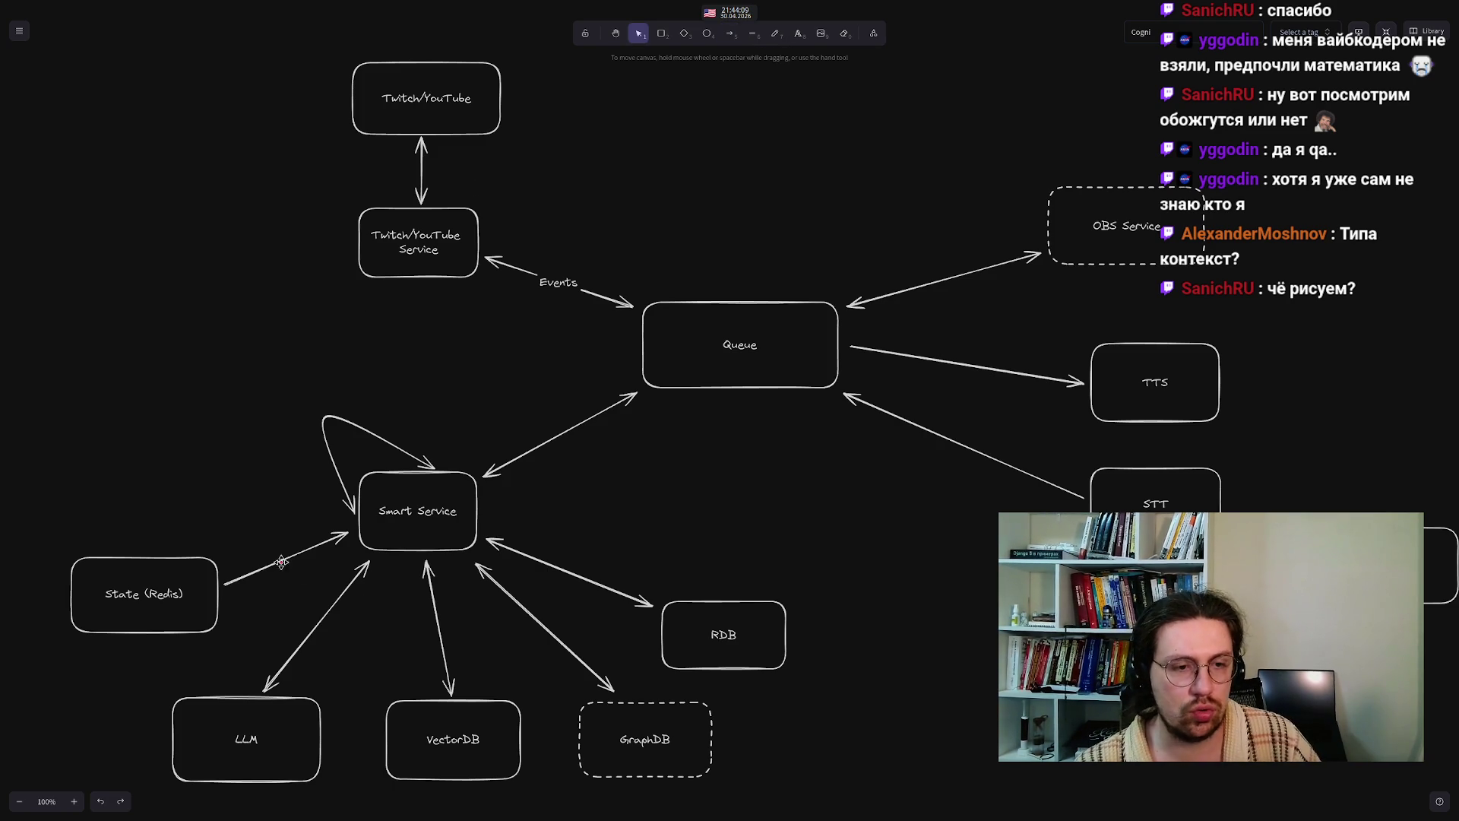
left_click(285, 562)
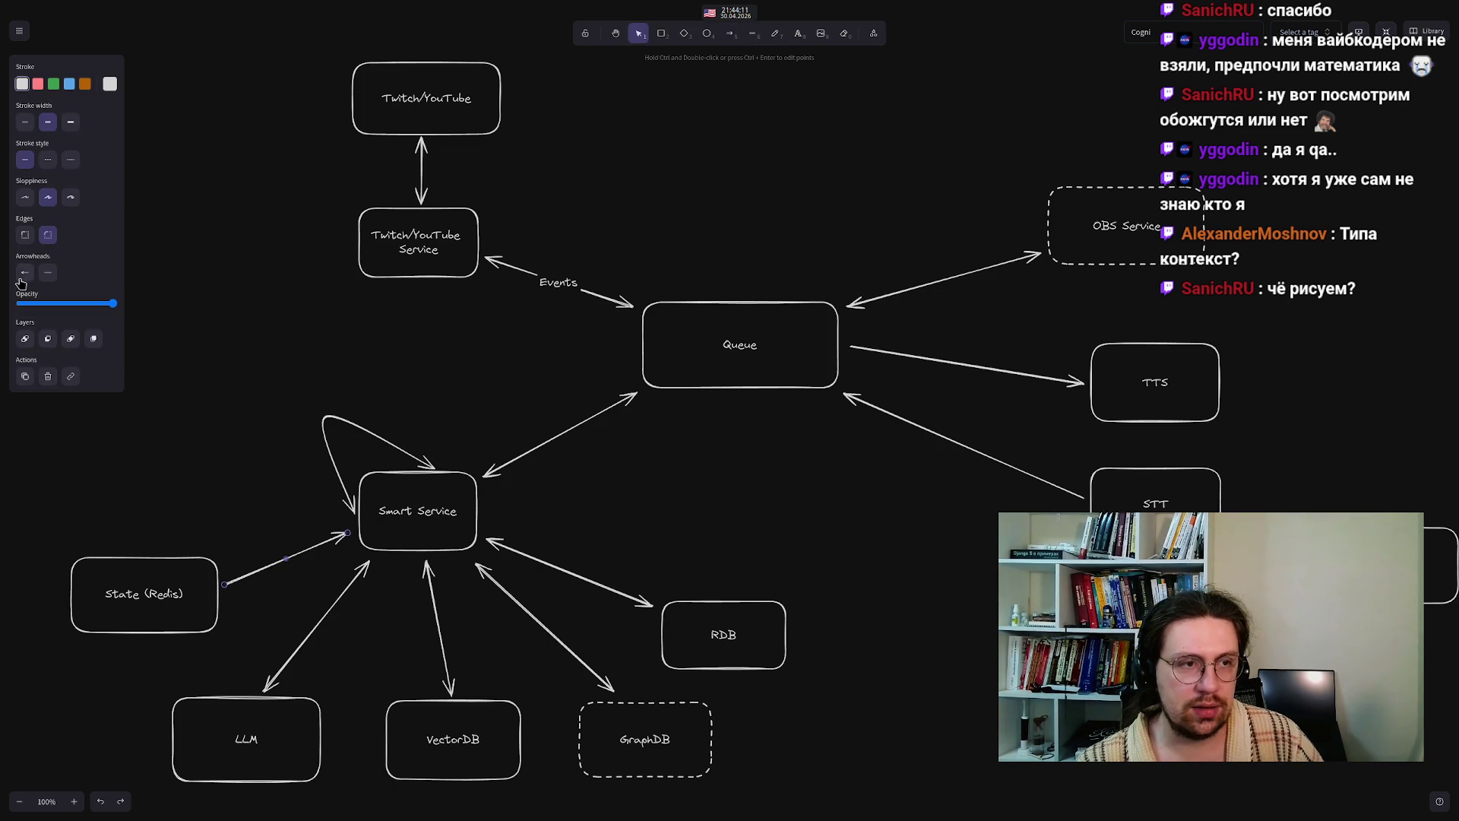
left_click(51, 277)
left_click(75, 298)
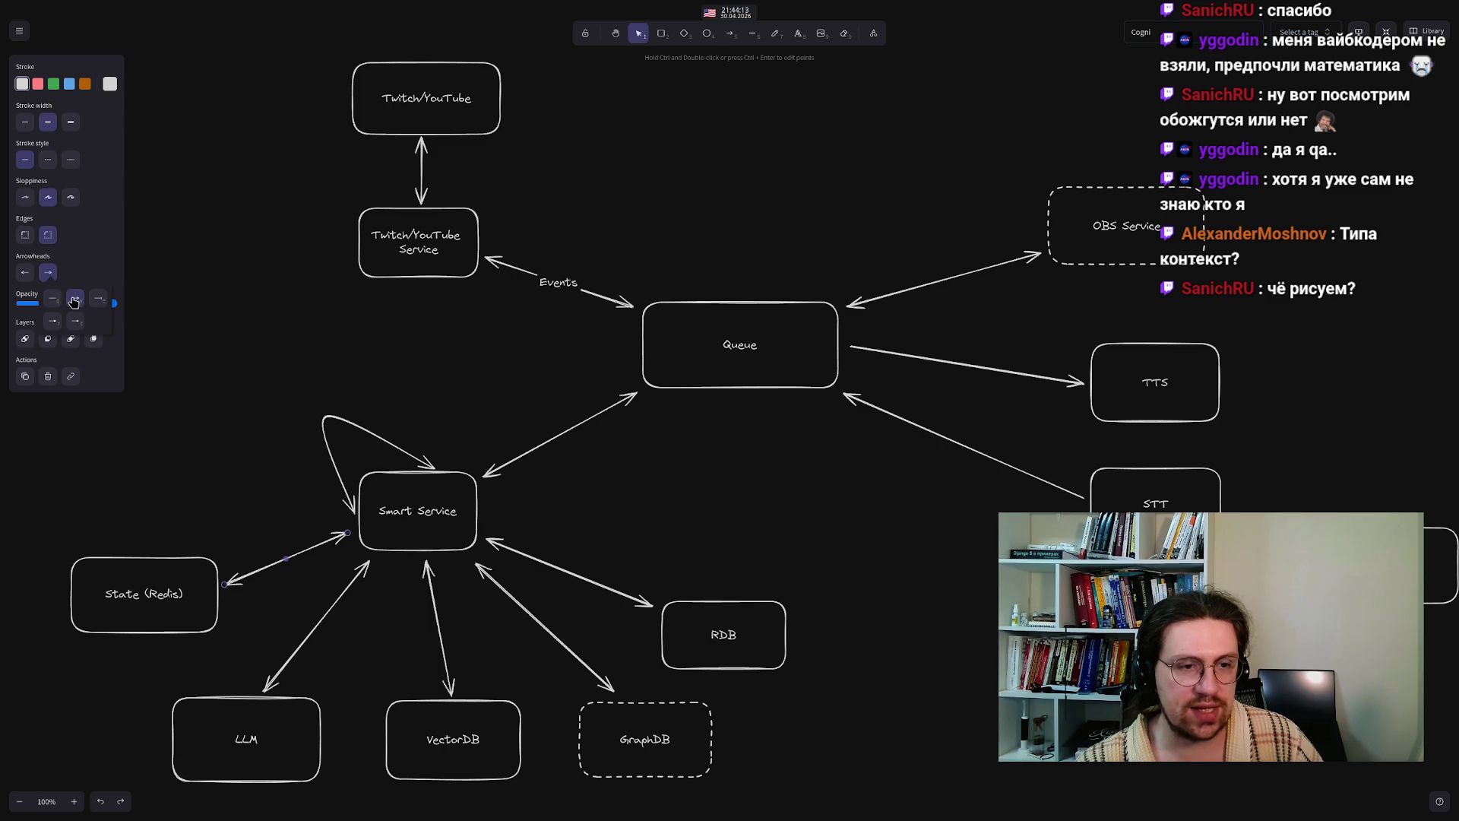
left_click(279, 390)
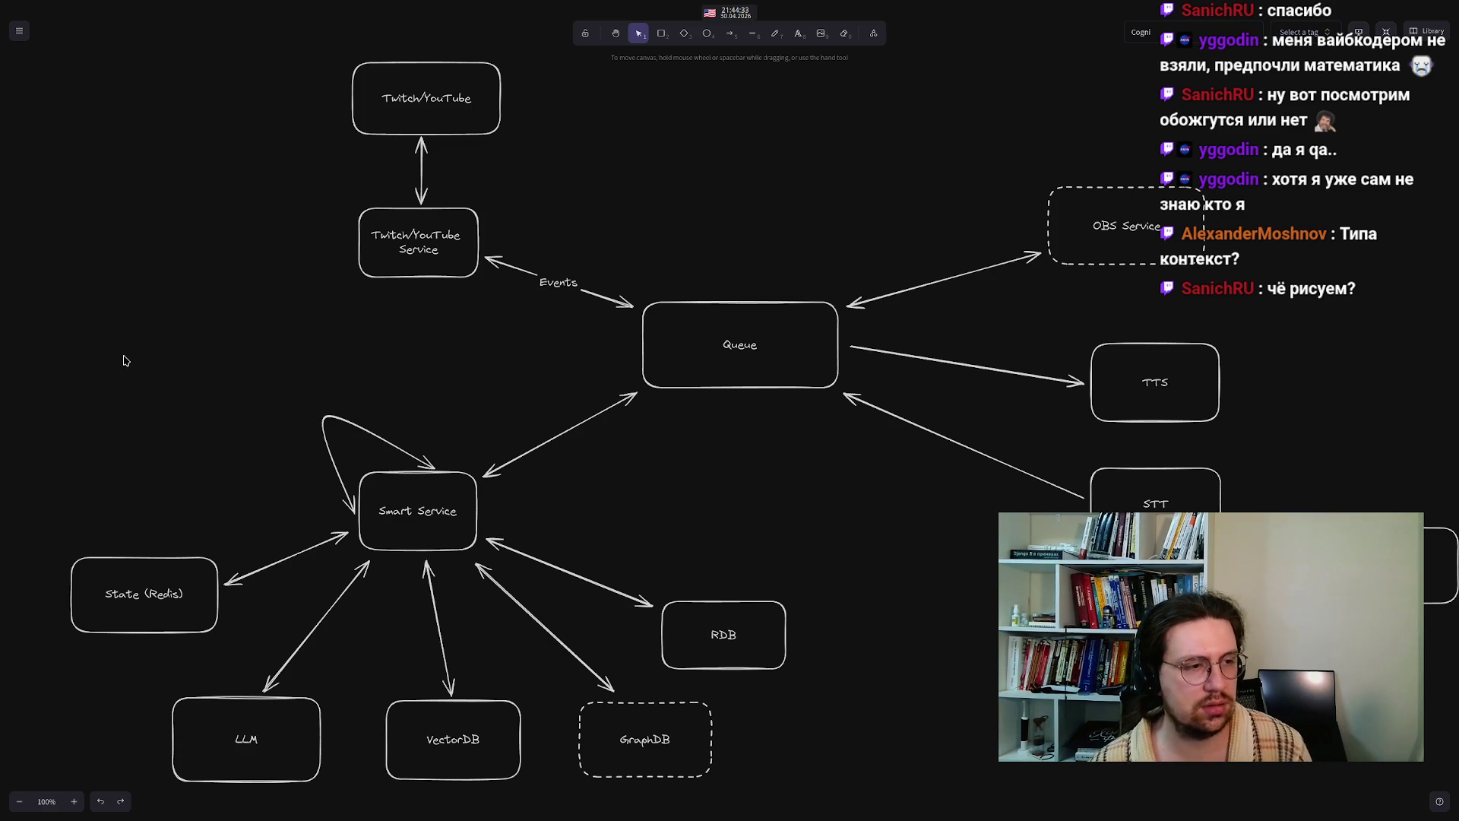
- Check the Smart Service, LLM, State (Redis) and VectorDB boxes one at a time to review their links
mouse_move(73, 271)
left_mouse_down()
mouse_move(719, 791)
mouse_move(887, 820)
left_mouse_up()
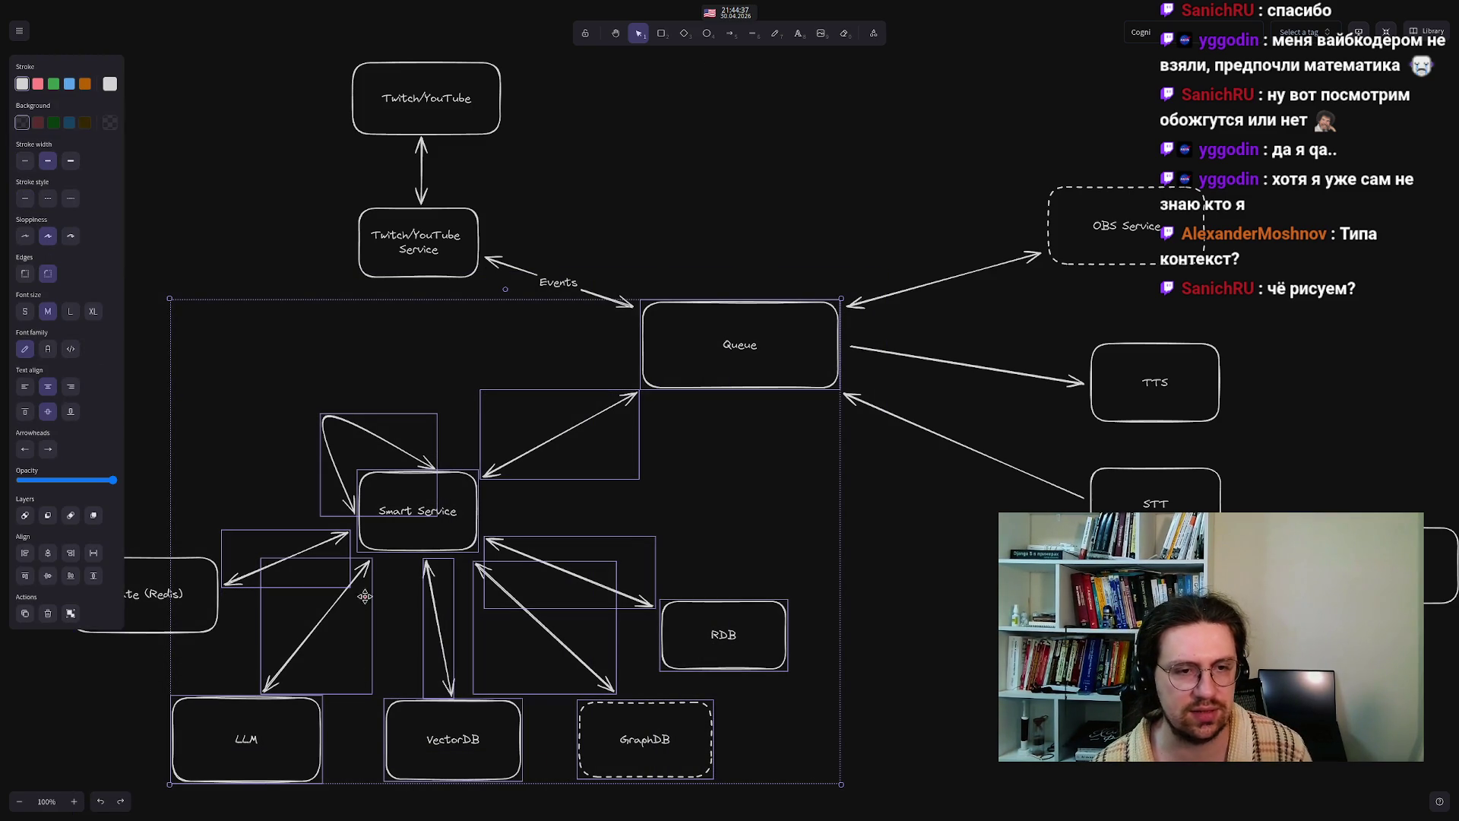
left_click(392, 542)
left_click(240, 384)
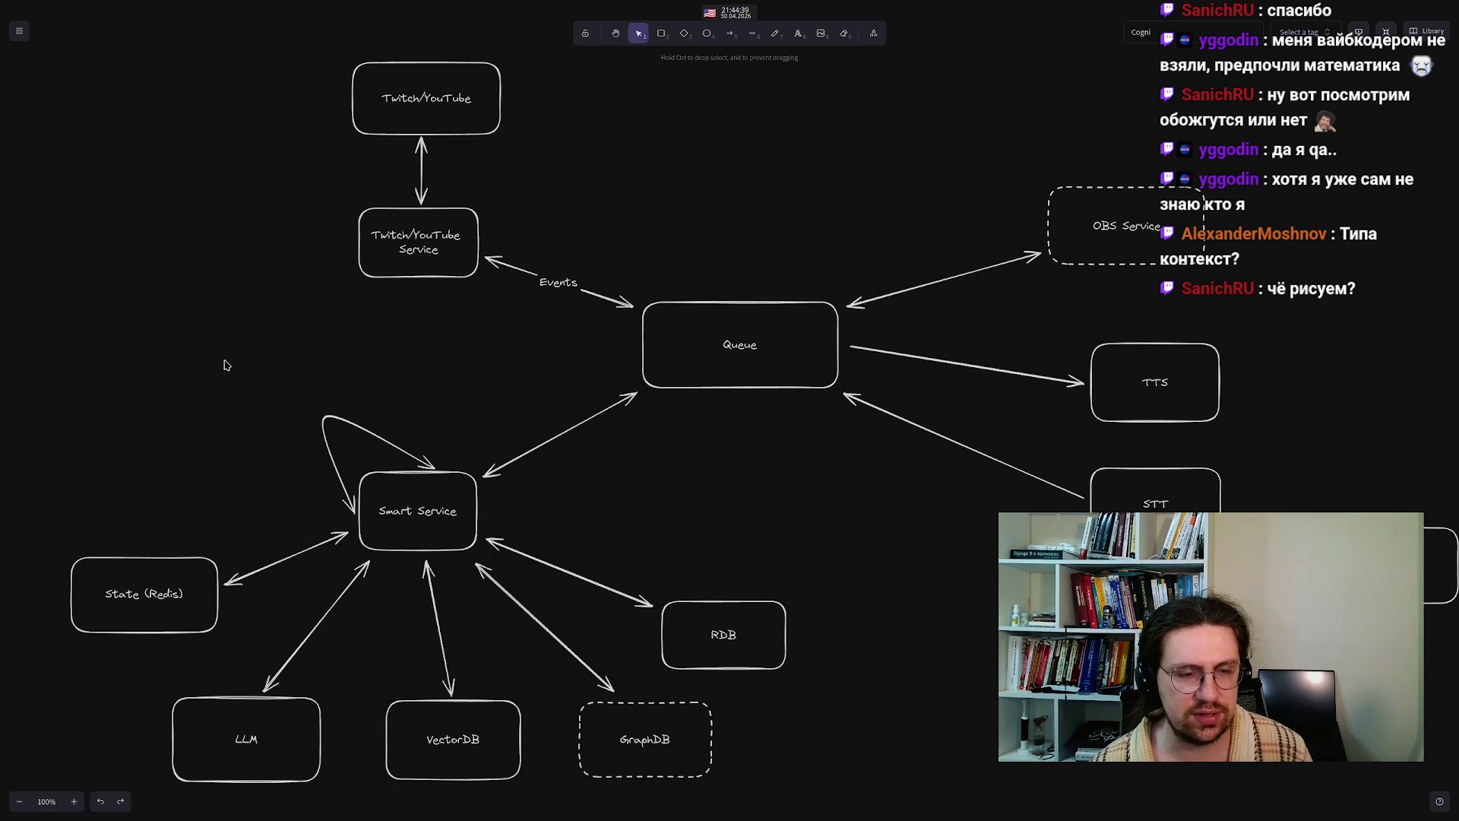
left_click(242, 728)
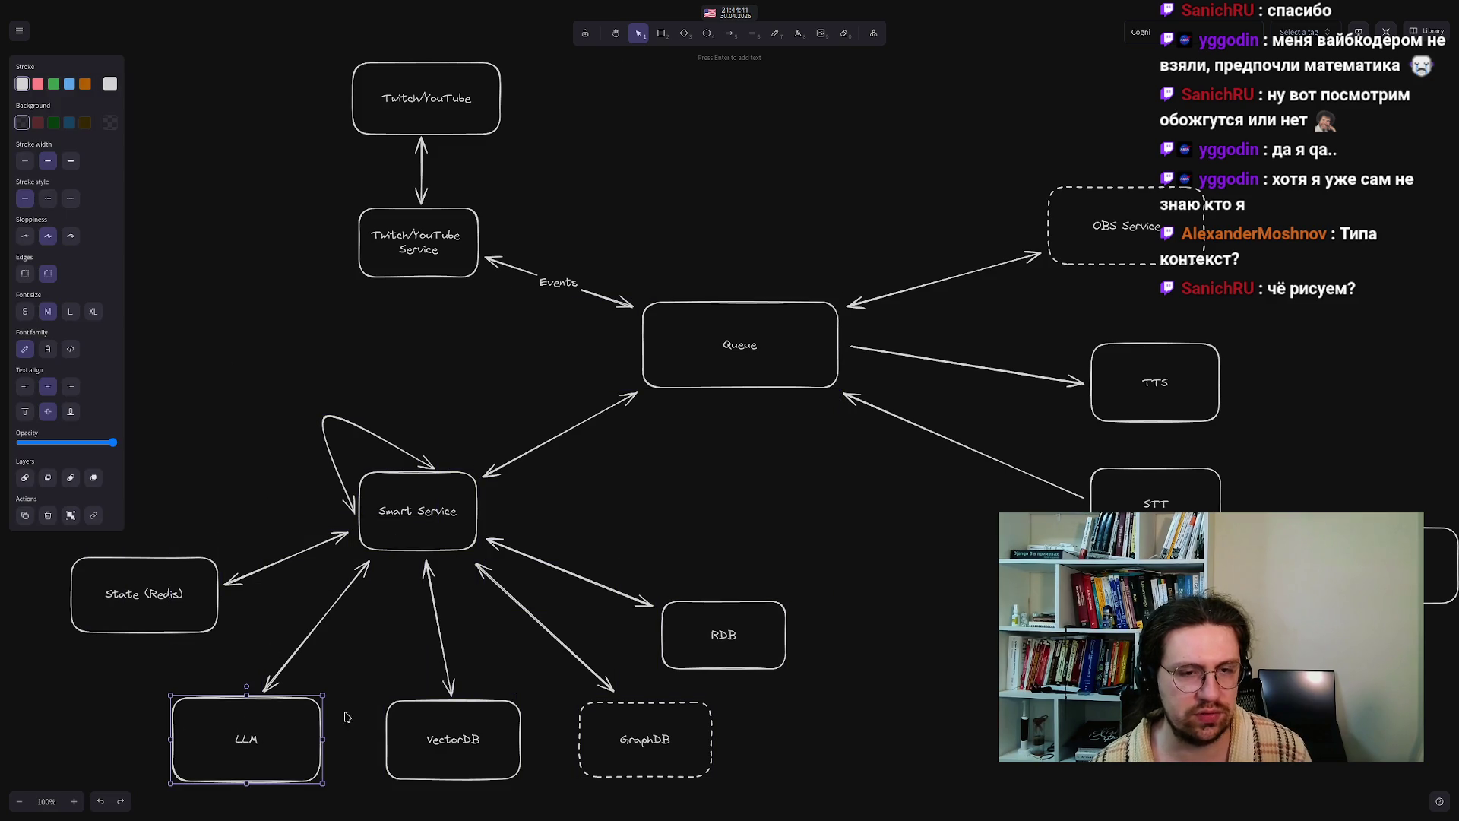
left_click(226, 305)
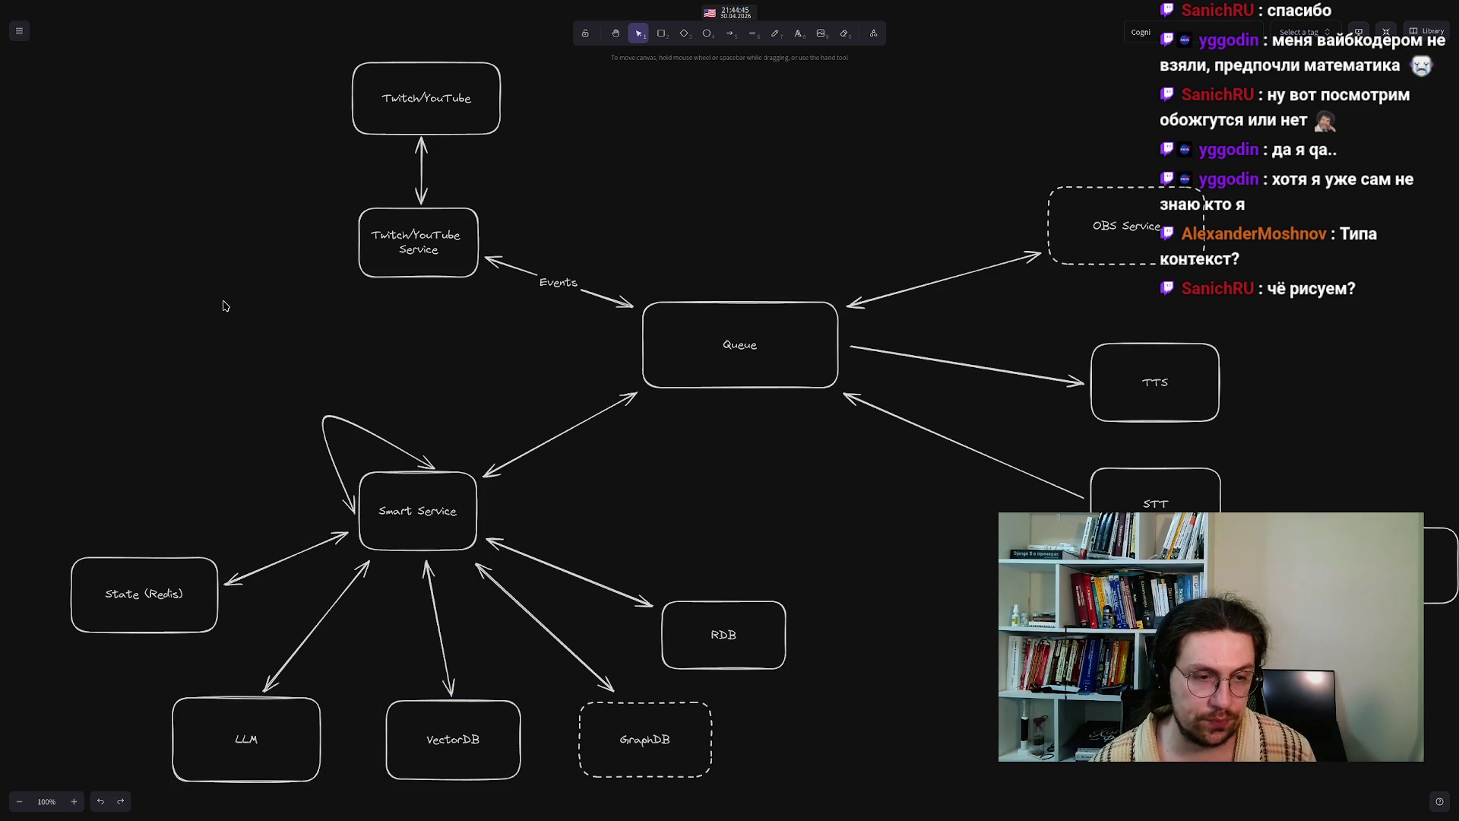
mouse_move(146, 456)
left_mouse_down()
mouse_move(189, 414)
mouse_move(202, 369)
left_mouse_up()
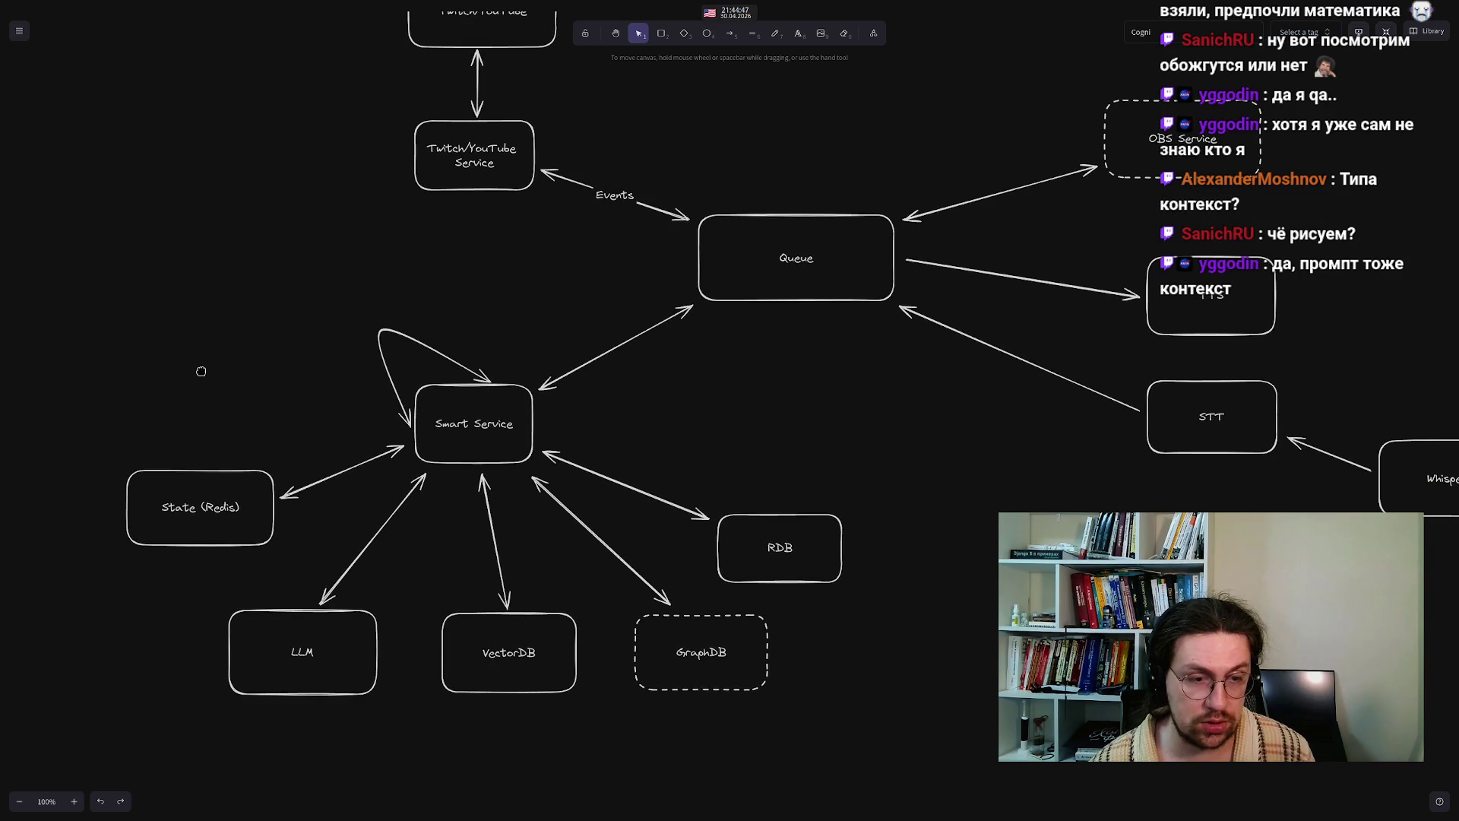
left_click(173, 511)
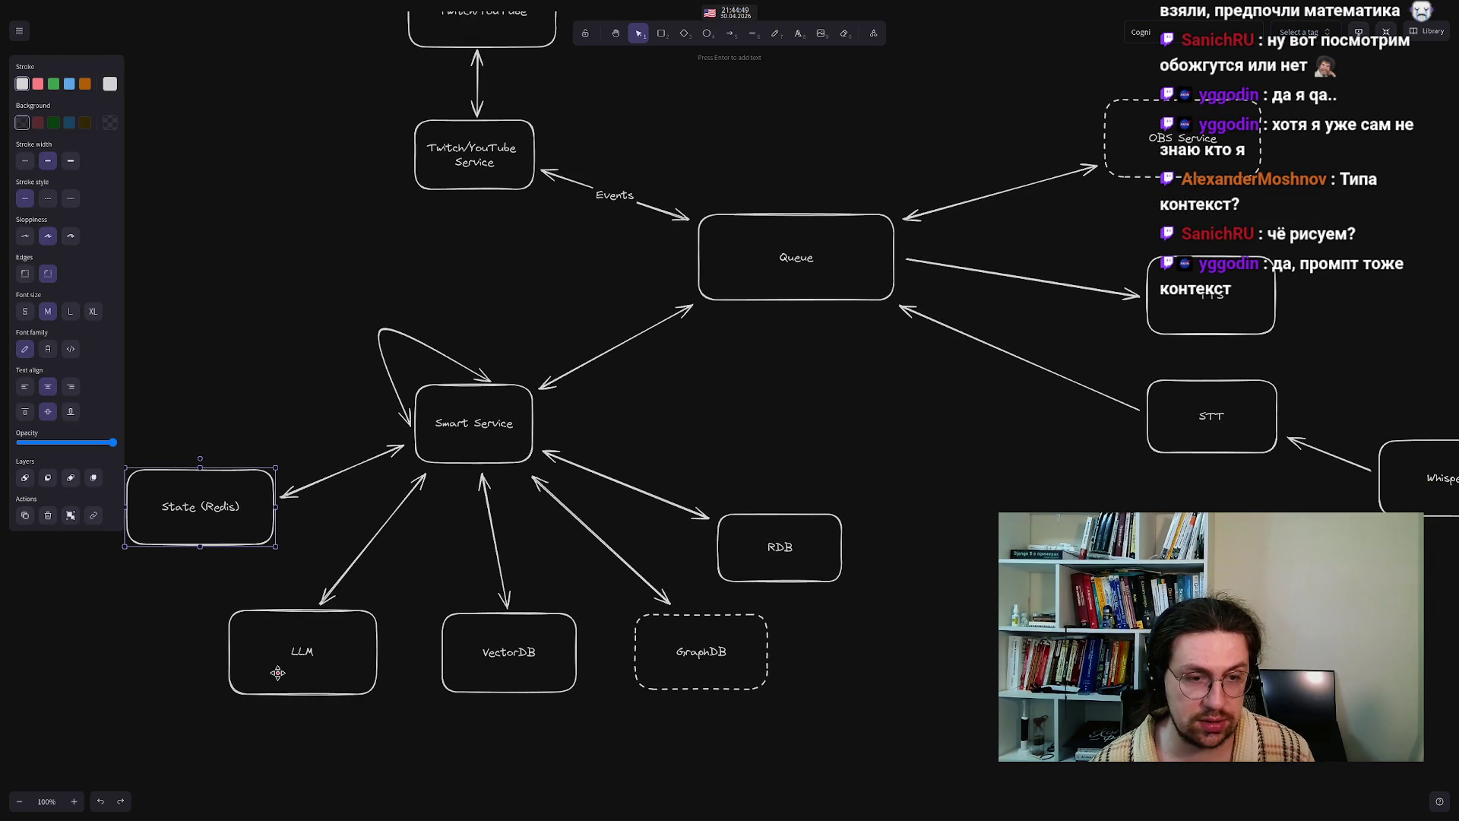
left_click(522, 661)
left_click(254, 359)
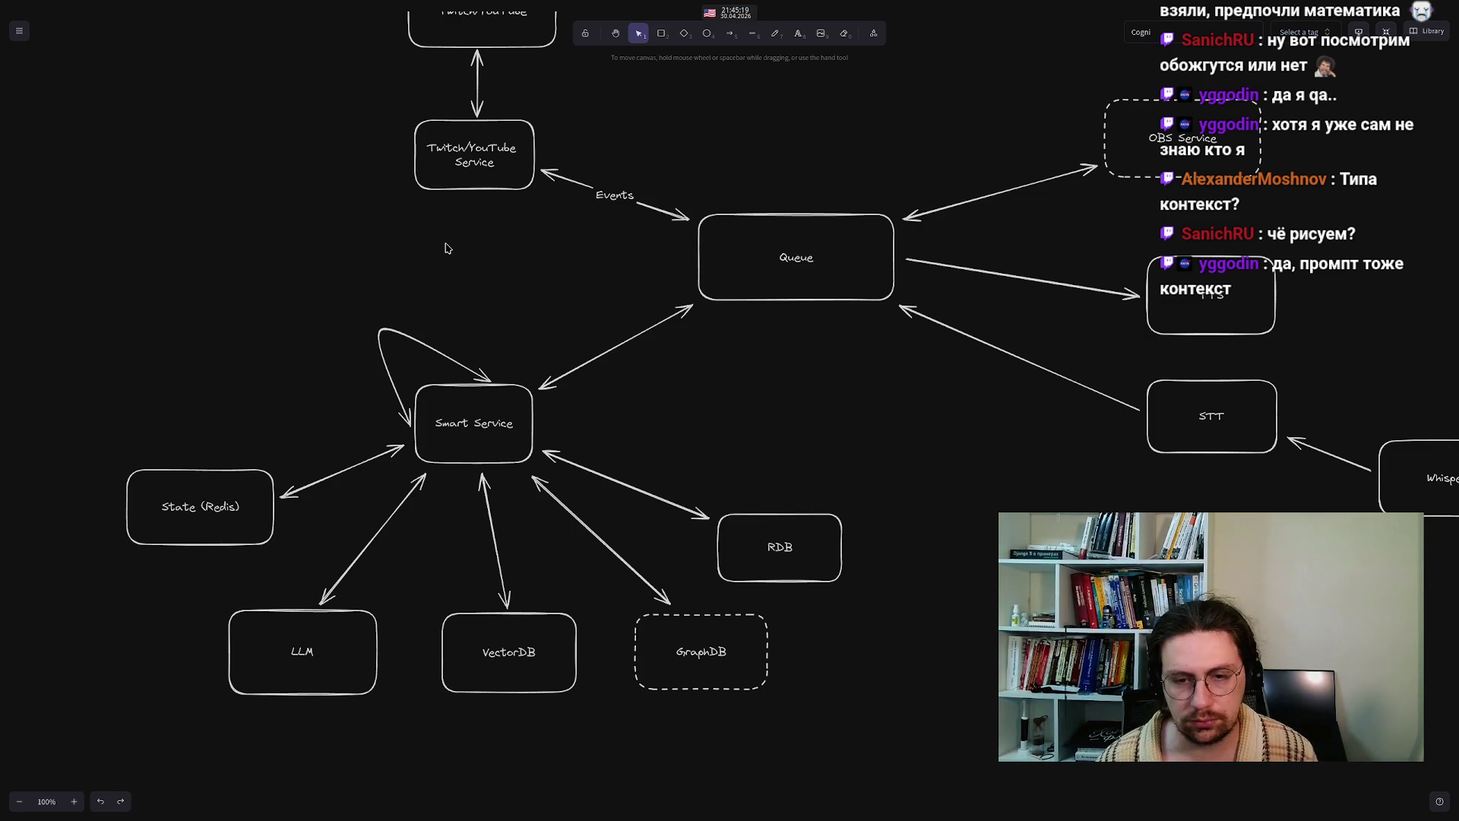
- Pan the canvas to reveal the Twitch/YouTube, Events and Queue area above
mouse_move(423, 235)
left_mouse_down()
mouse_move(316, 408)
mouse_move(365, 278)
mouse_move(392, 302)
mouse_move(323, 317)
mouse_move(329, 294)
left_mouse_up()
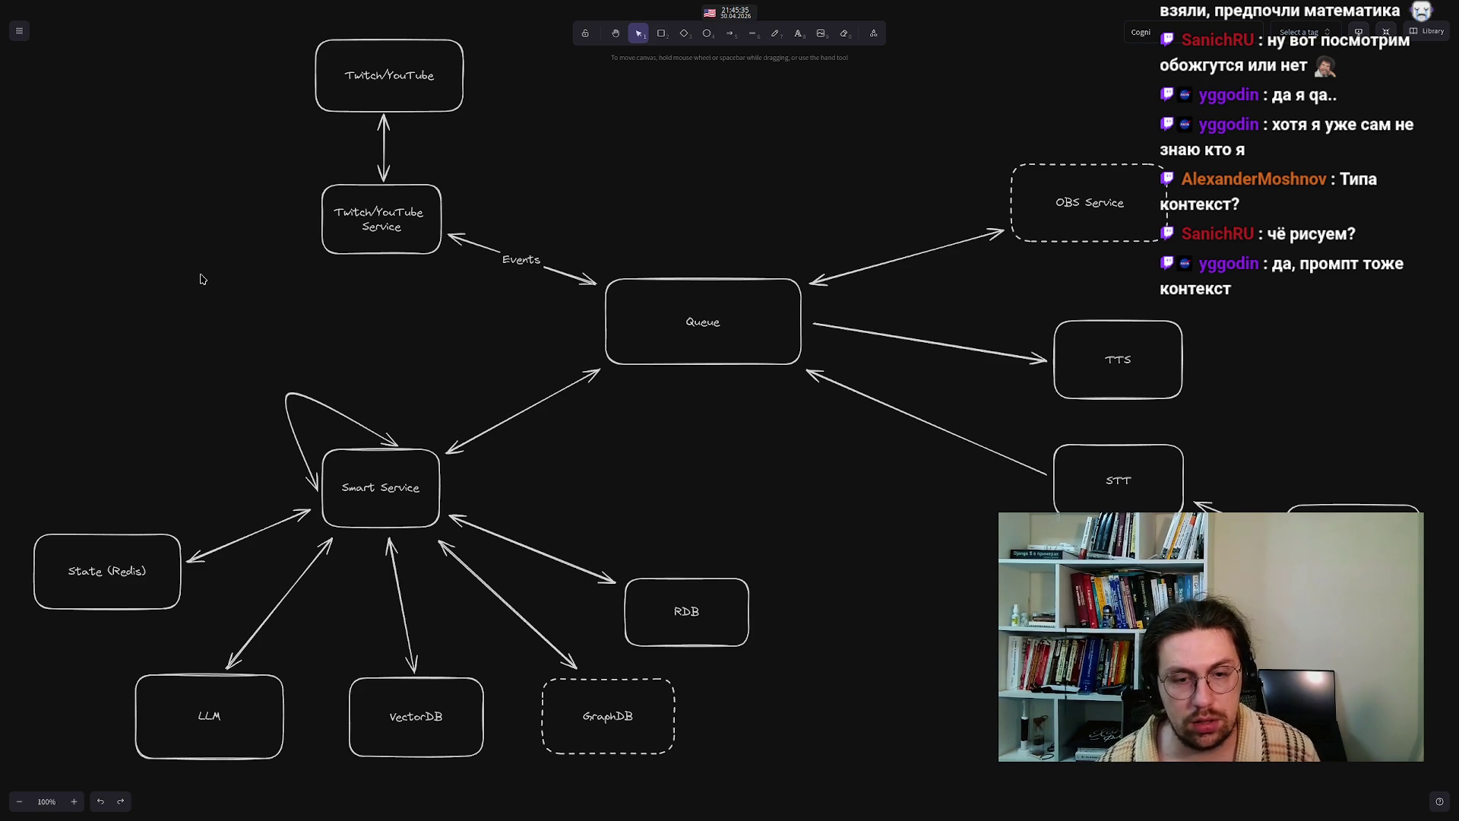
left_click_drag(171, 413, 373, 184)
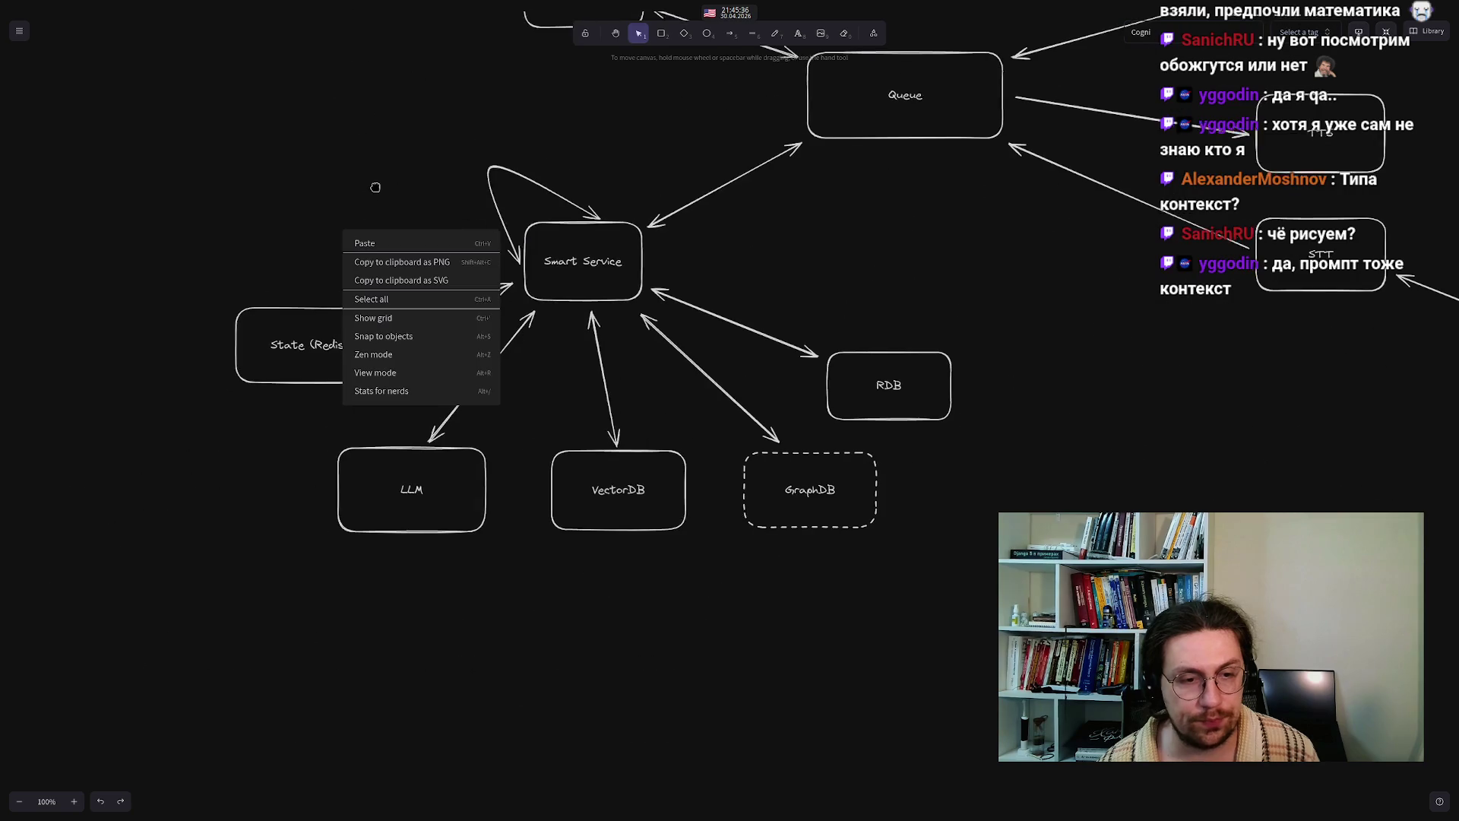
left_click(262, 196)
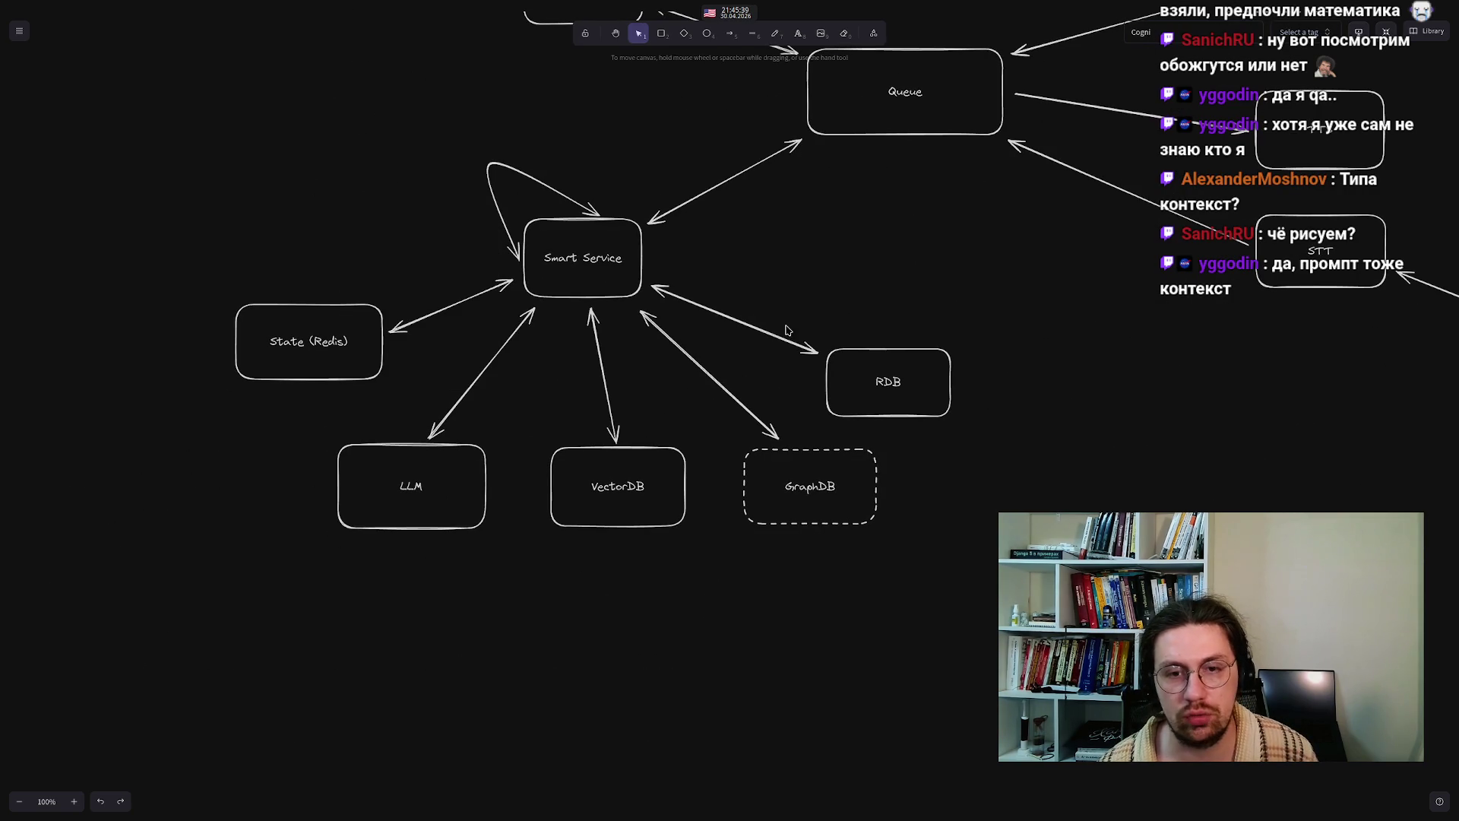
left_click_drag(792, 224, 769, 528)
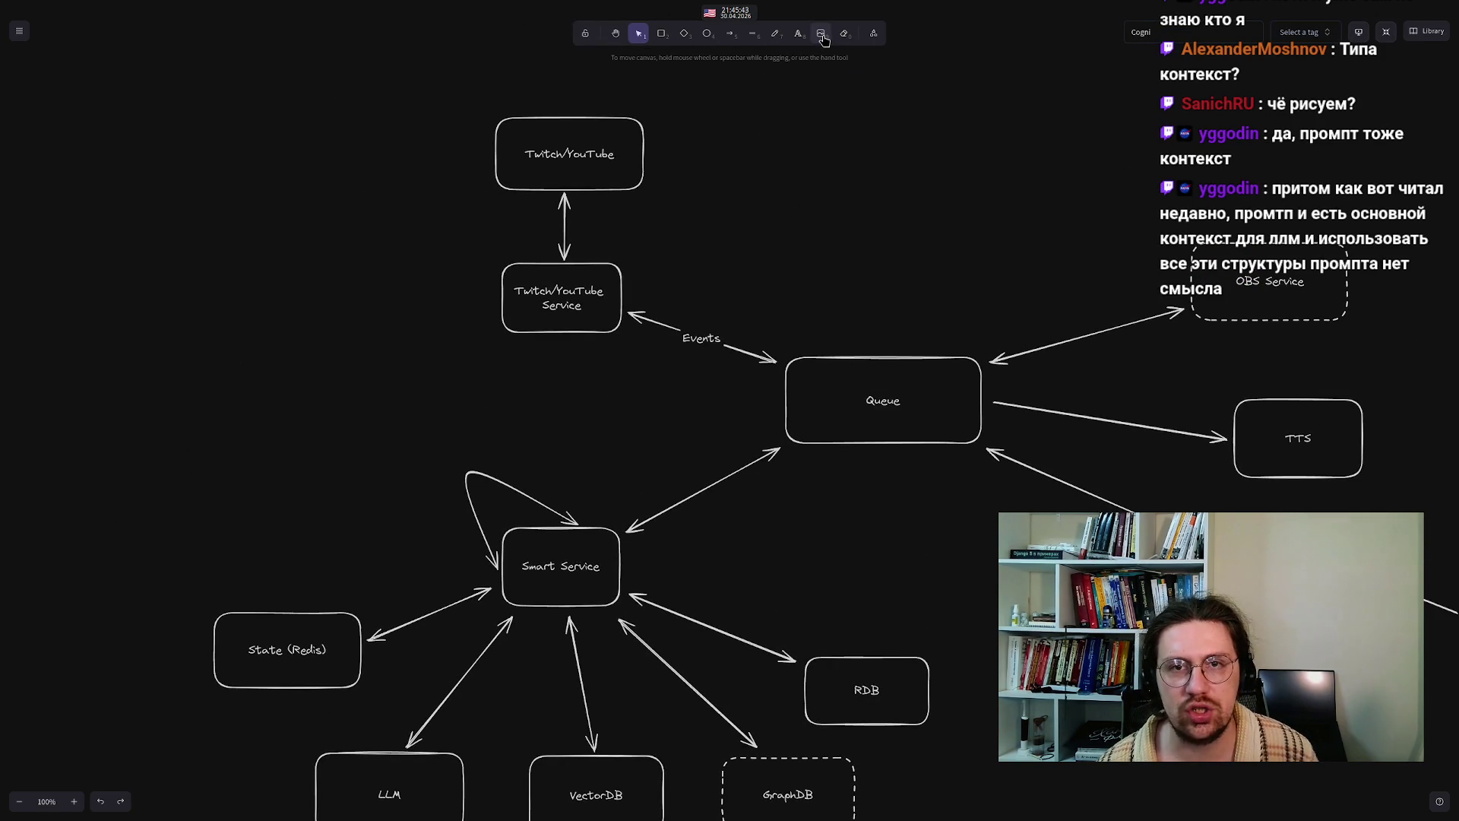
- Add a 'NATS?' text label positioned just above the Queue box
left_click(798, 33)
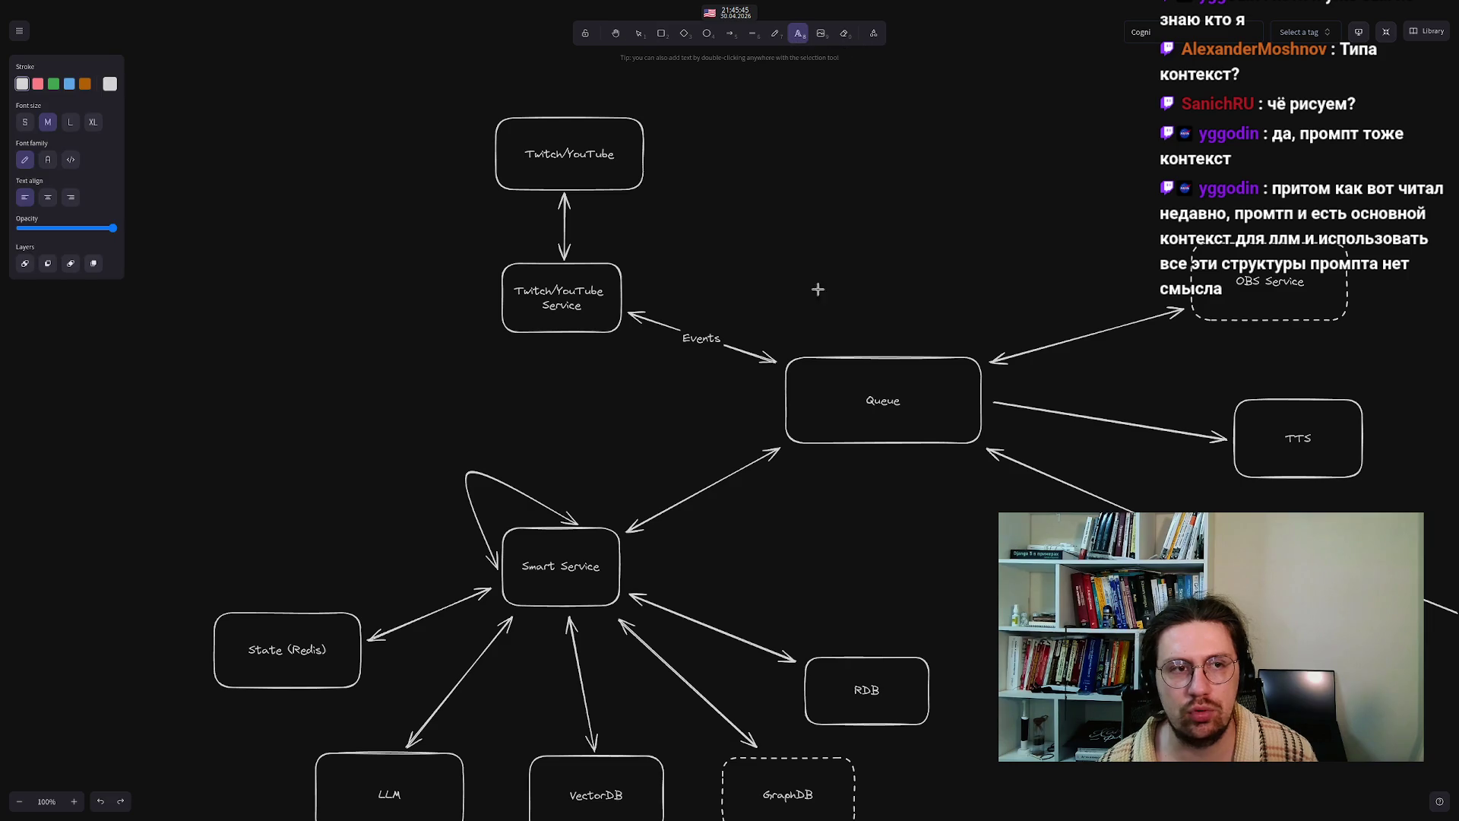
left_click(817, 324)
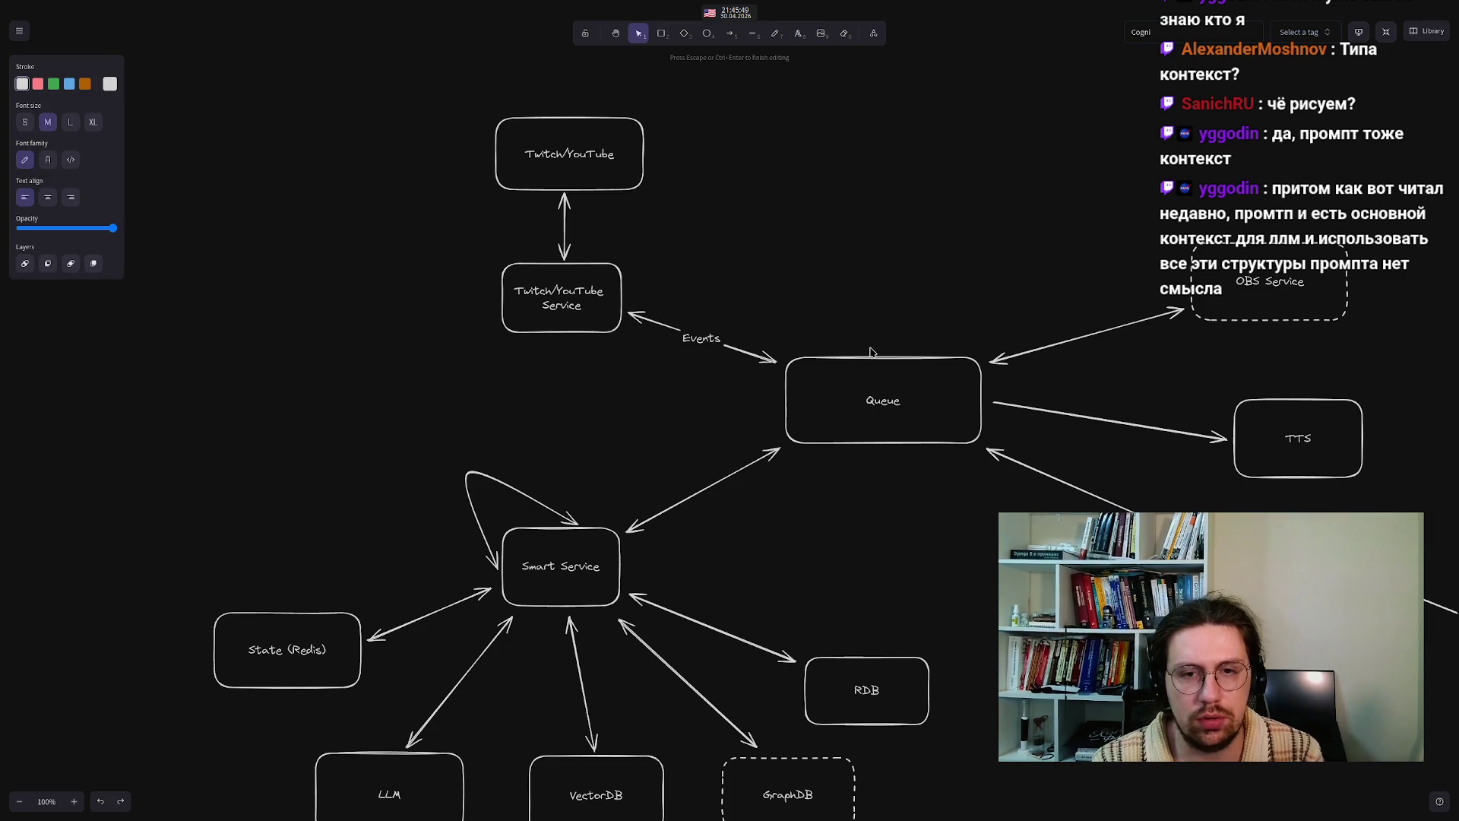
type("MATS?")
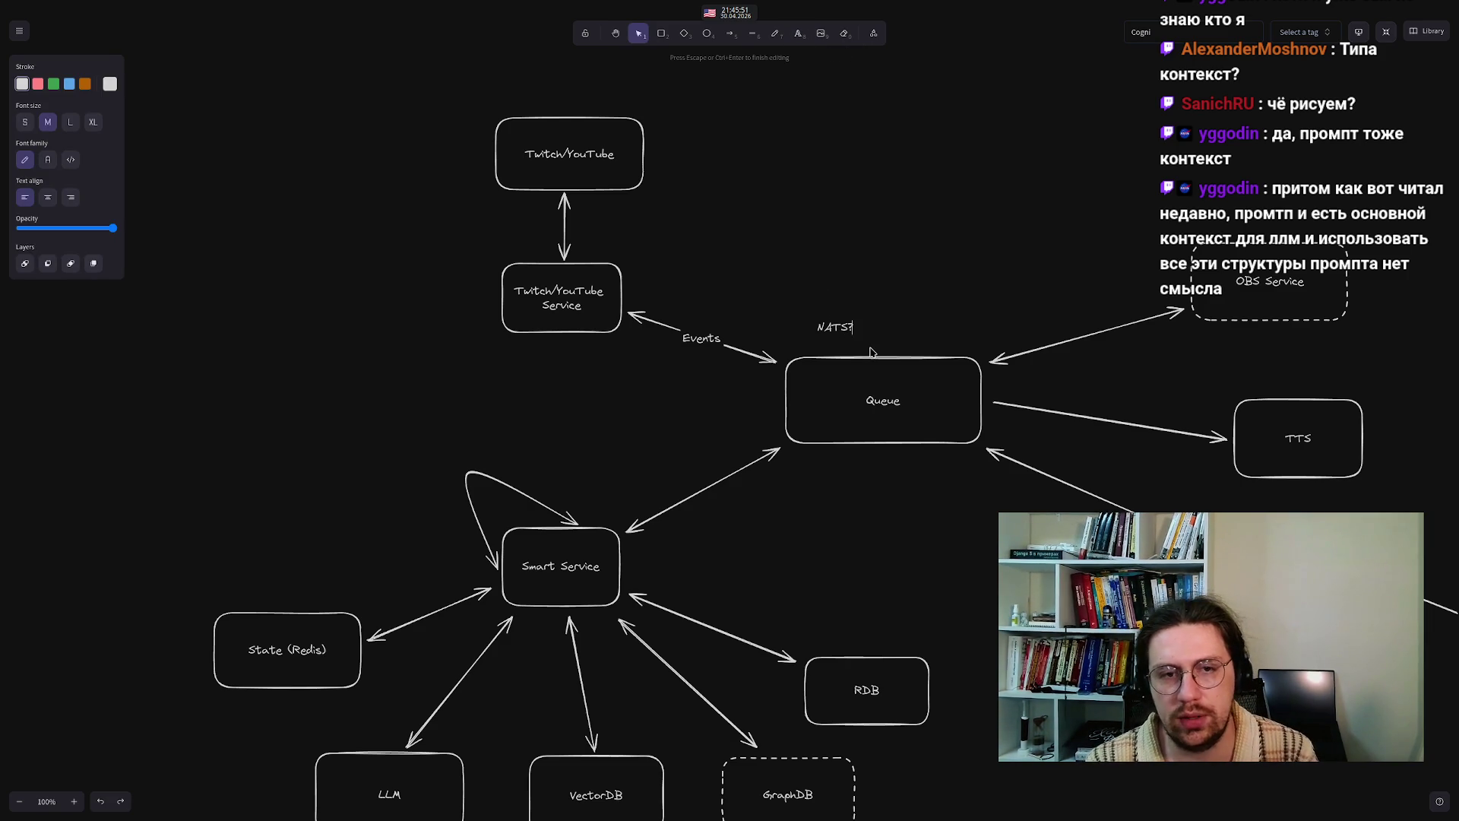
left_click(812, 305)
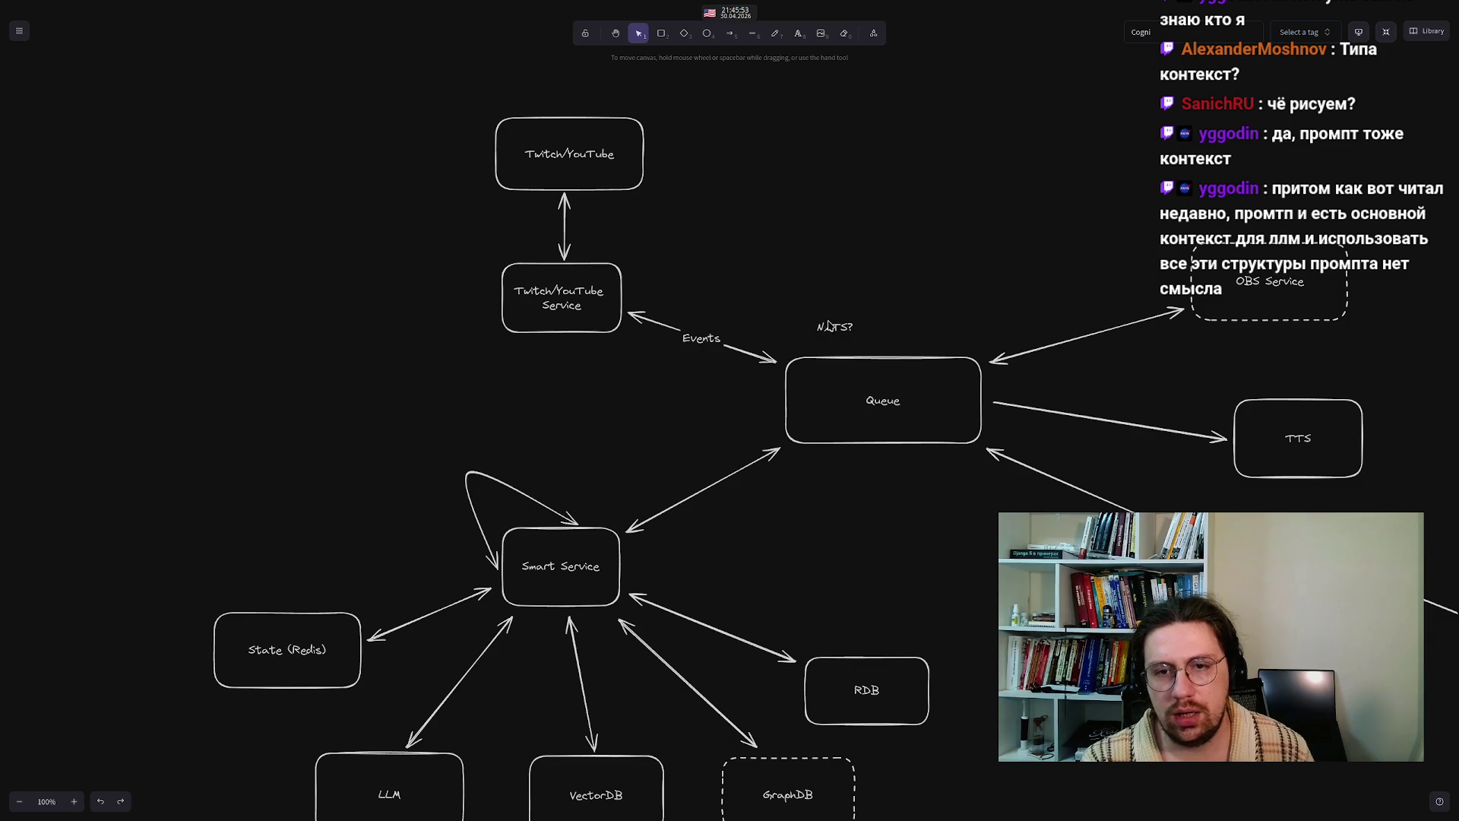
left_click_drag(828, 324, 839, 335)
left_click(537, 469)
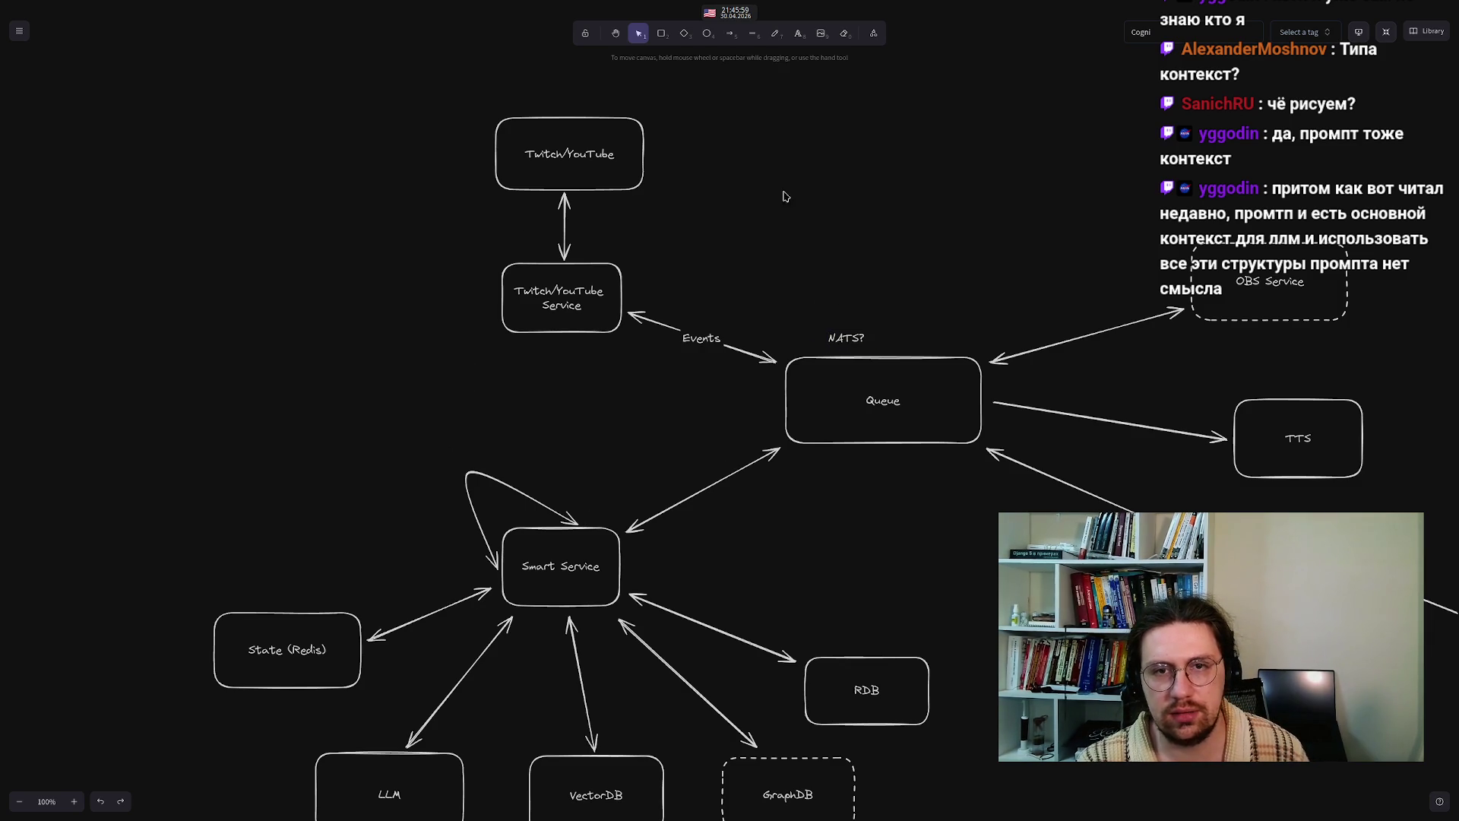
- Write a 'FastStream, Aiomisc' text note above the diagram, fixing its spelling
left_click_drag(788, 192, 723, 316)
double_click(763, 228)
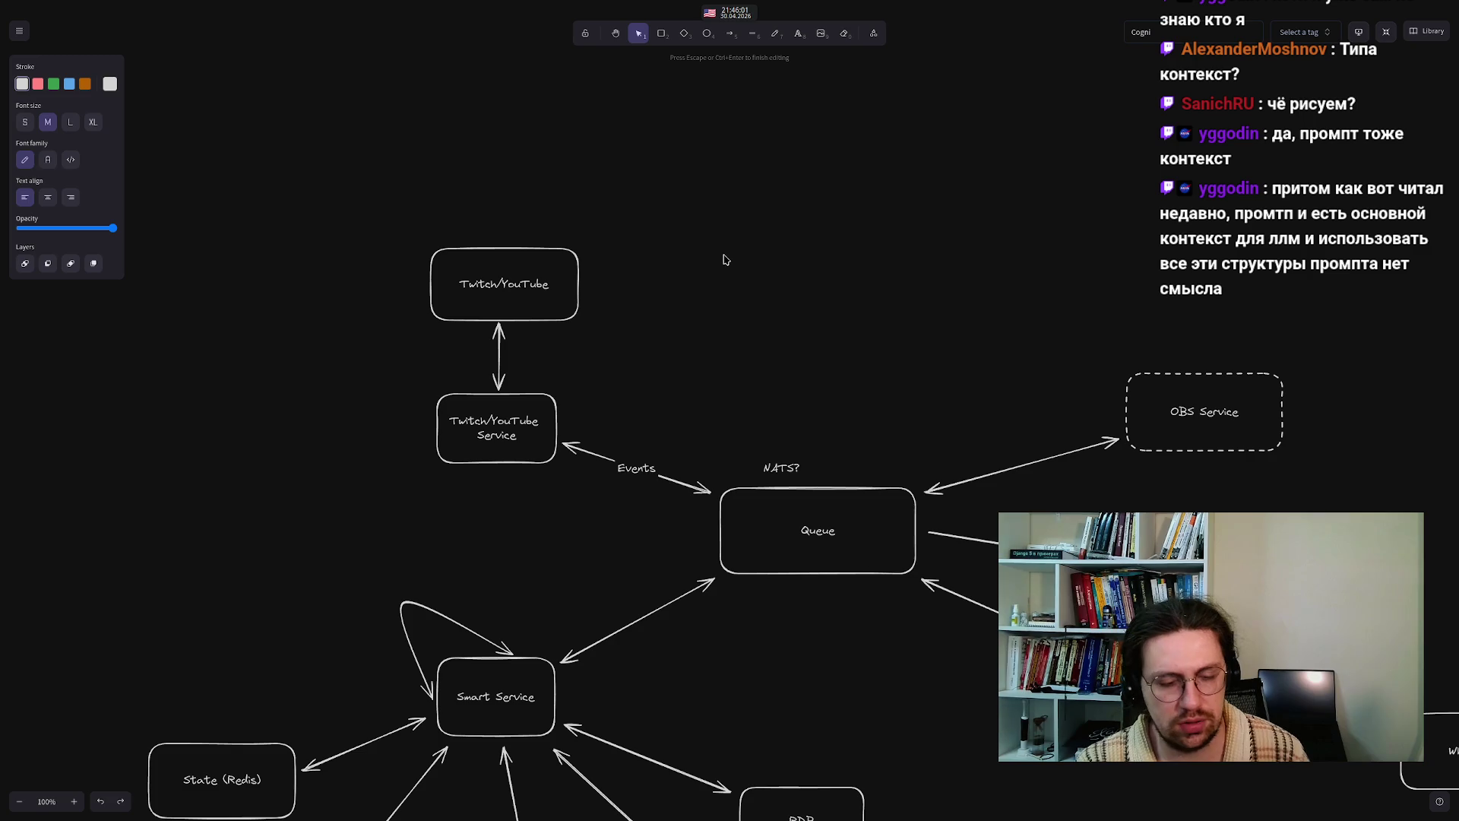
type("FastStream")
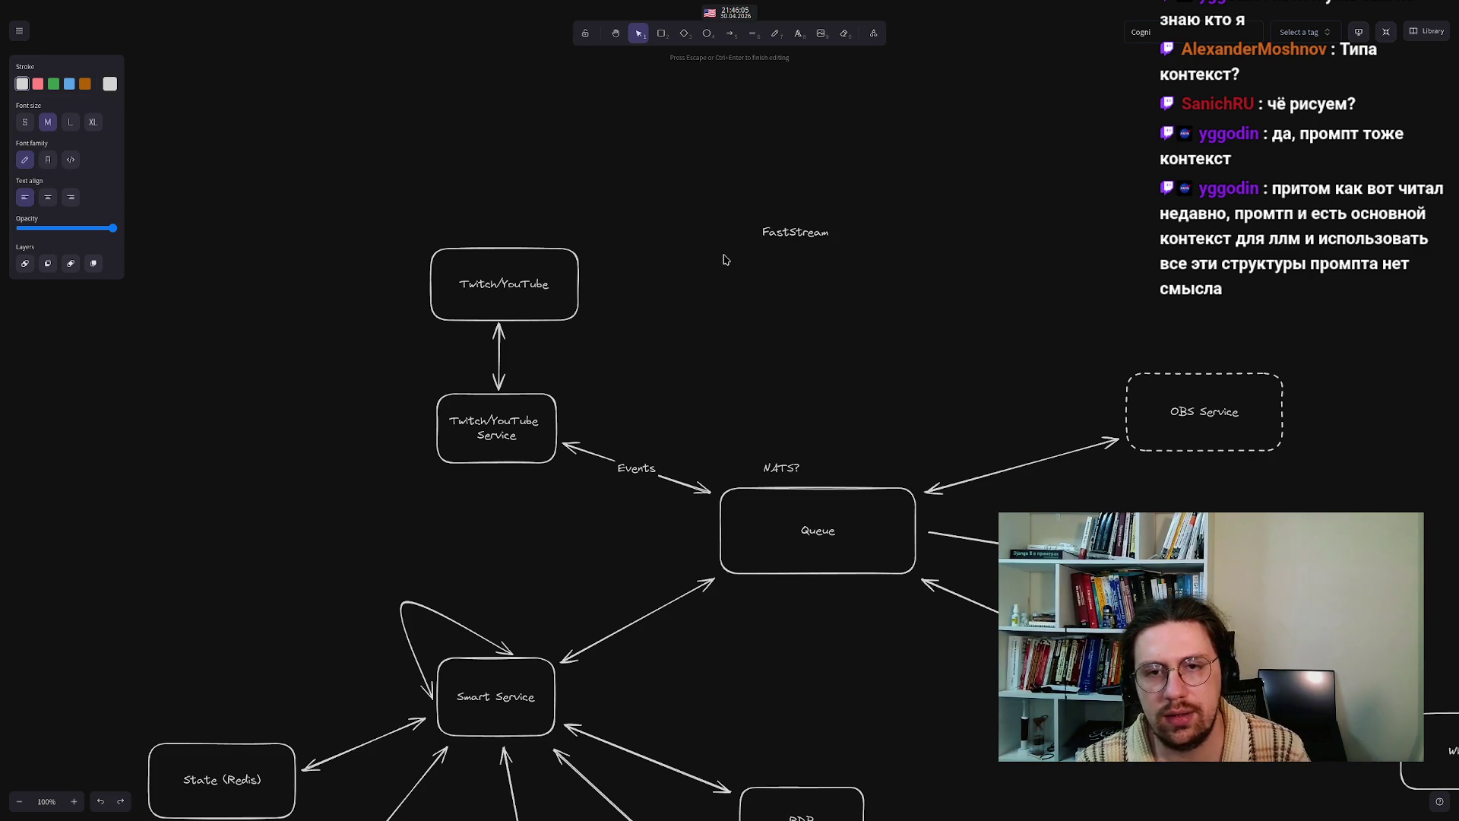
double_click(797, 236)
left_click(819, 238)
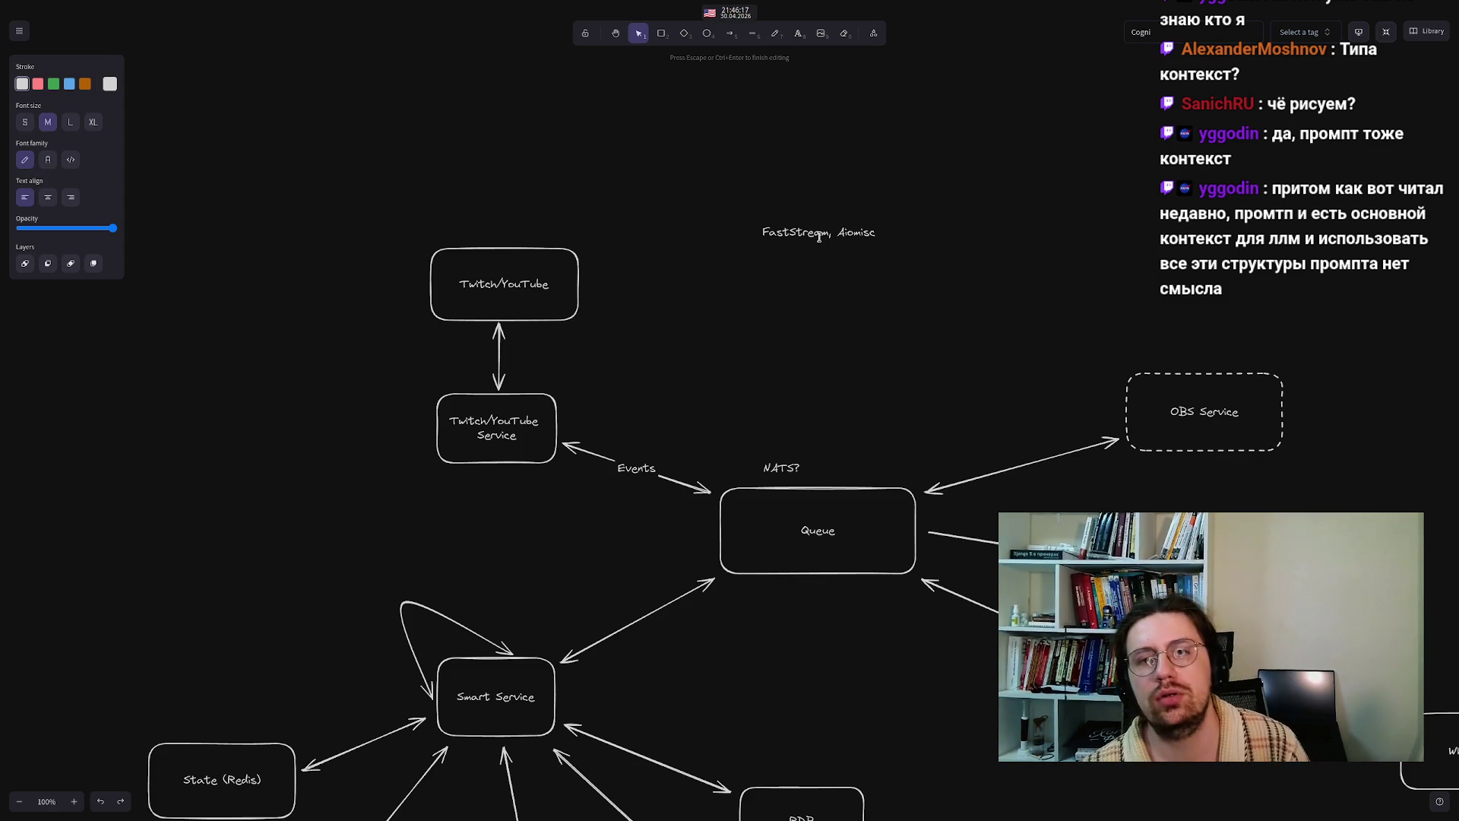
left_click(811, 329)
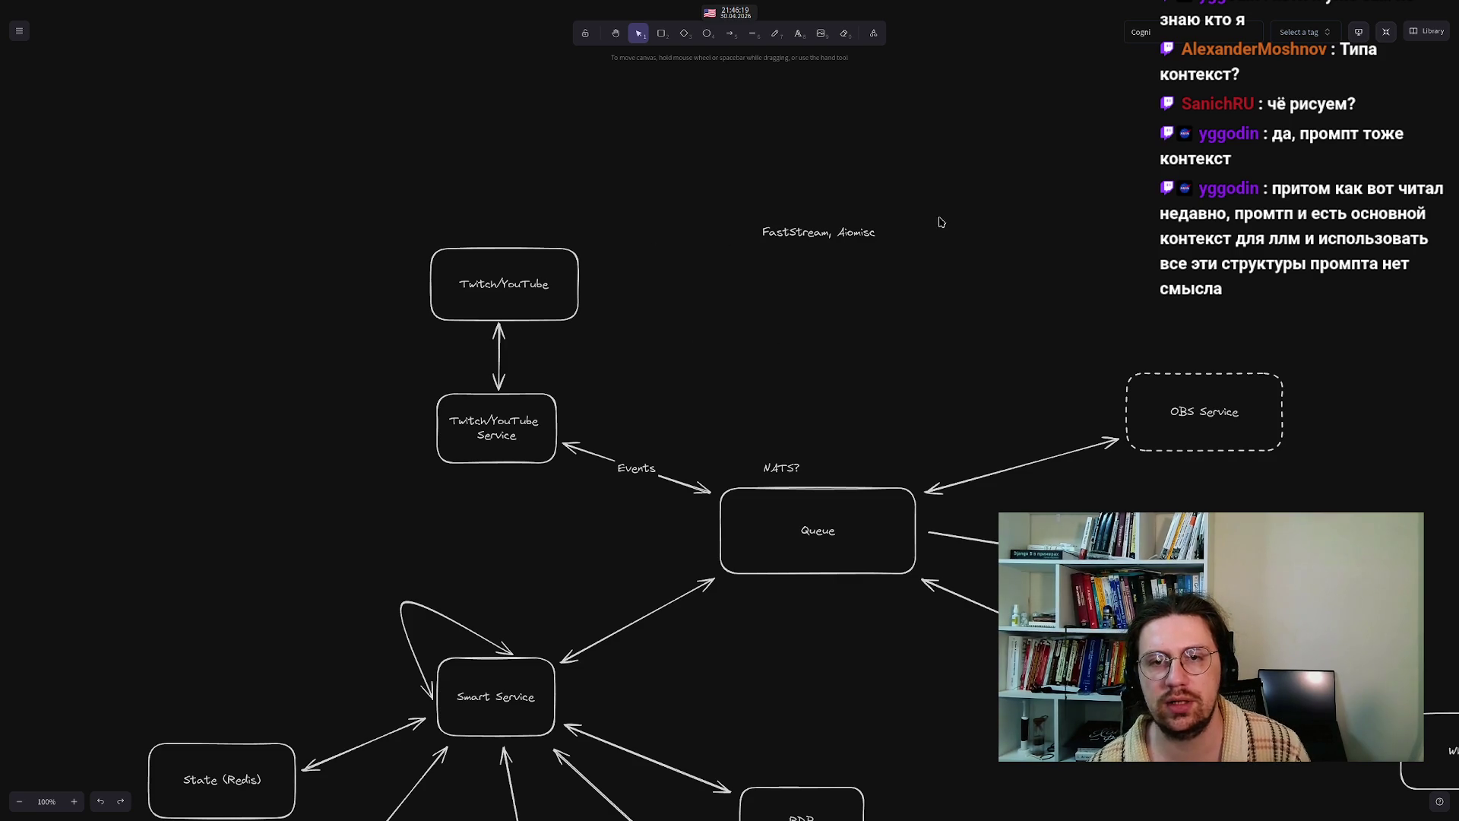
mouse_move(816, 226)
left_mouse_down()
mouse_move(803, 271)
mouse_move(833, 260)
mouse_move(807, 263)
mouse_move(808, 279)
left_mouse_up()
left_click(785, 232)
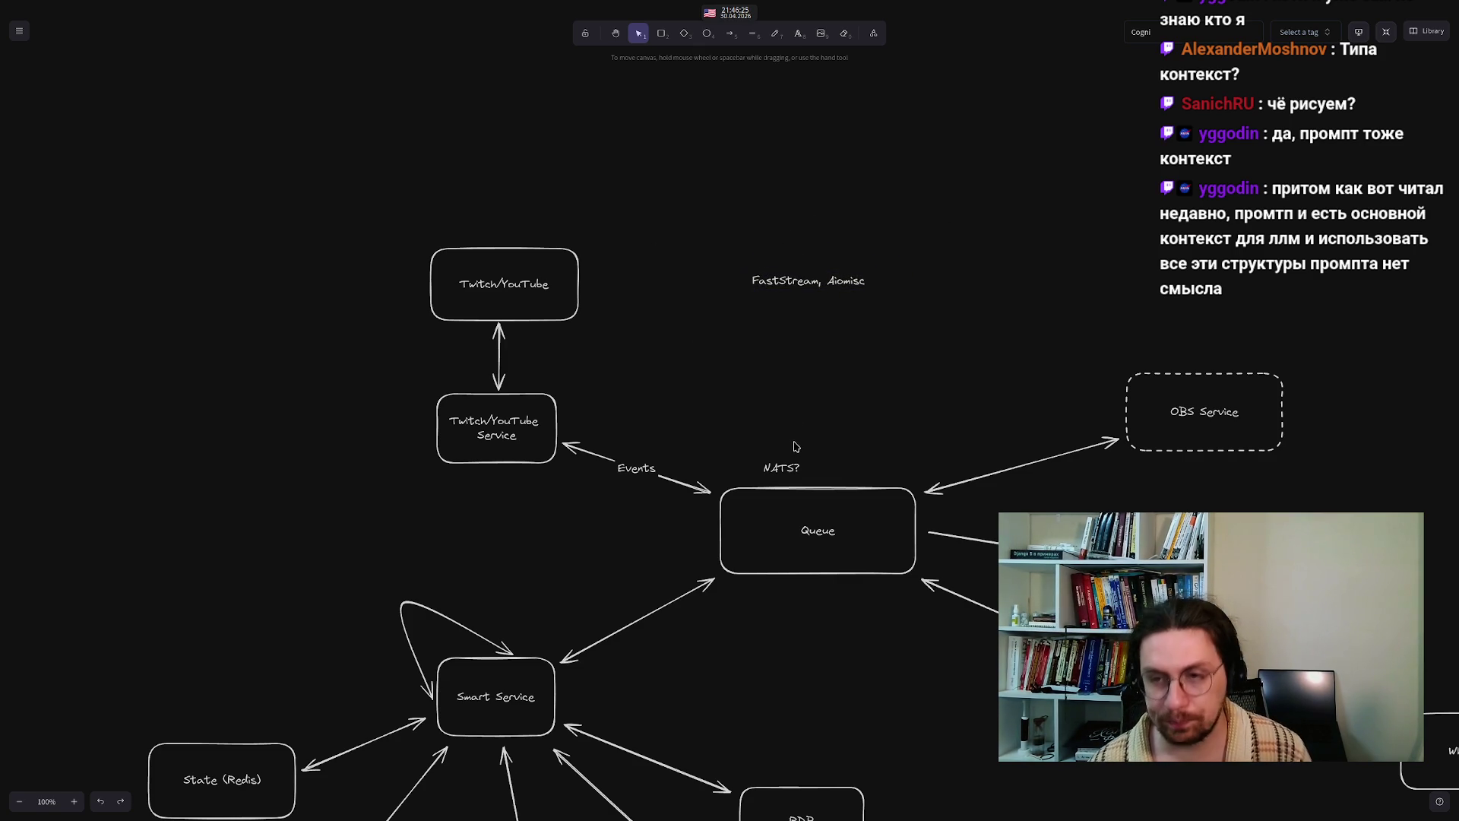
- Shift the NATS? label right so it sits centred over Queue
left_click_drag(781, 471, 817, 471)
left_click(689, 405)
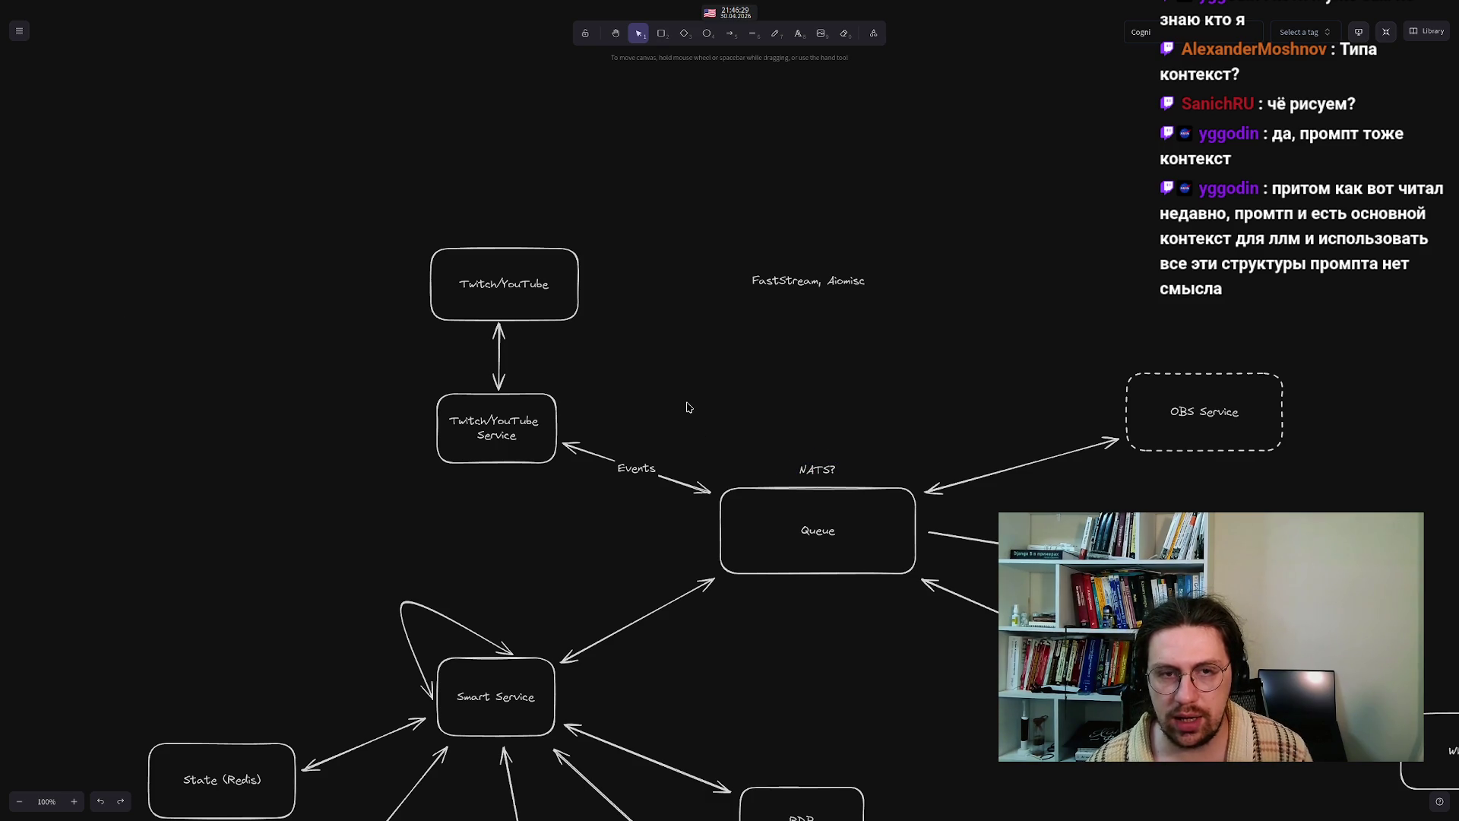
left_click_drag(709, 344, 702, 442)
scroll(702, 442, "up", 1)
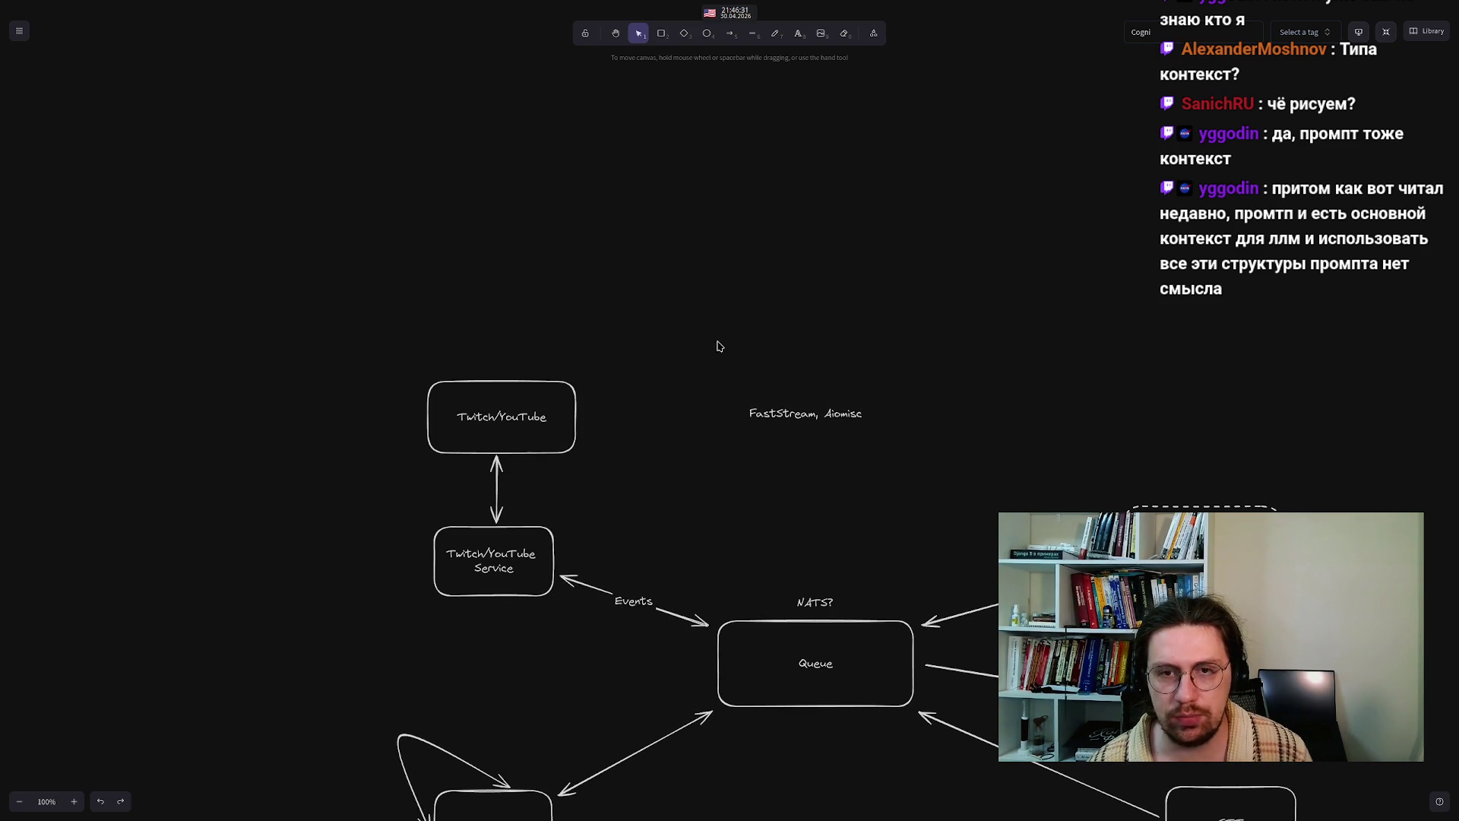
- Add a 'Kamal' text note above the diagram and move it into place
double_click(773, 311)
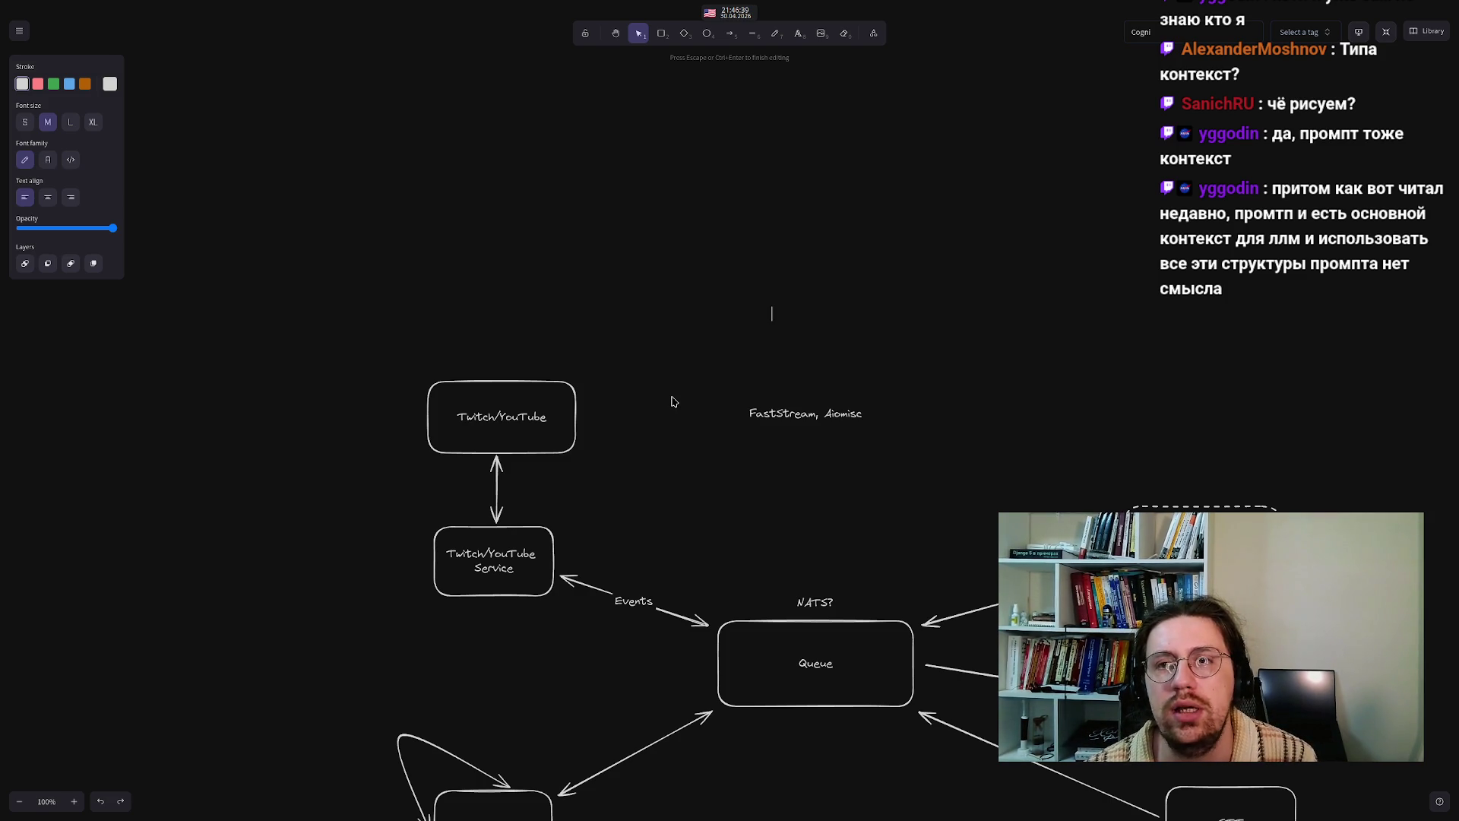
type("Kamal")
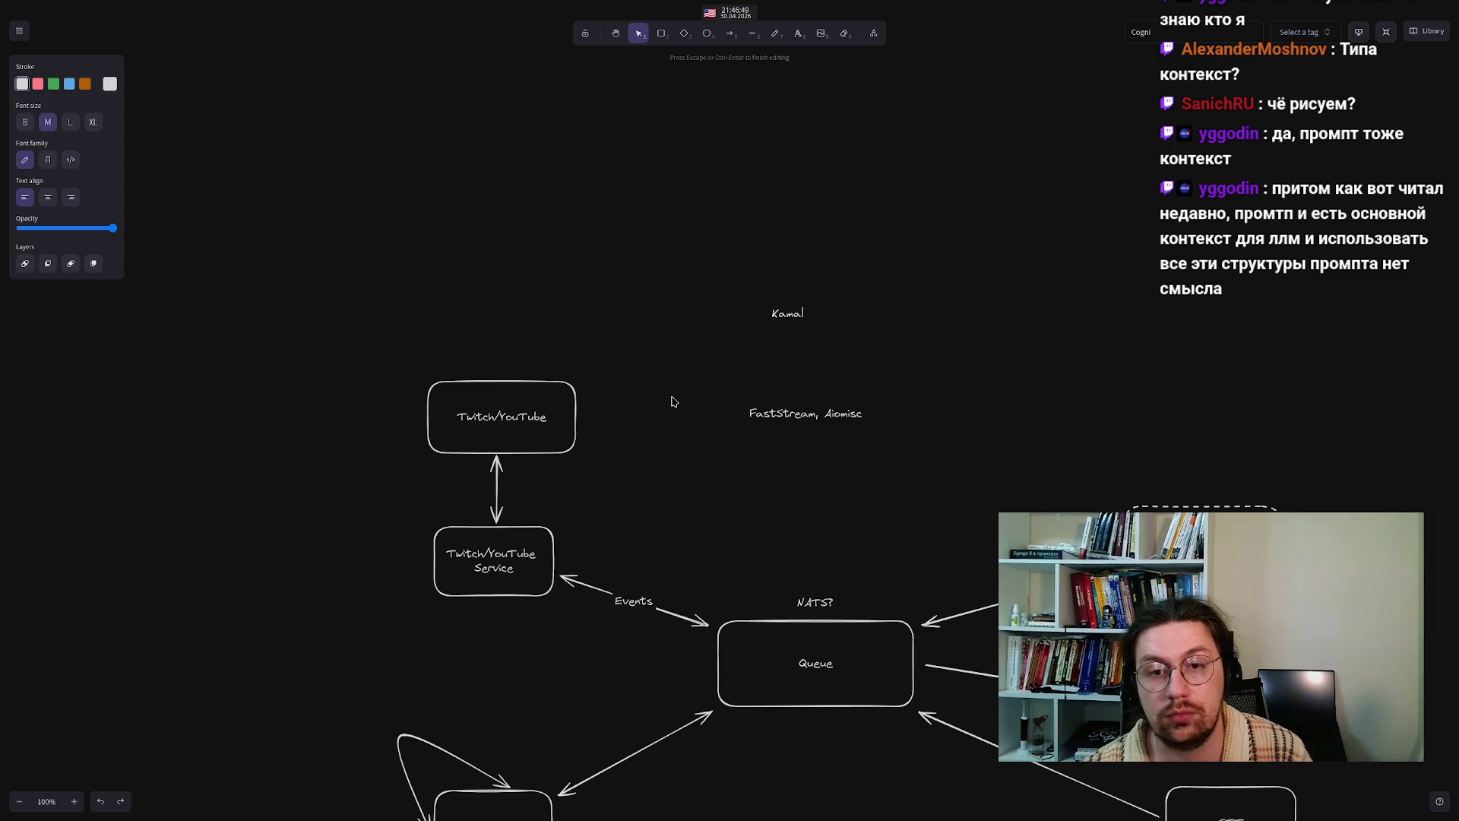
key("Escape")
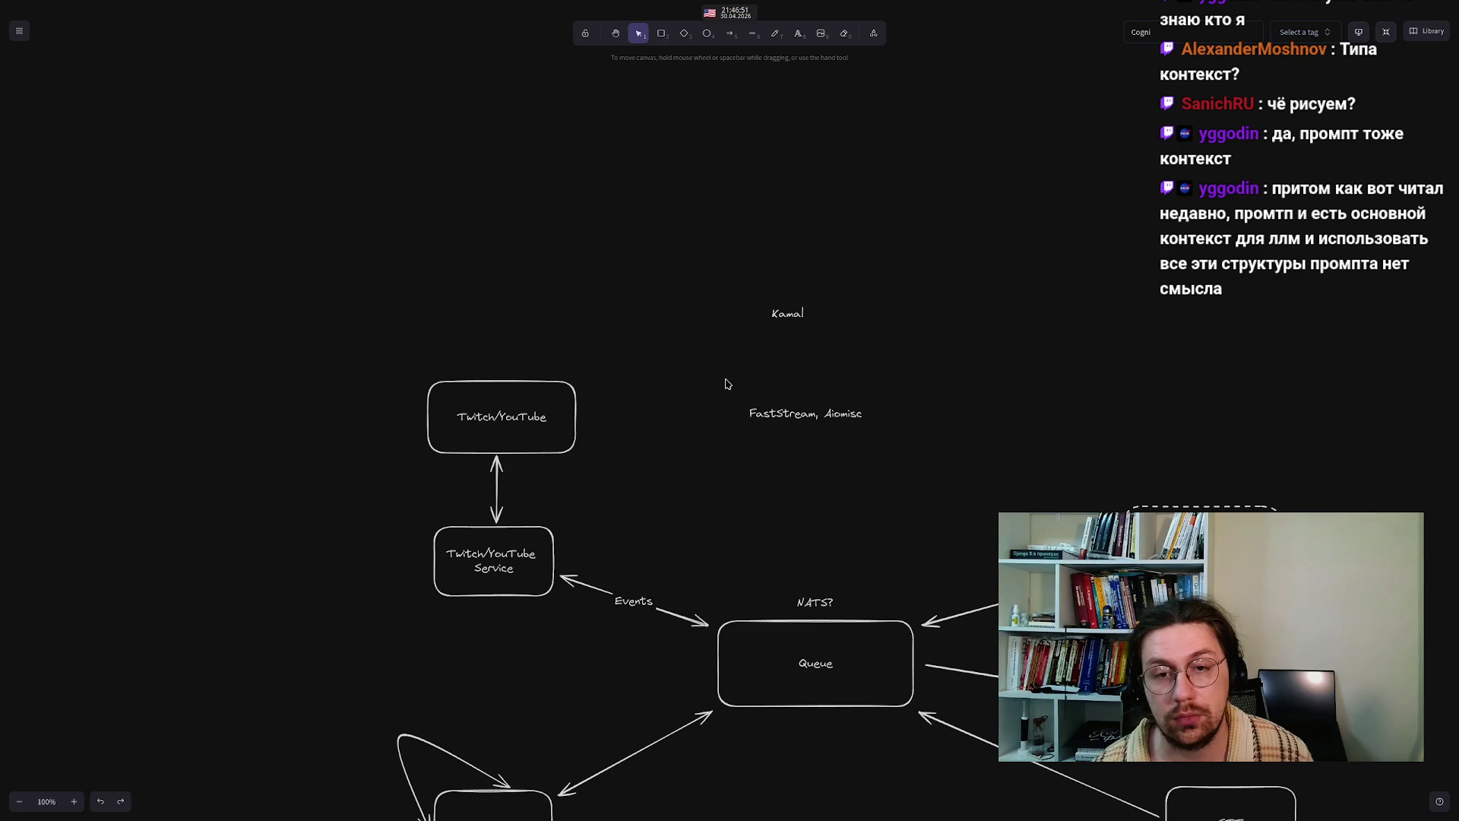
left_click(779, 313)
left_click_drag(779, 312, 789, 337)
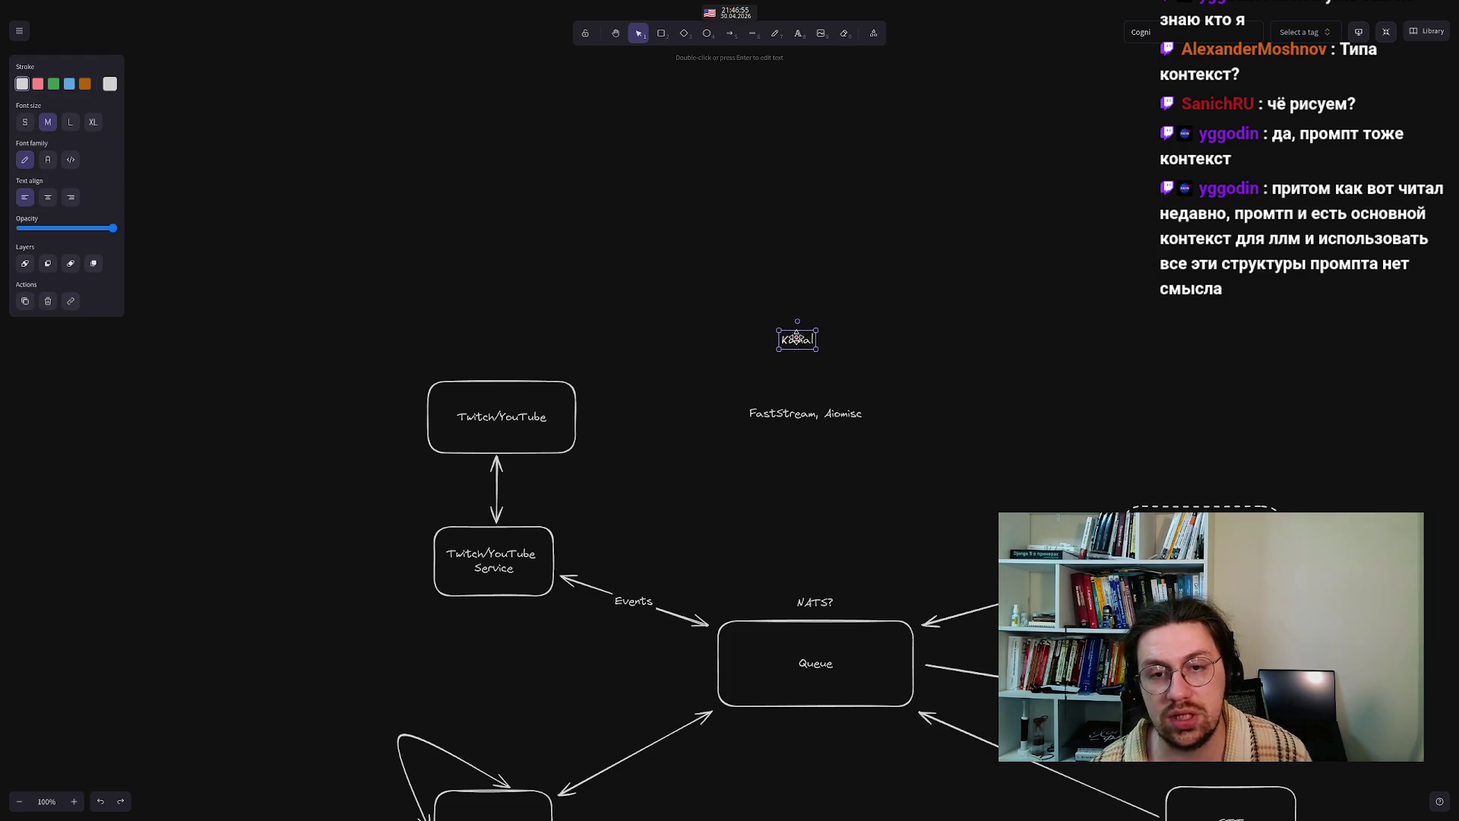
- Extend the note to 'Kamal, Docker(Compose)' and align it over FastStream, Aiomisc
double_click(796, 338)
key("End")
type(", Docker(C")
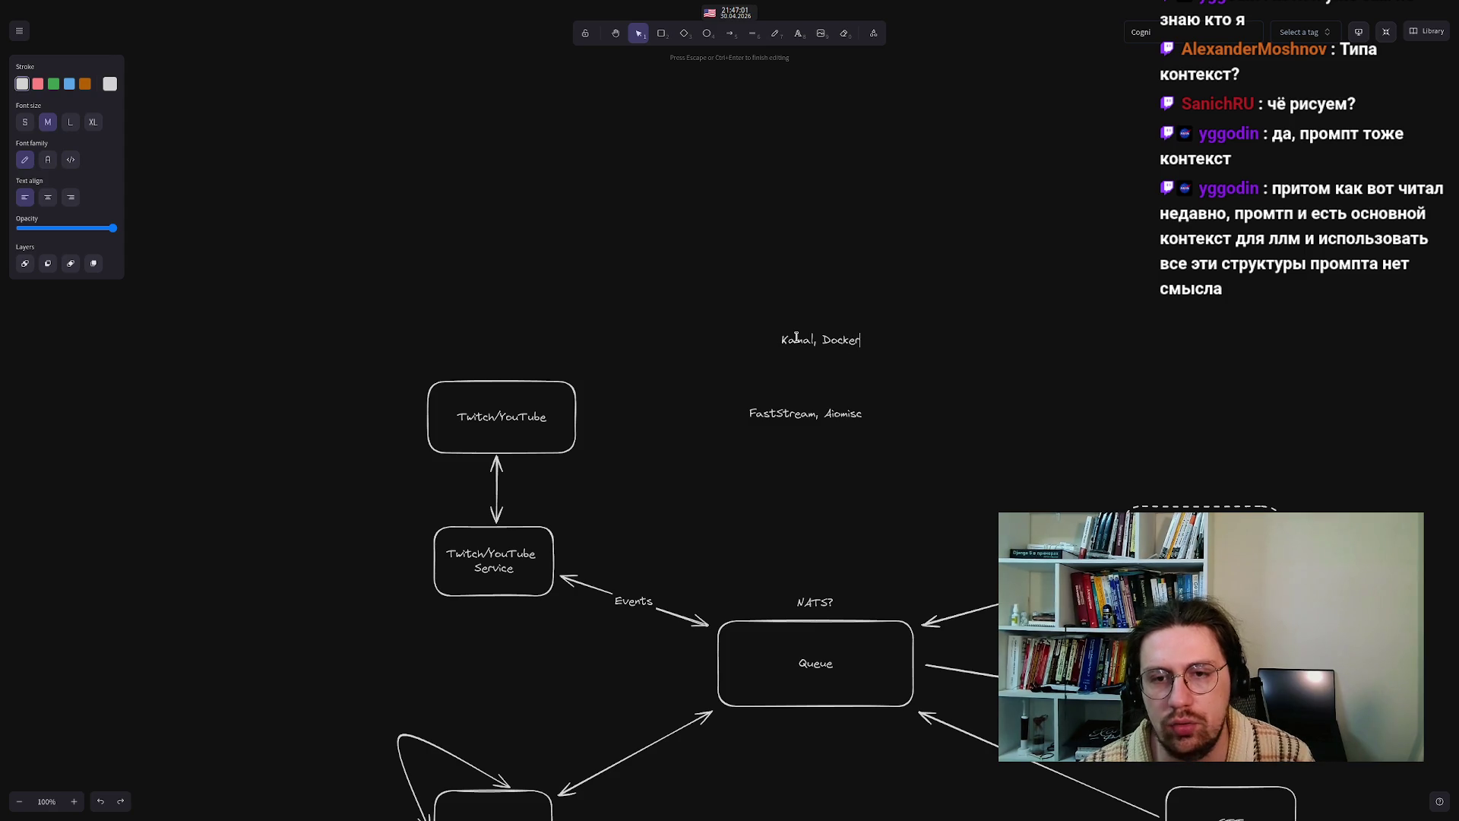
type("om")
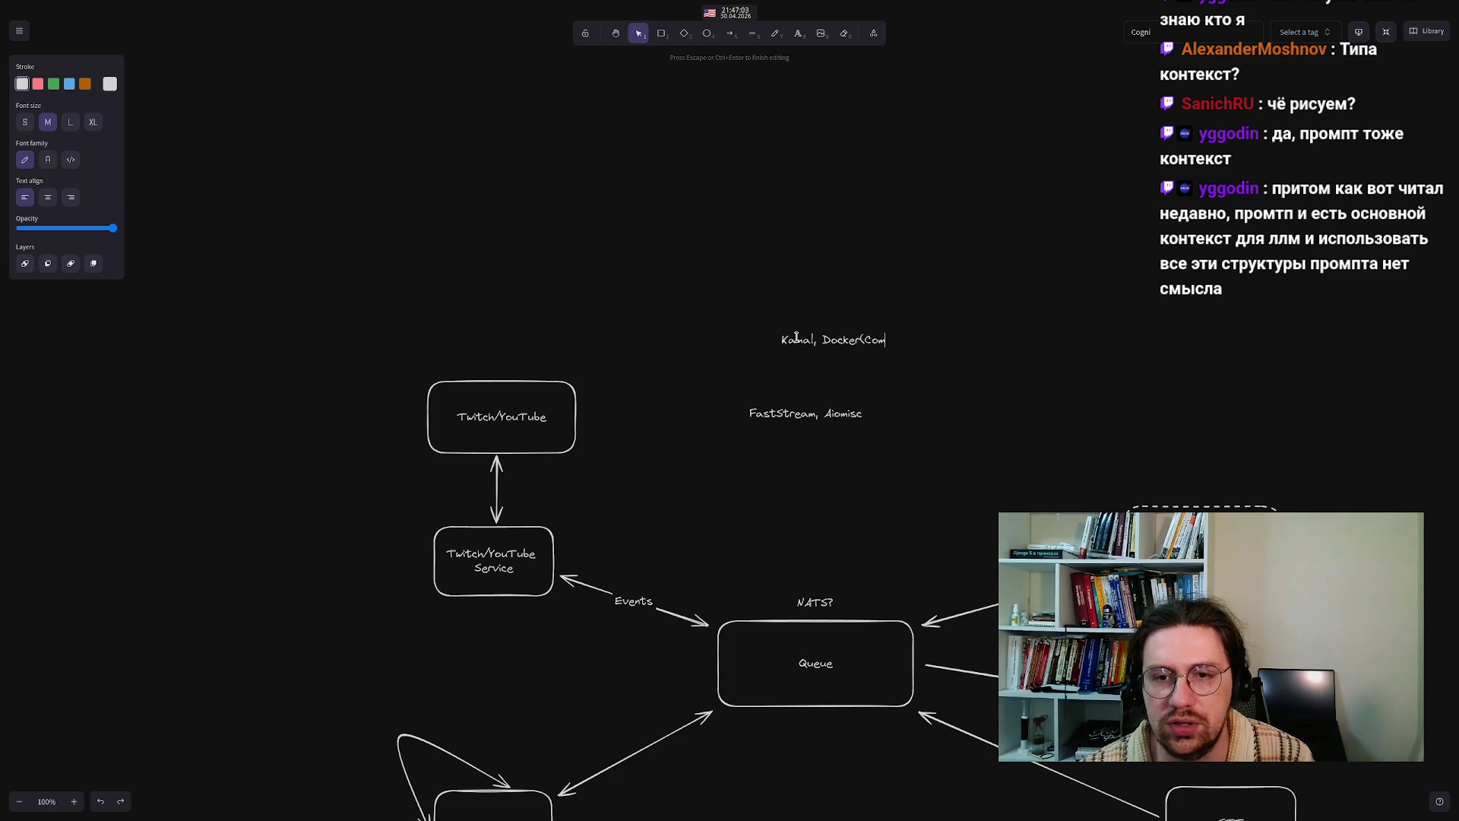
type("pose)")
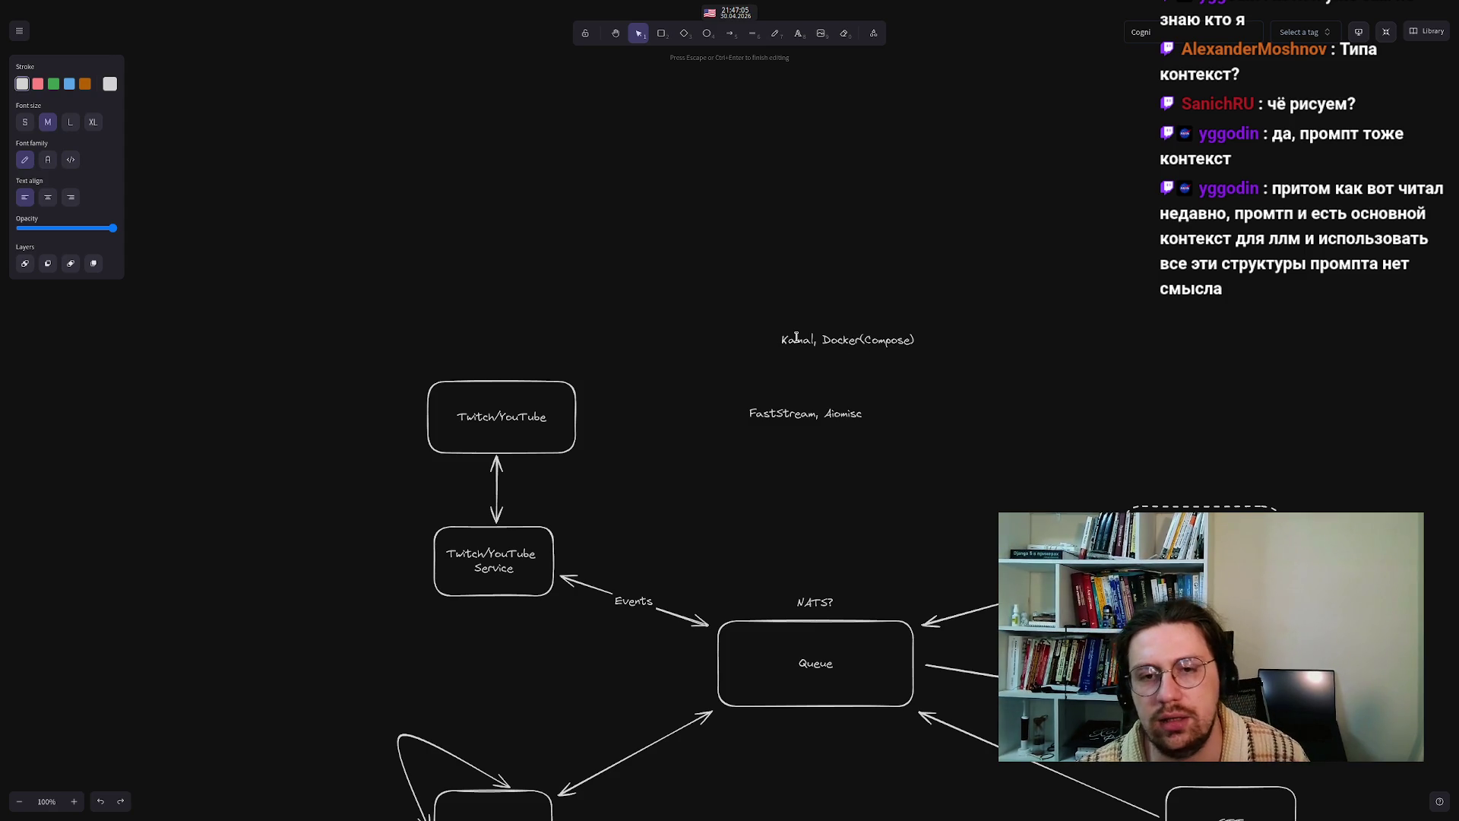
left_click(757, 291)
left_click(843, 335)
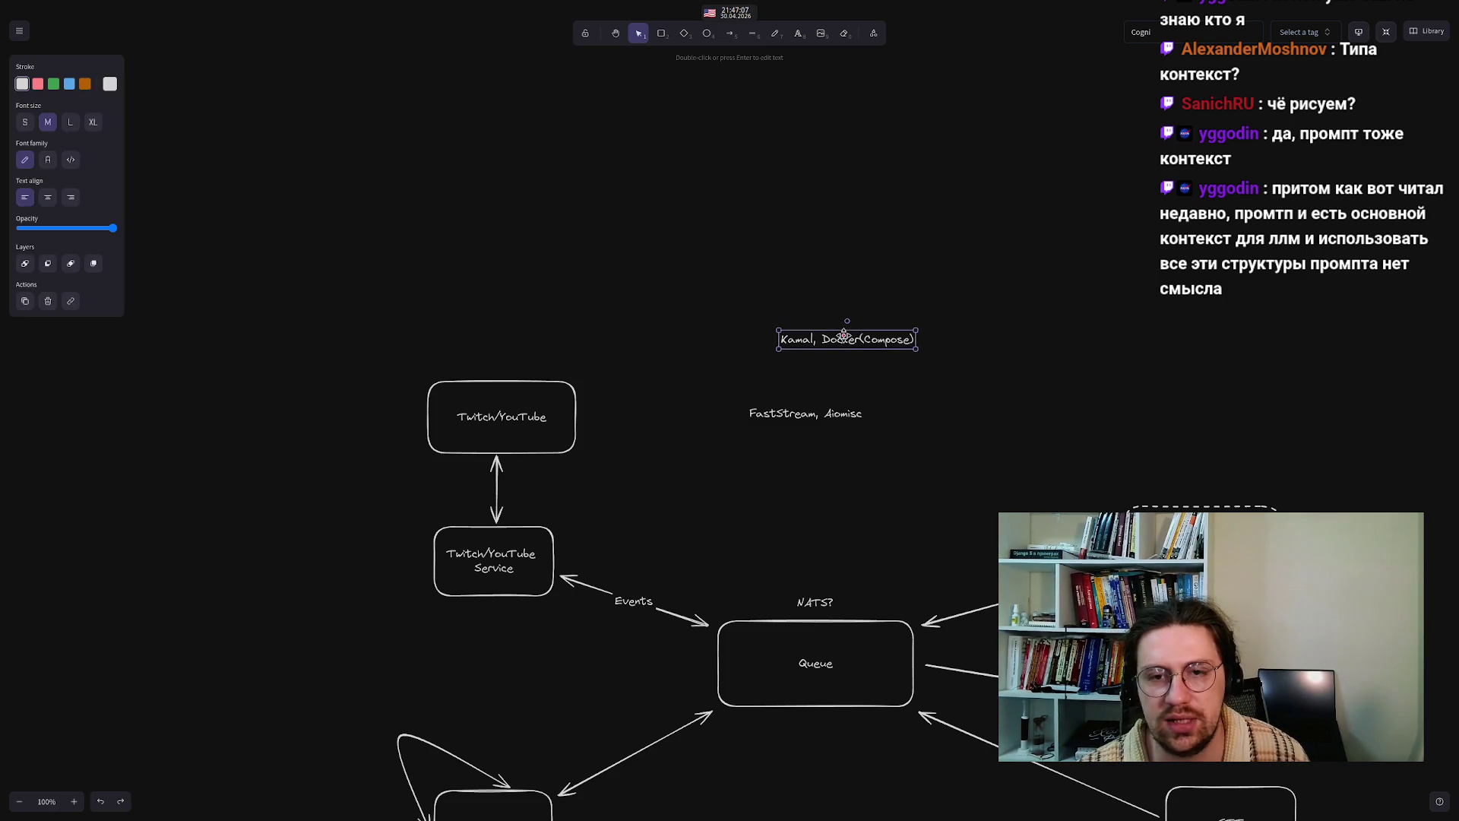
left_click_drag(843, 335, 807, 337)
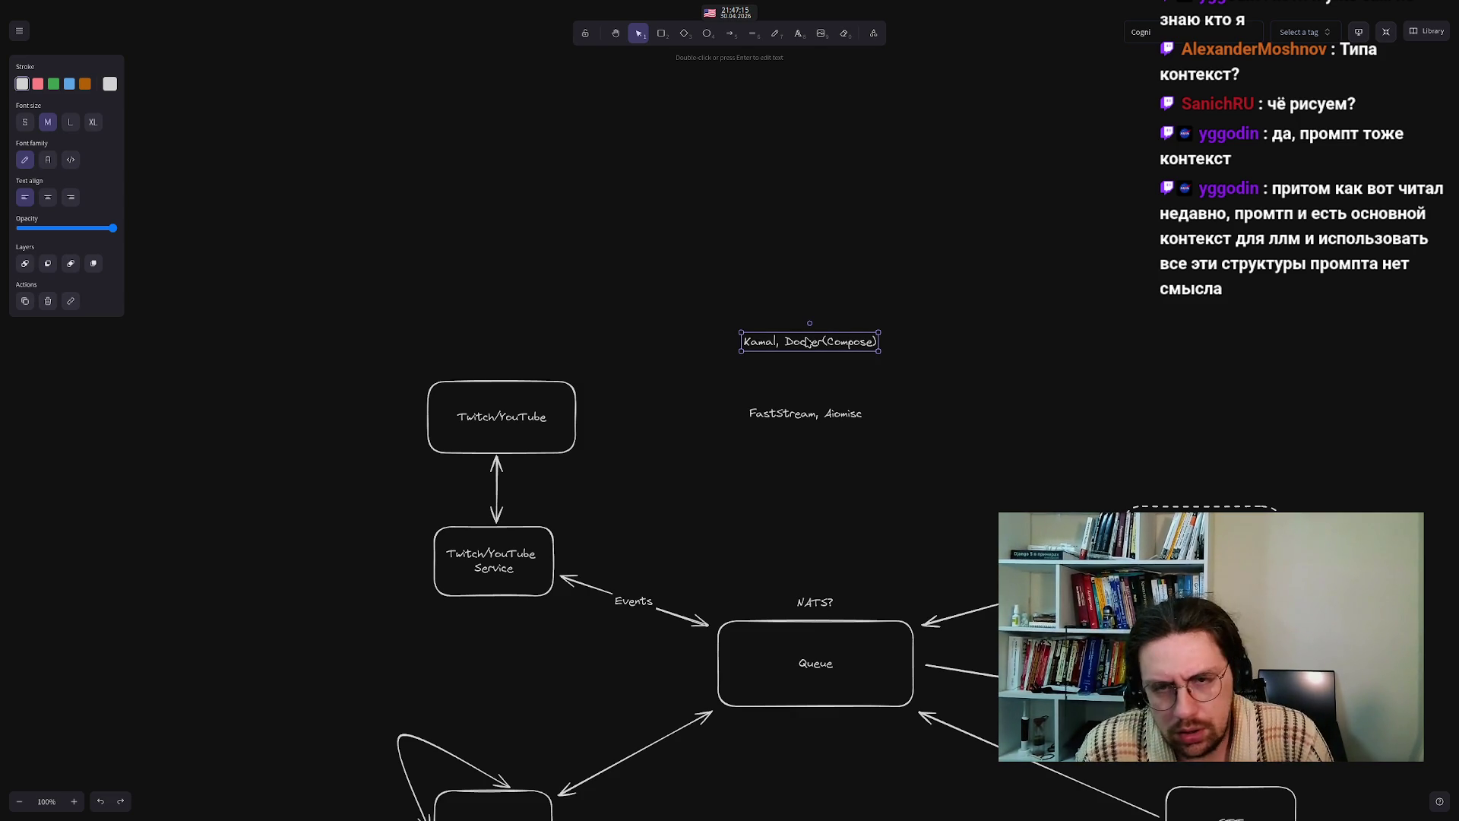
left_click(724, 315)
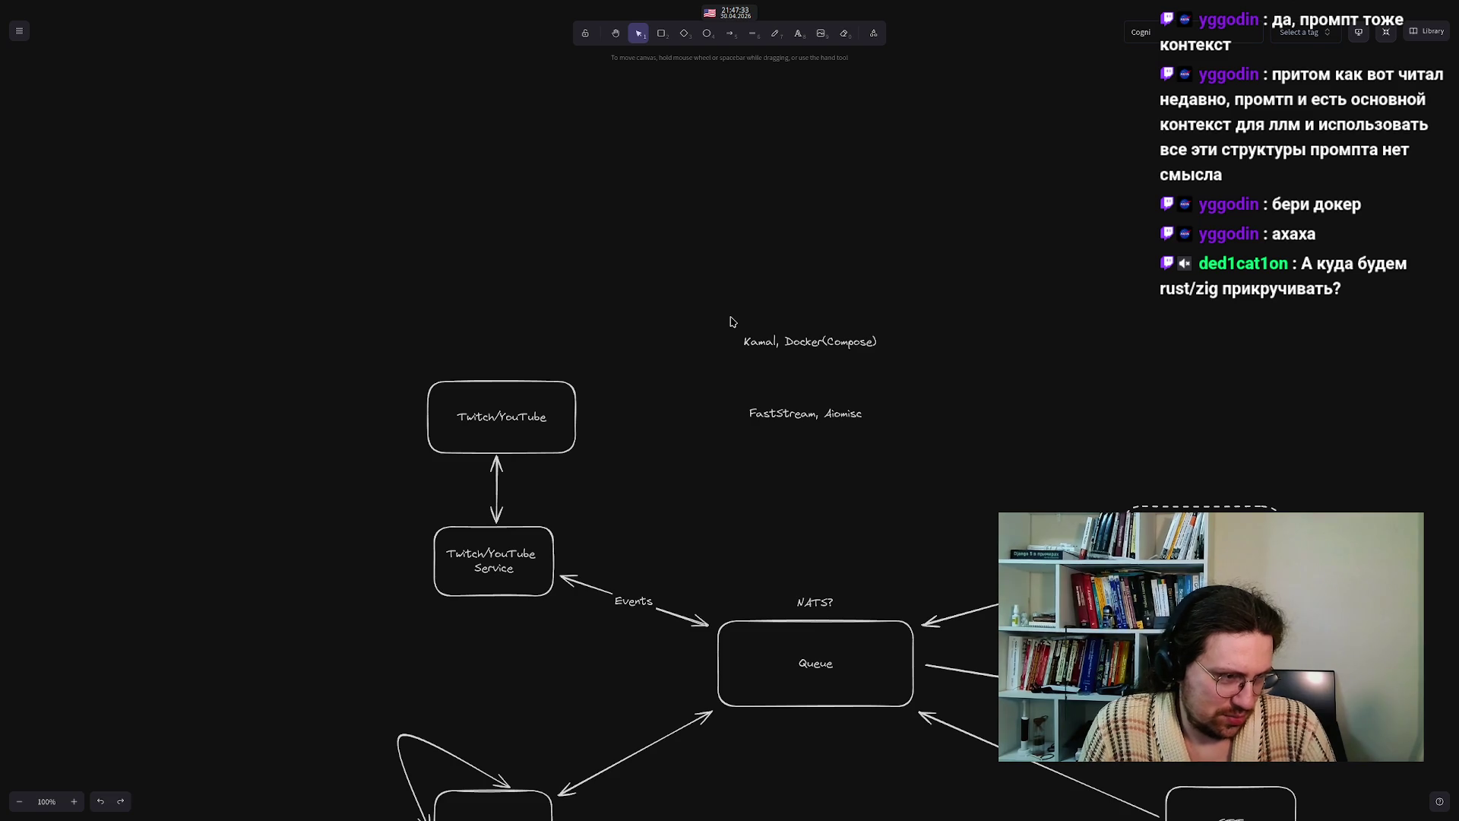
- Pan around the canvas to review the Kamal note and the diagram's lower part
left_click_drag(710, 524, 684, 312)
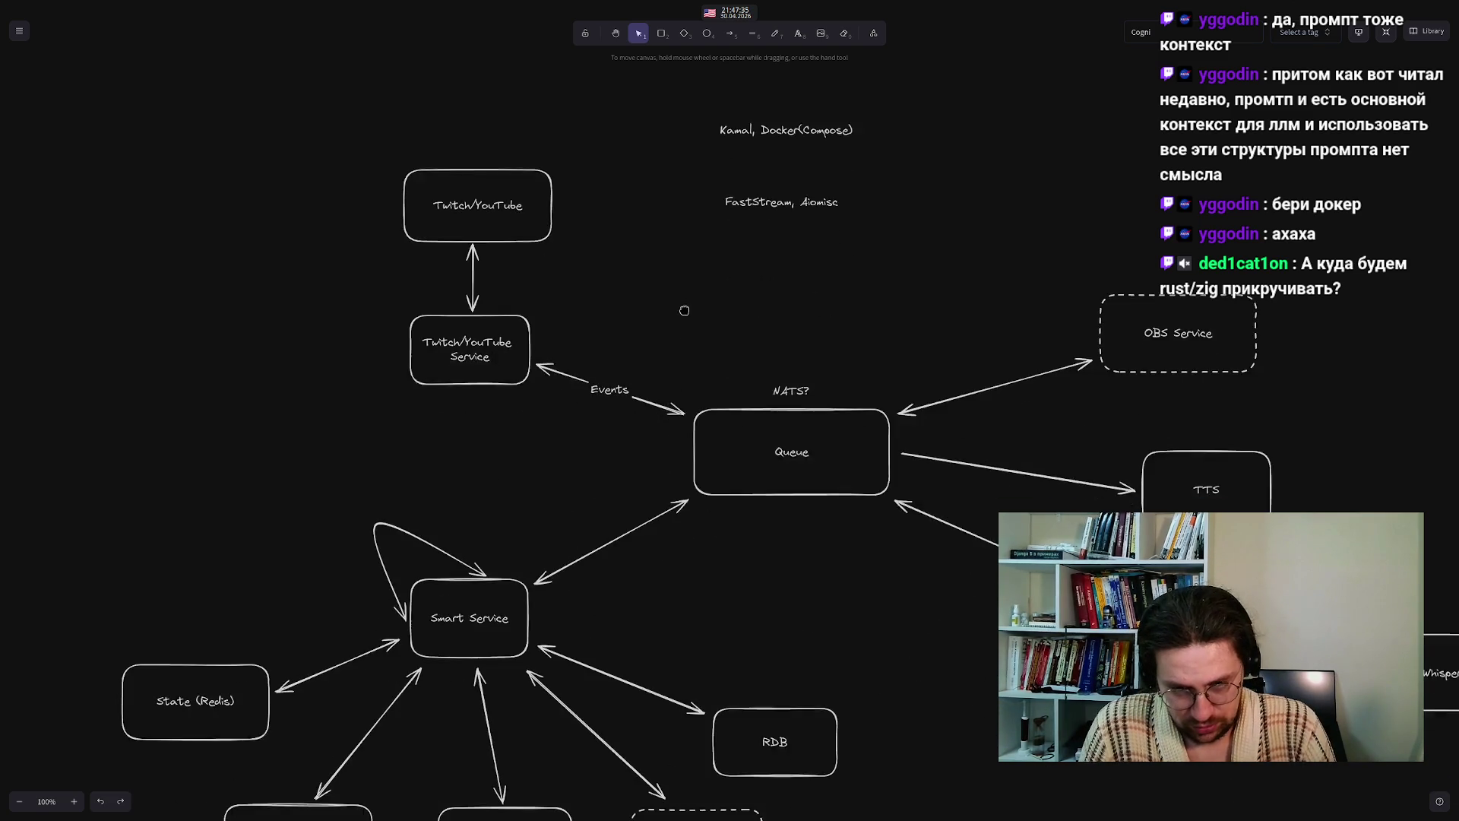
scroll(296, 532, "down", 3)
right_click(292, 501)
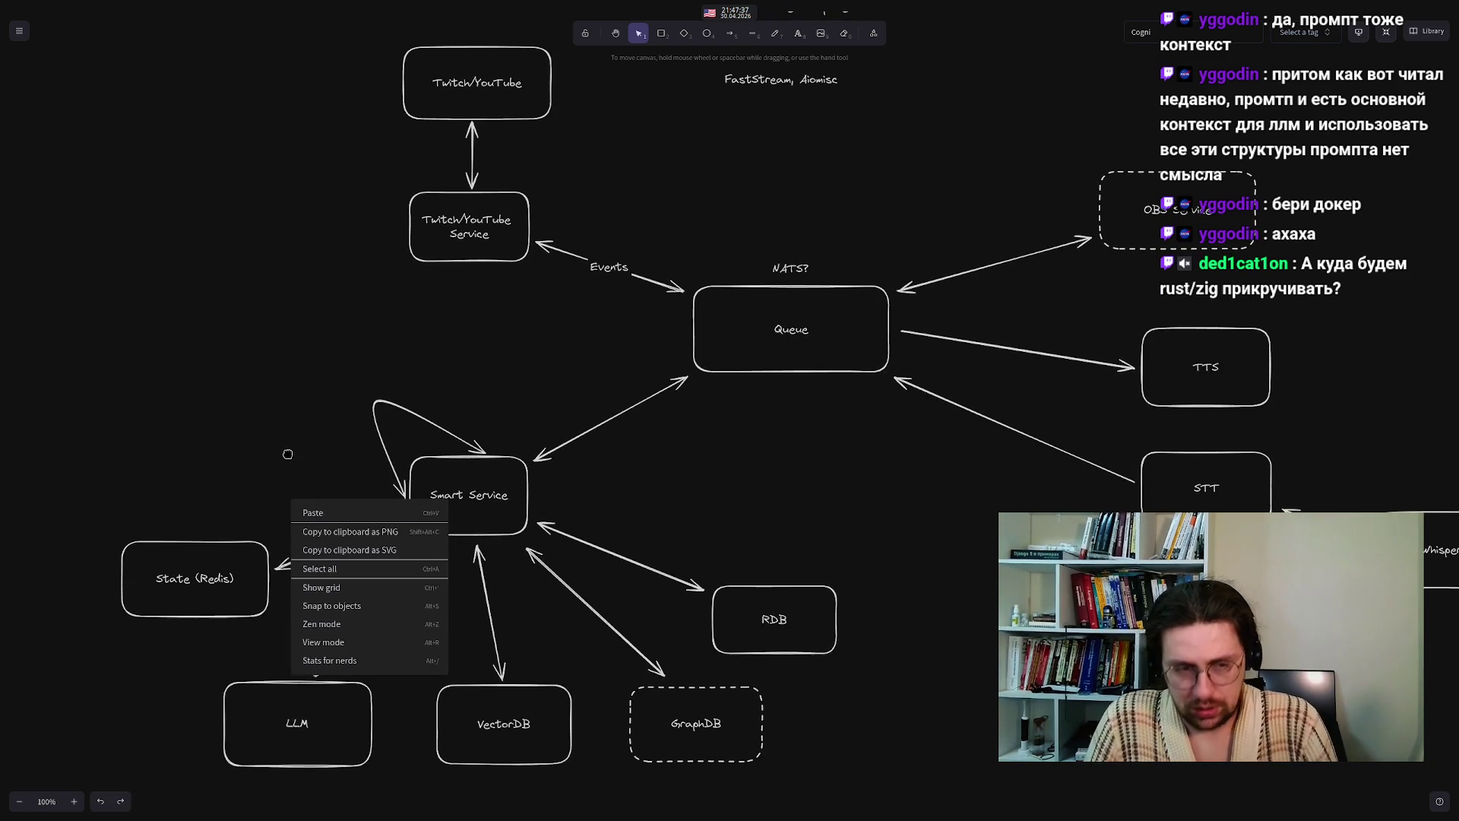
left_click(278, 433)
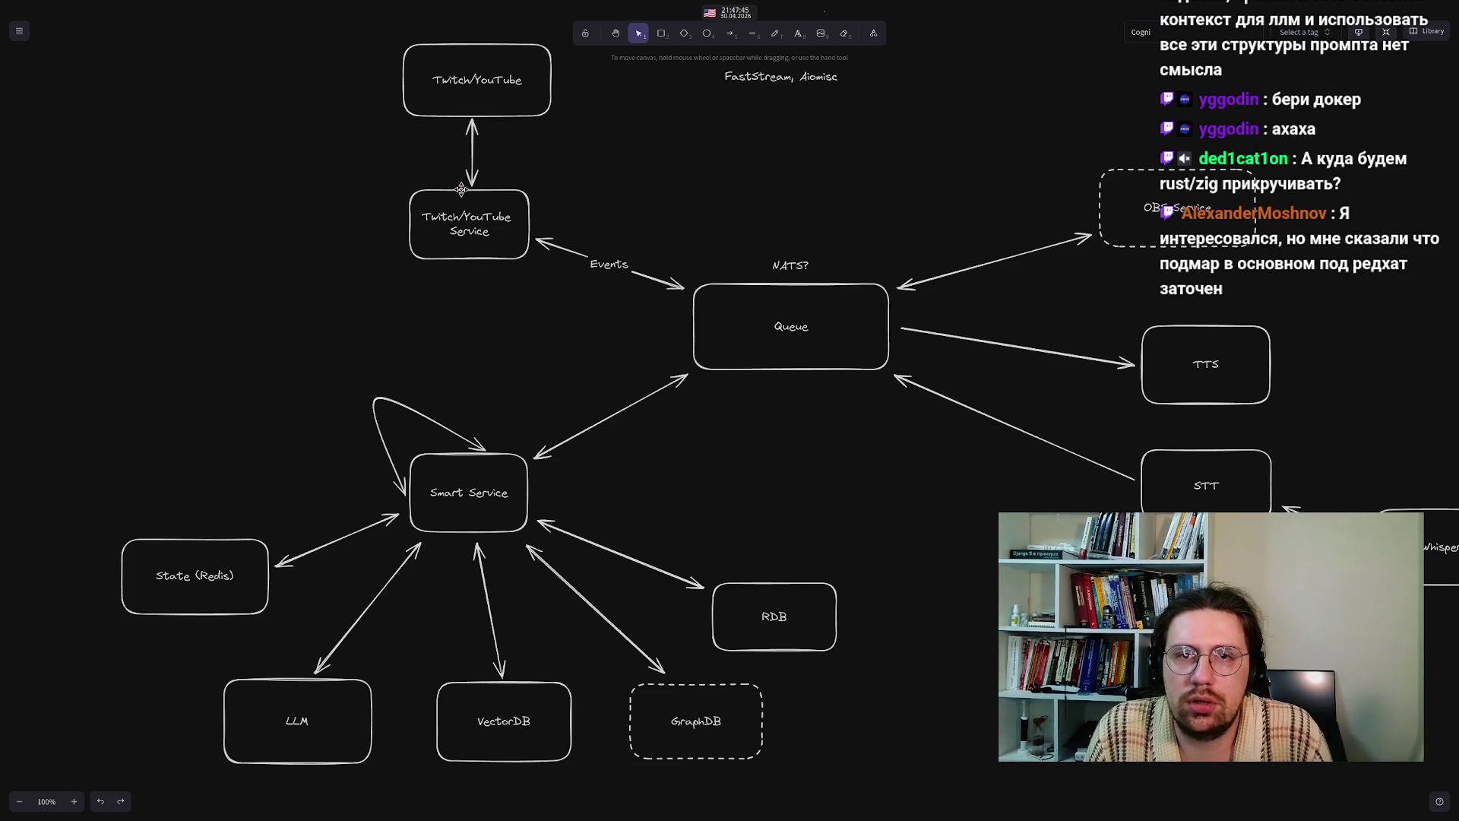
mouse_move(331, 335)
left_mouse_down()
mouse_move(329, 450)
mouse_move(317, 380)
left_mouse_up()
right_click(316, 380)
left_click(297, 349)
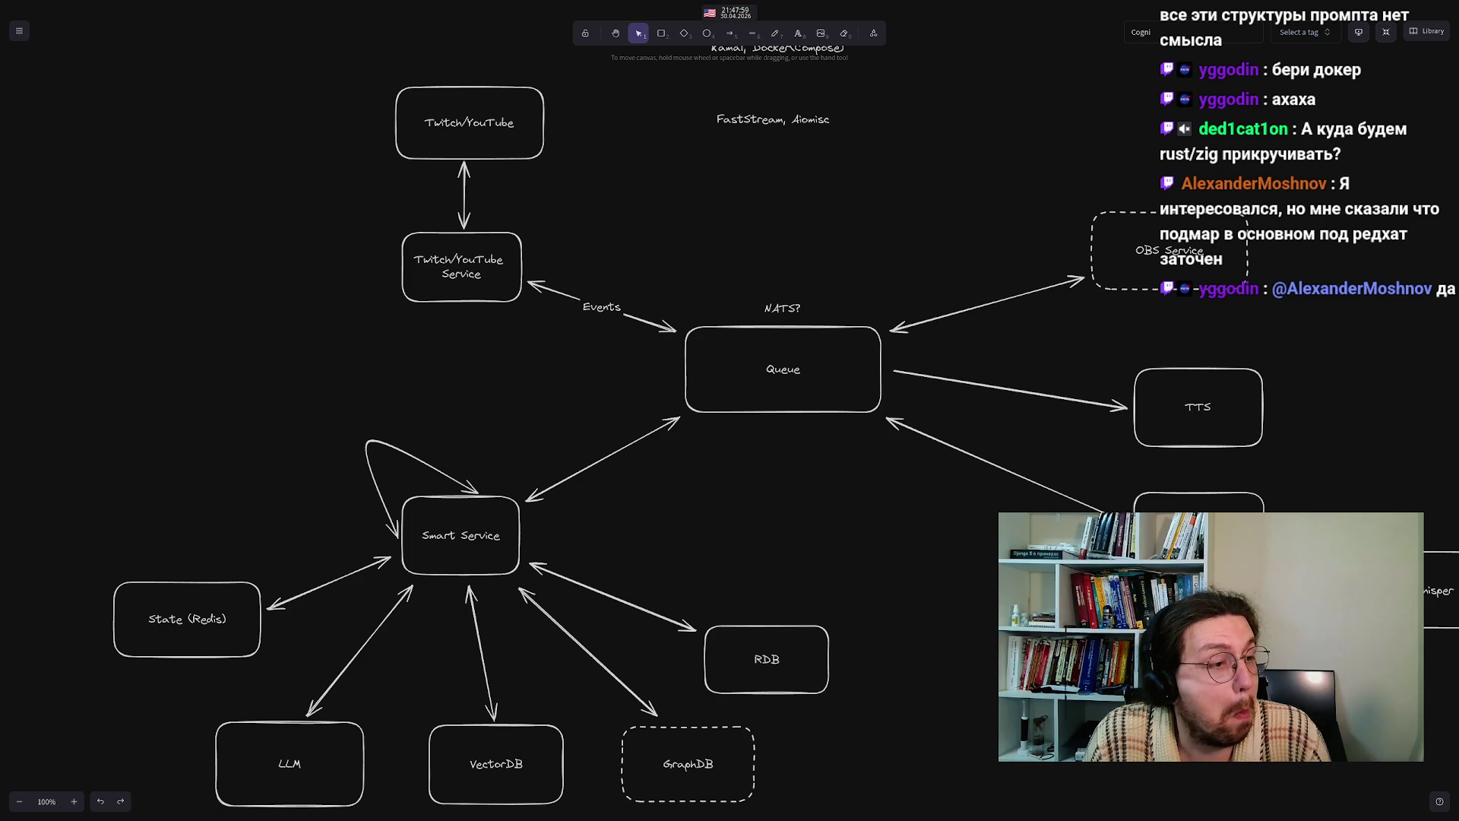
mouse_move(489, 5)
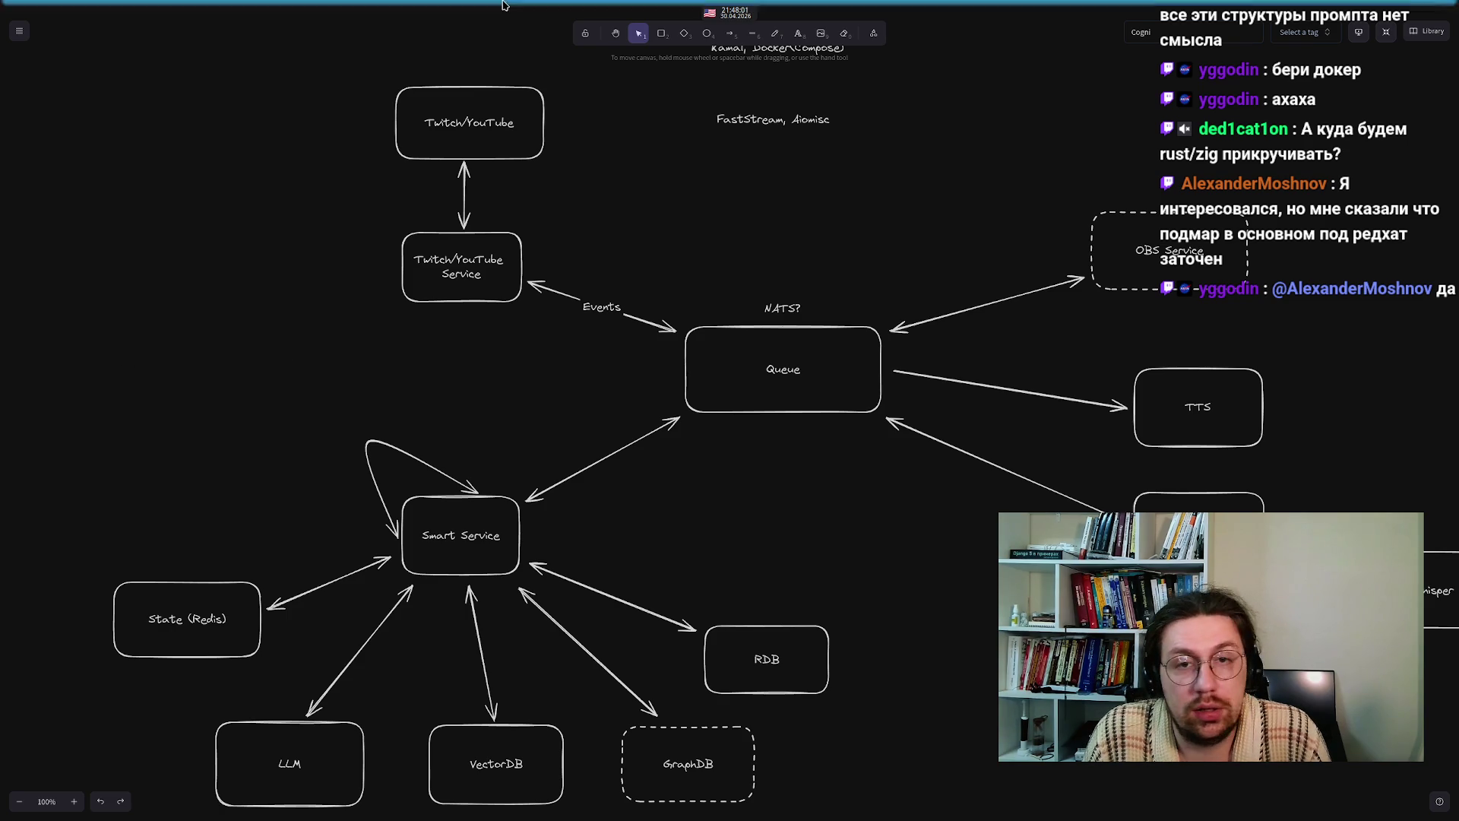
scroll(321, 338, "up", 3)
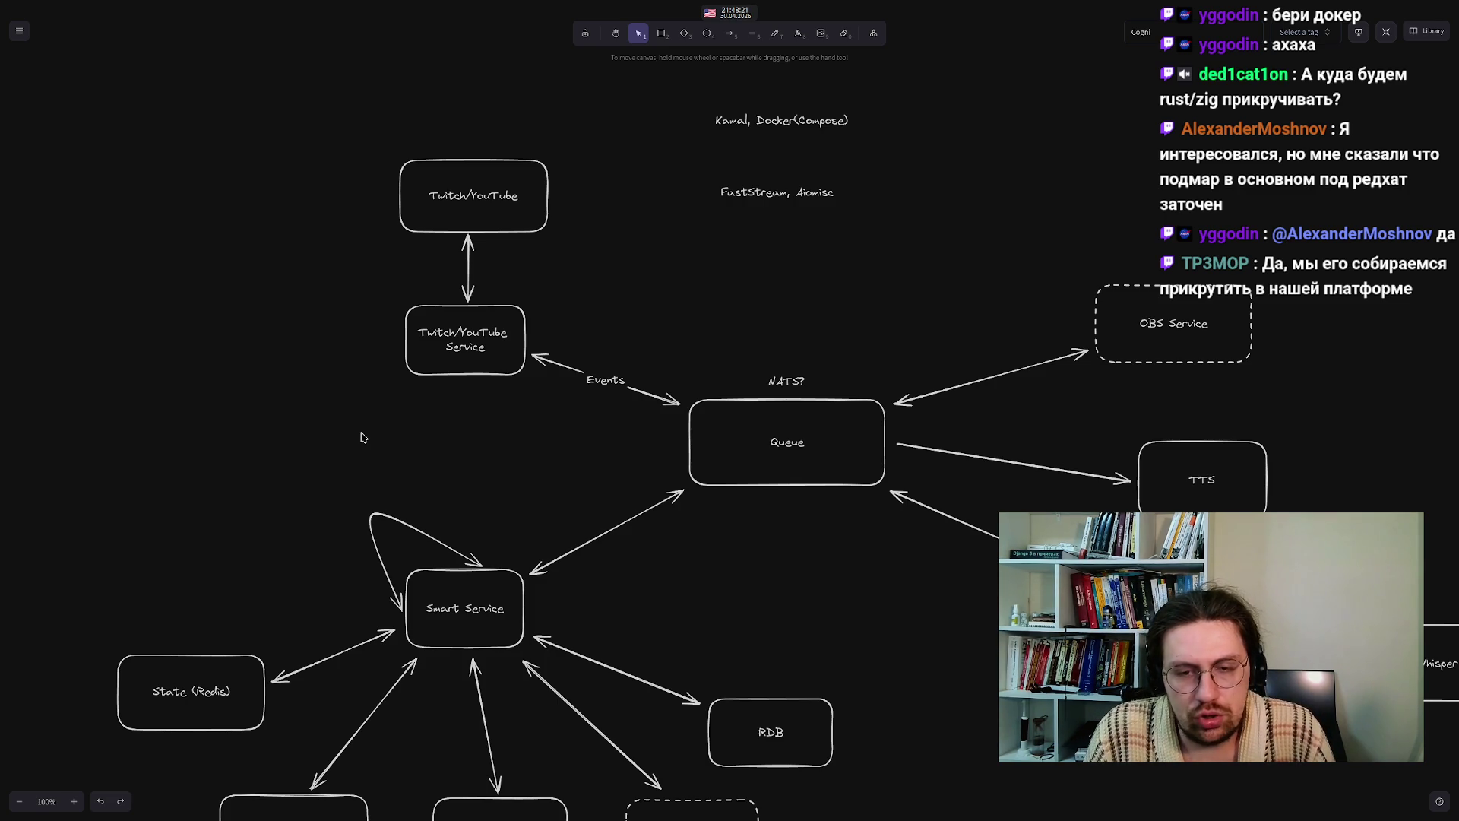
mouse_move(352, 489)
left_mouse_down()
mouse_move(319, 449)
mouse_move(309, 316)
mouse_move(370, 313)
mouse_move(371, 325)
left_mouse_up()
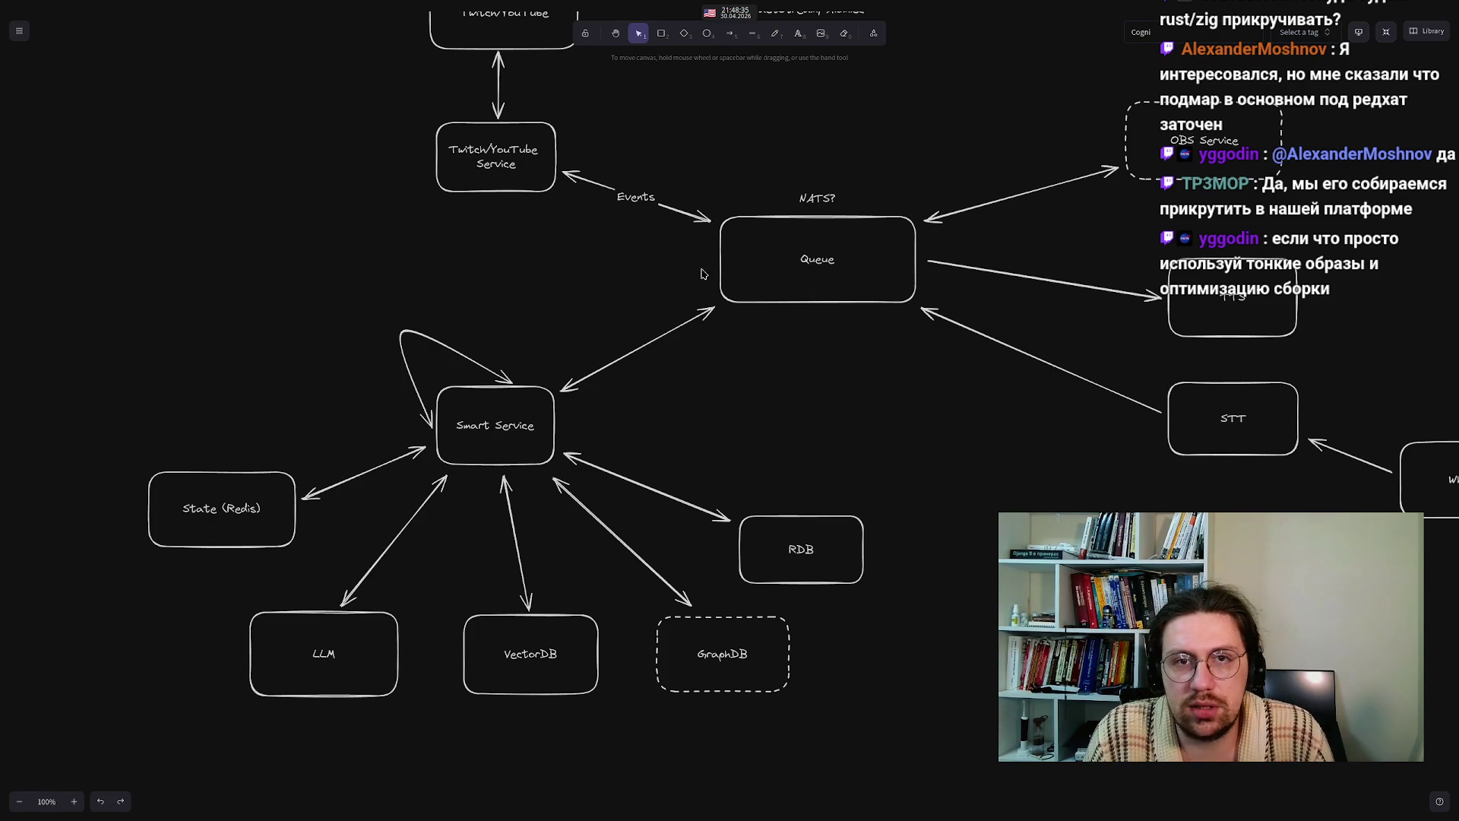
- Draw an arrow from the lower-right box up into the Queue box
left_click(662, 32)
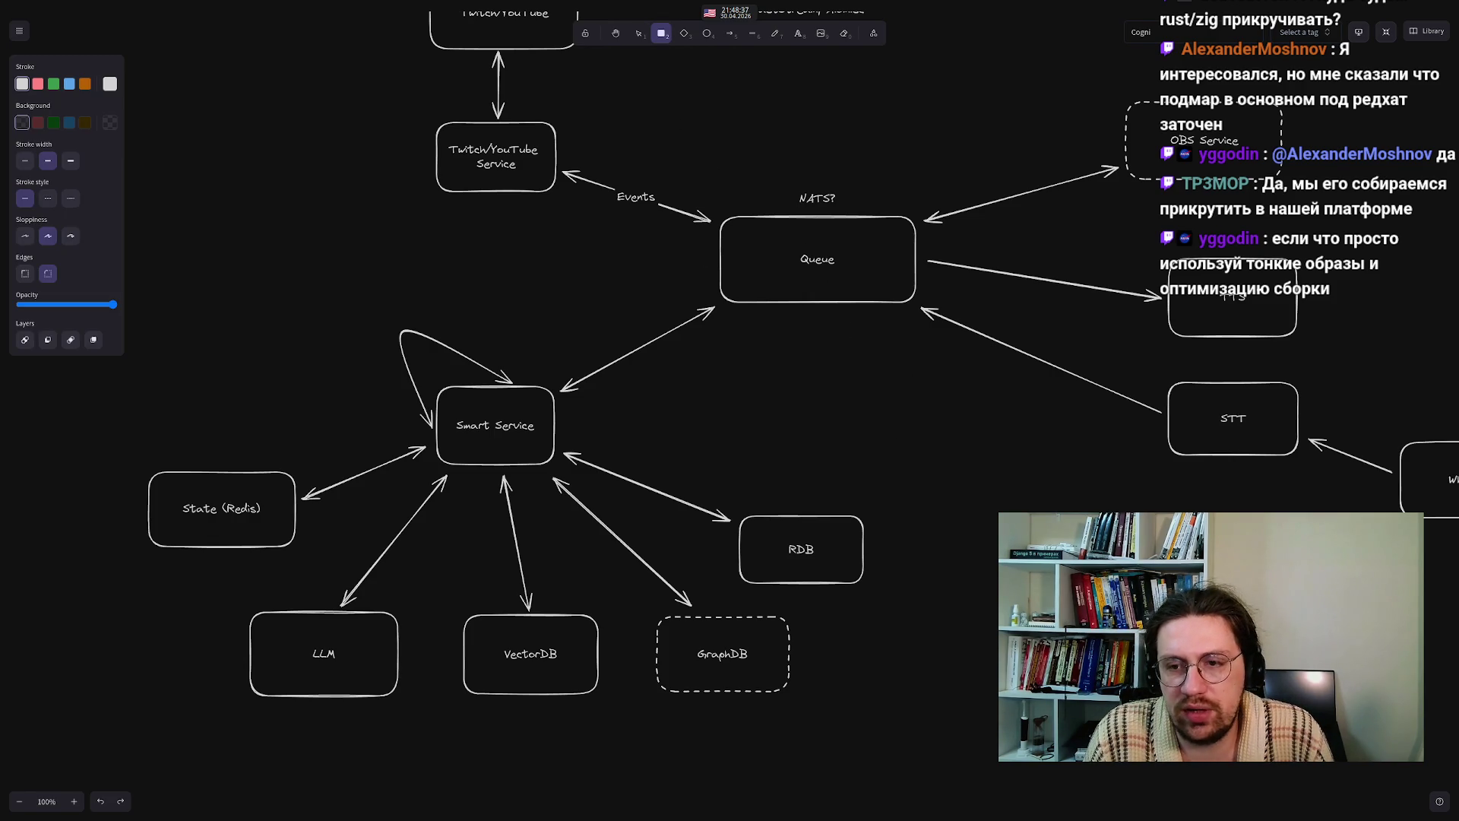
key("Escape")
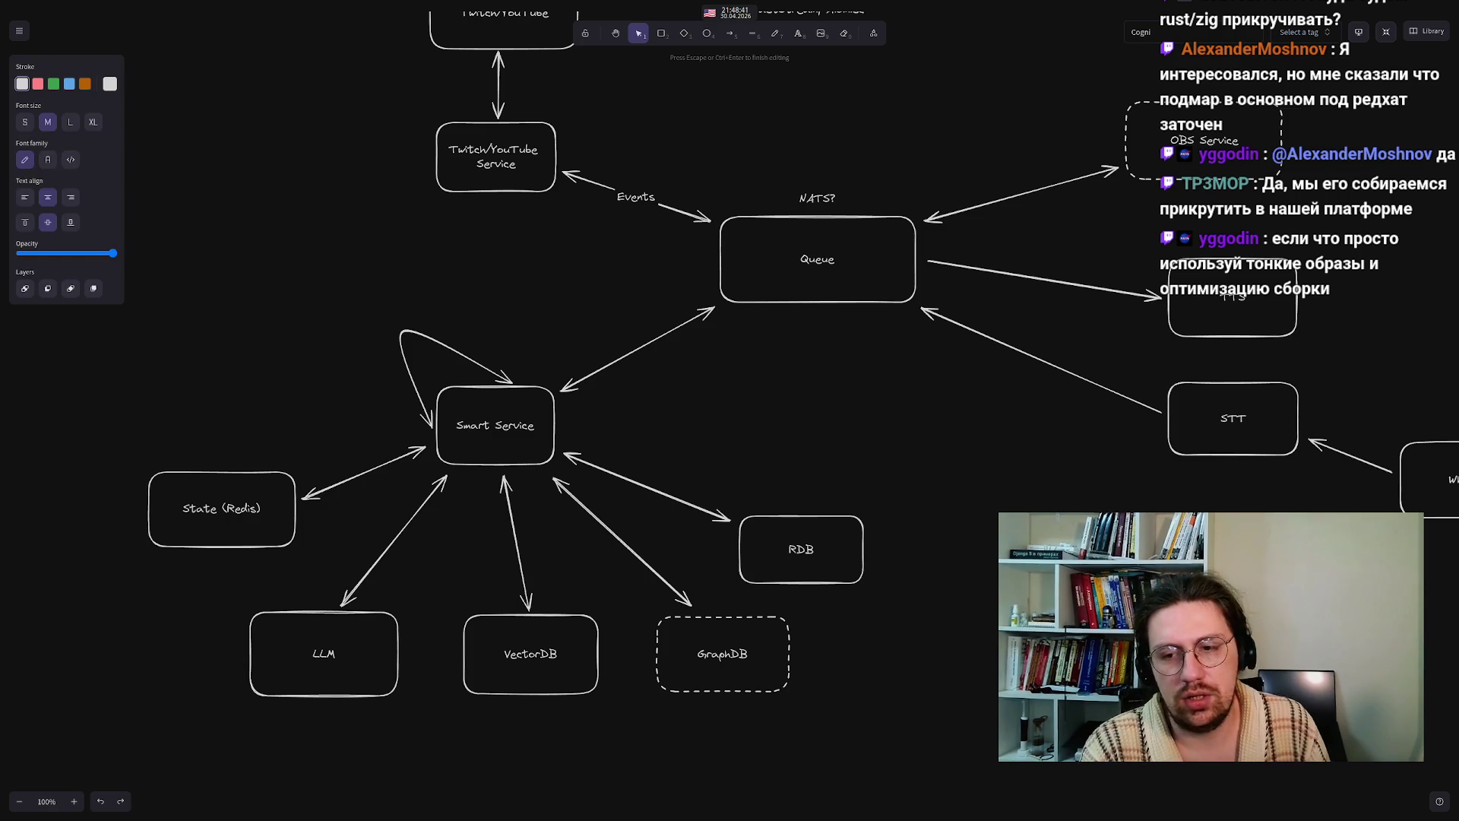
left_click(874, 454)
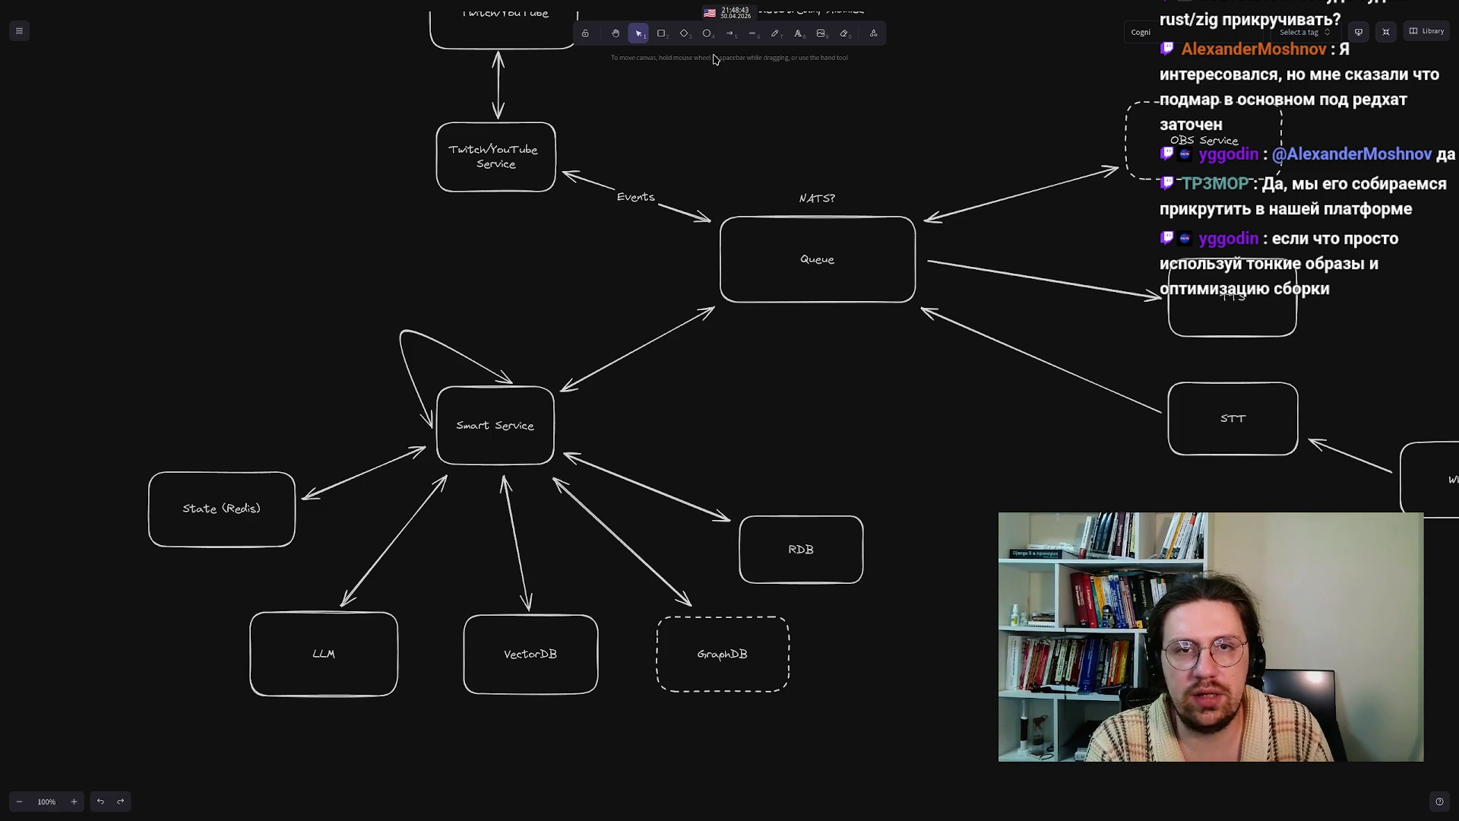
left_click(730, 32)
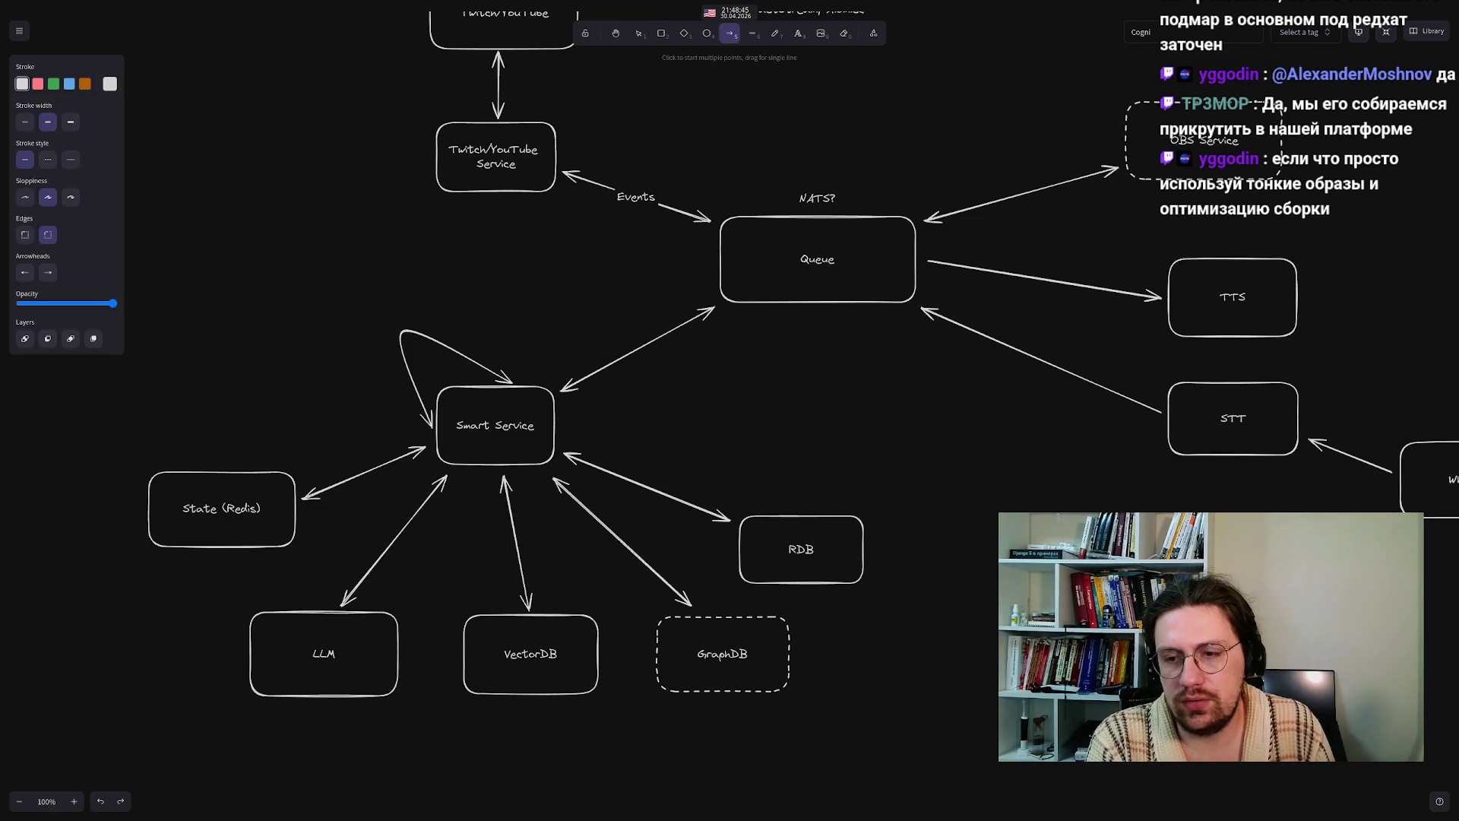
left_click_drag(1140, 541, 895, 325)
left_click(910, 472)
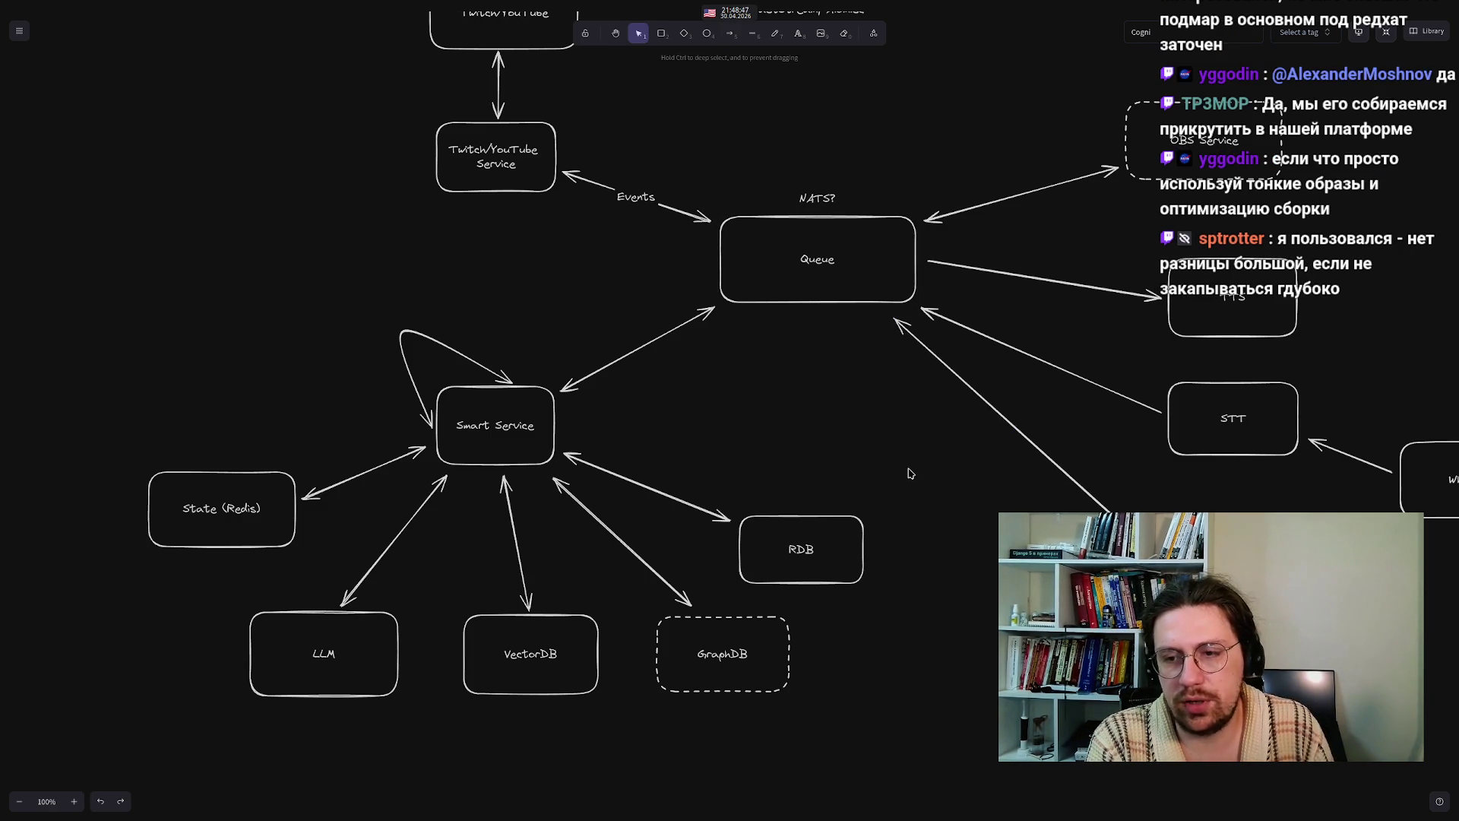
- Pan the canvas so the Kamal, Docker(Compose) and FastStream, Aiomisc notes show with the database boxes and STT
left_click_drag(782, 424, 773, 596)
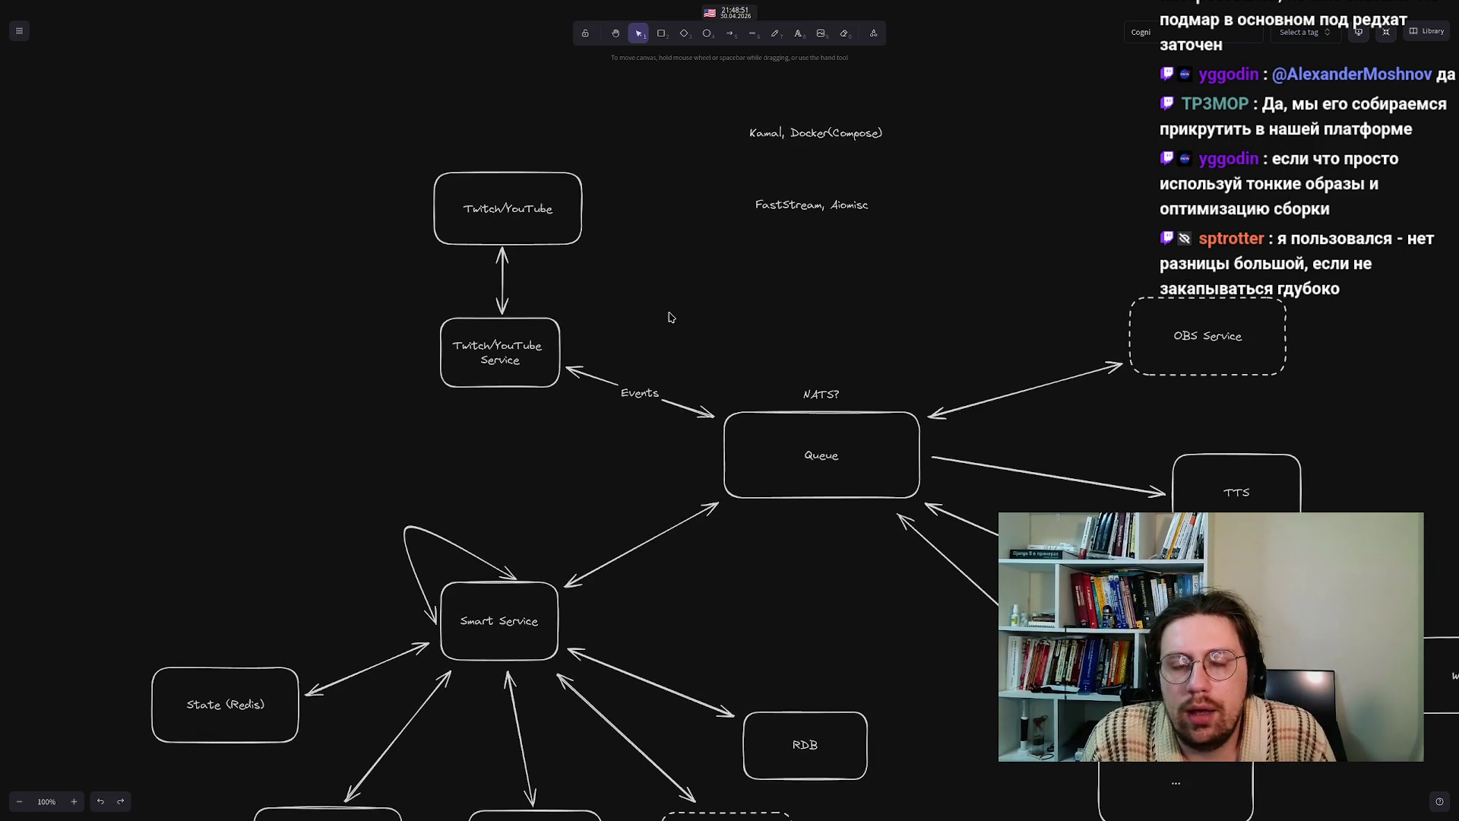
mouse_move(830, 643)
left_mouse_down()
mouse_move(661, 596)
mouse_move(560, 521)
left_mouse_up()
key("Return")
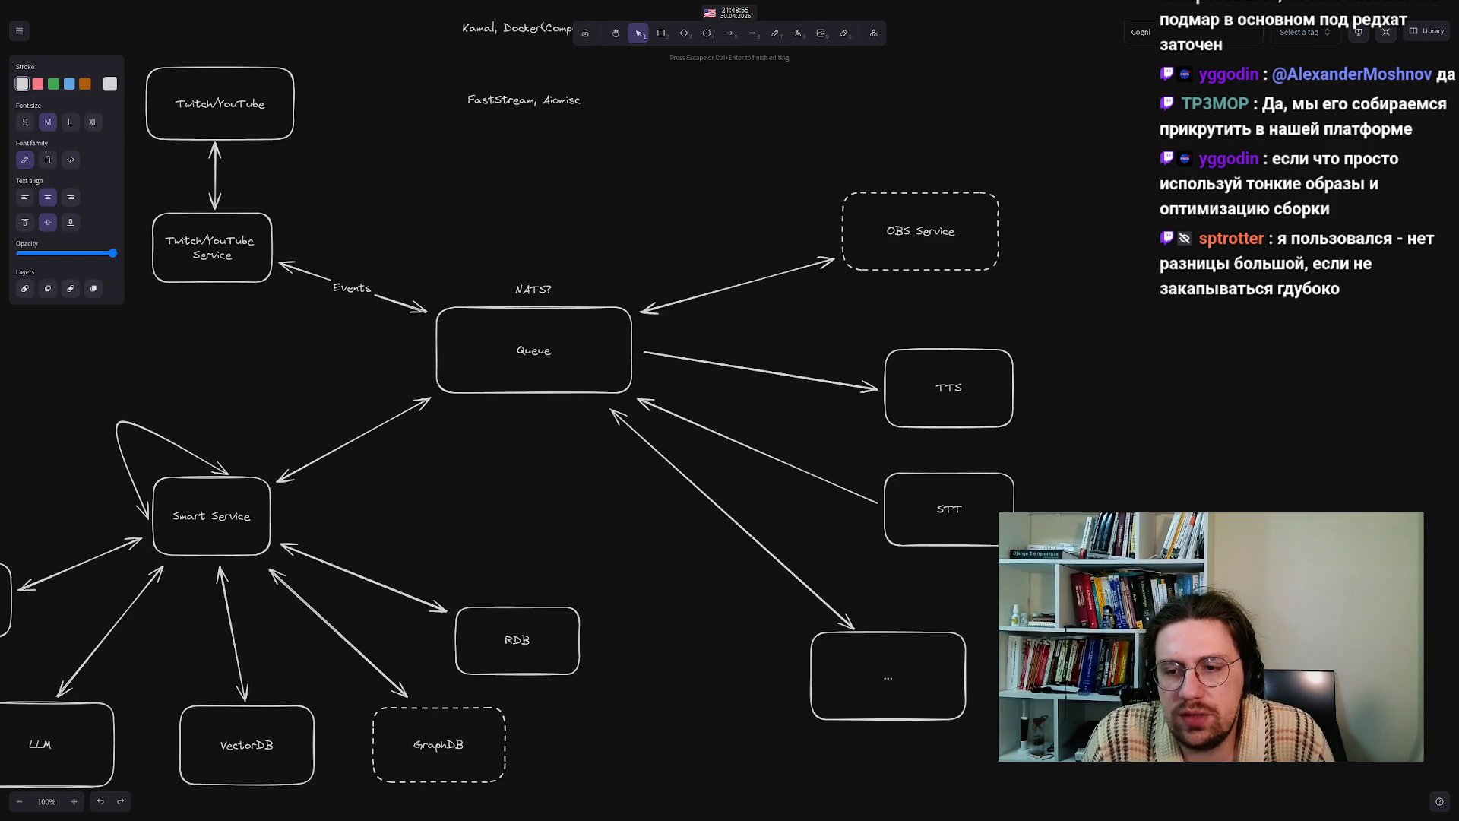
key("Escape")
key("Return")
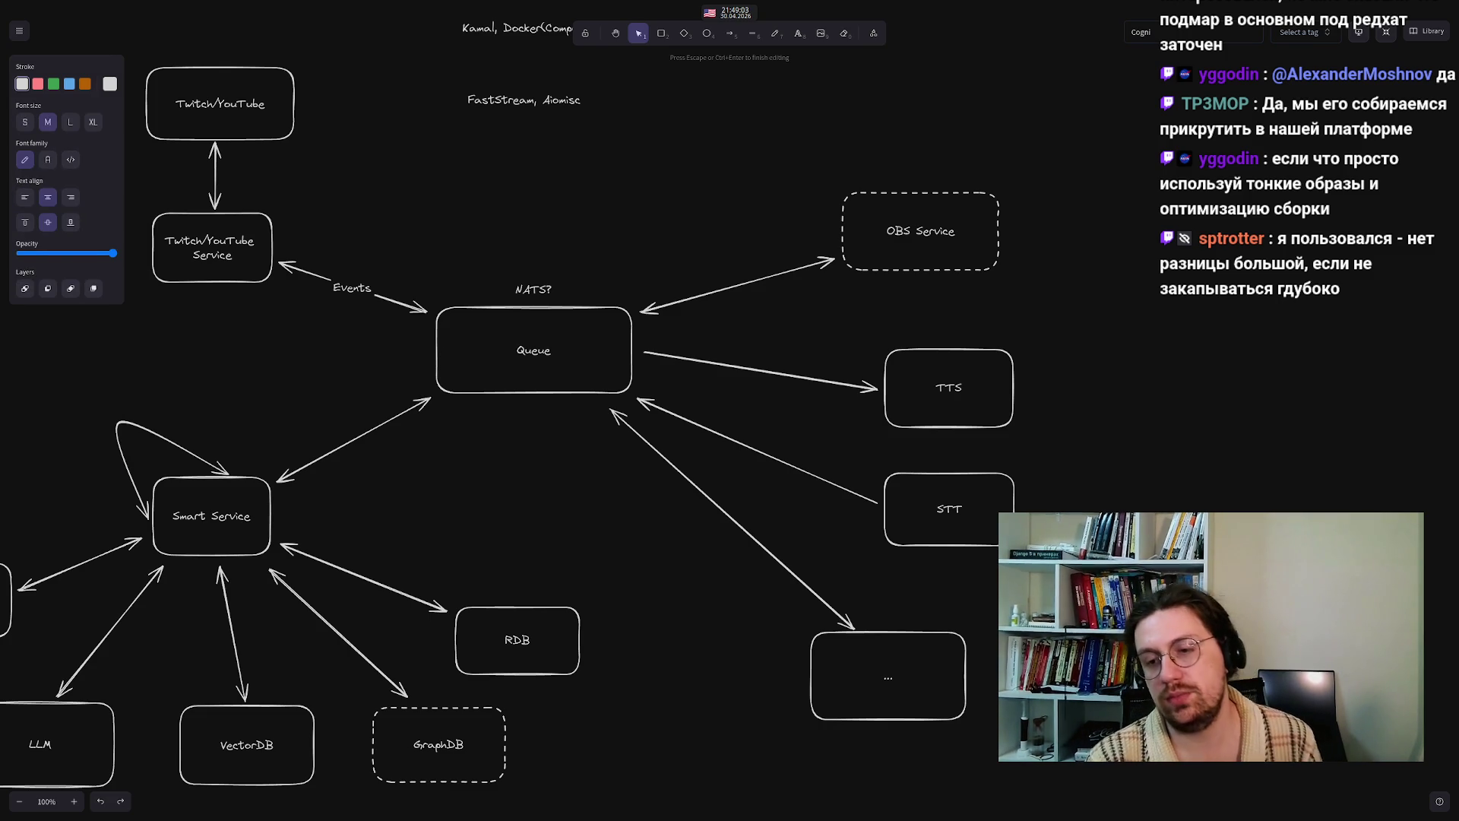
key("Escape")
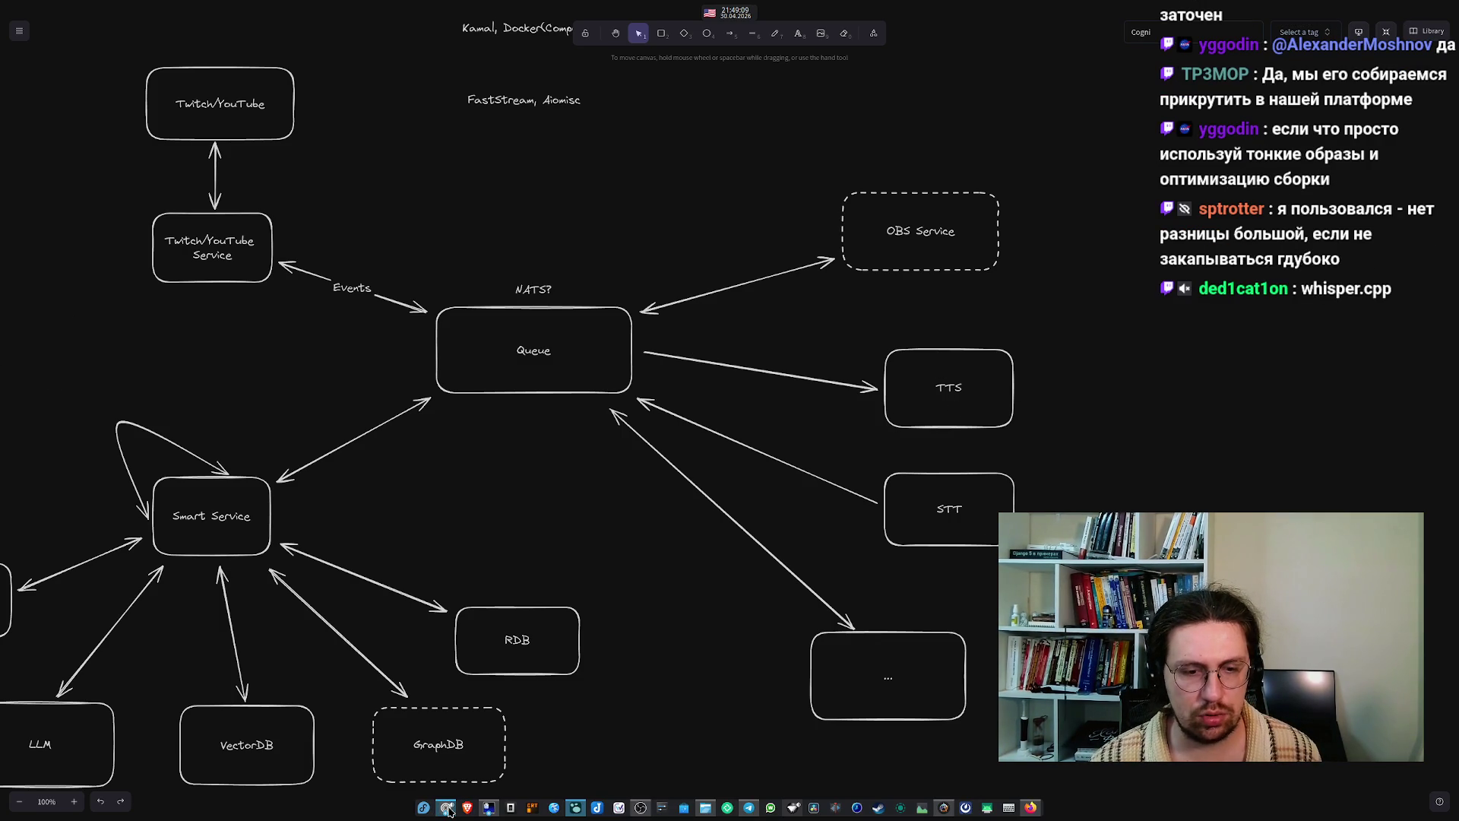
- Search Google for FishSpeech in a new Zen Browser tab and open the Fish Audio site
mouse_move(448, 798)
left_click(462, 751)
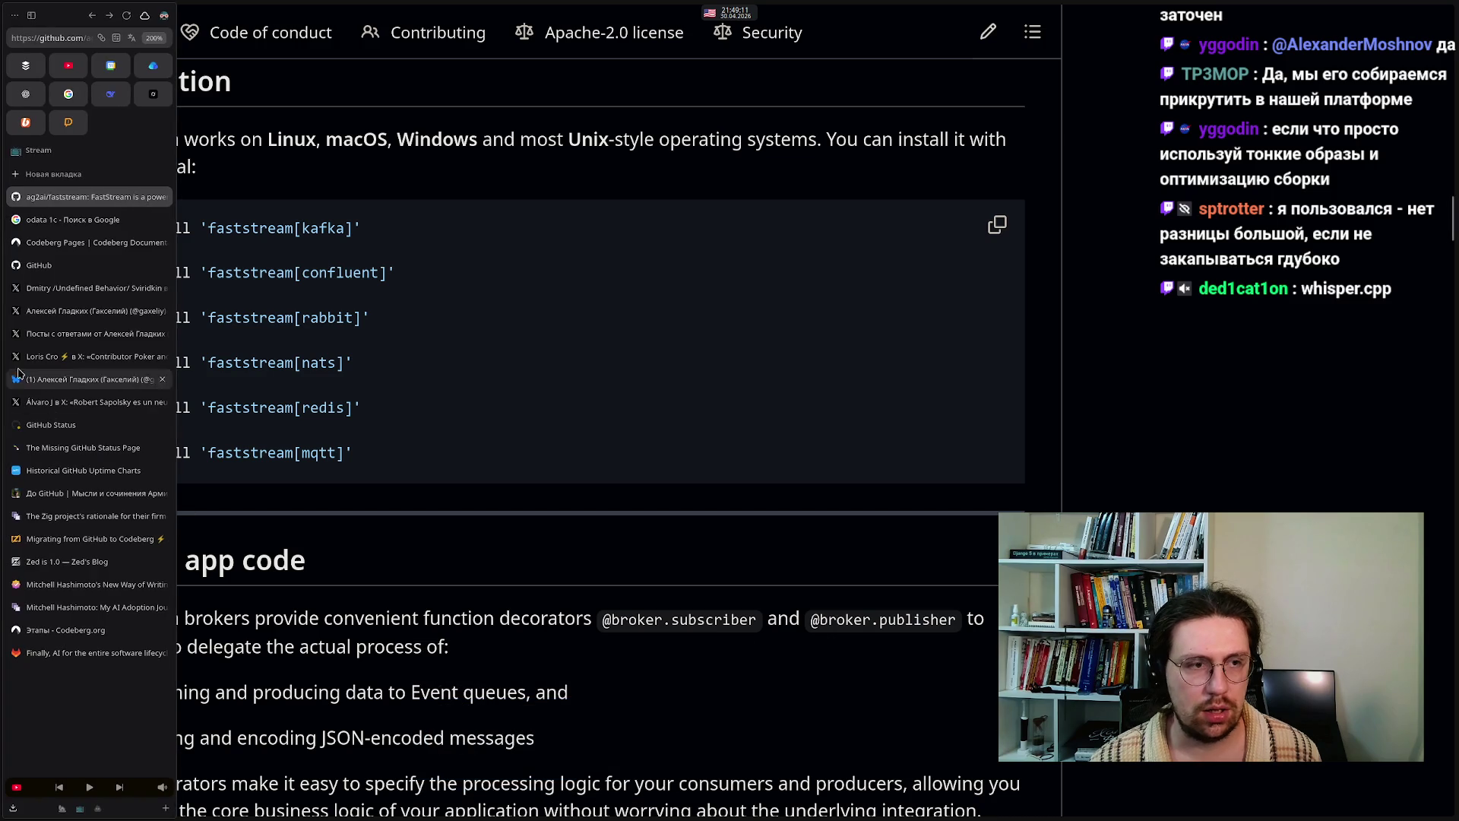
left_click(53, 174)
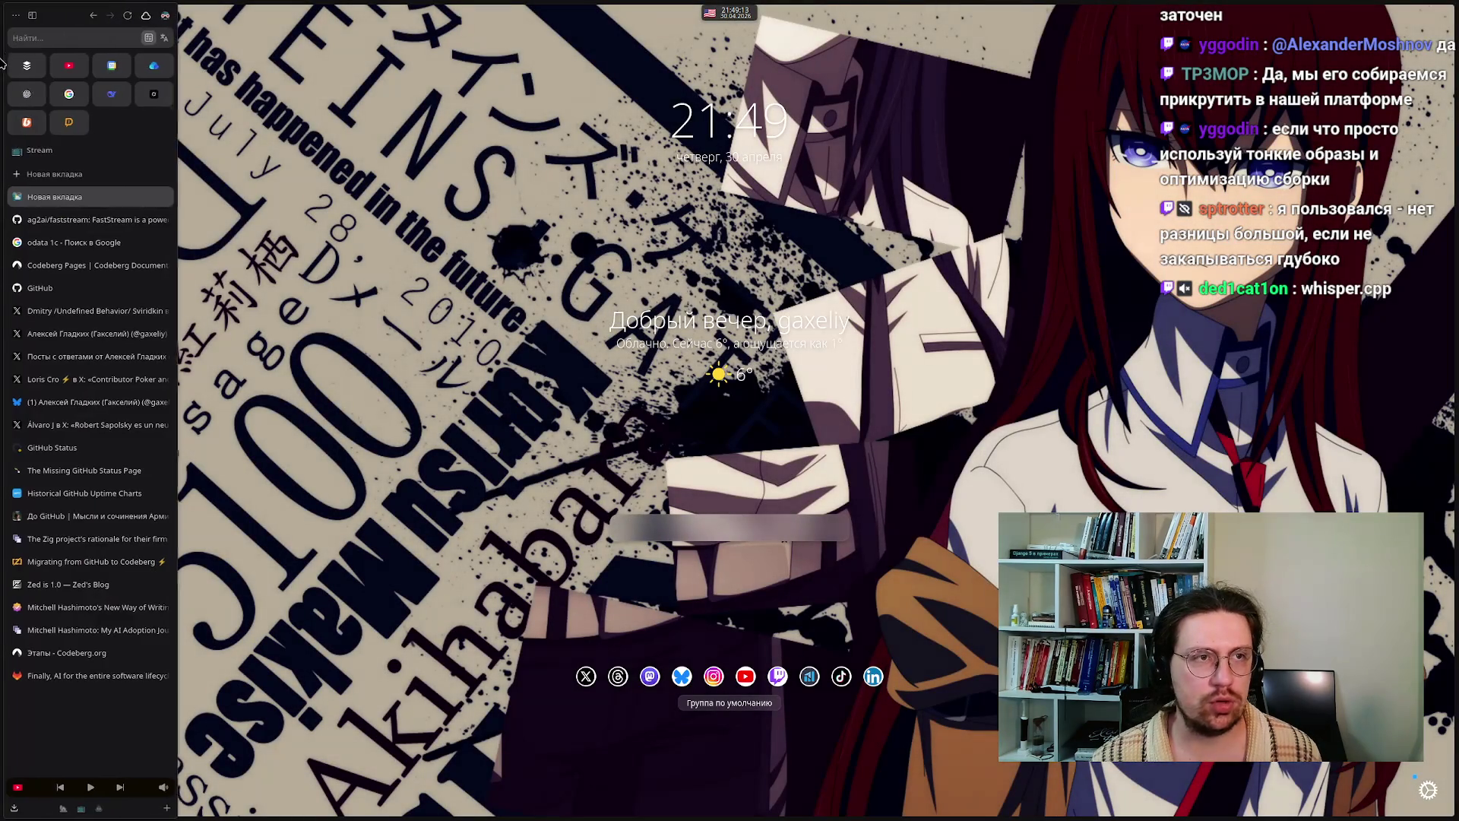
type("Fis")
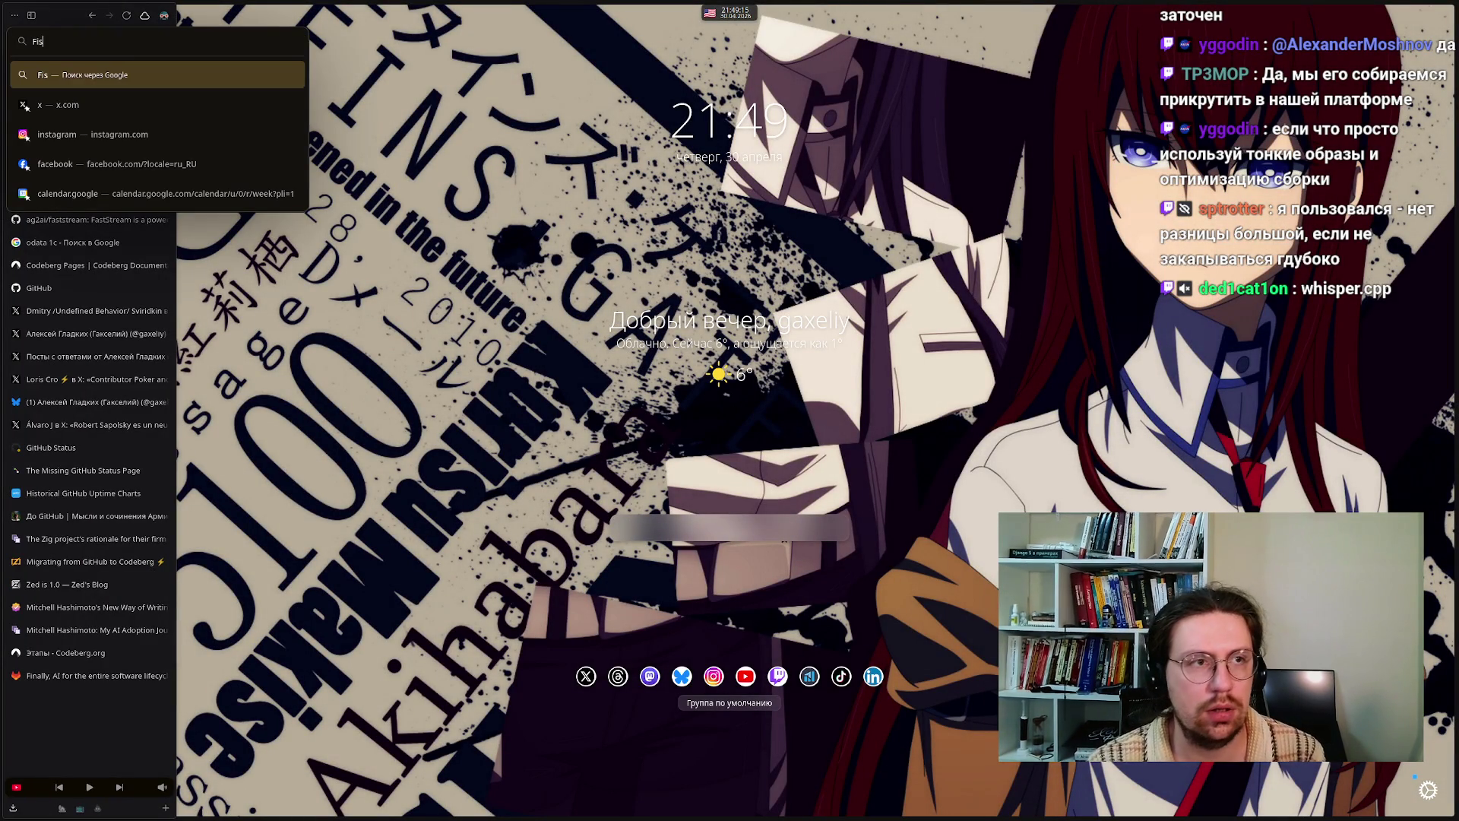
type("hSpee")
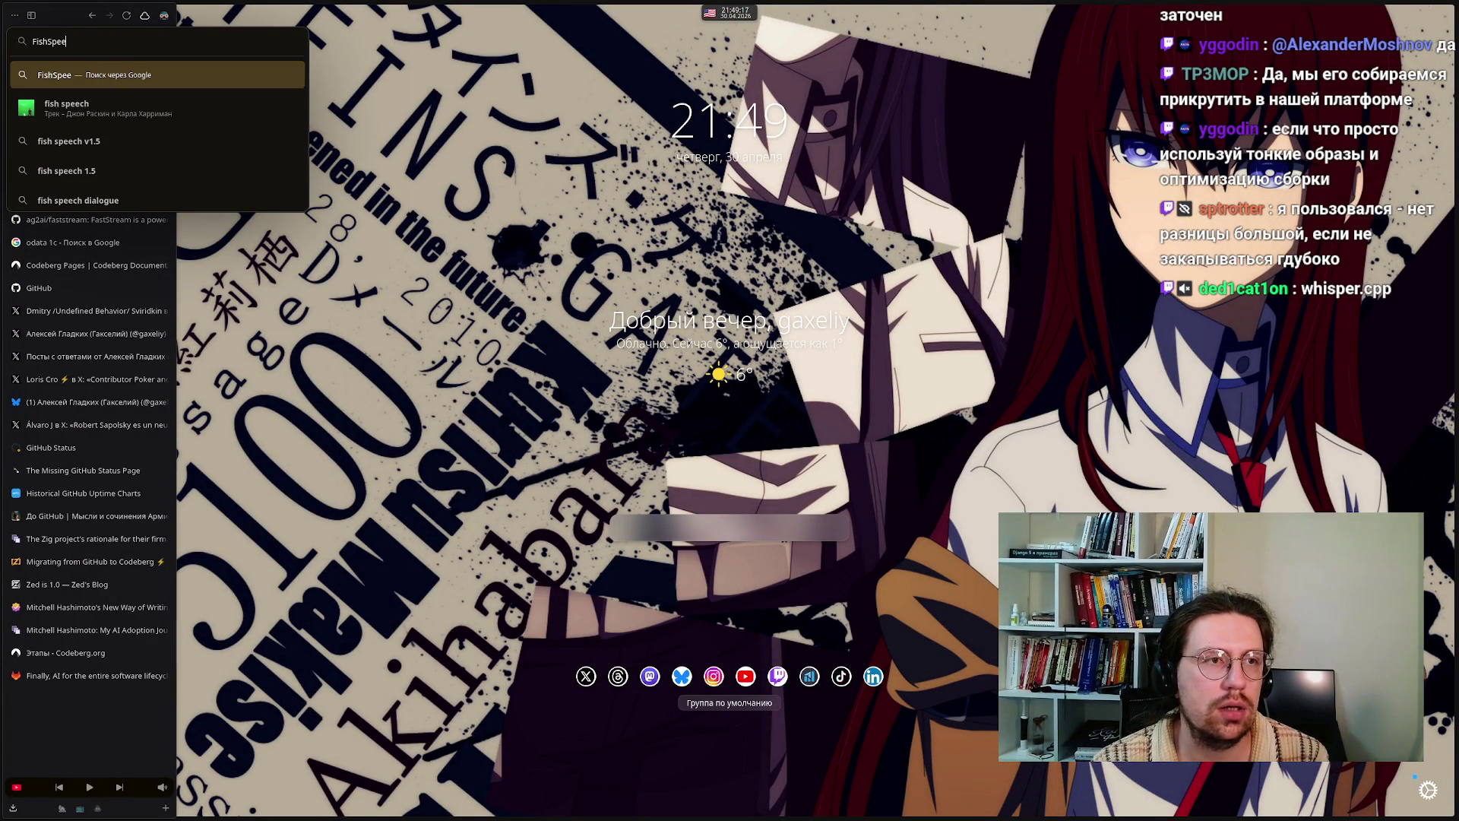
type("ch")
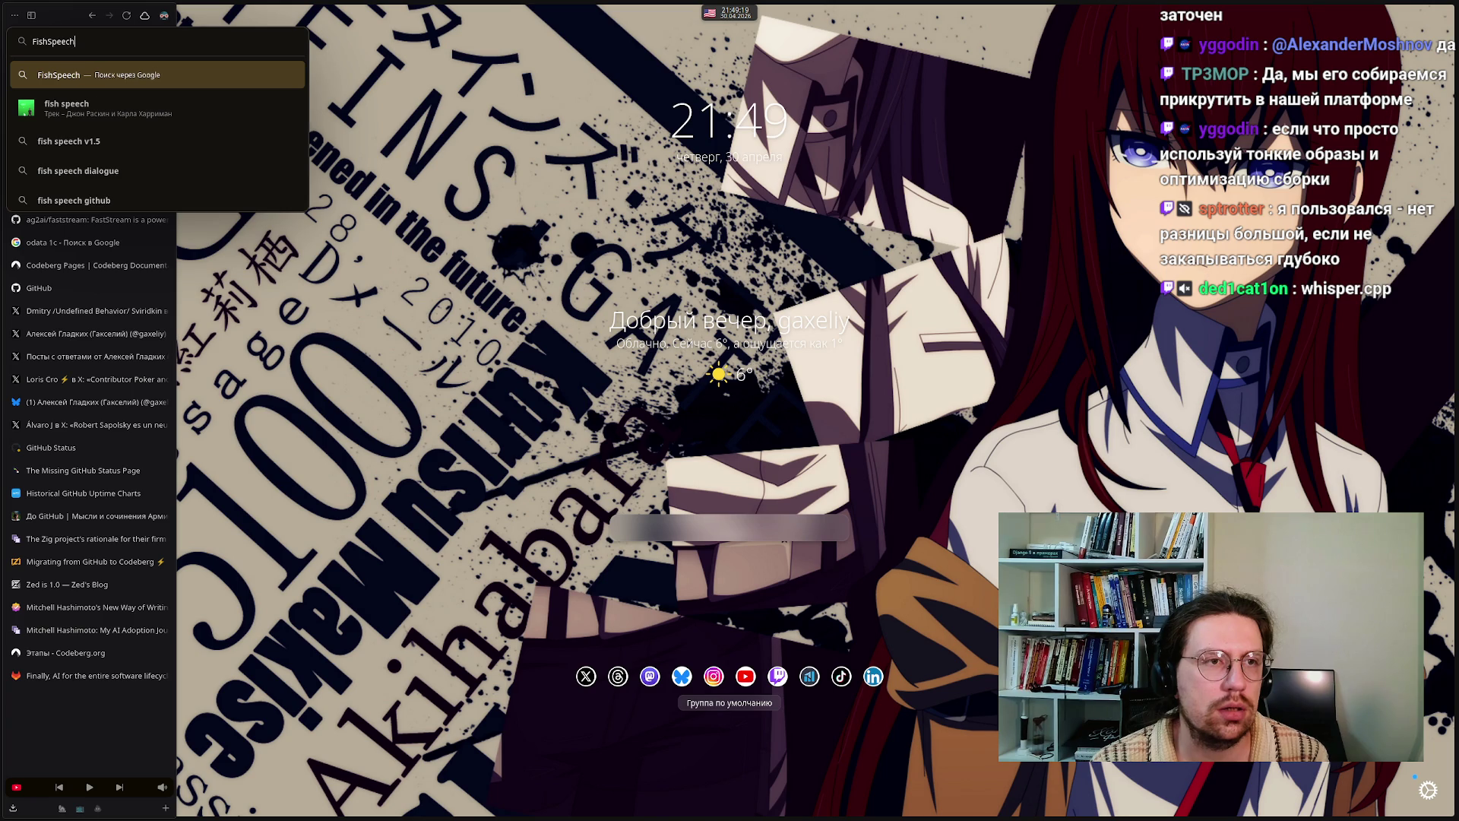
key("Return")
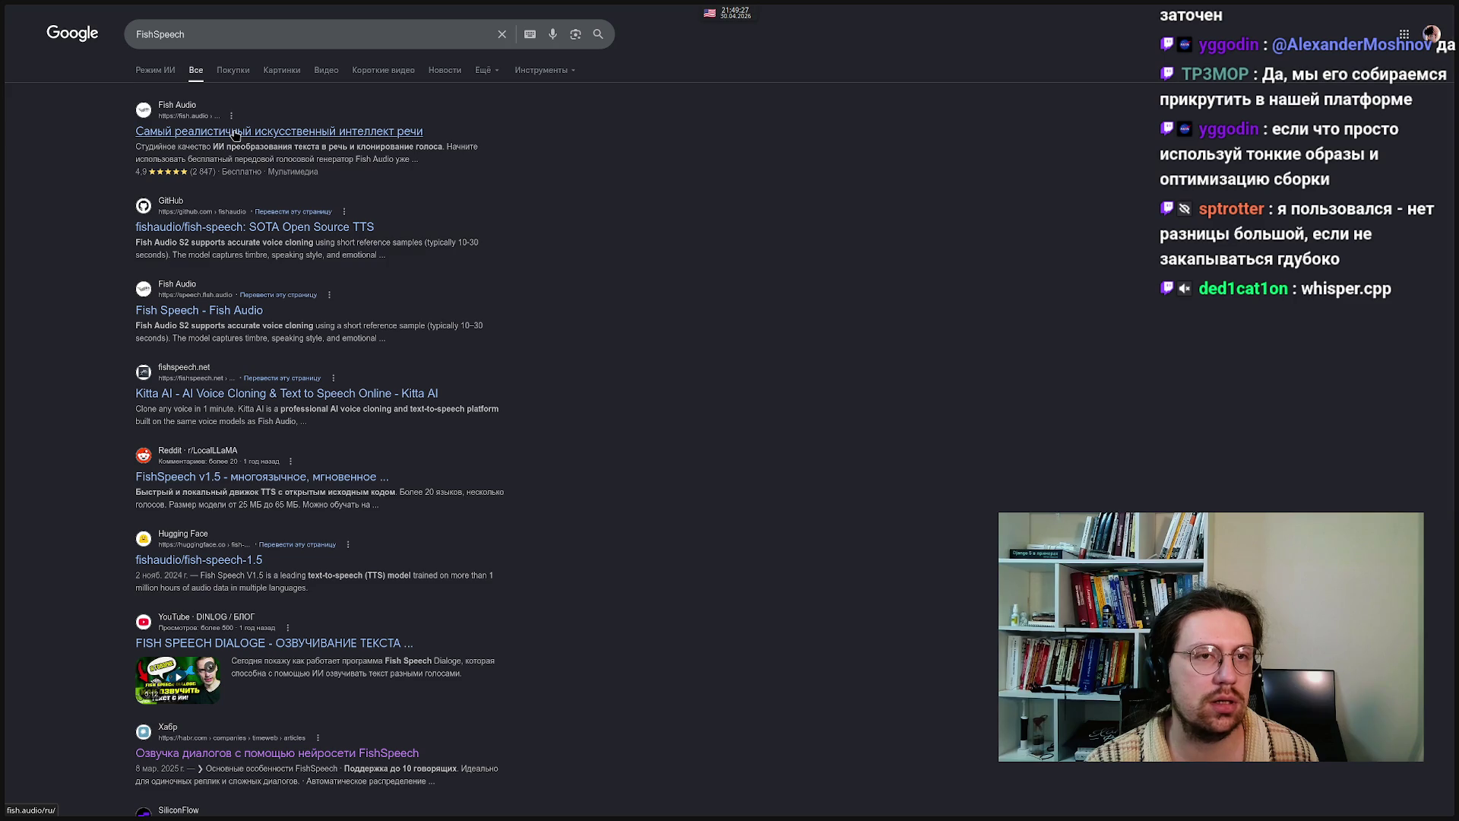
left_click(235, 134)
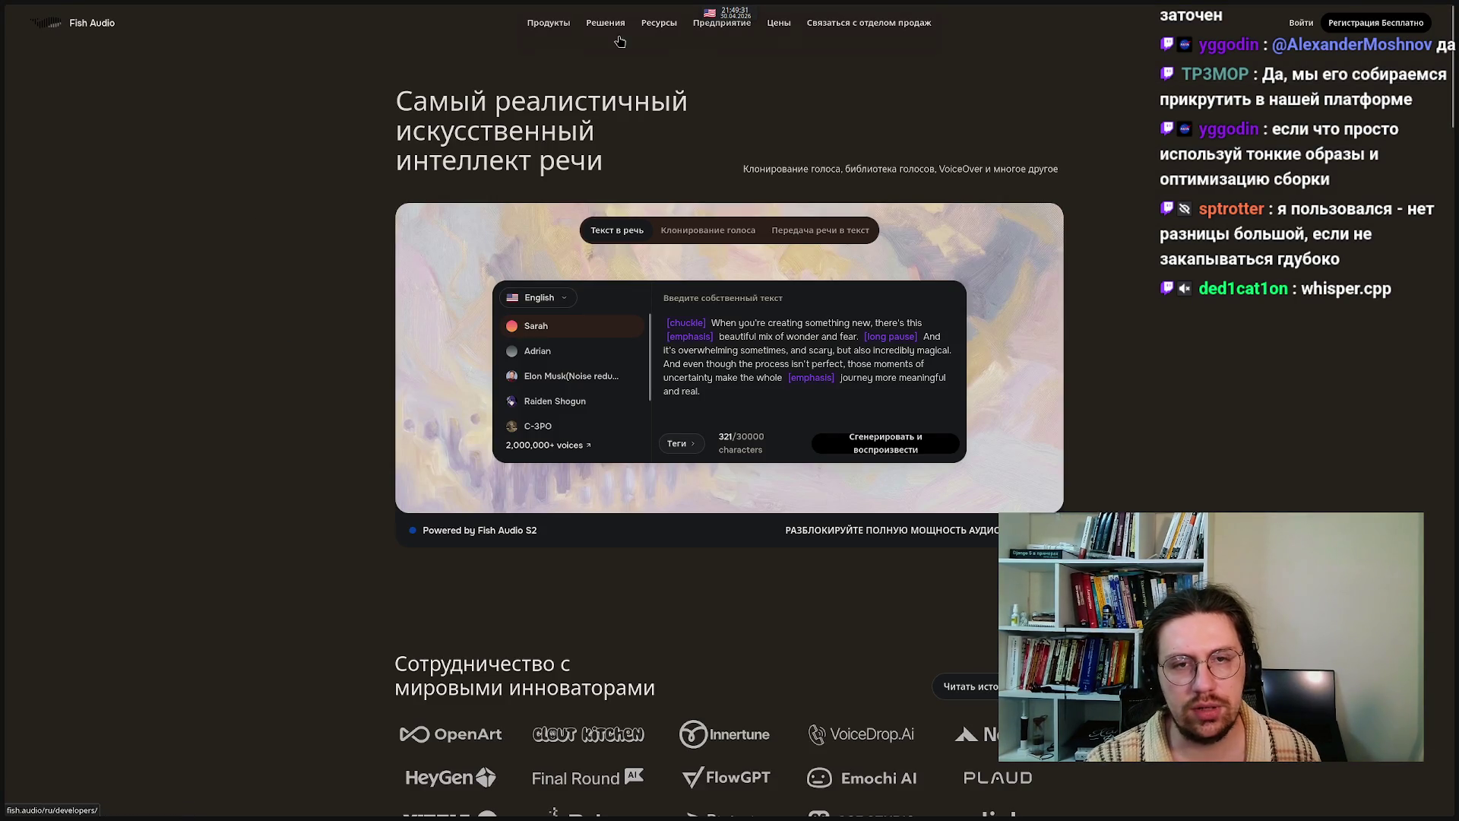
- Check the demo's language choices and keep English selected
left_click(532, 298)
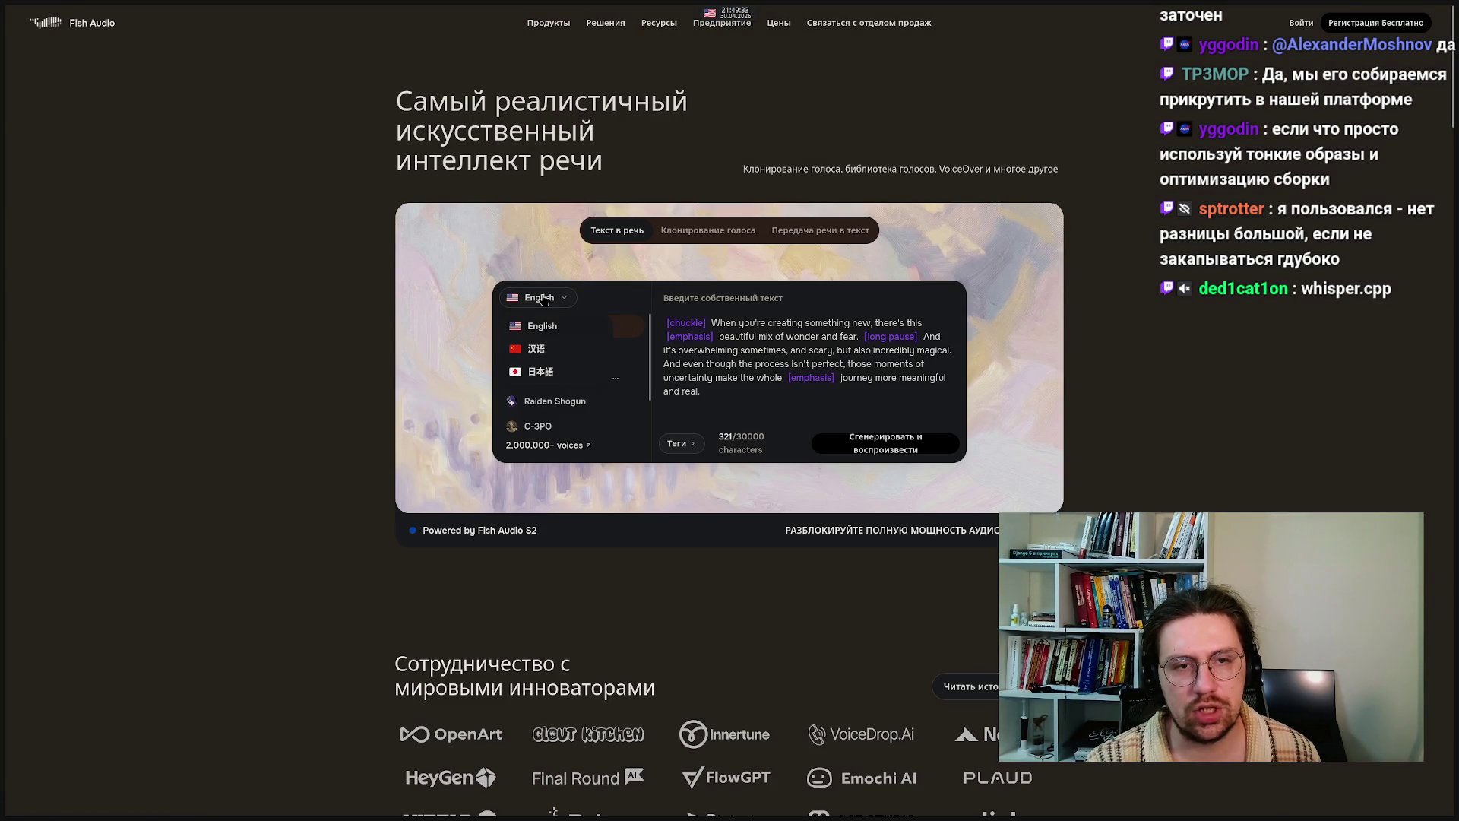
scroll(540, 346, "down", 2)
scroll(538, 341, "up", 2)
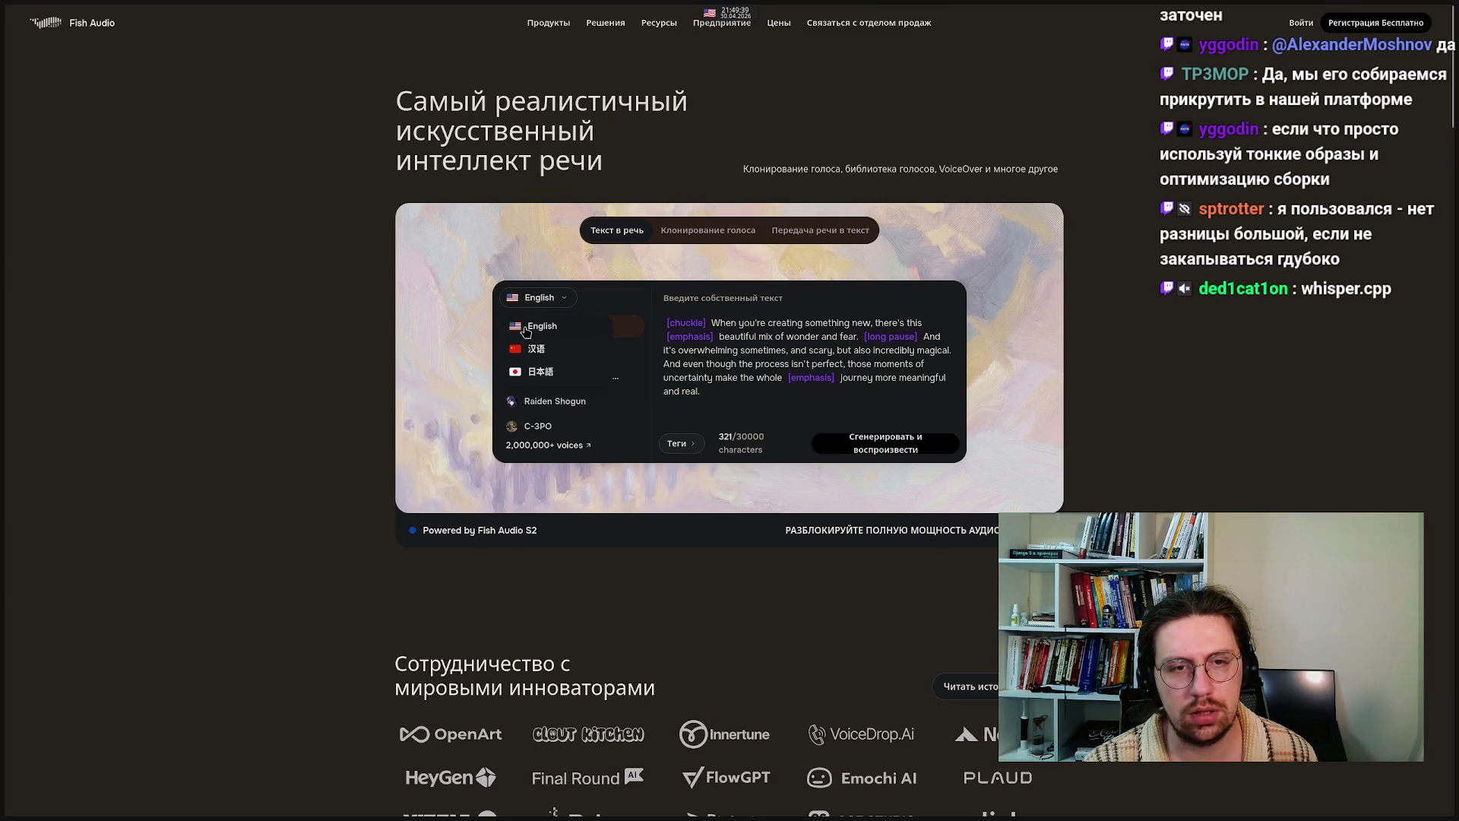
left_click(523, 297)
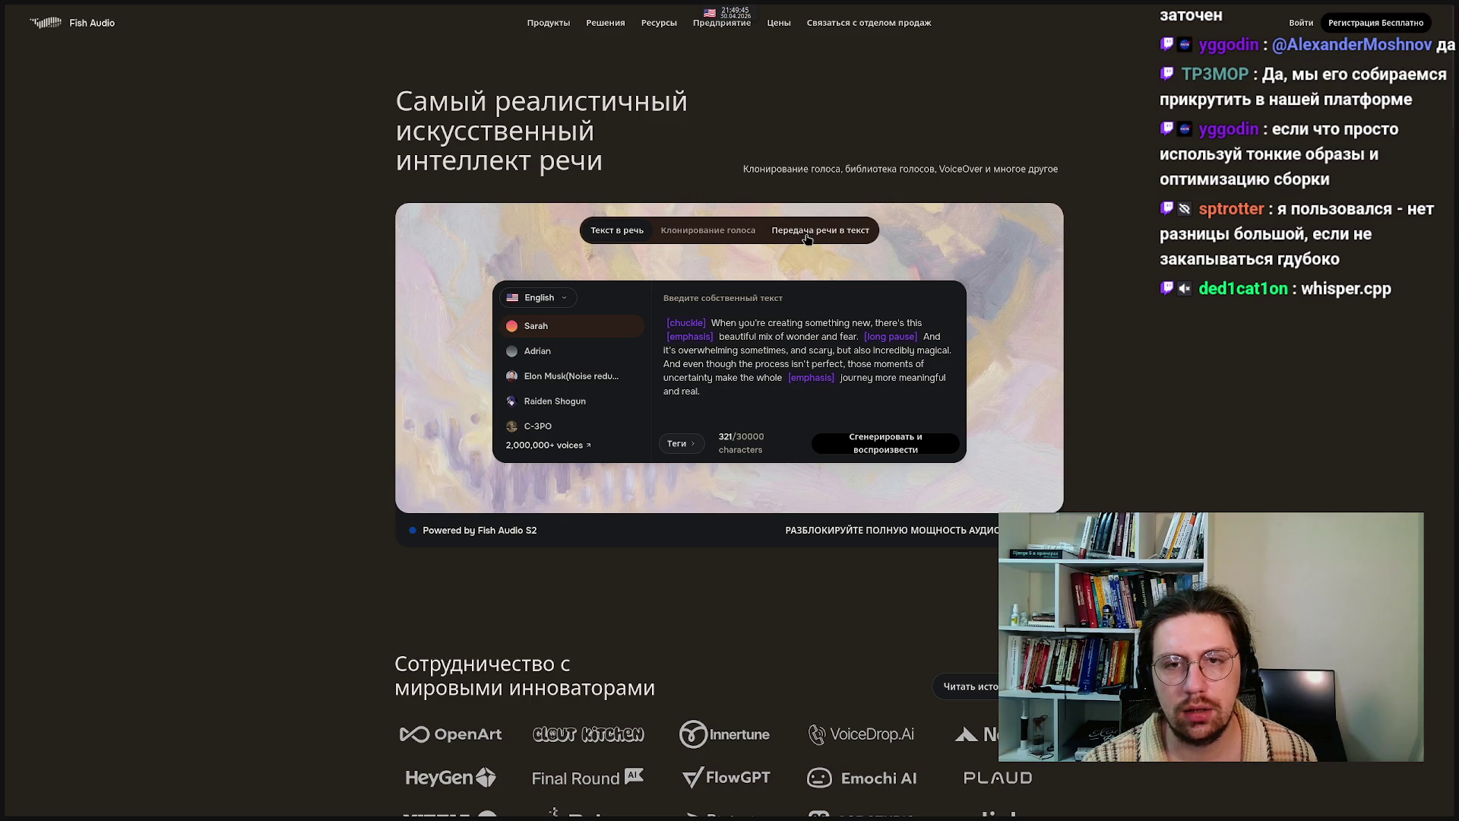
- Replace the demo's sample text with Привет using the Russian keyboard layout
left_click(731, 409)
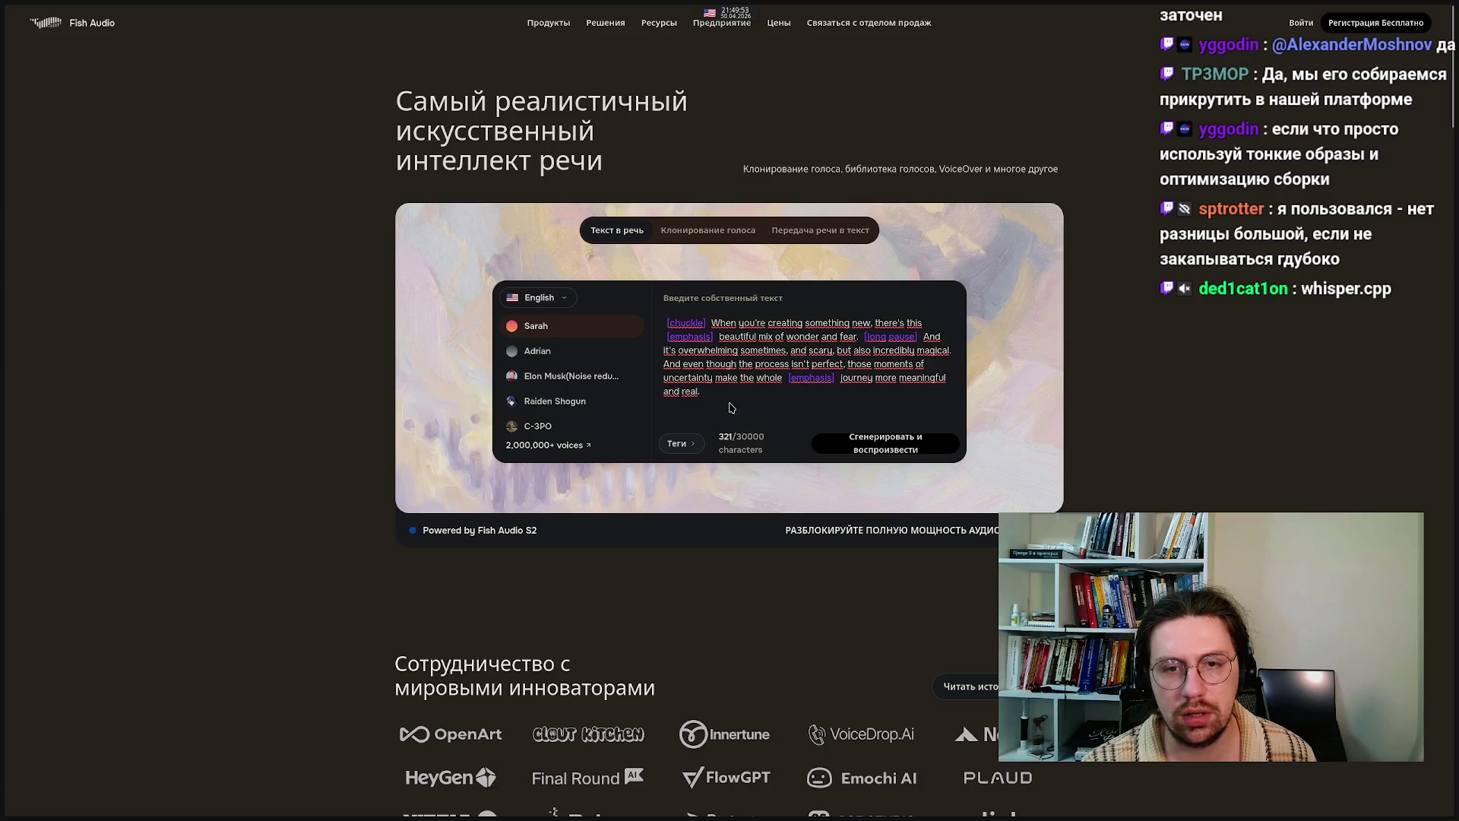
left_click_drag(715, 387, 666, 321)
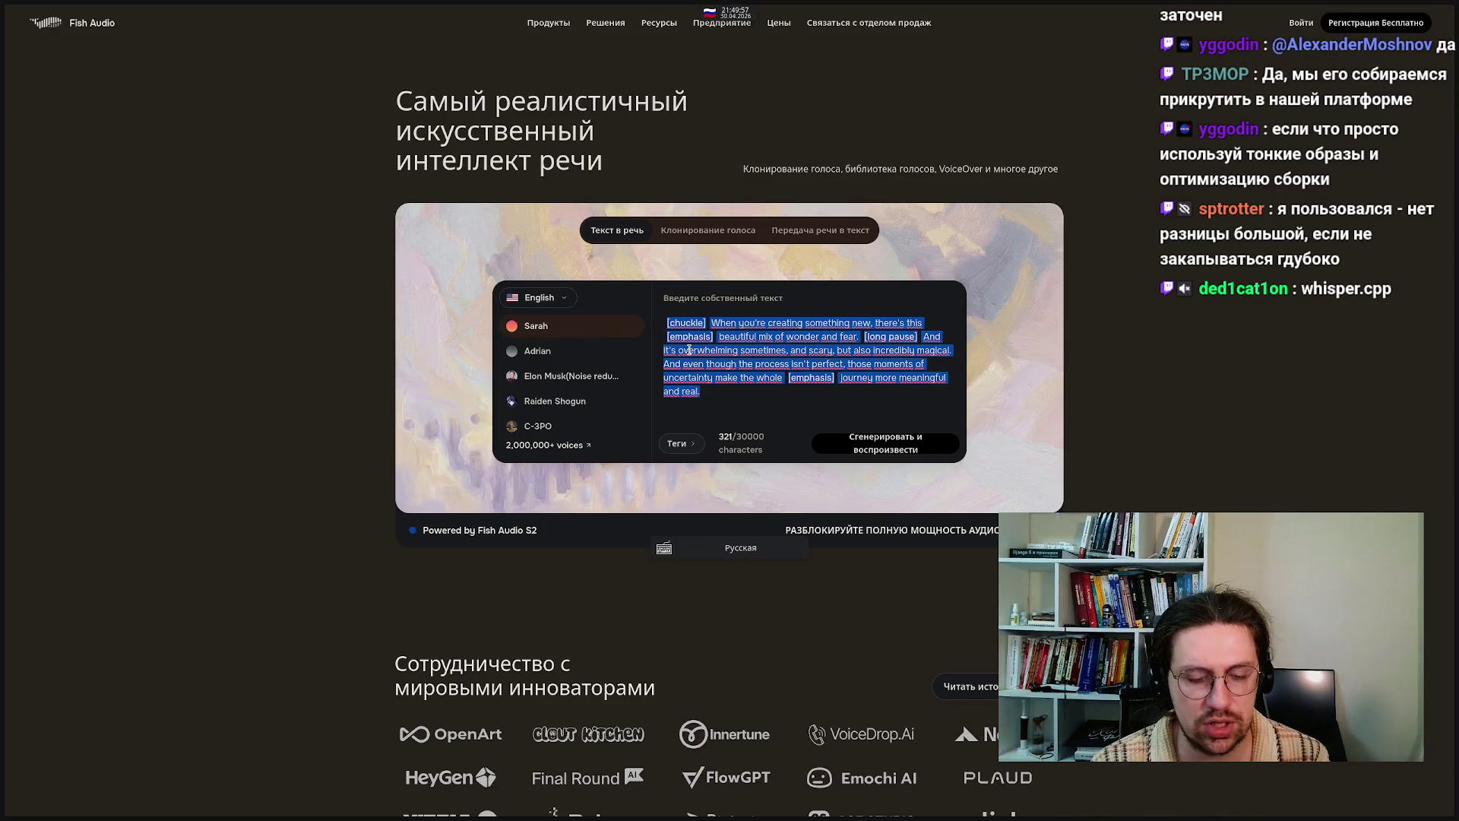
key("alt+shift")
type("Привет")
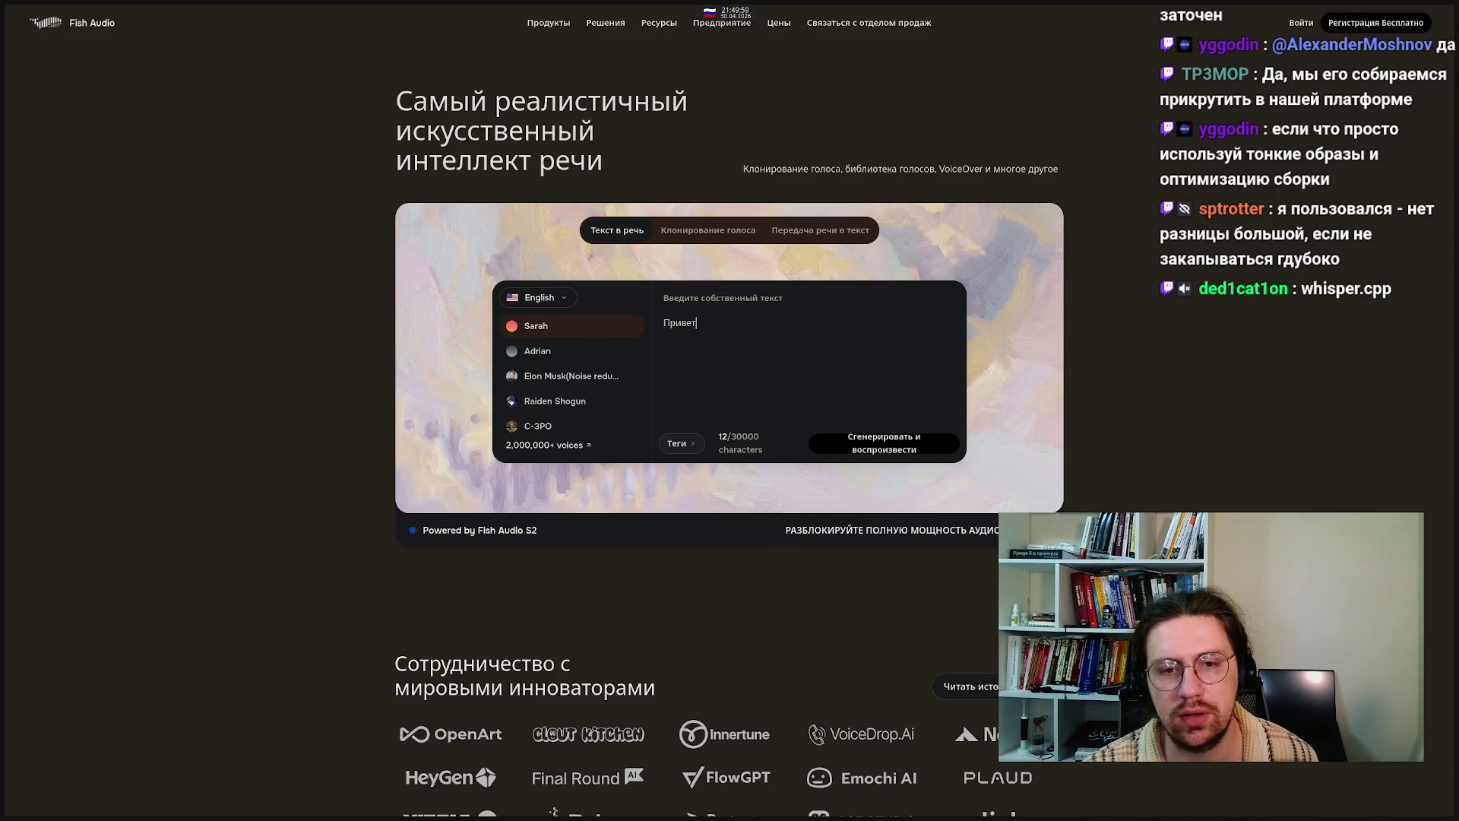
- Run 'Сгенерировать и воспроизвести' on the Привет text and wait for the audio
left_click(870, 447)
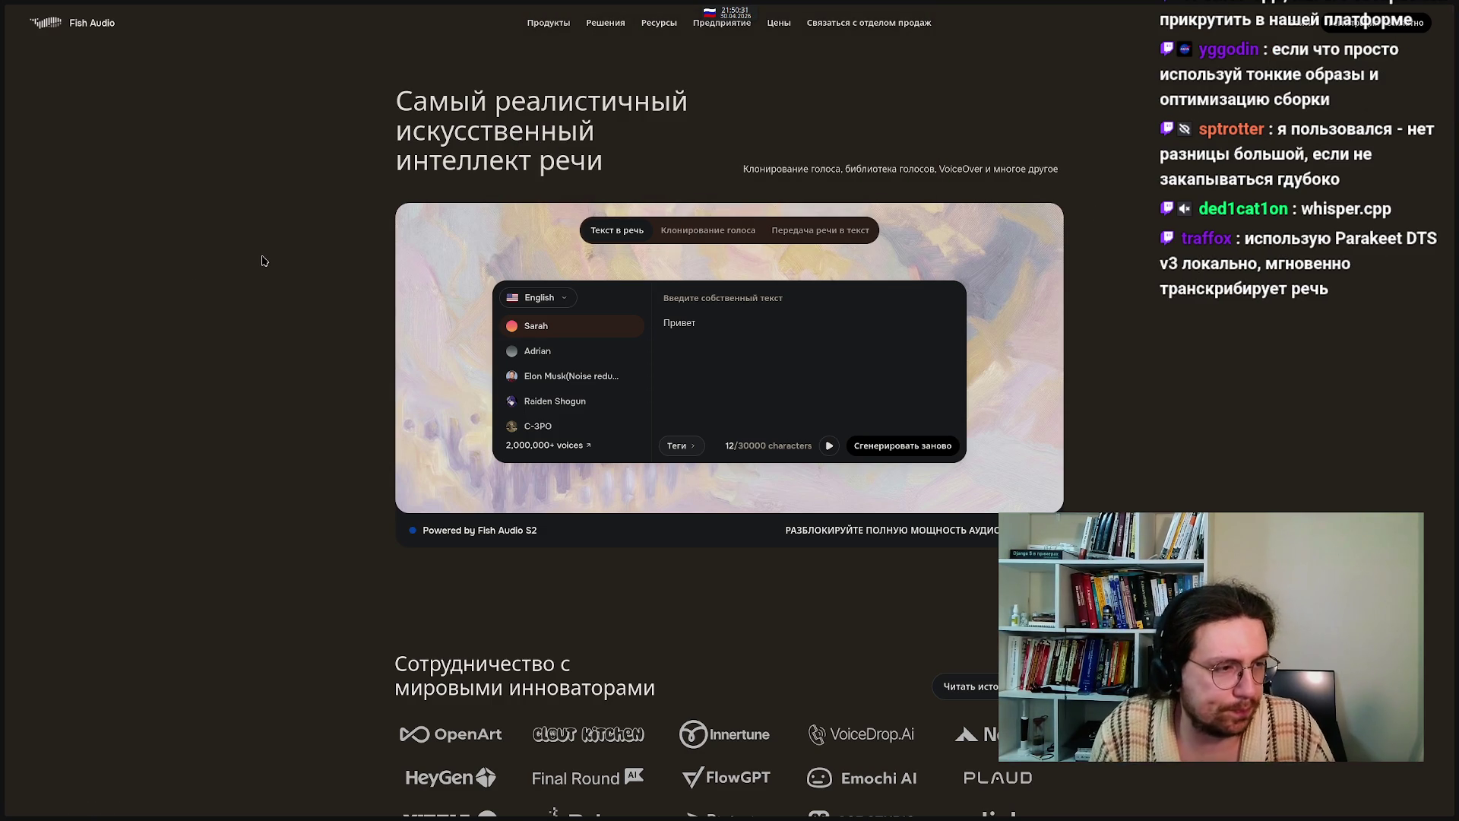
mouse_move(73, 221)
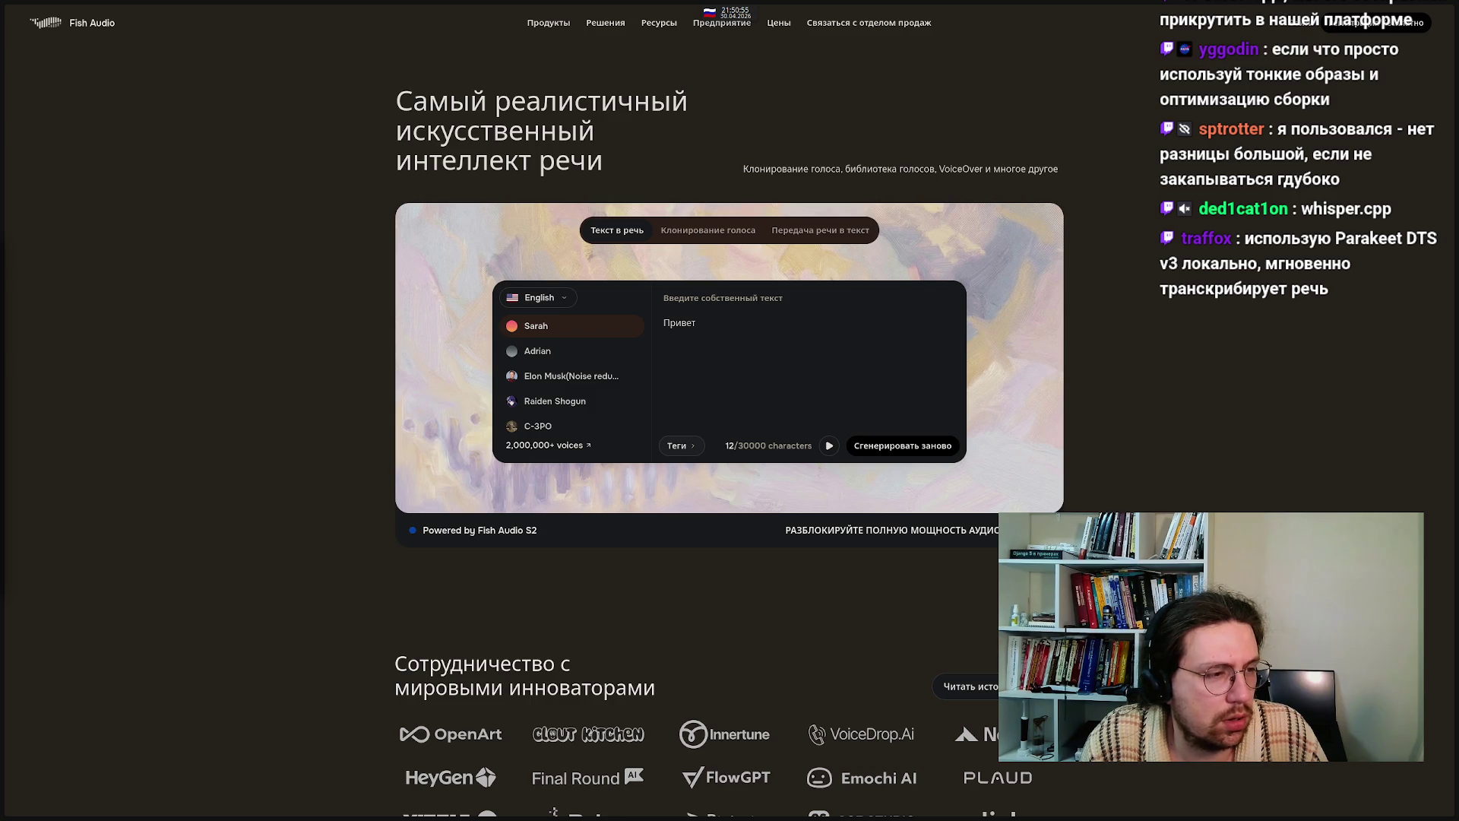
- Search 'Parakeet DTS v3' in a new tab and open the r/LocalLLaMA parakeet-tdt-0.6b-v3 thread
mouse_move(12, 344)
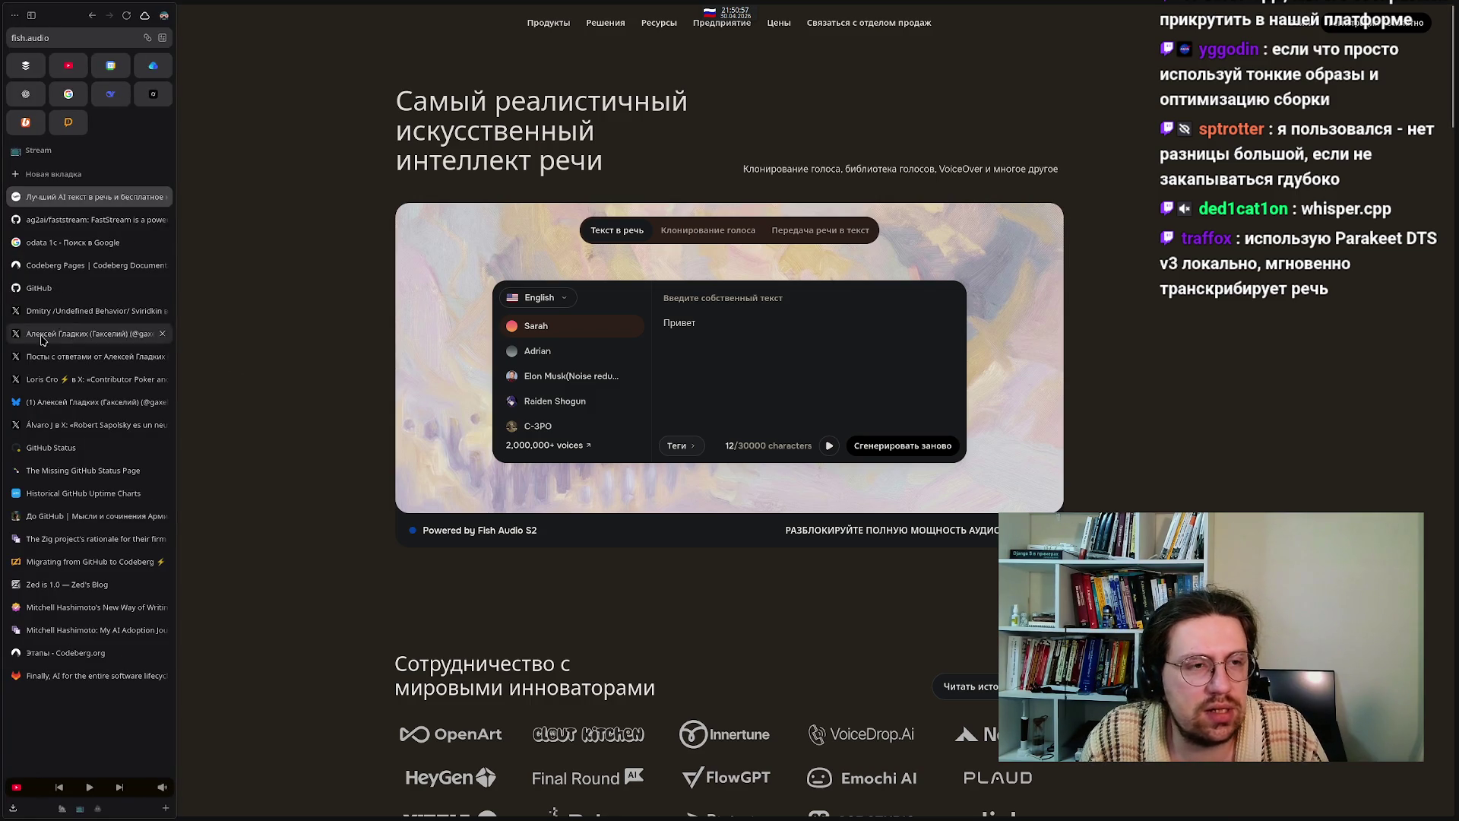
left_click(53, 173)
type("Parakeet DTS v3")
key("Return")
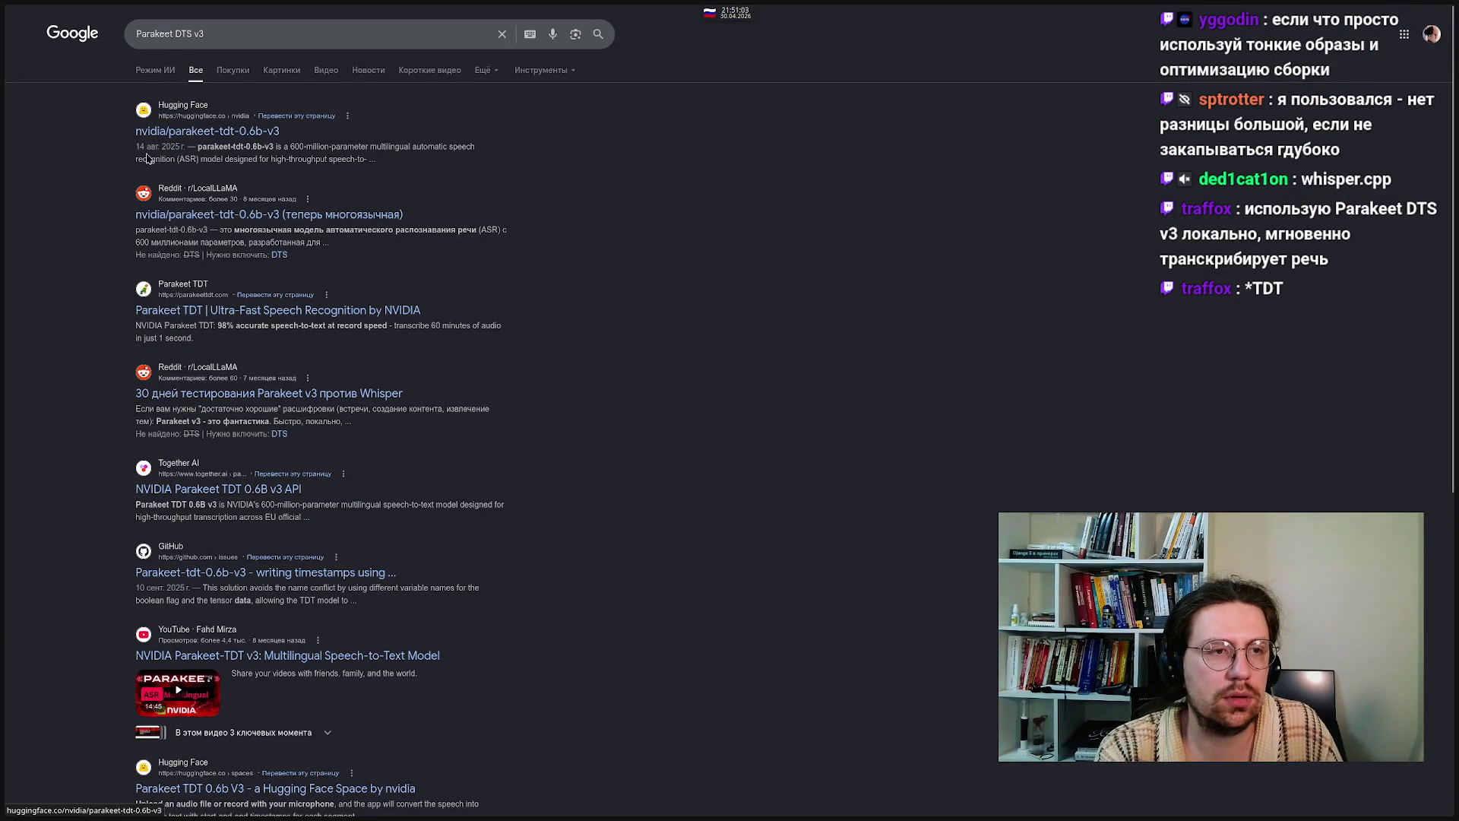
left_click(174, 219)
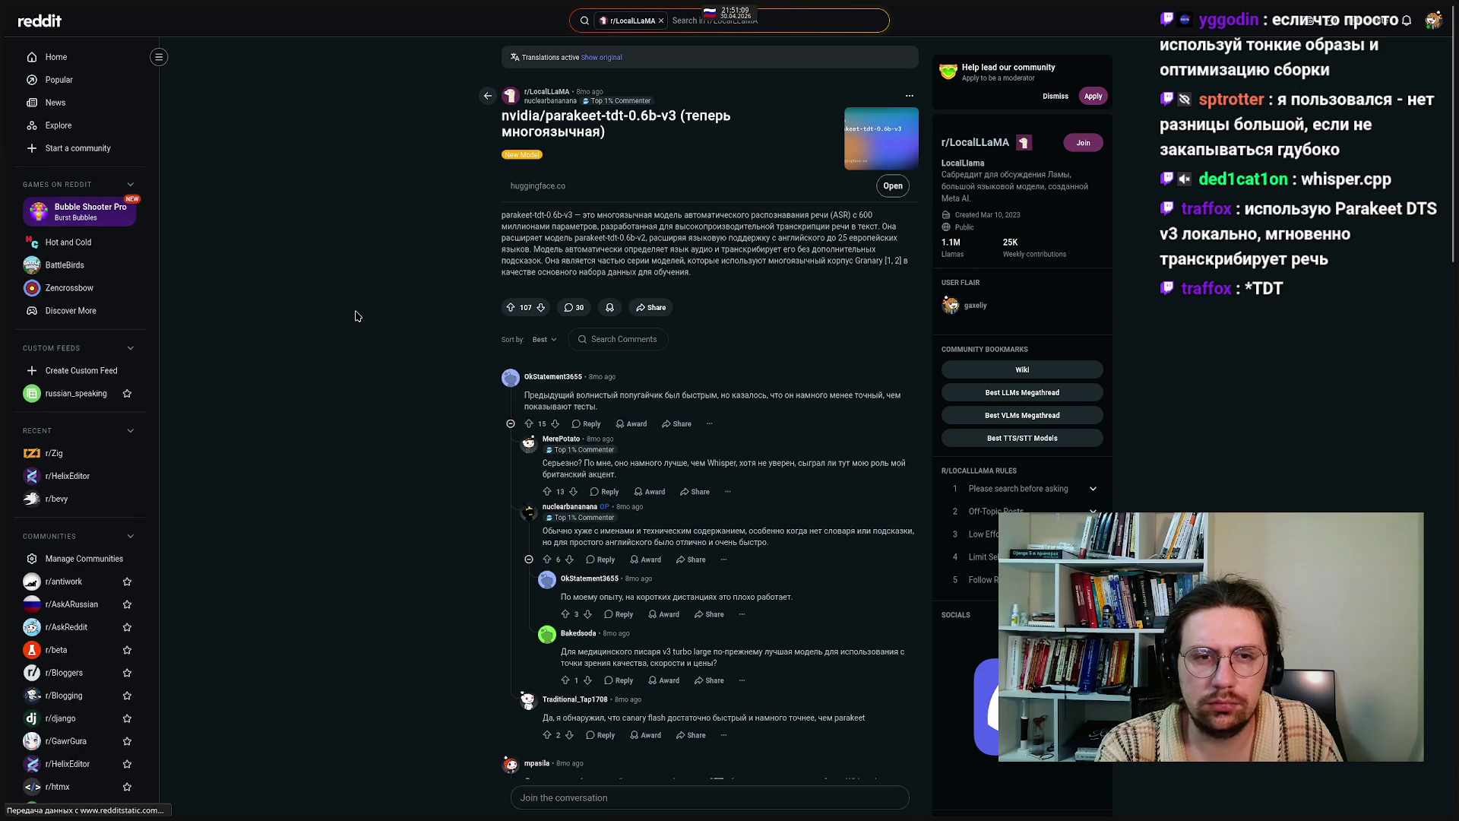
- Glance at the Excalidraw diagram, then return to the Reddit post and highlight the parakeet model name
mouse_move(45, 362)
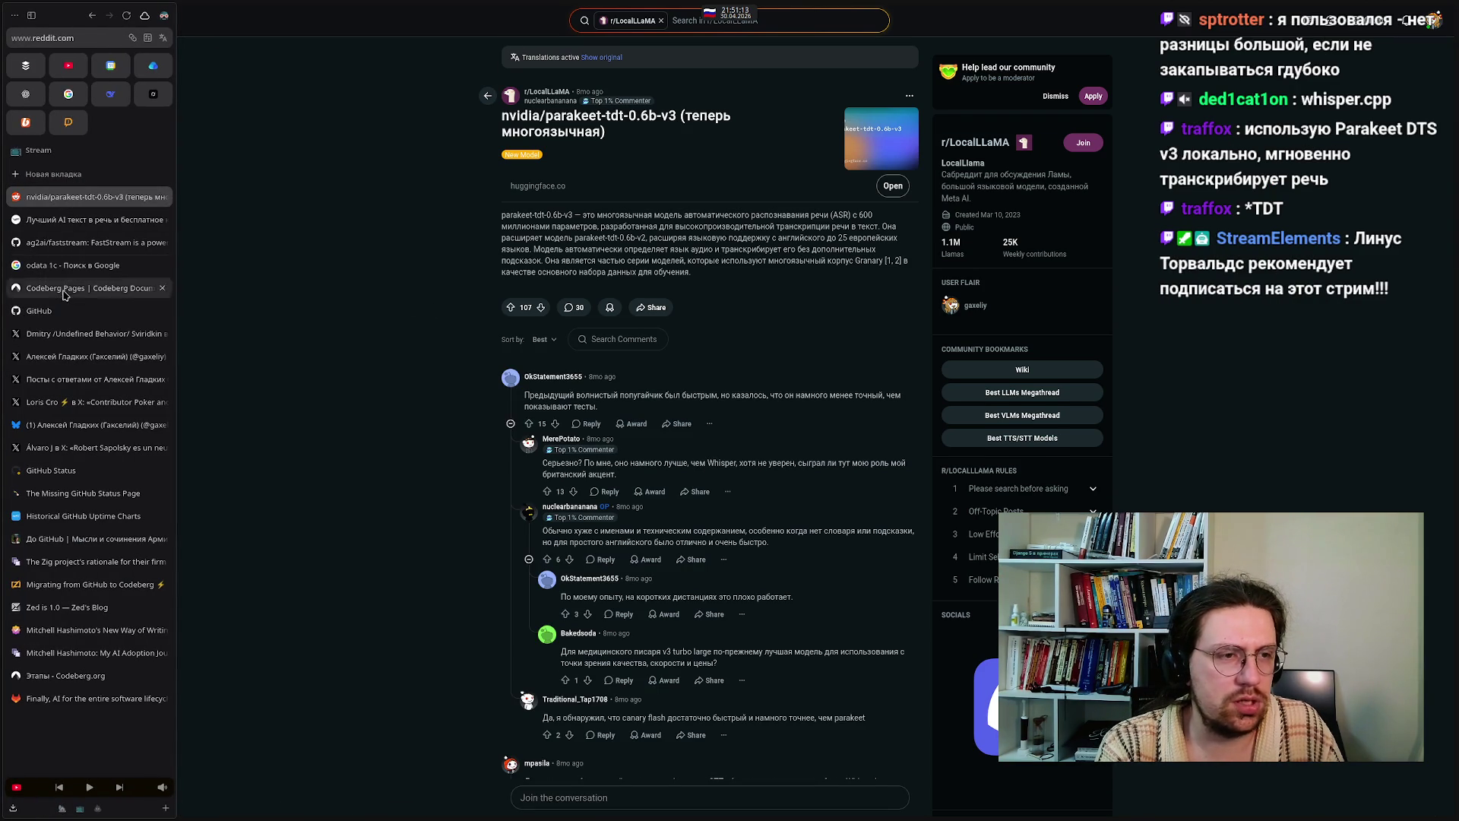
mouse_move(404, 812)
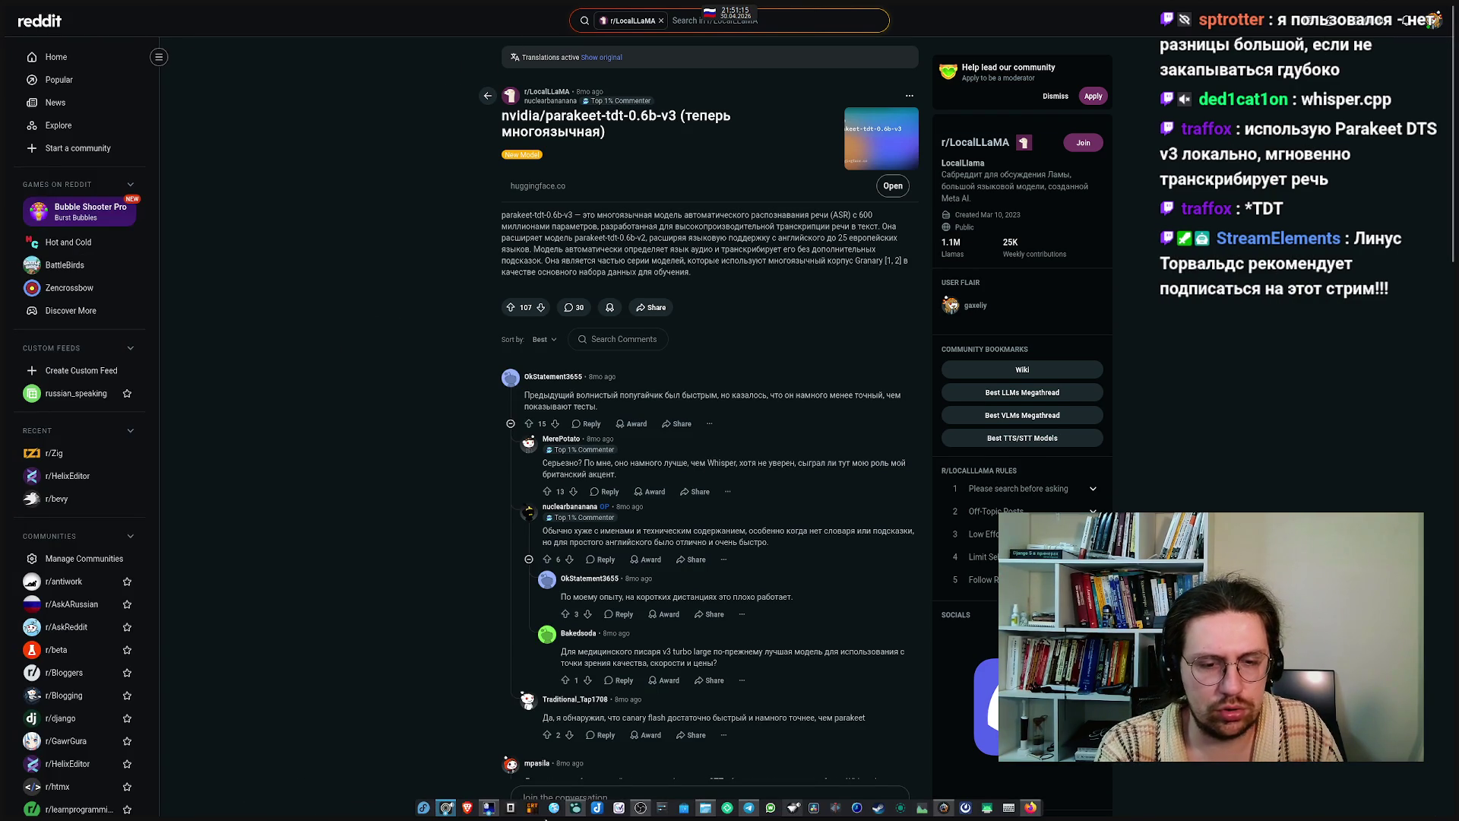
left_click(581, 805)
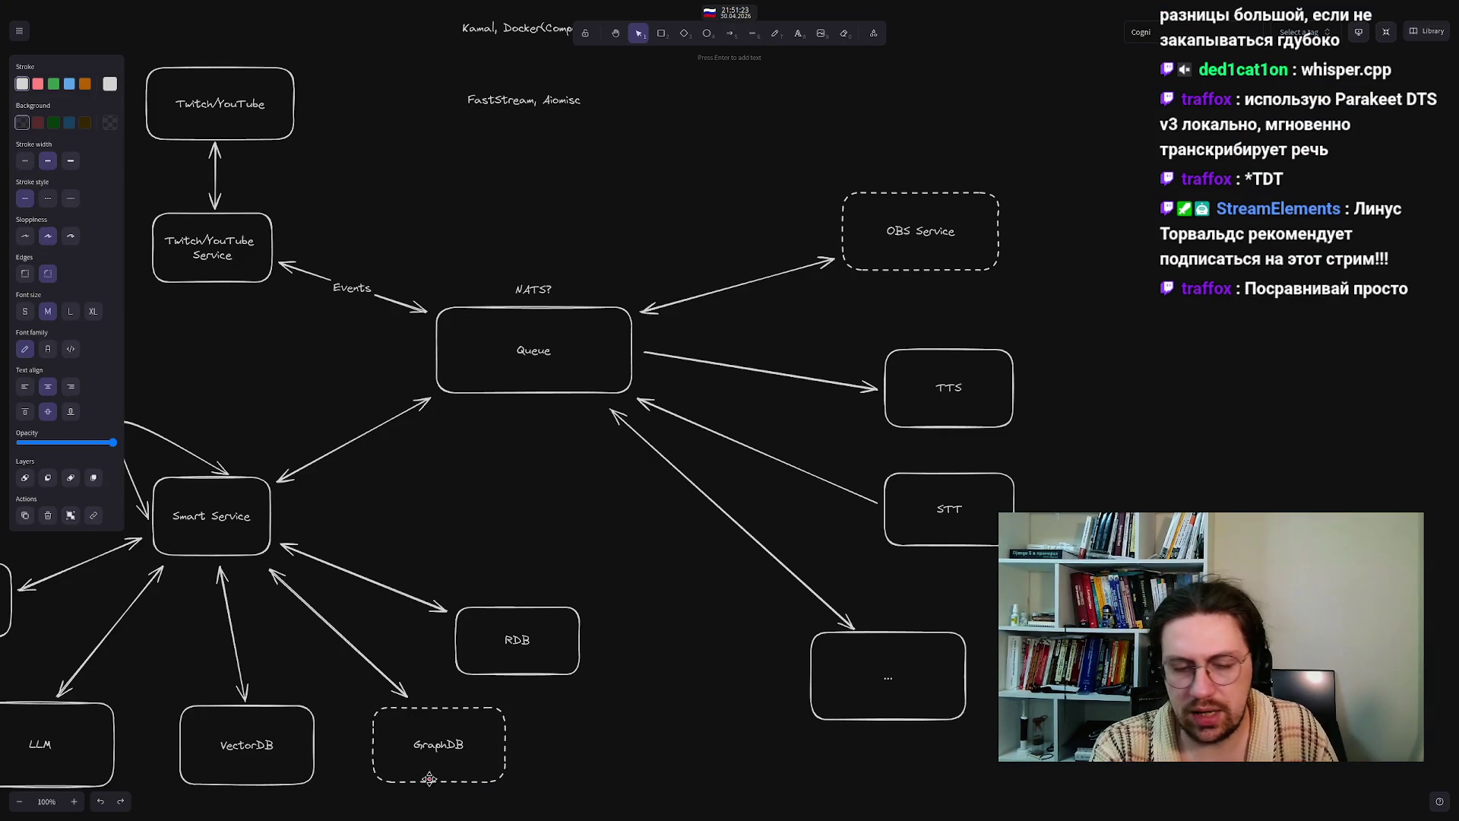
mouse_move(523, 819)
mouse_move(446, 807)
left_click(451, 748)
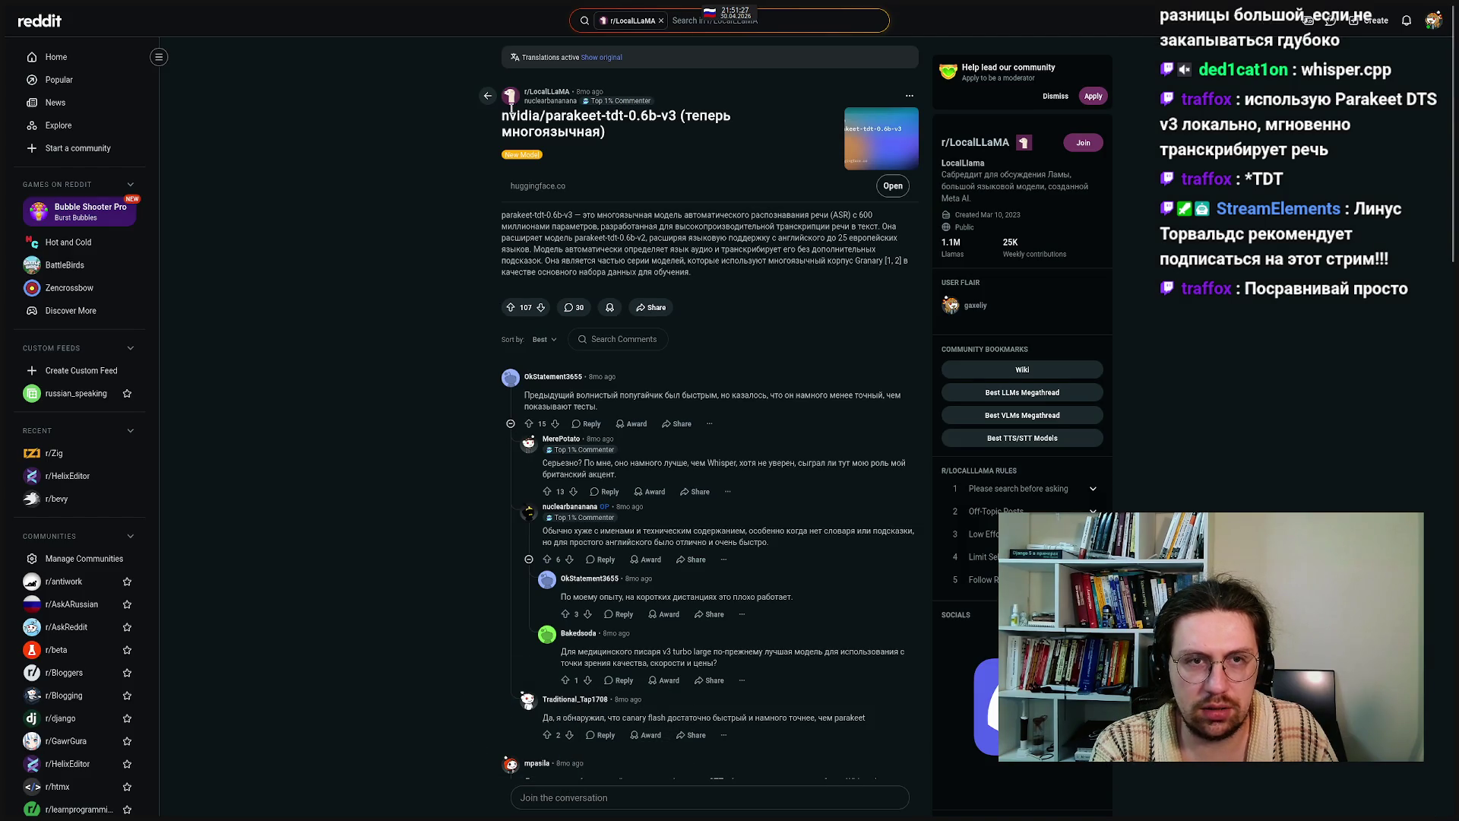
left_click_drag(544, 115, 617, 122)
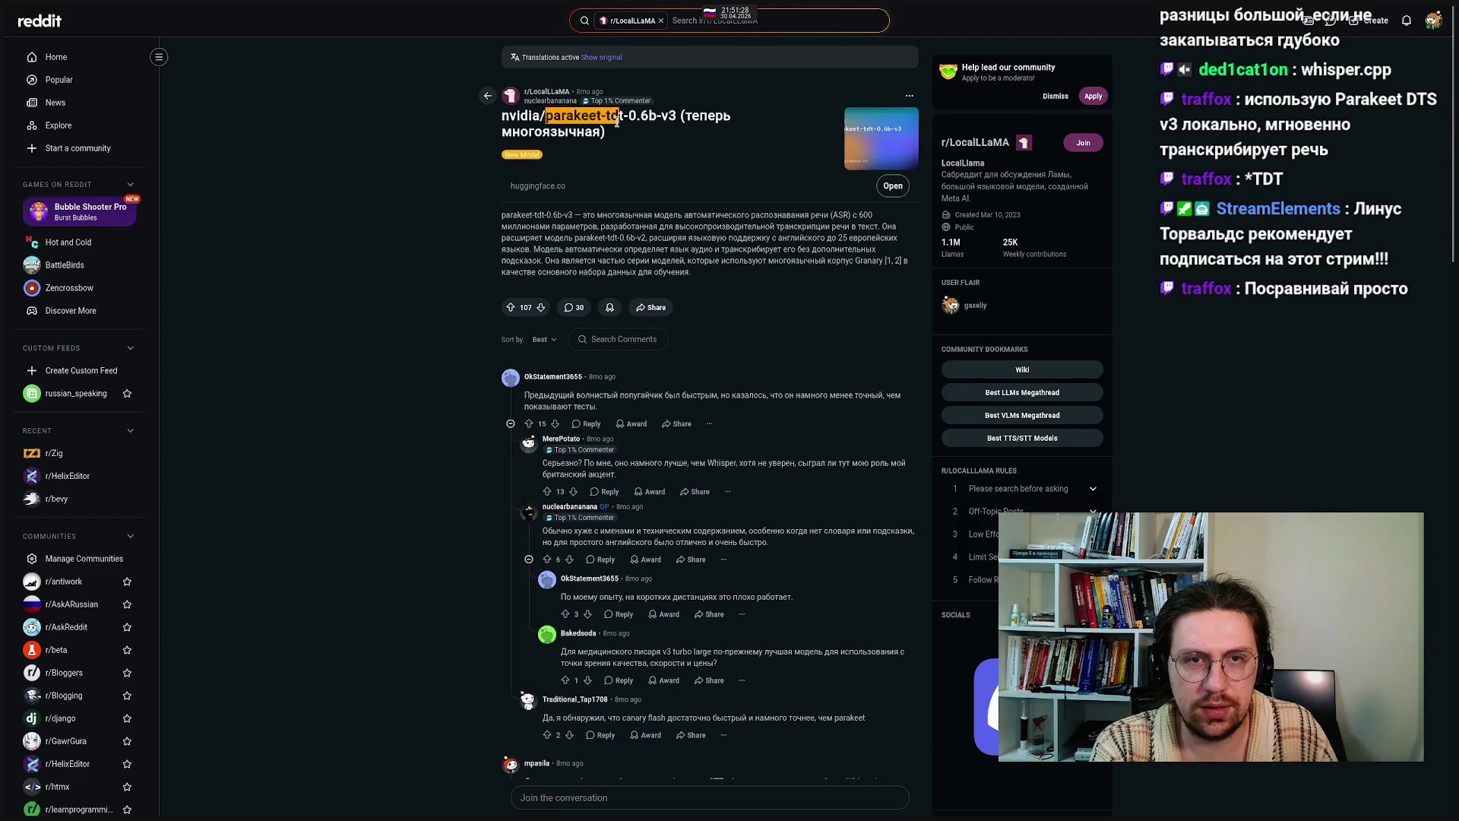
left_click(423, 186)
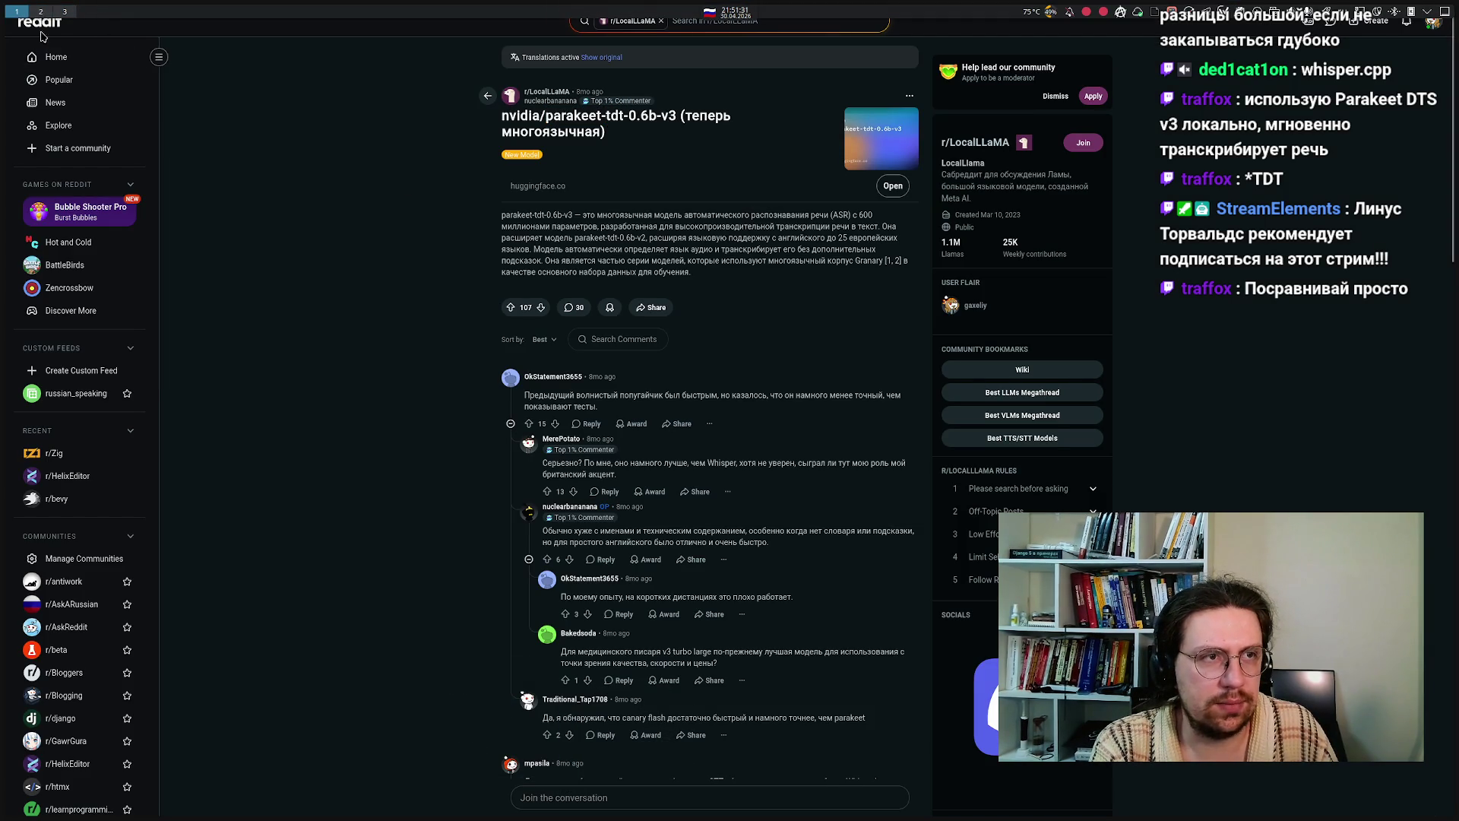
- Clear the Parakeet DTS v3 query in the Google tab and go back to the architecture diagram
mouse_move(41, 34)
key("ctrl+Tab")
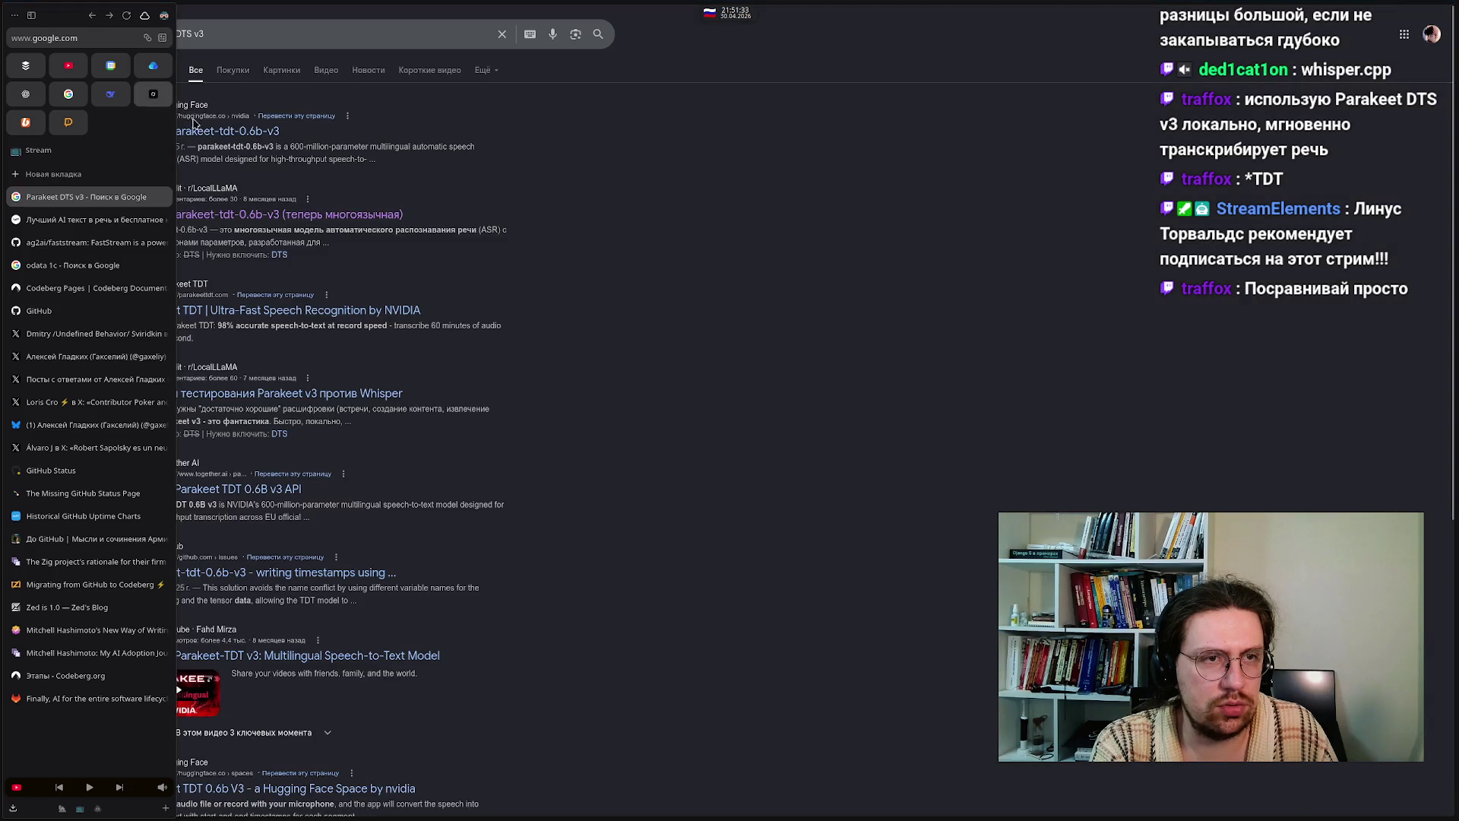
left_click(228, 37)
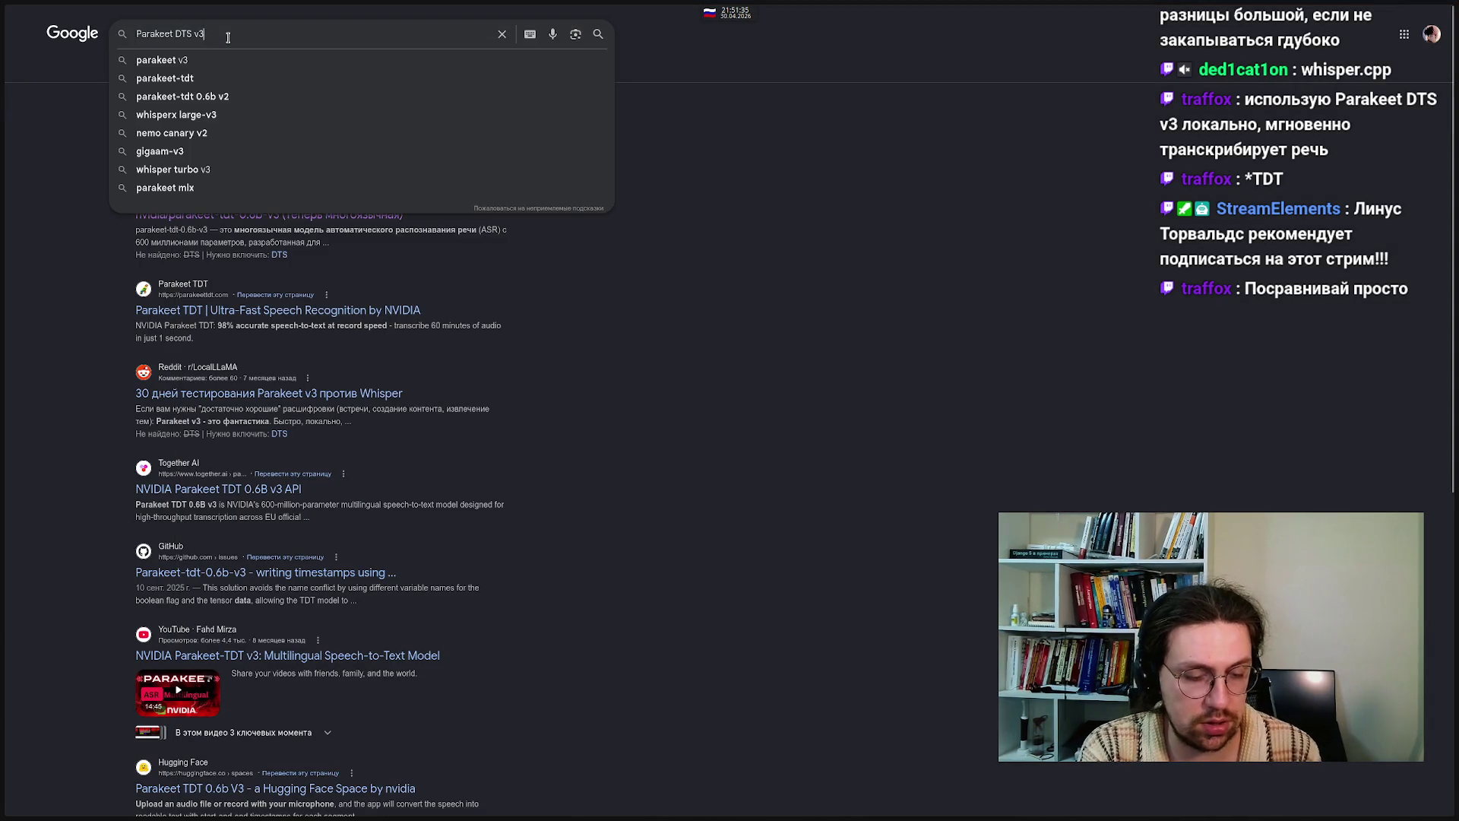
key("ctrl+a")
key("BackSpace")
left_click(810, 456)
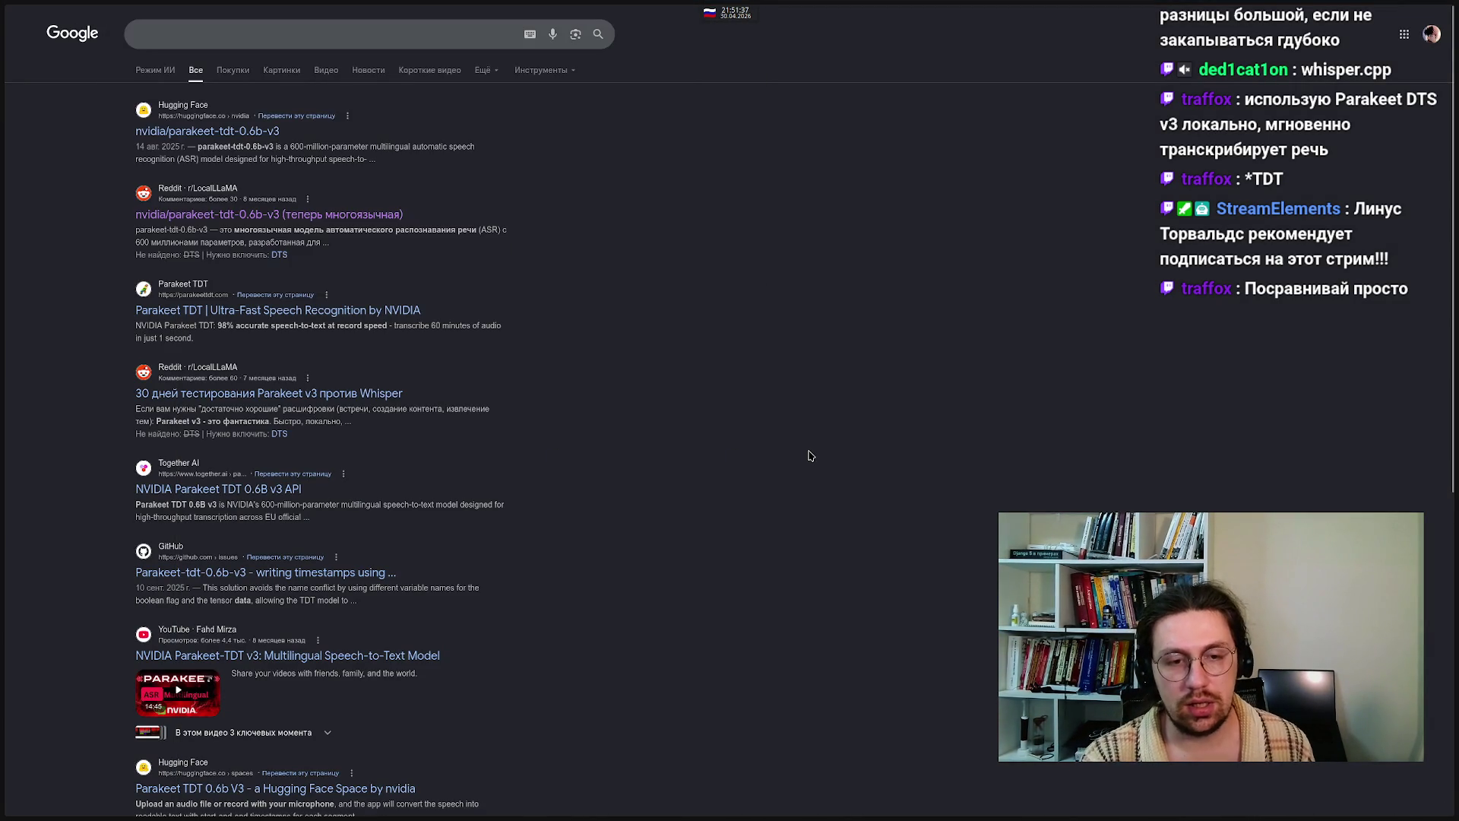
mouse_move(661, 818)
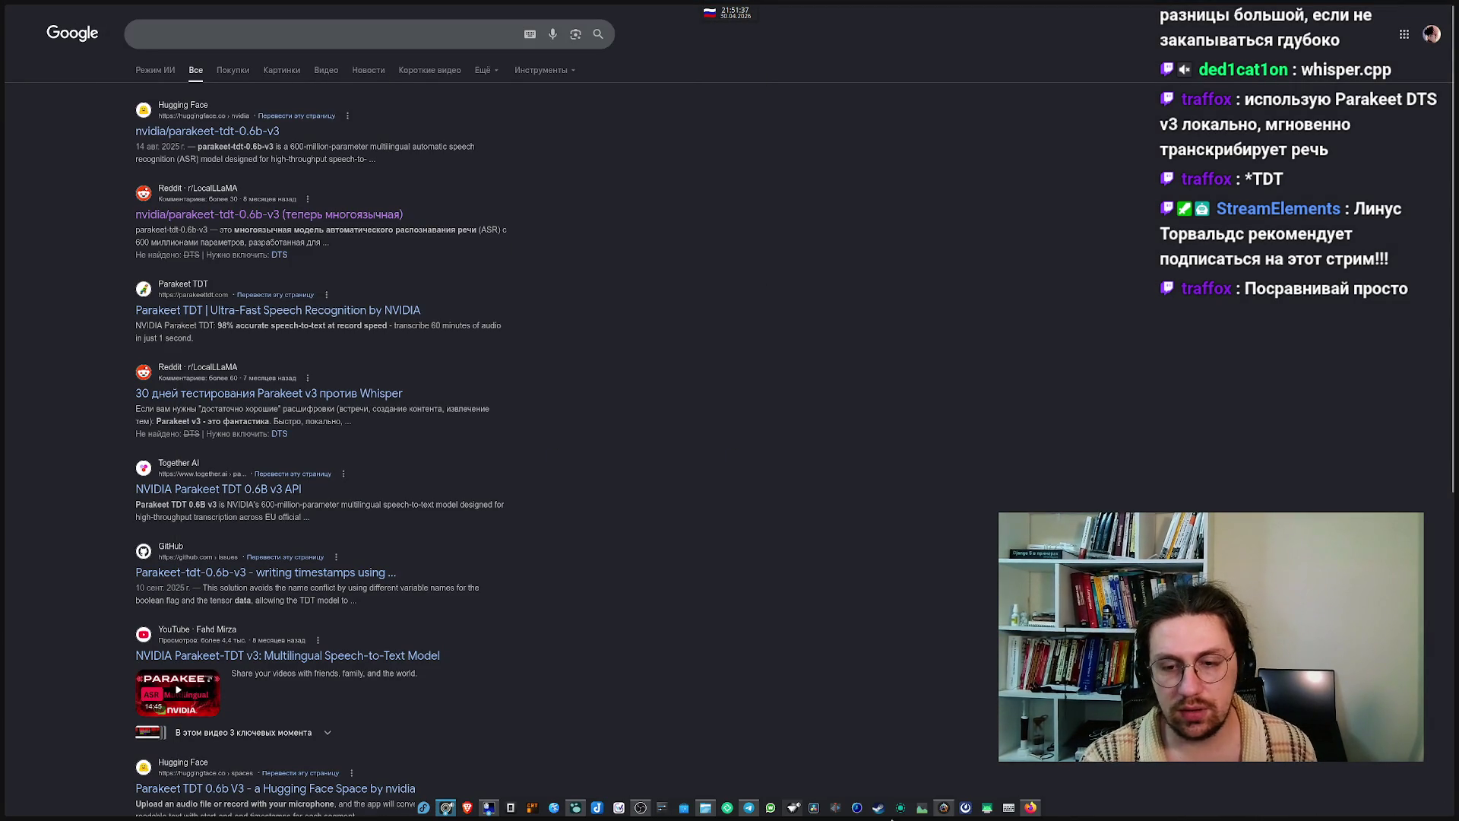
left_click(575, 807)
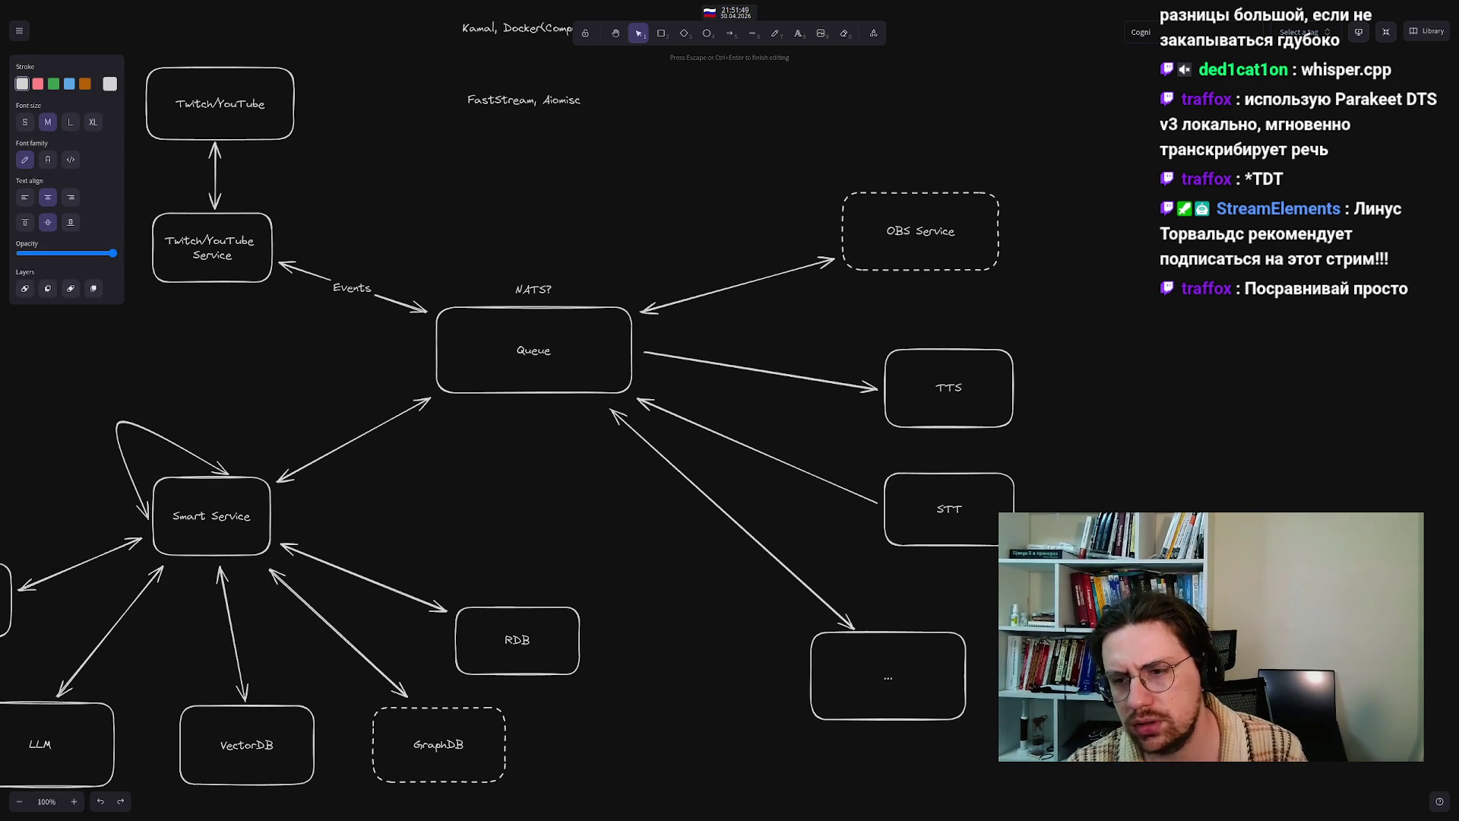
- Switch the keyboard layout to English and leave text editing on the diagram
key("alt+shift")
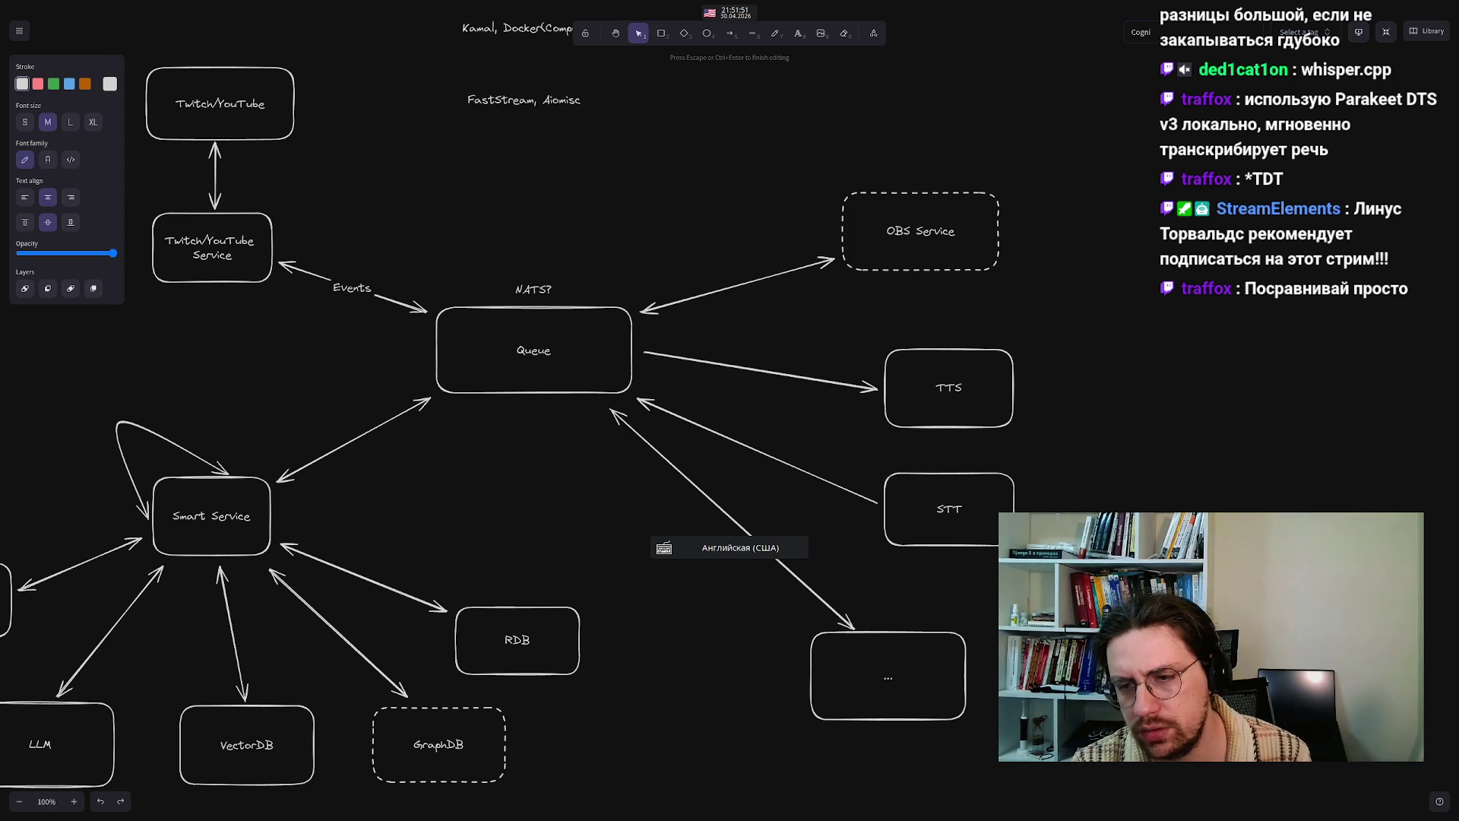
key("Escape")
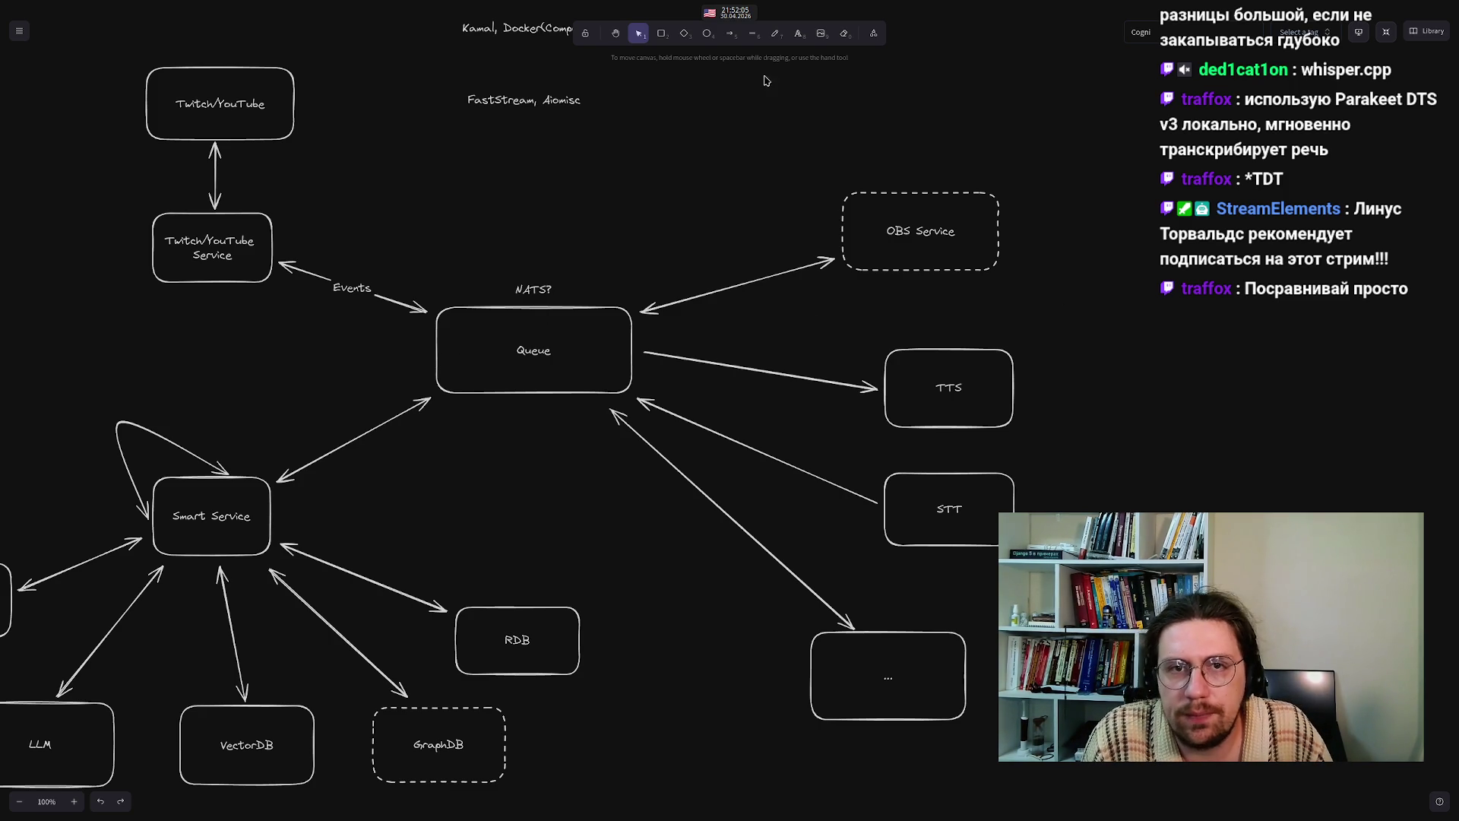
left_click(661, 33)
- Draw a box to the right of TTS labelled FishAudio
left_click_drag(1117, 360, 1254, 430)
double_click(1182, 396)
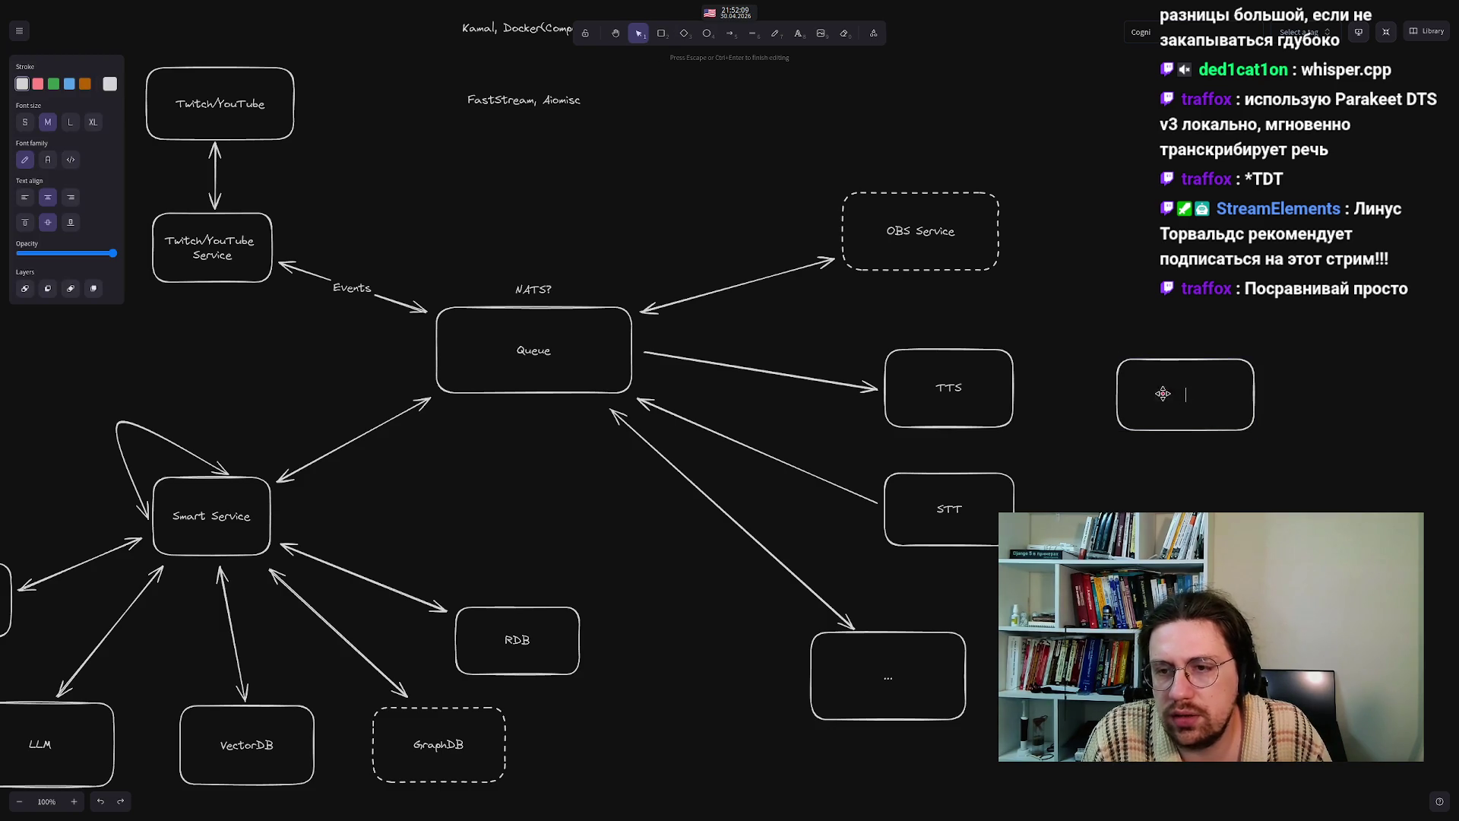
type("FishAudio")
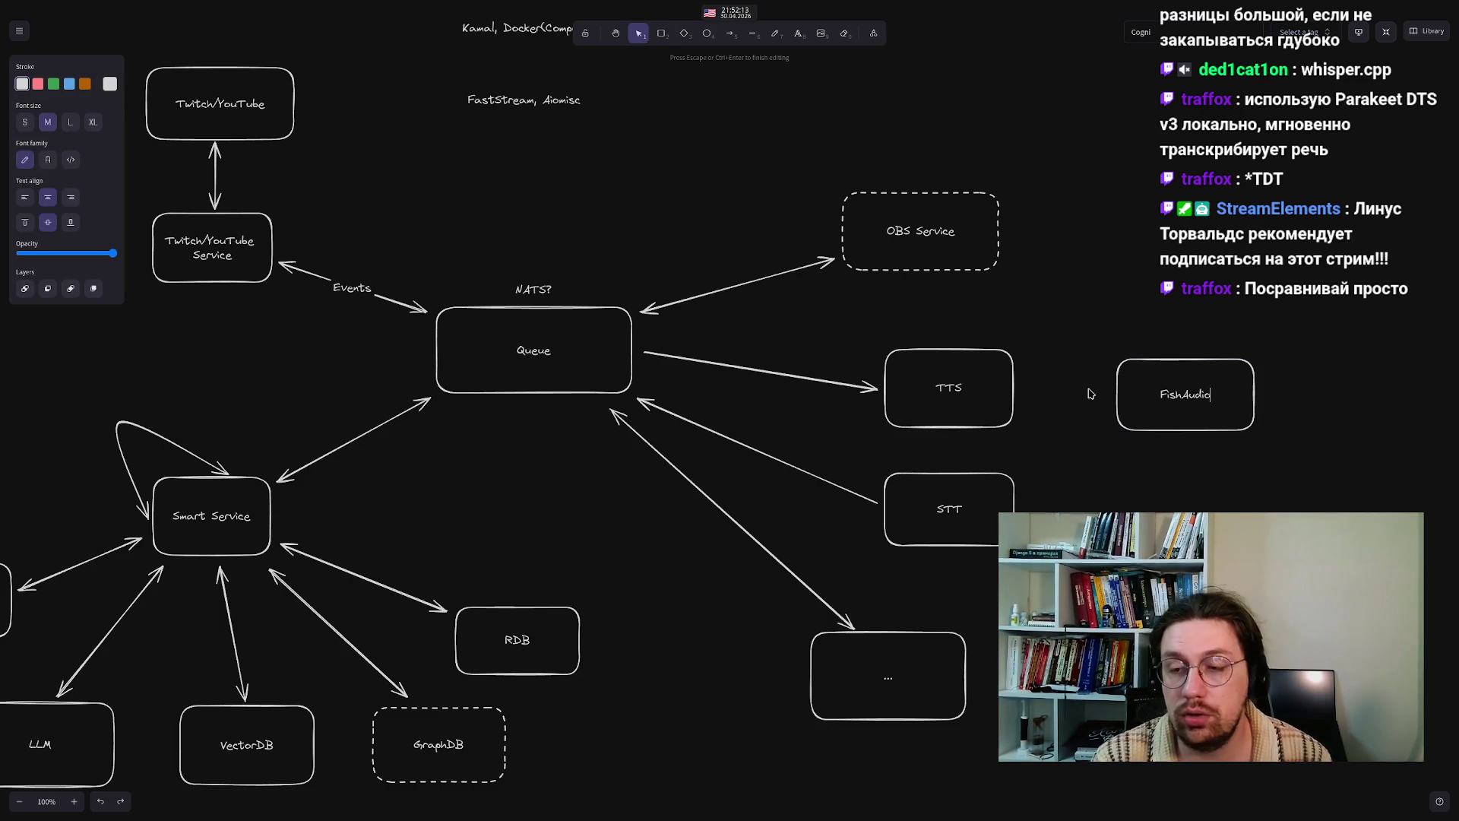
left_click(1026, 228)
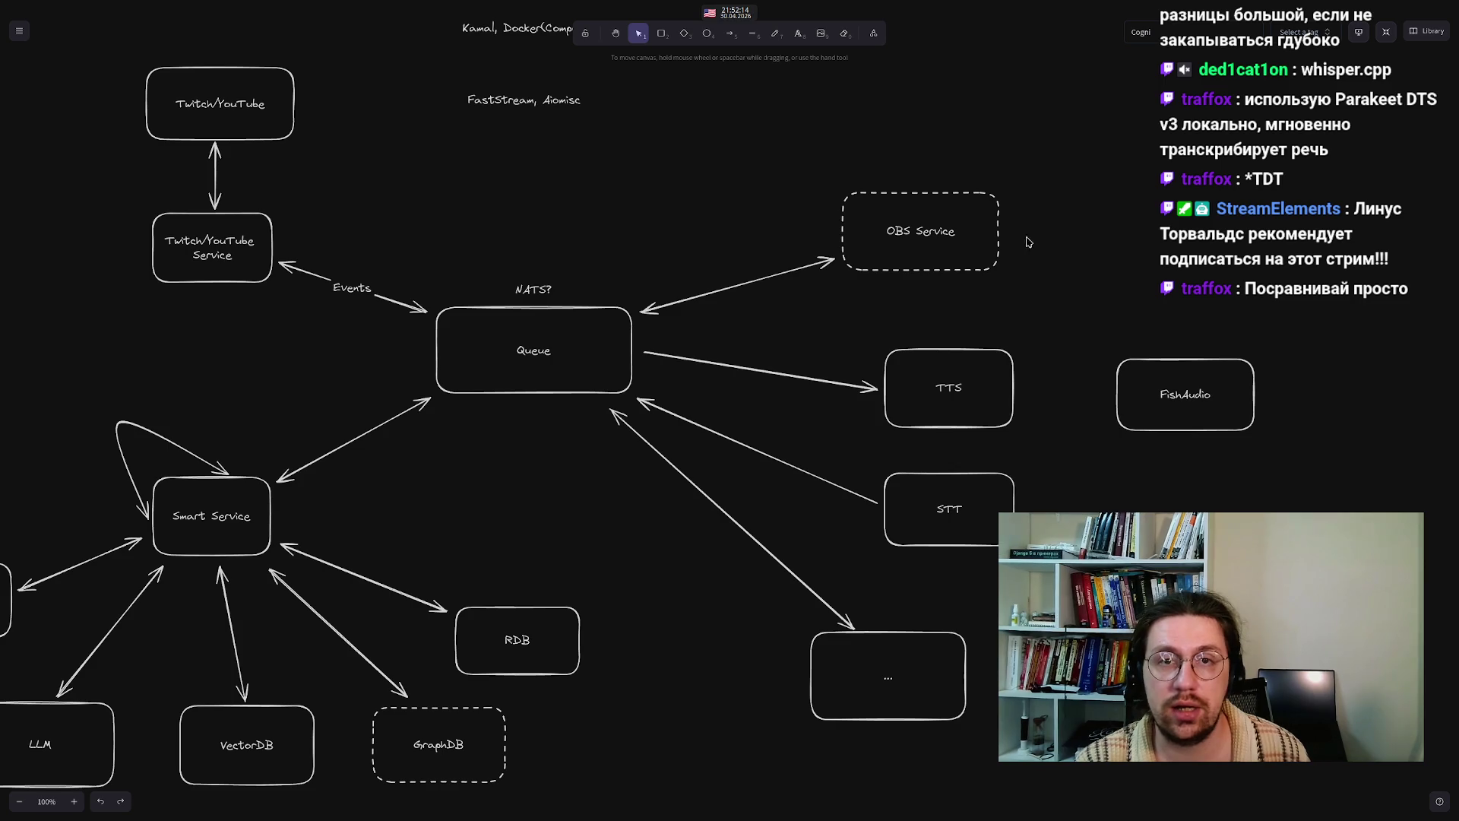
- Connect FishAudio to TTS with a single-headed arrow, then bring the Whisper/Parakeet box into view
left_click(730, 32)
left_click_drag(1110, 400, 1020, 391)
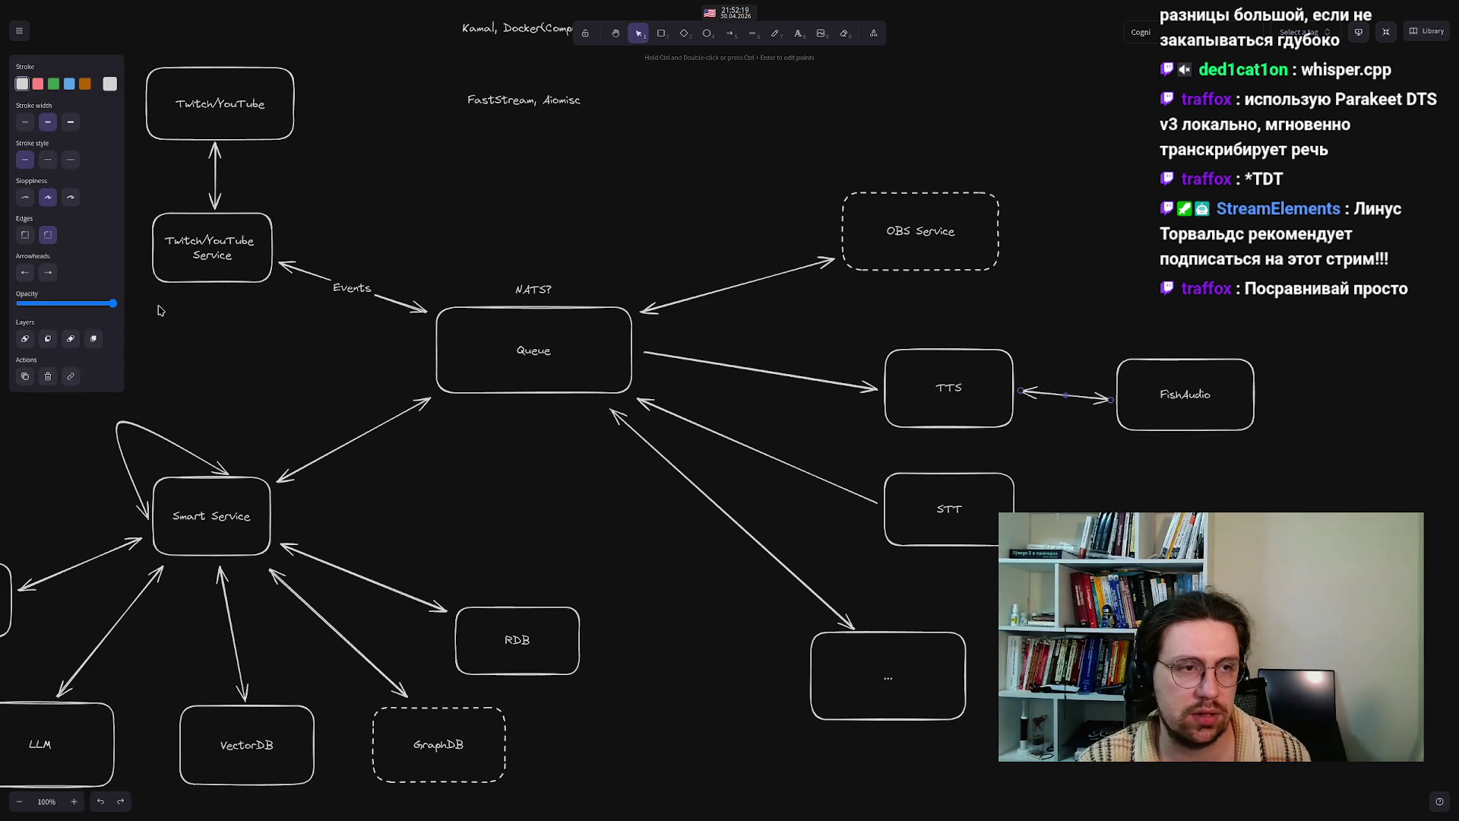
left_click(47, 272)
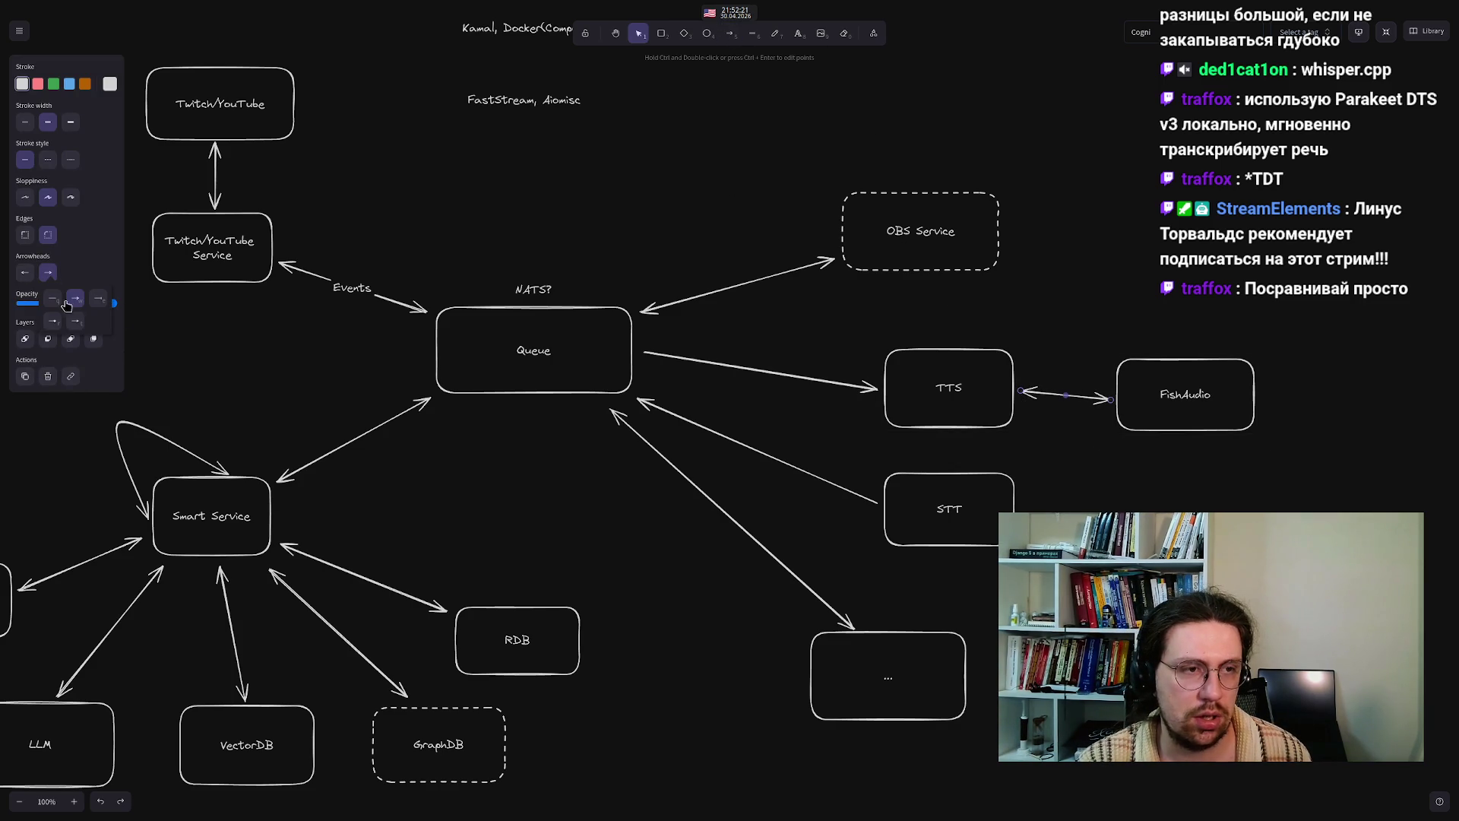
left_click(53, 298)
mouse_move(1108, 403)
left_mouse_down()
mouse_move(1079, 361)
mouse_move(1022, 392)
mouse_move(1108, 404)
mouse_move(1086, 362)
mouse_move(1022, 391)
left_mouse_up()
left_click(1049, 308)
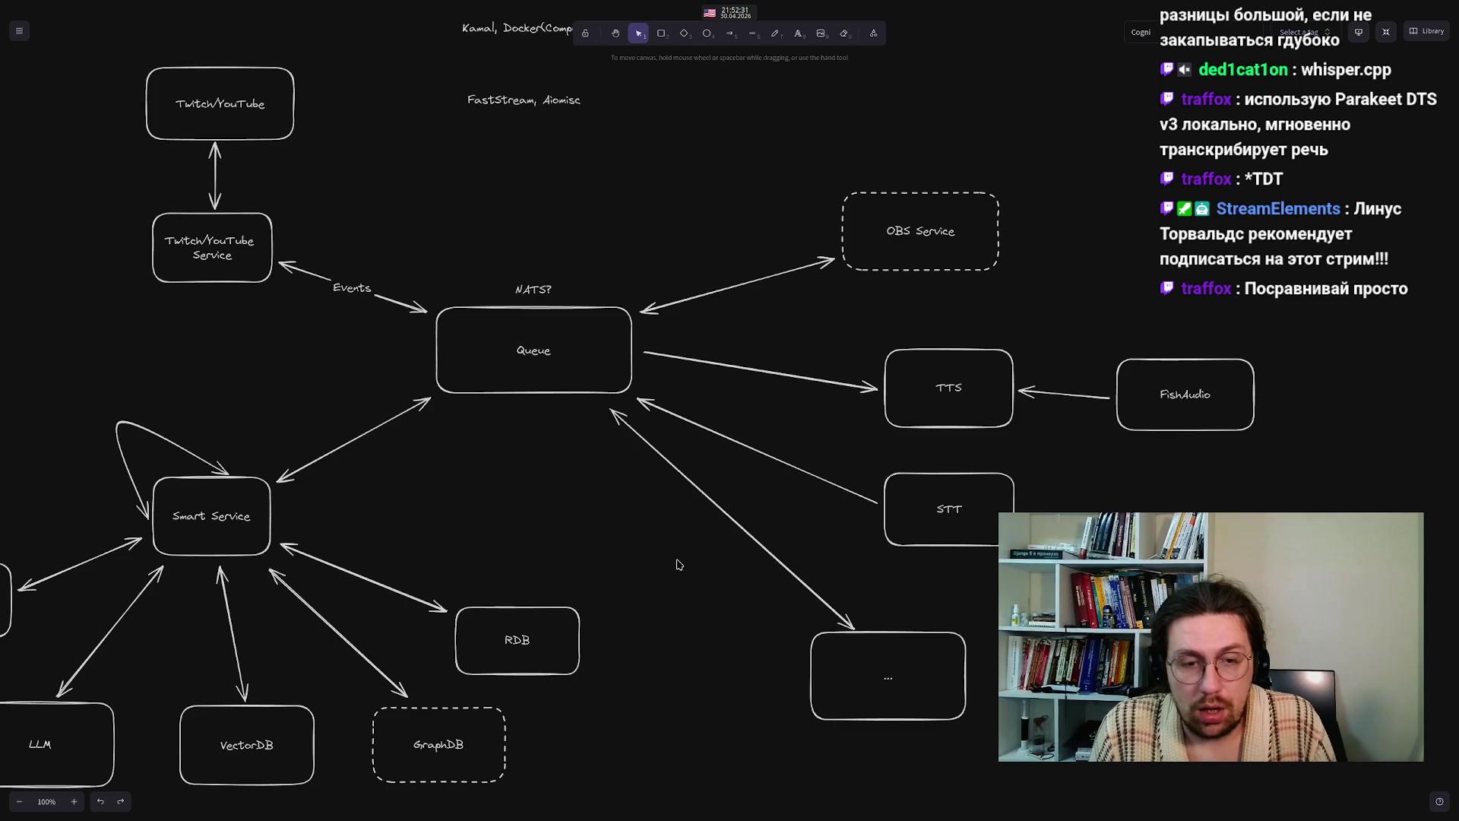
mouse_move(274, 375)
left_mouse_down()
mouse_move(531, 329)
mouse_move(385, 316)
left_mouse_up()
left_click_drag(700, 496, 684, 416)
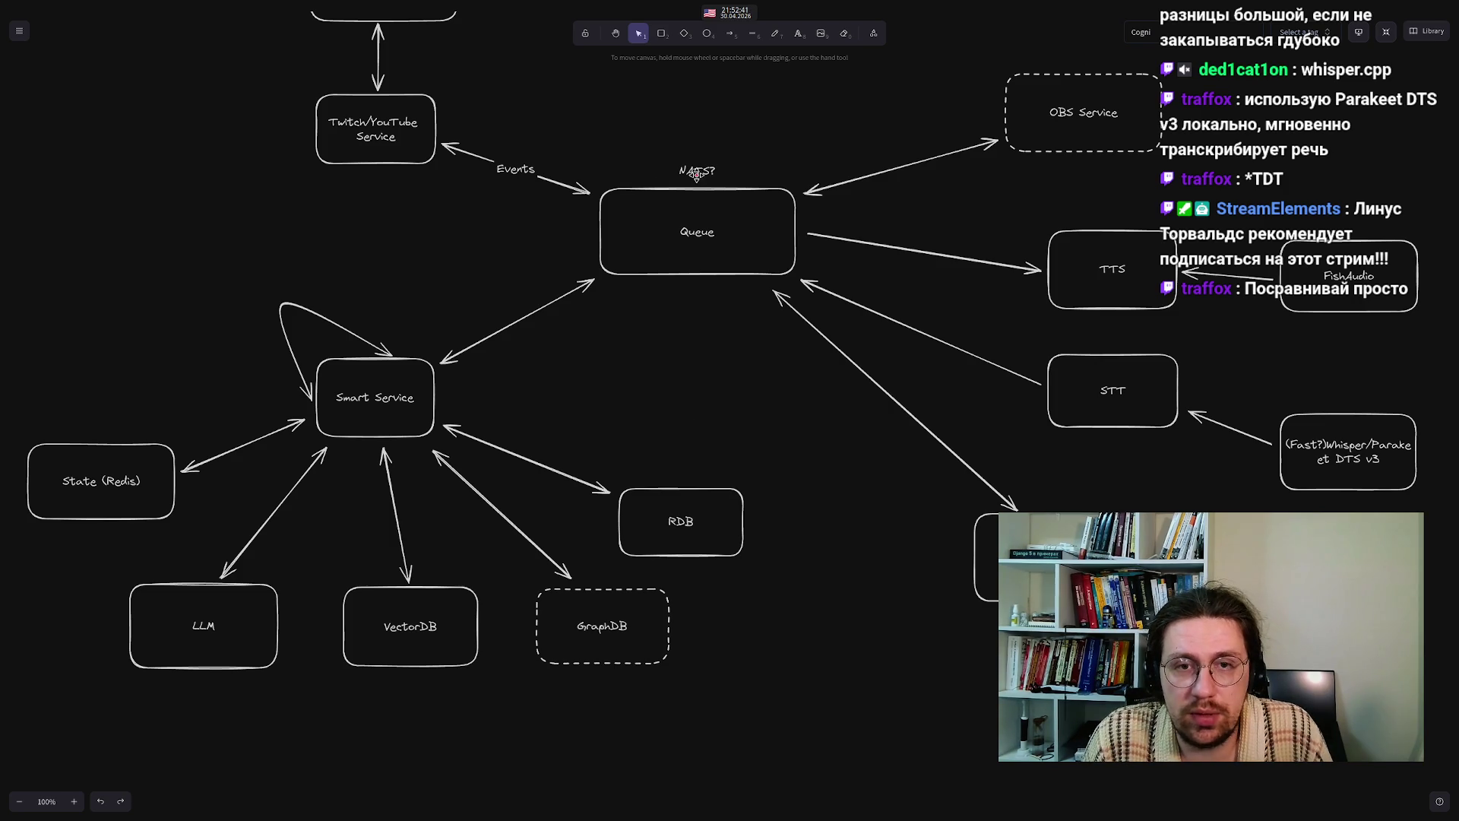
- Rewrite the NATS? label as NATS/PythonQueues/ZeroMQ? and nudge it slightly higher above Queue
double_click(695, 171)
left_click(697, 174)
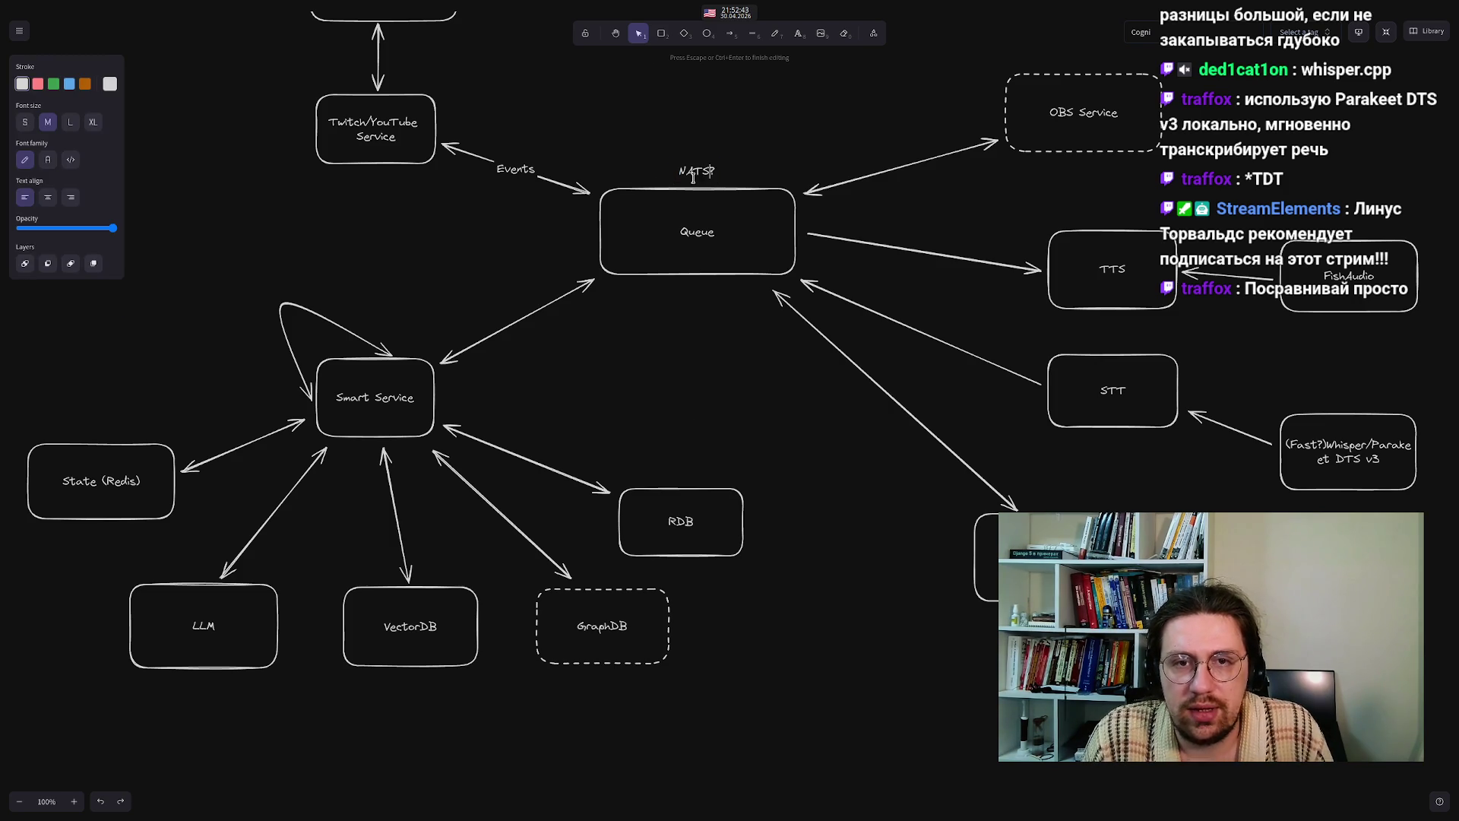
type("/P/Lo")
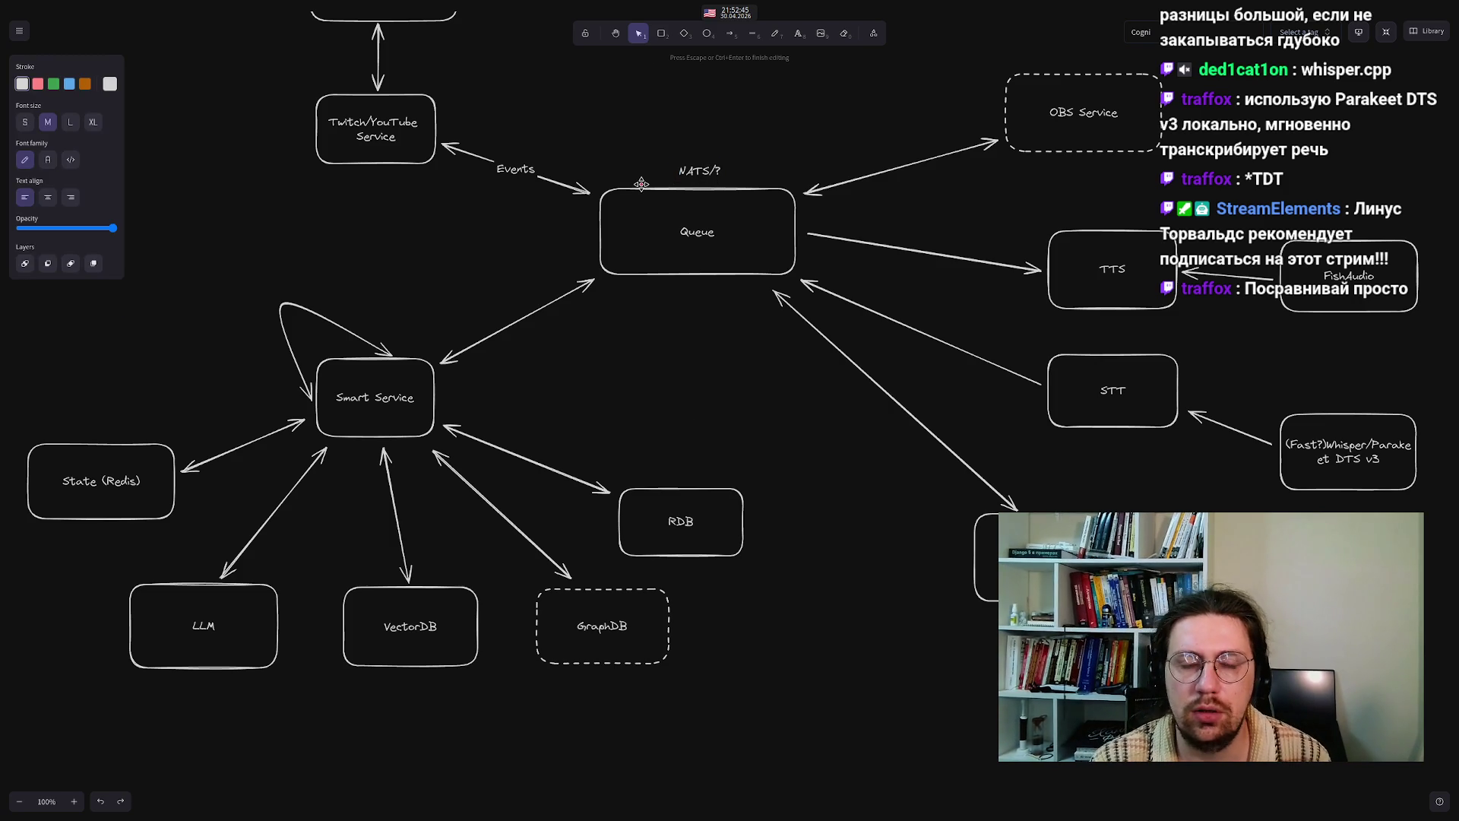
type("calQ")
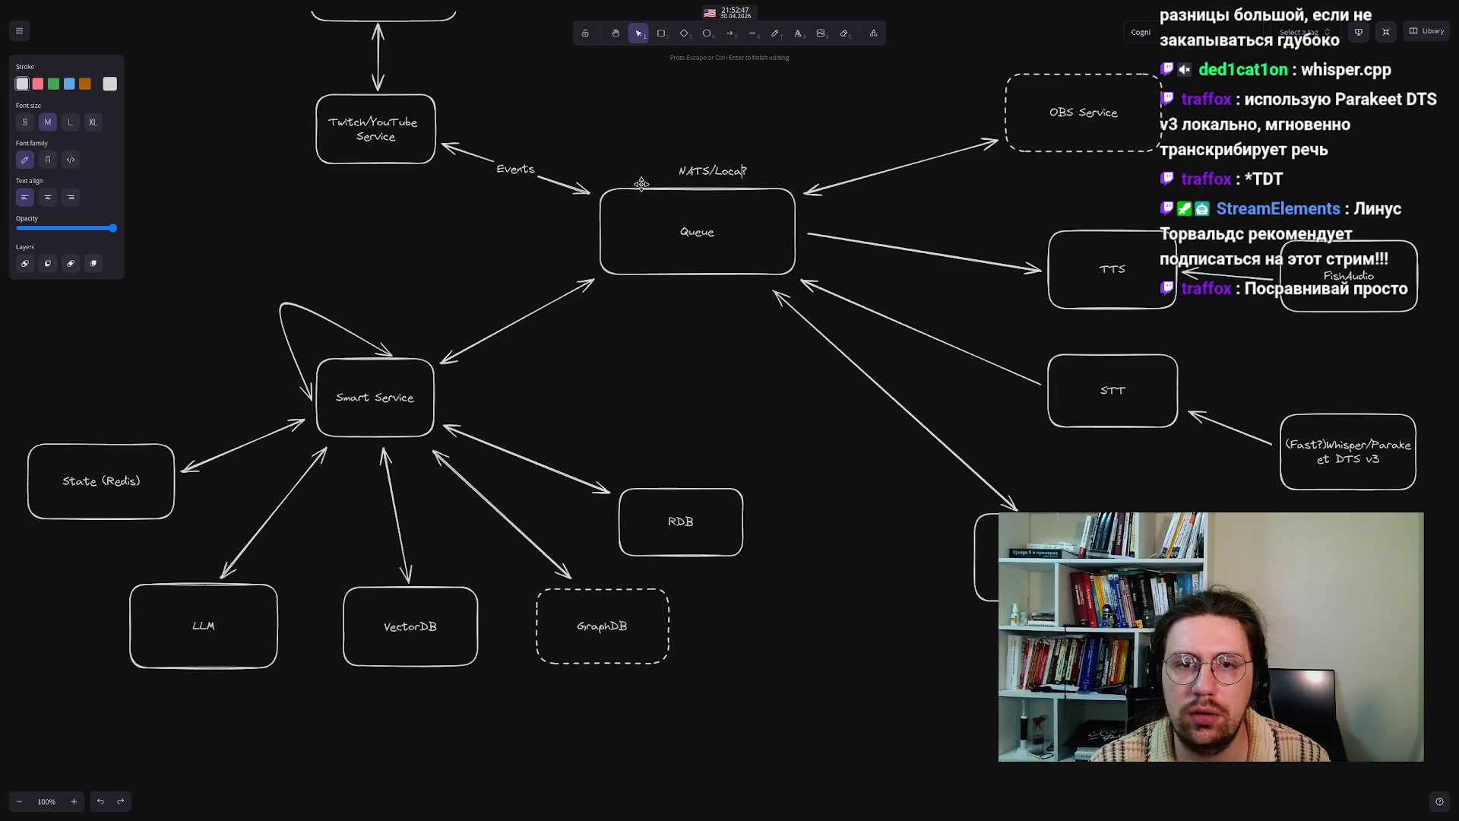
type("ueues")
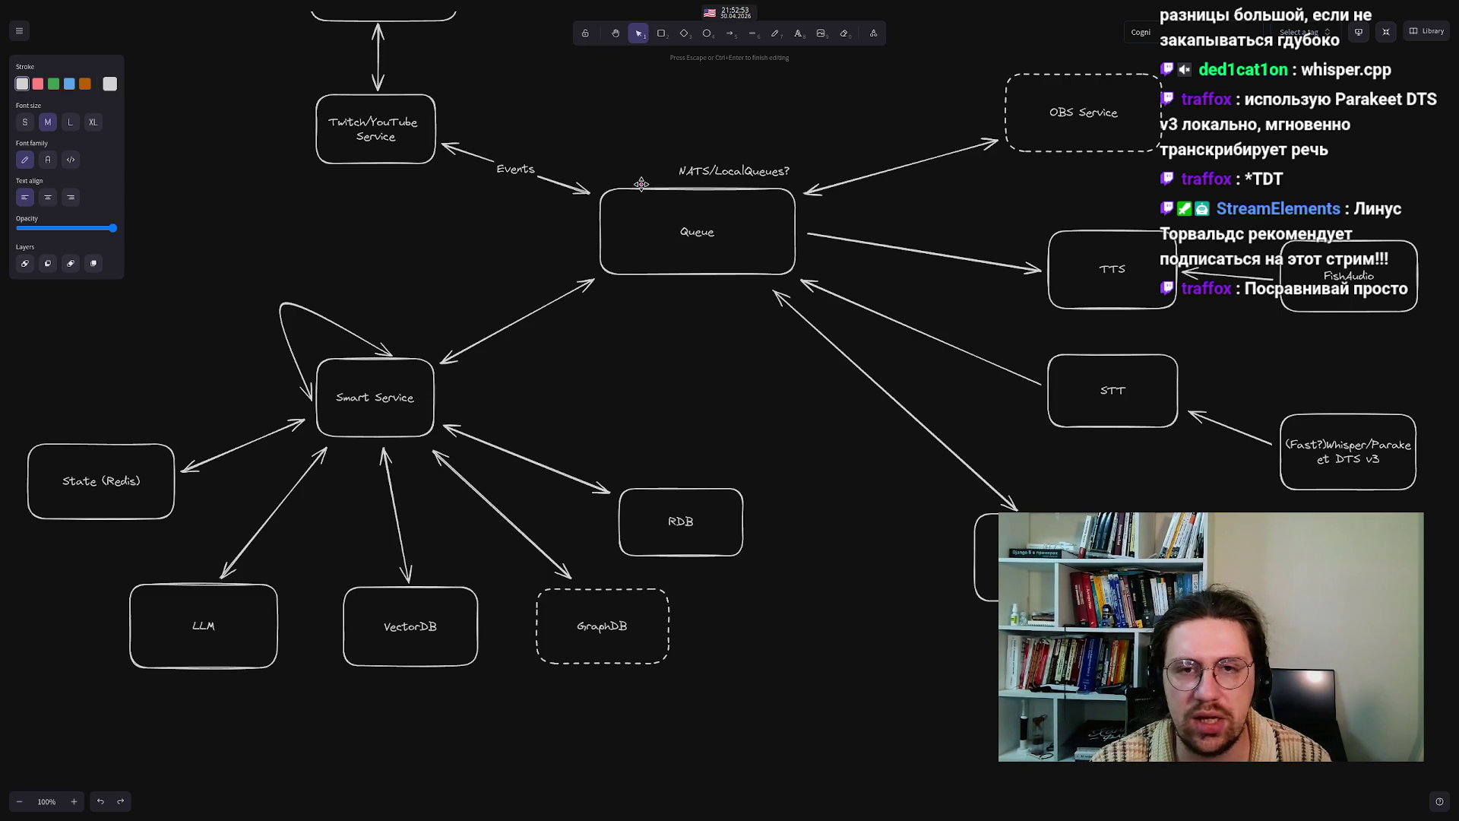
key("Left")
key("Left")
key("Left")
key("BackSpace")
key("BackSpace")
key("BackSpace")
type("Python")
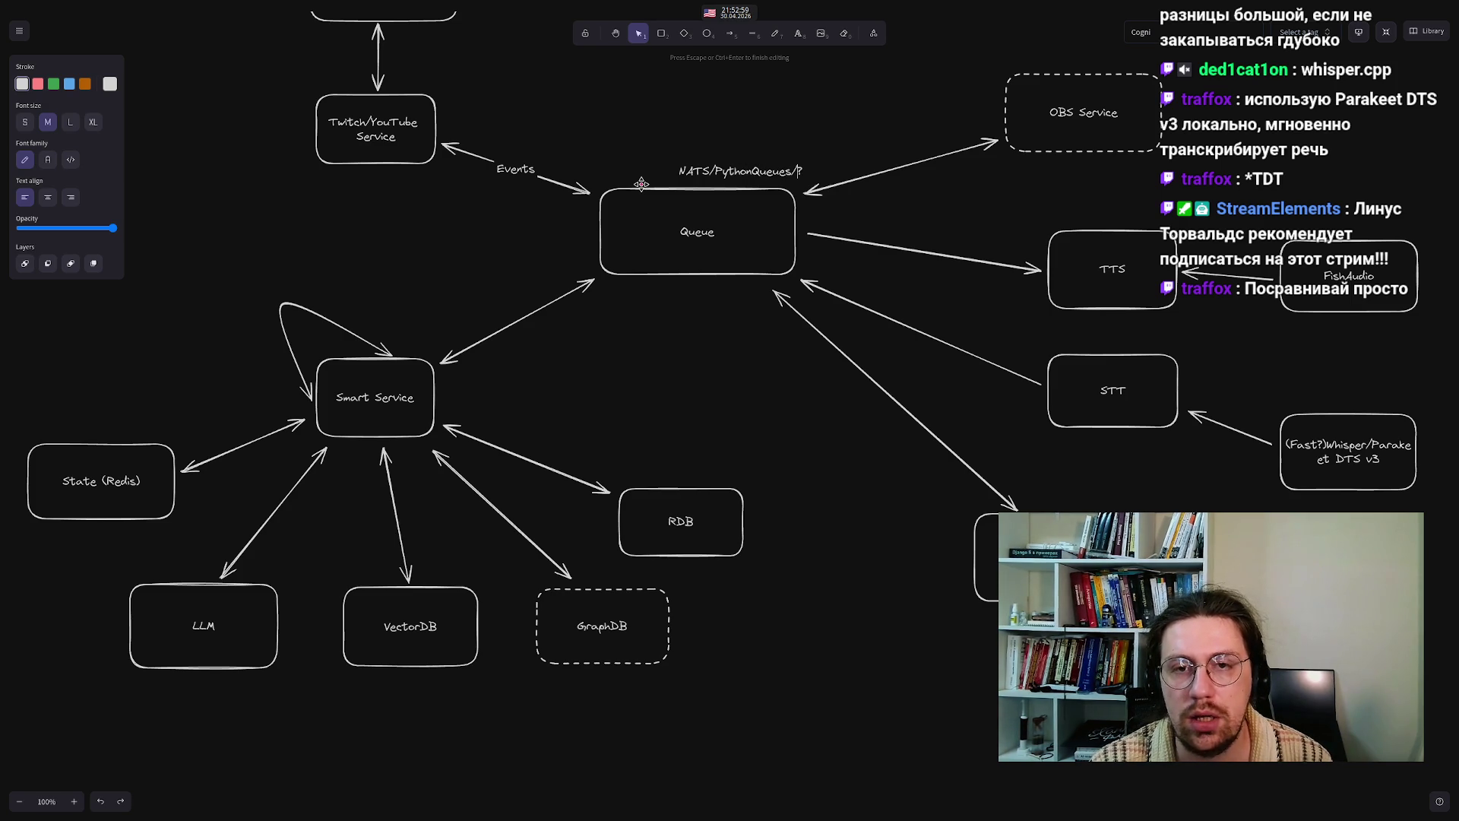
type("er")
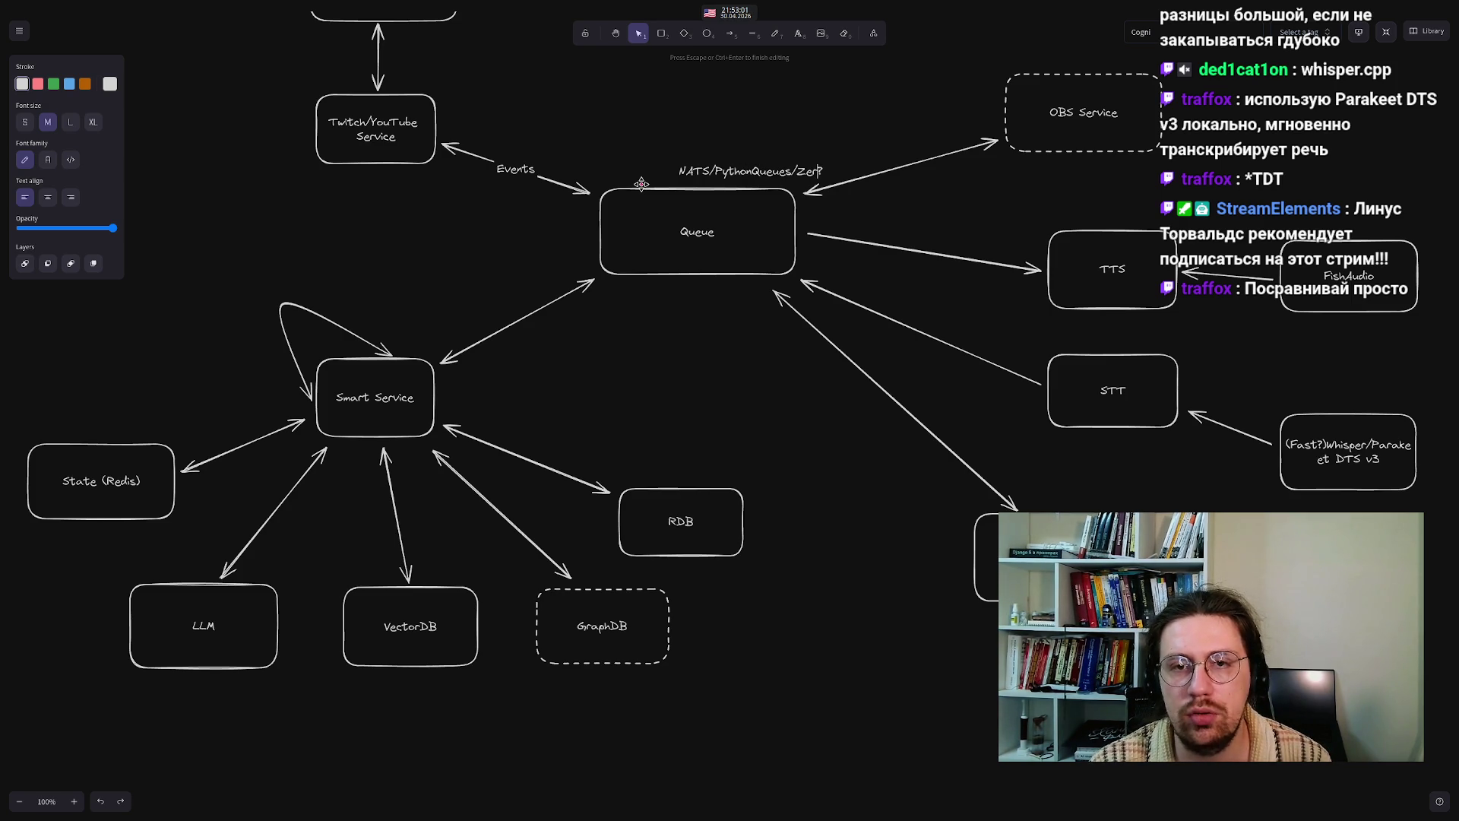
type("Q")
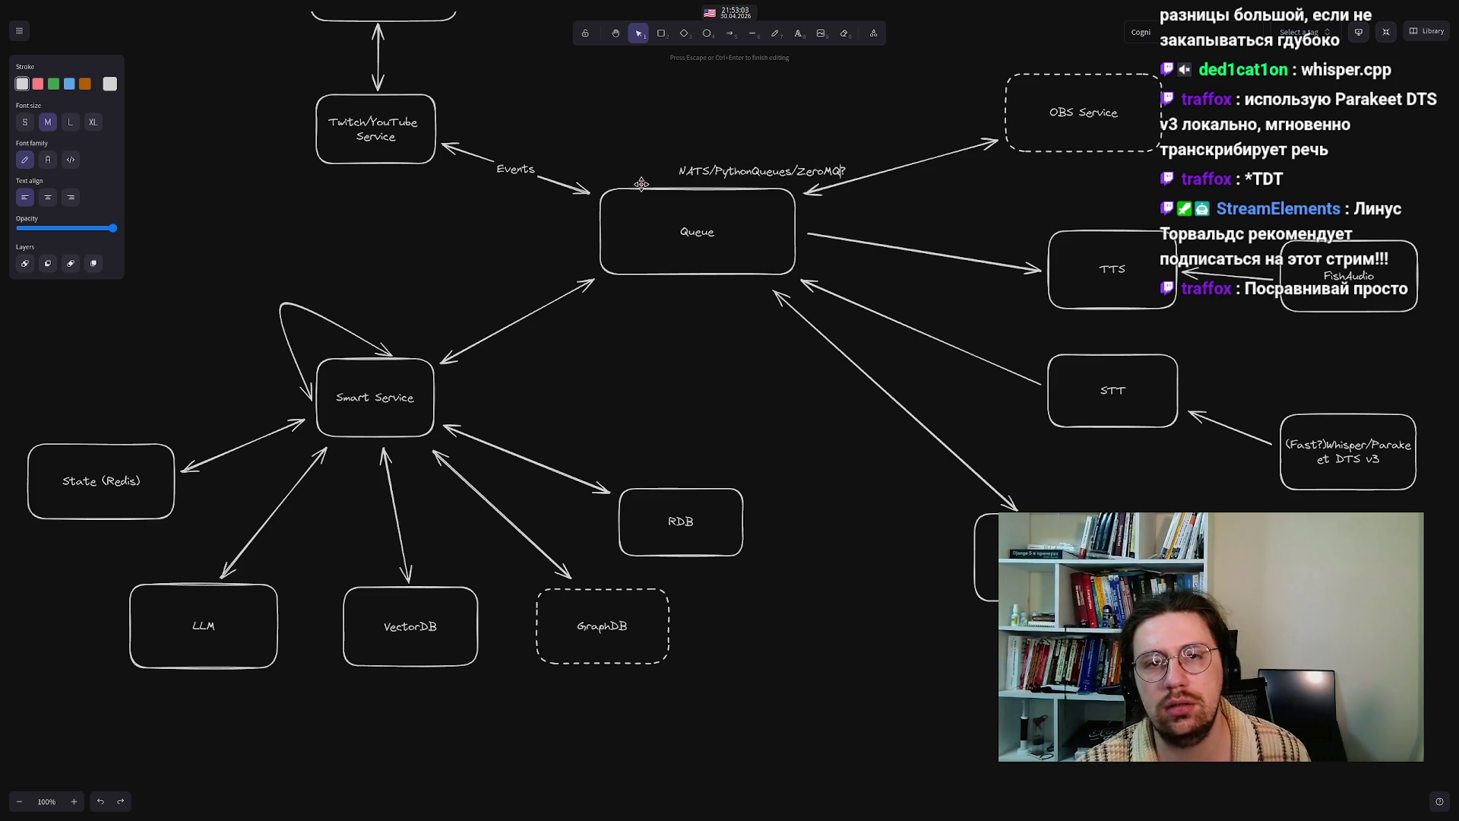
left_click(641, 142)
mouse_move(699, 171)
left_mouse_down()
mouse_move(698, 150)
mouse_move(696, 171)
left_mouse_up()
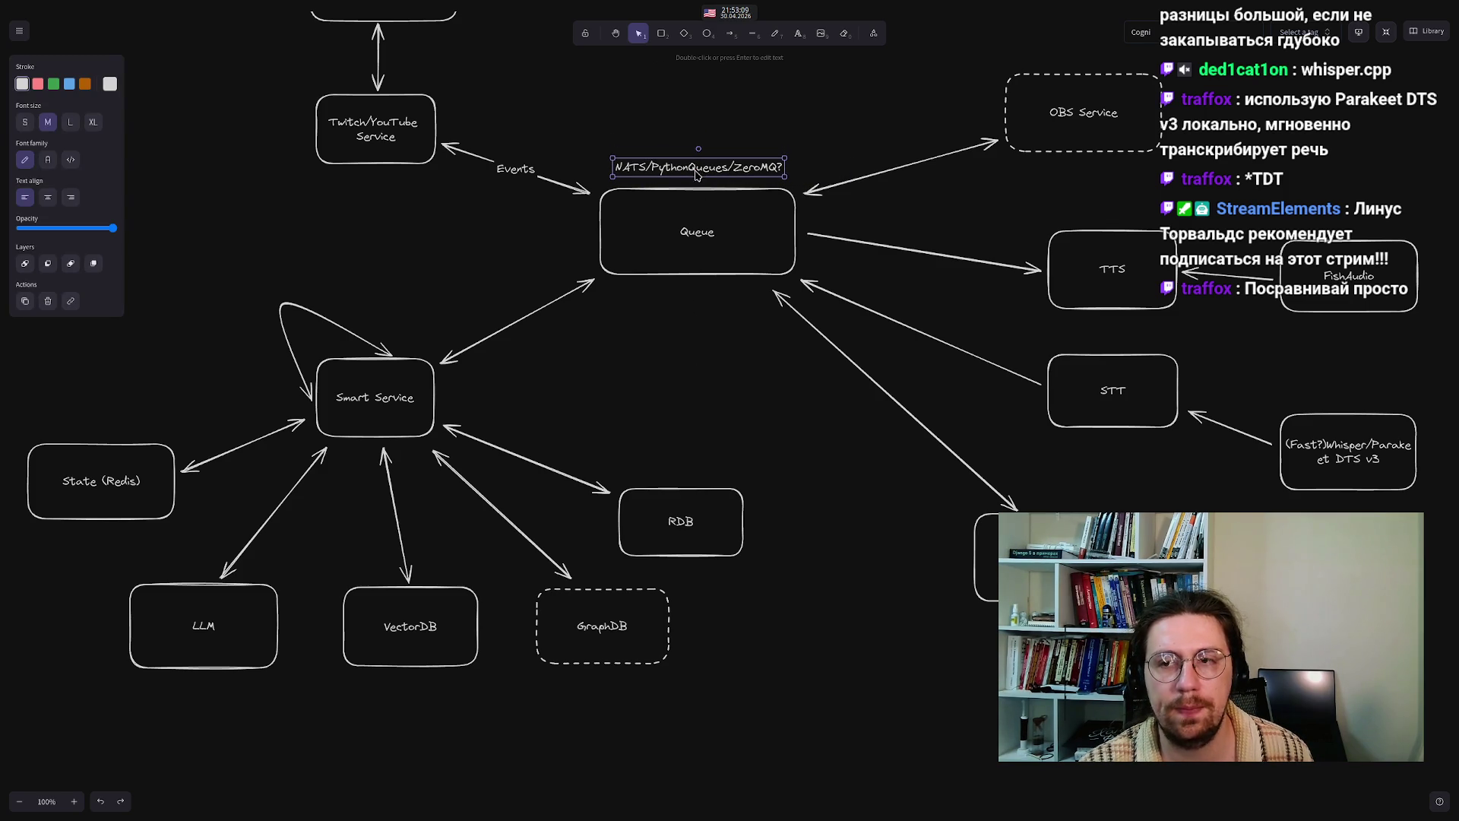
left_click(699, 392)
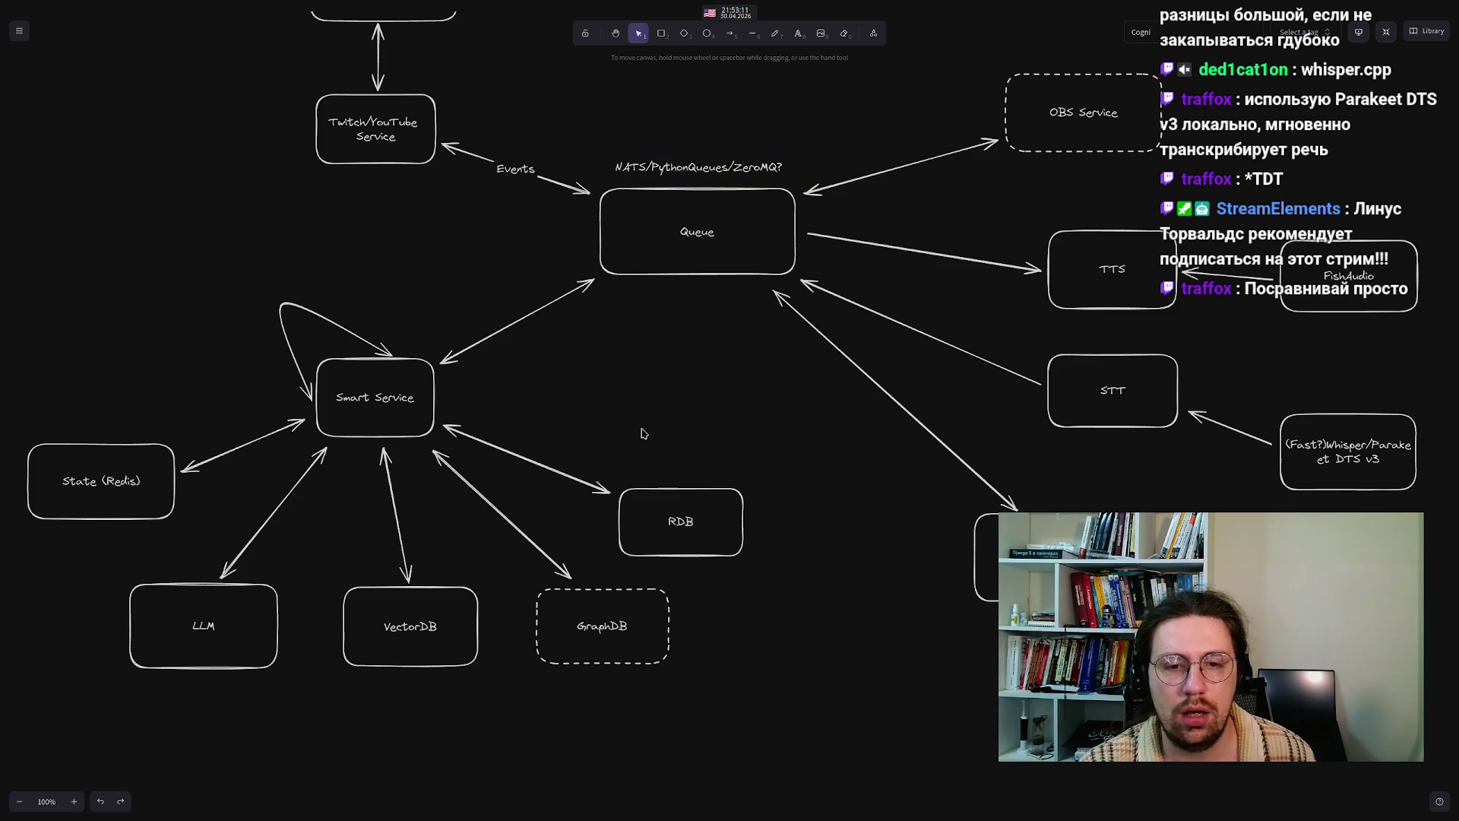
- Add a 'Gemma 4 E4B' text note below the LLM box
left_click_drag(396, 623, 451, 562)
right_click(507, 597)
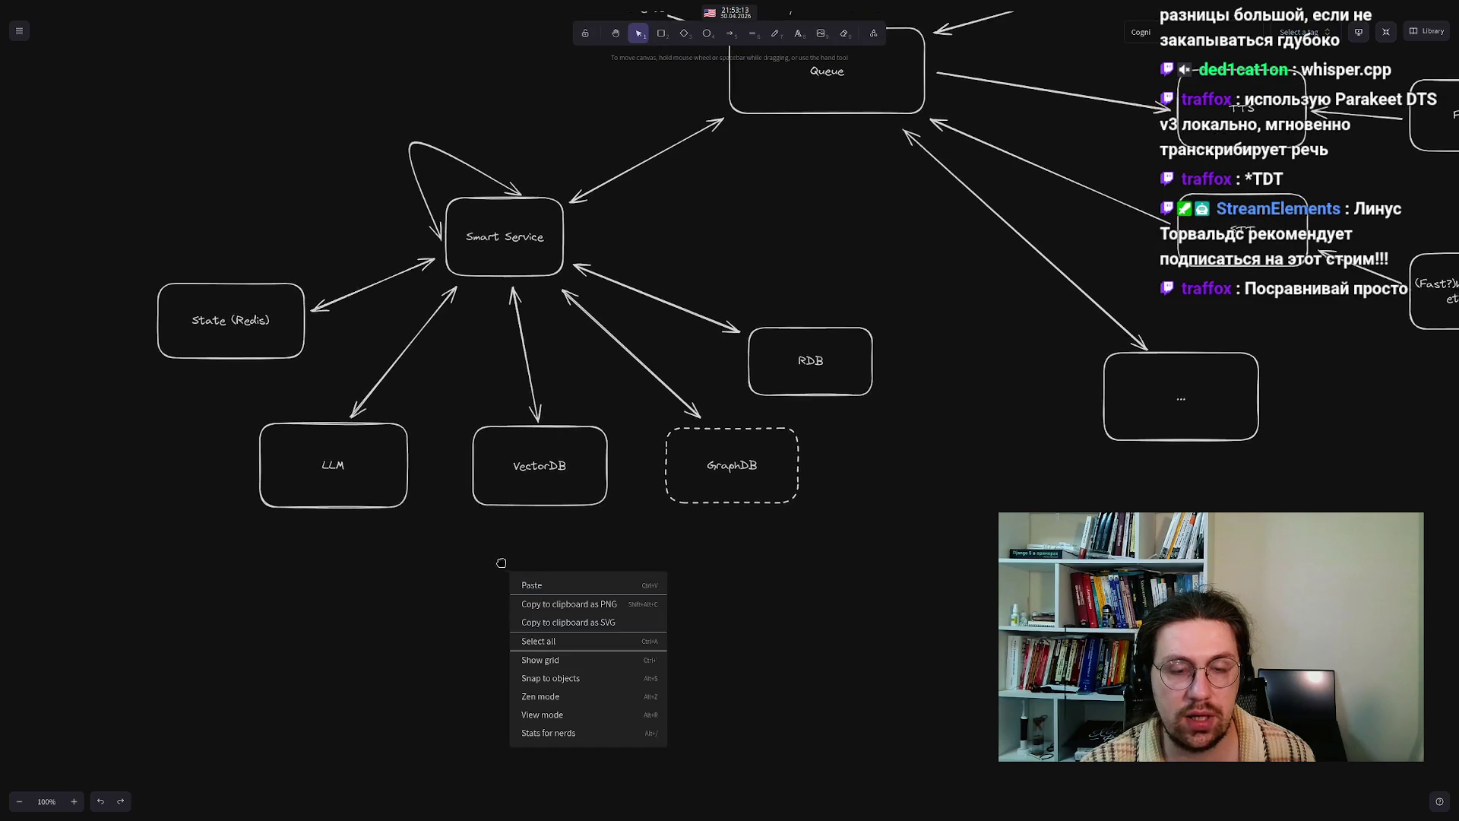
left_click(433, 572)
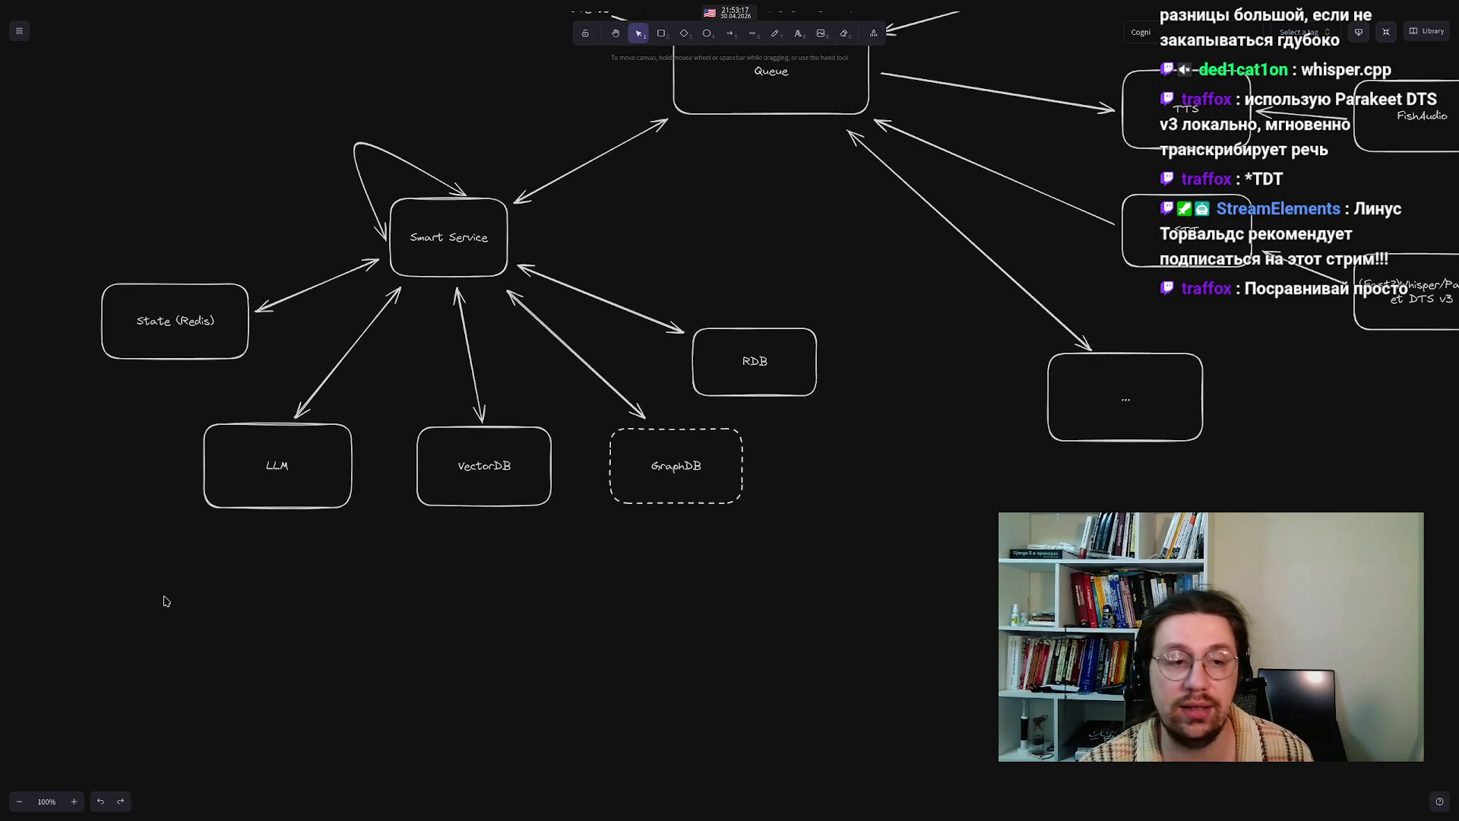
double_click(275, 527)
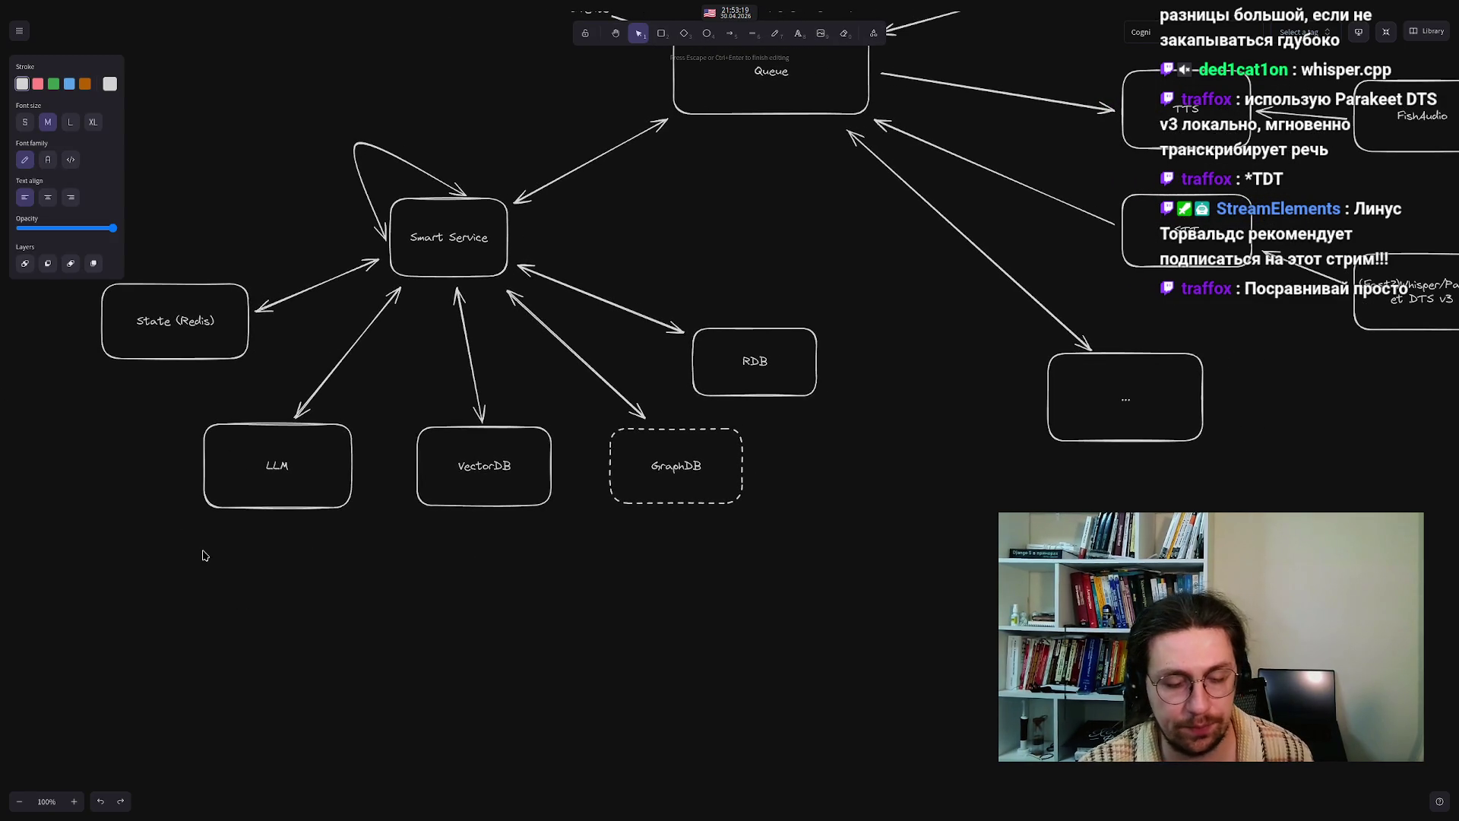
type("Gemma")
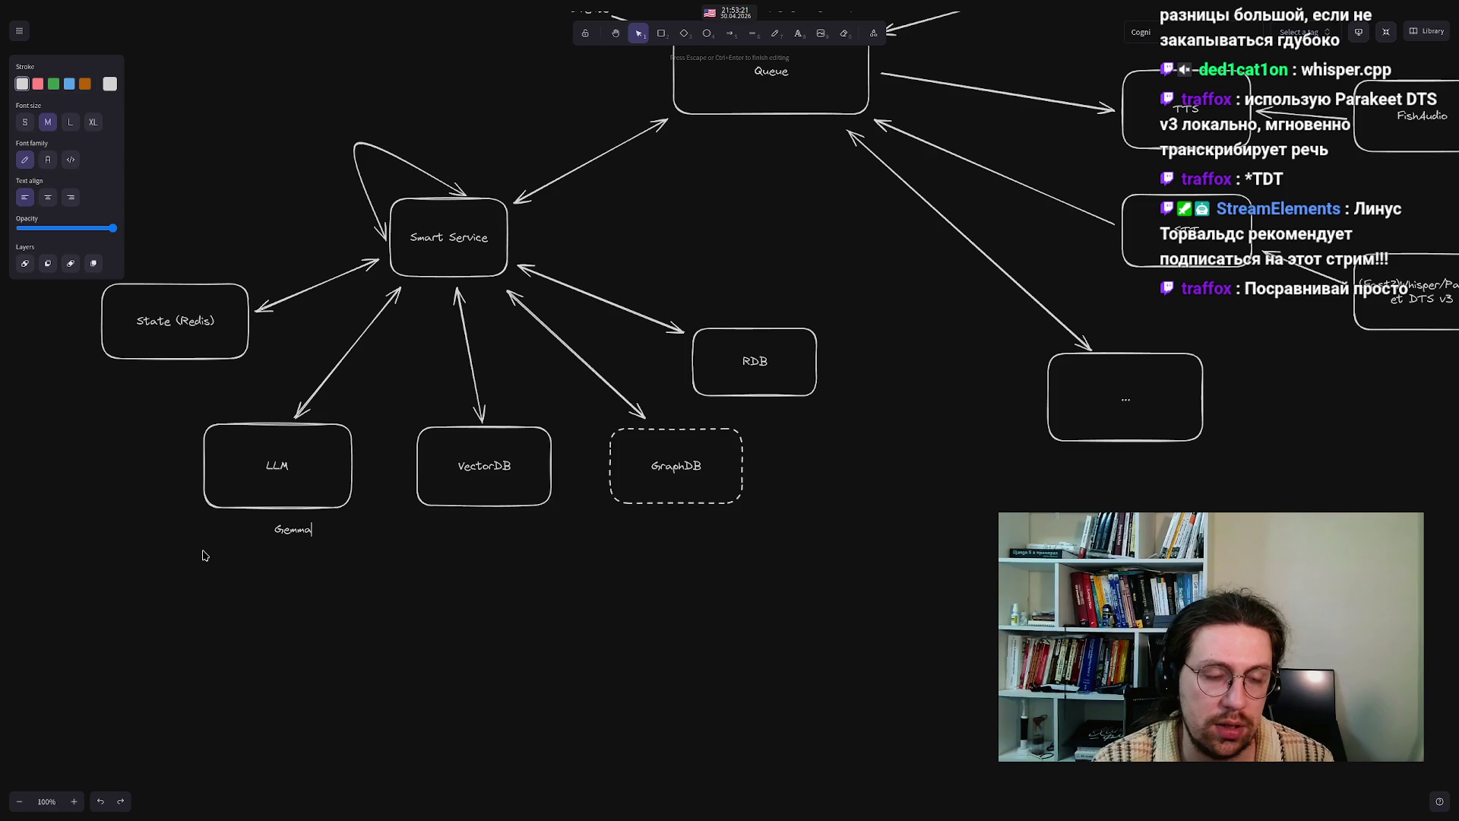
type(" 4")
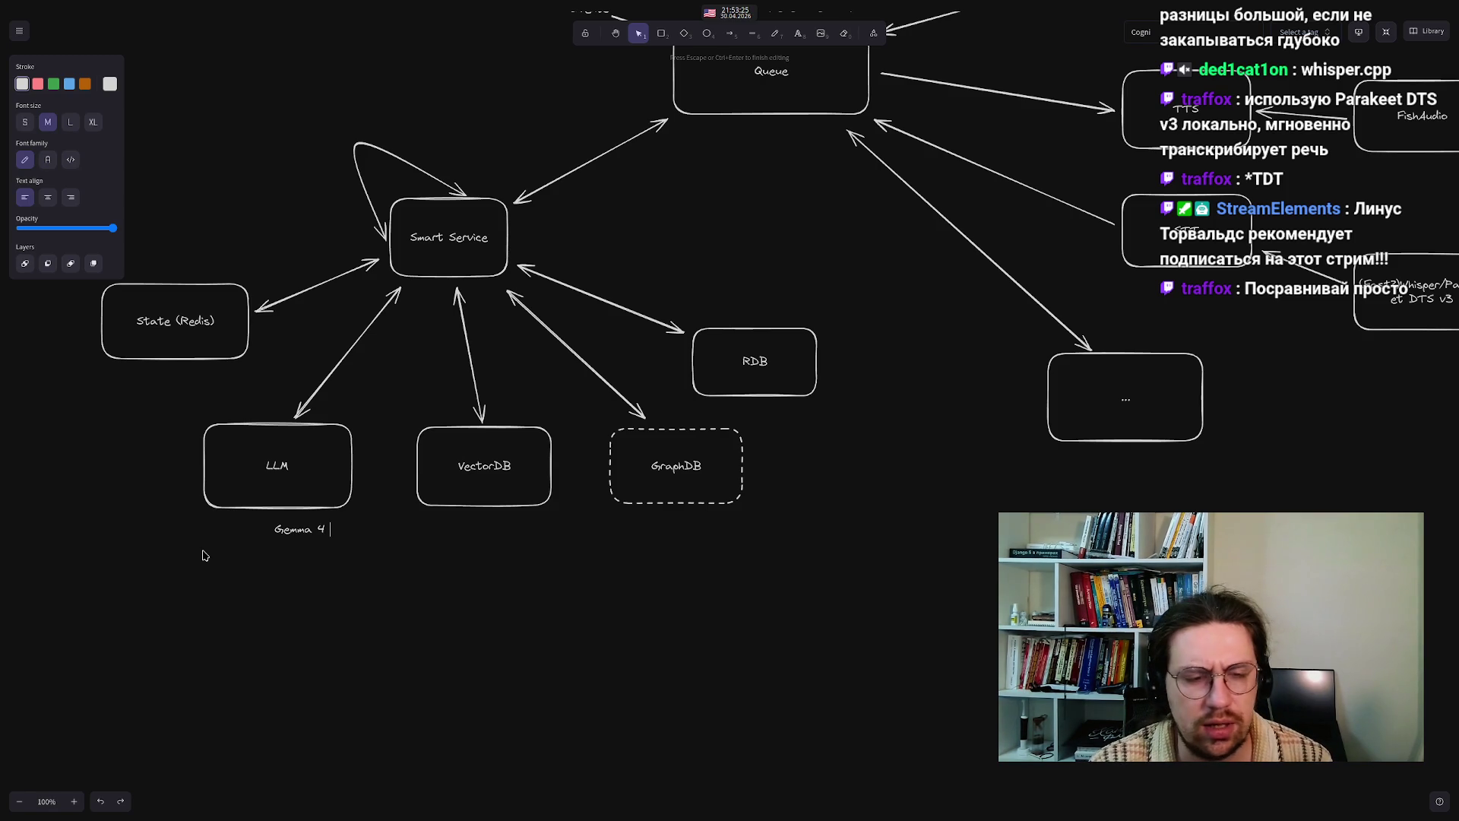
type(" E4B")
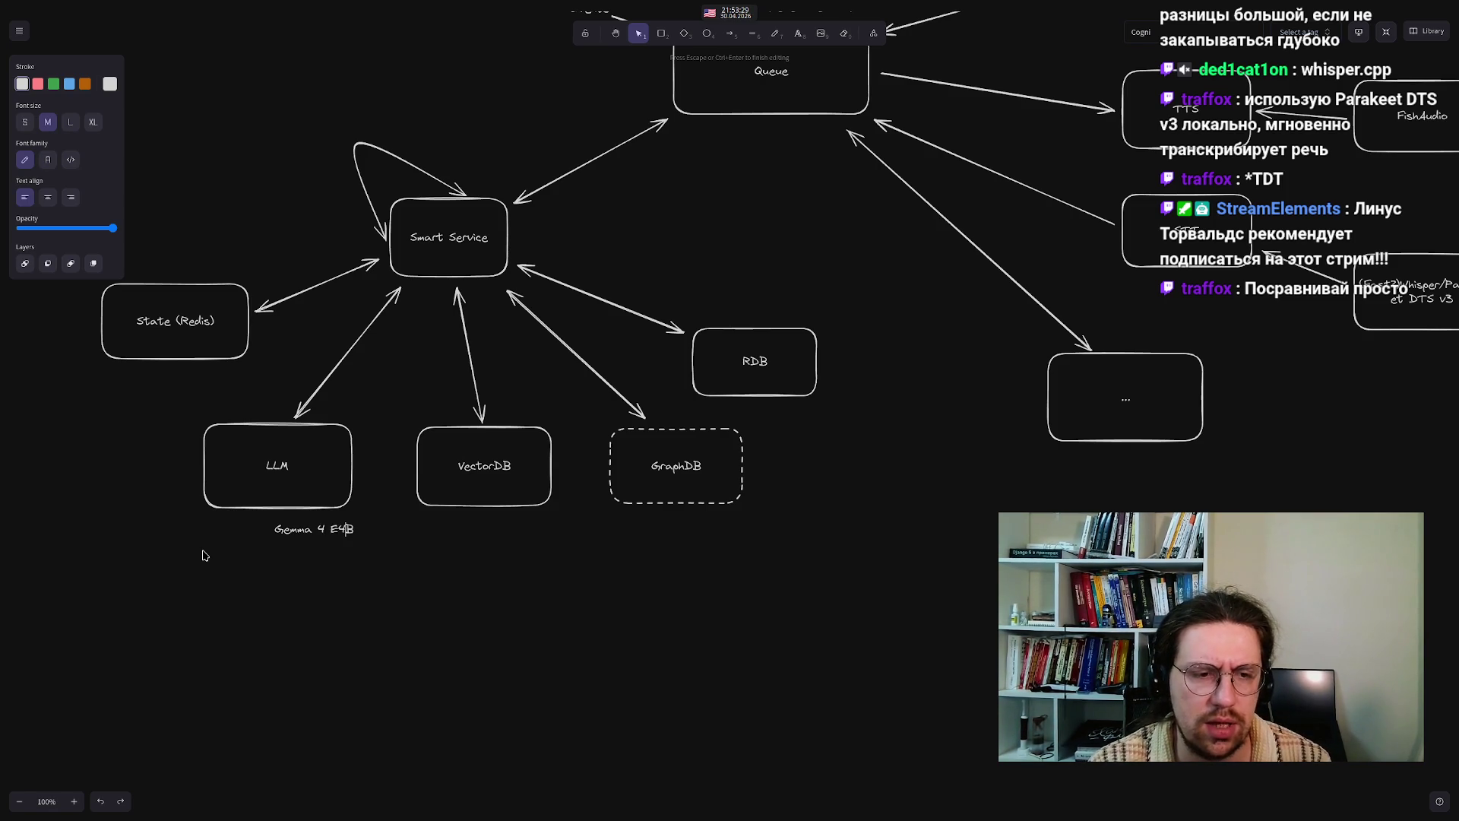
key("Left")
key("Left")
key("BackSpace")
type("A")
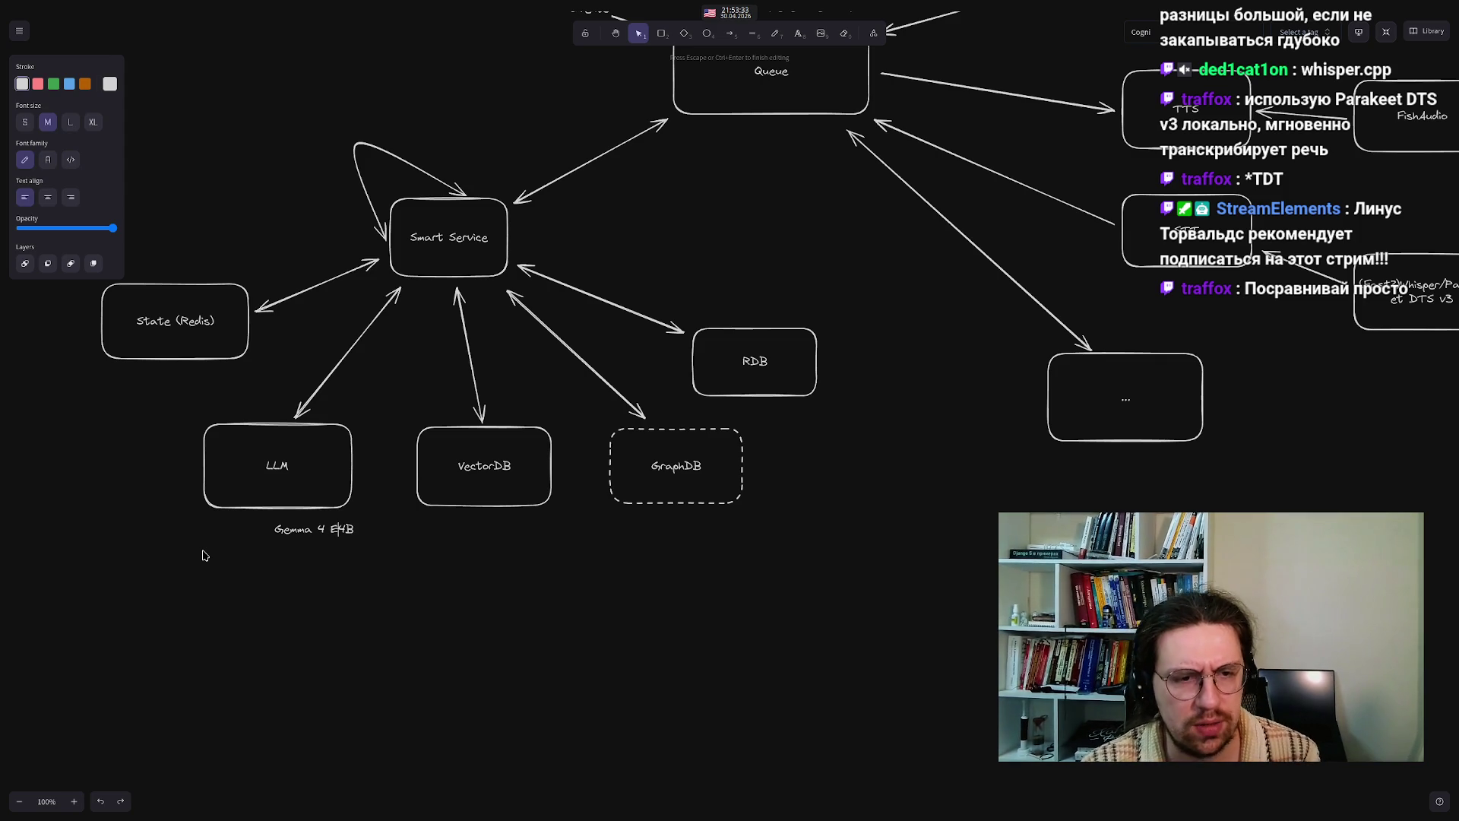
left_click(354, 709)
- Centre the Gemma 4 E4B note directly beneath the LLM box
left_click_drag(307, 530, 269, 527)
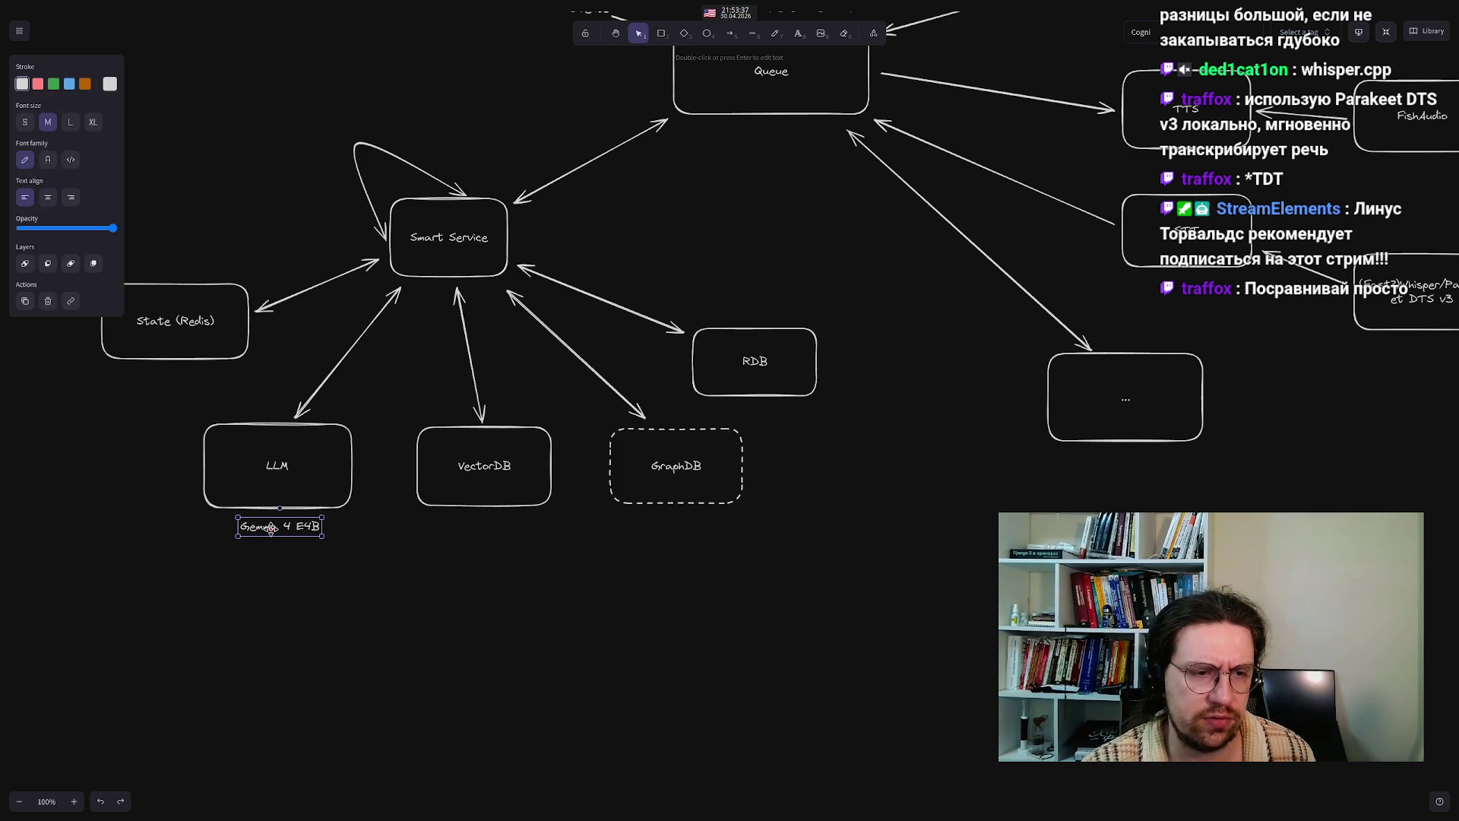
left_click(277, 551)
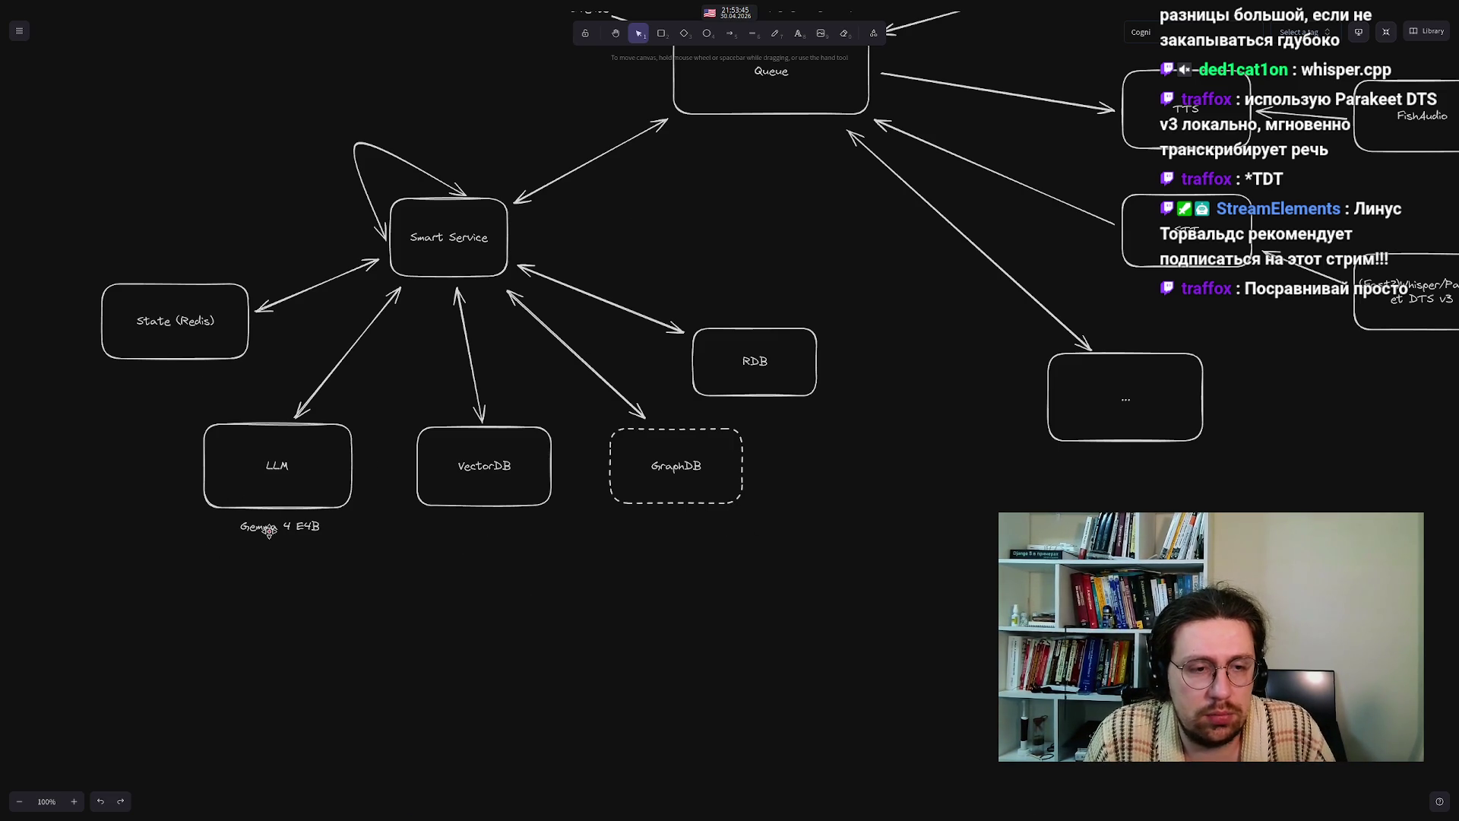
left_click_drag(268, 531, 266, 528)
left_click(481, 625)
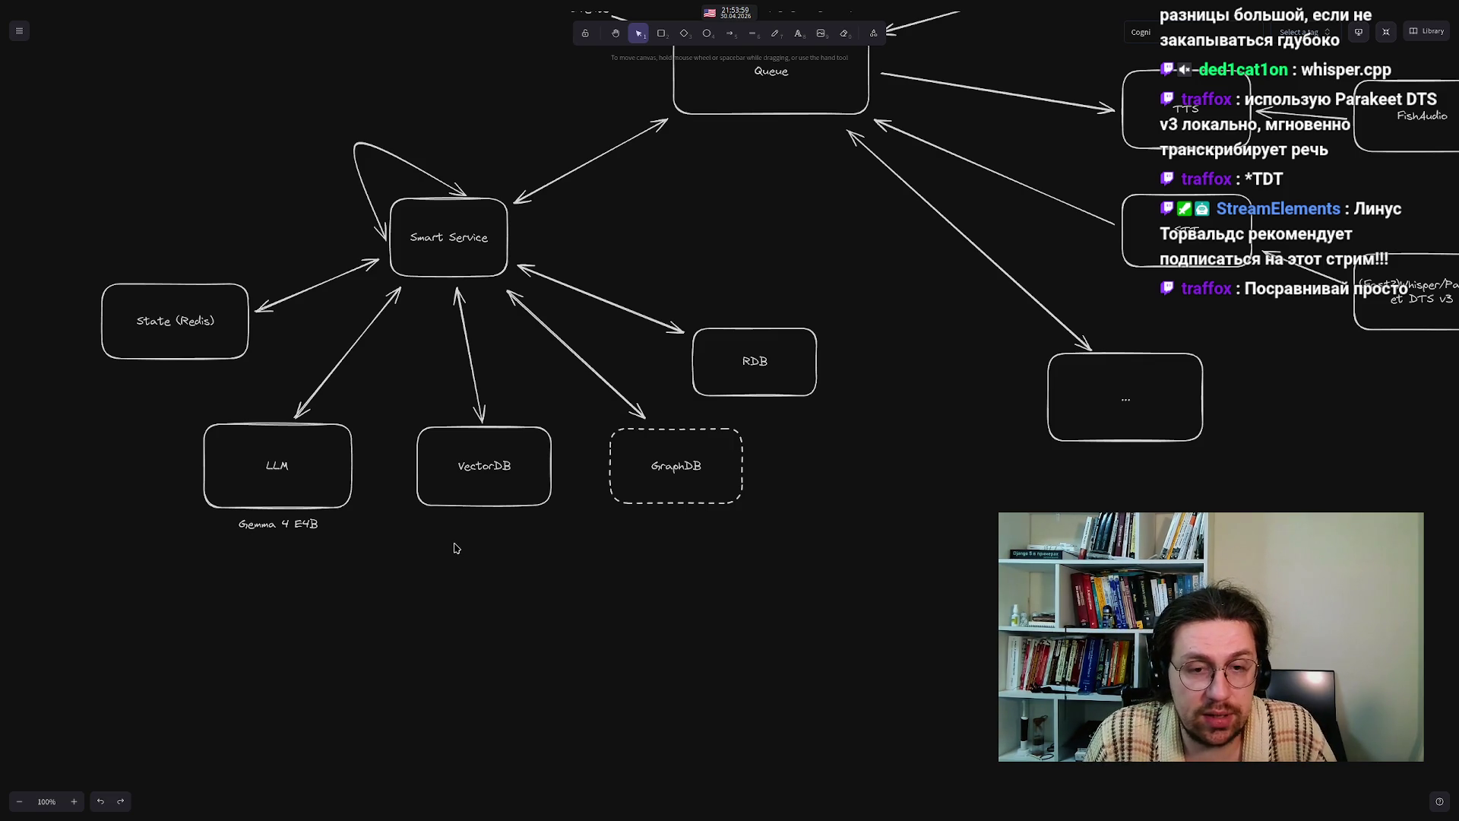
- Add the text note 'Postres/Sqlite' to the right of the RDB box
double_click(825, 361)
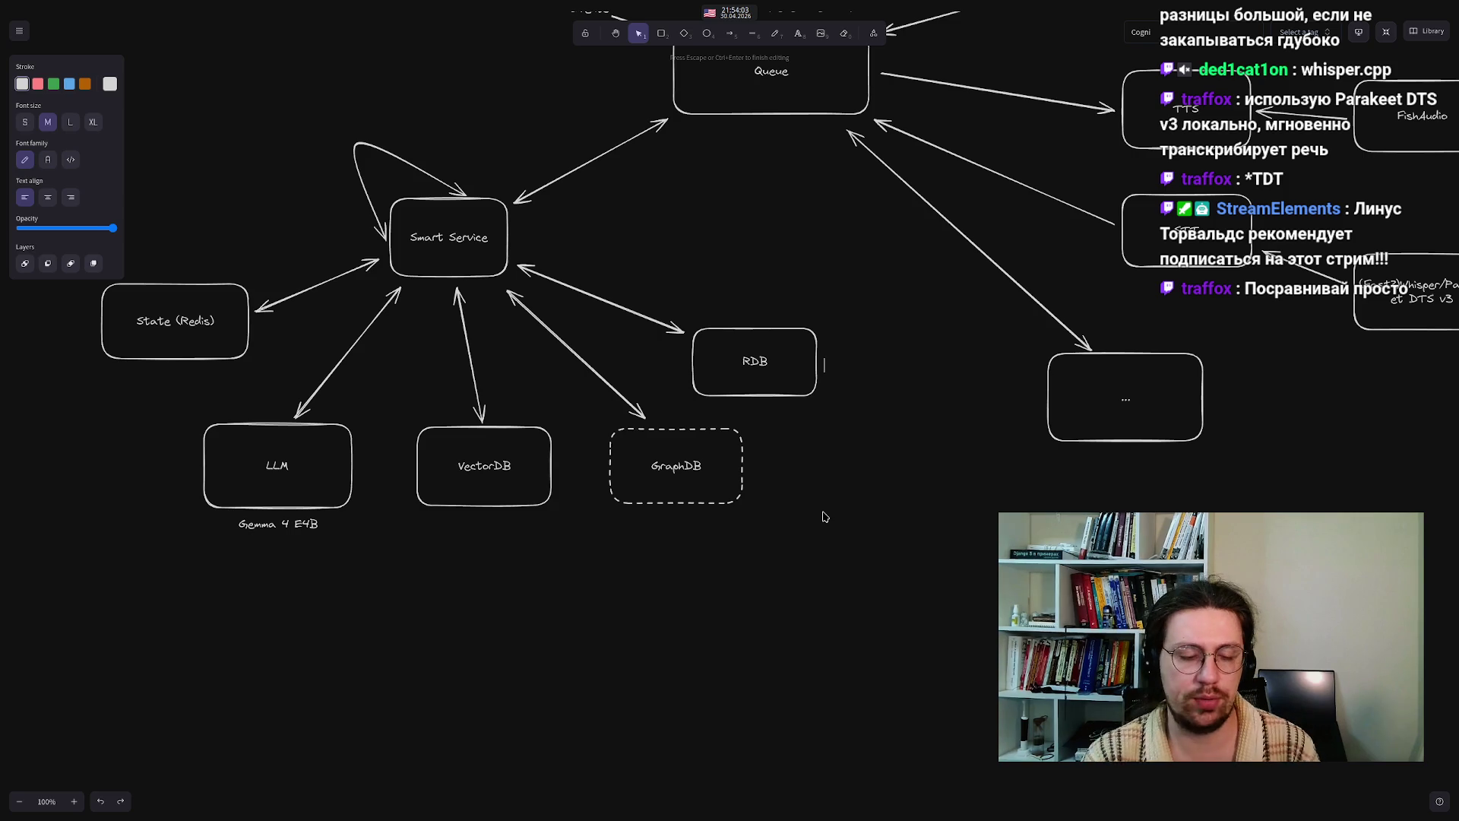
type("Pos")
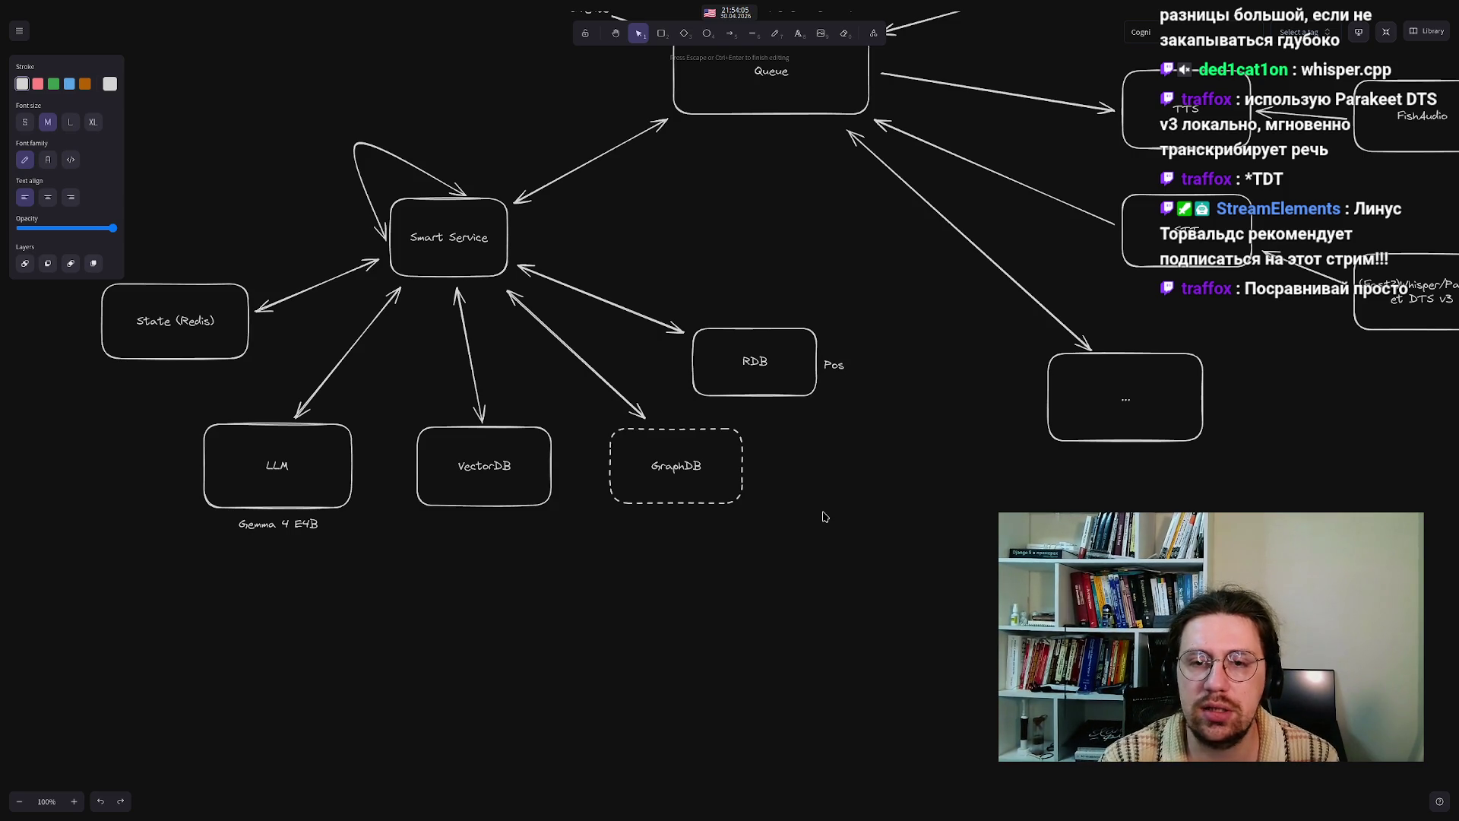
type("tres")
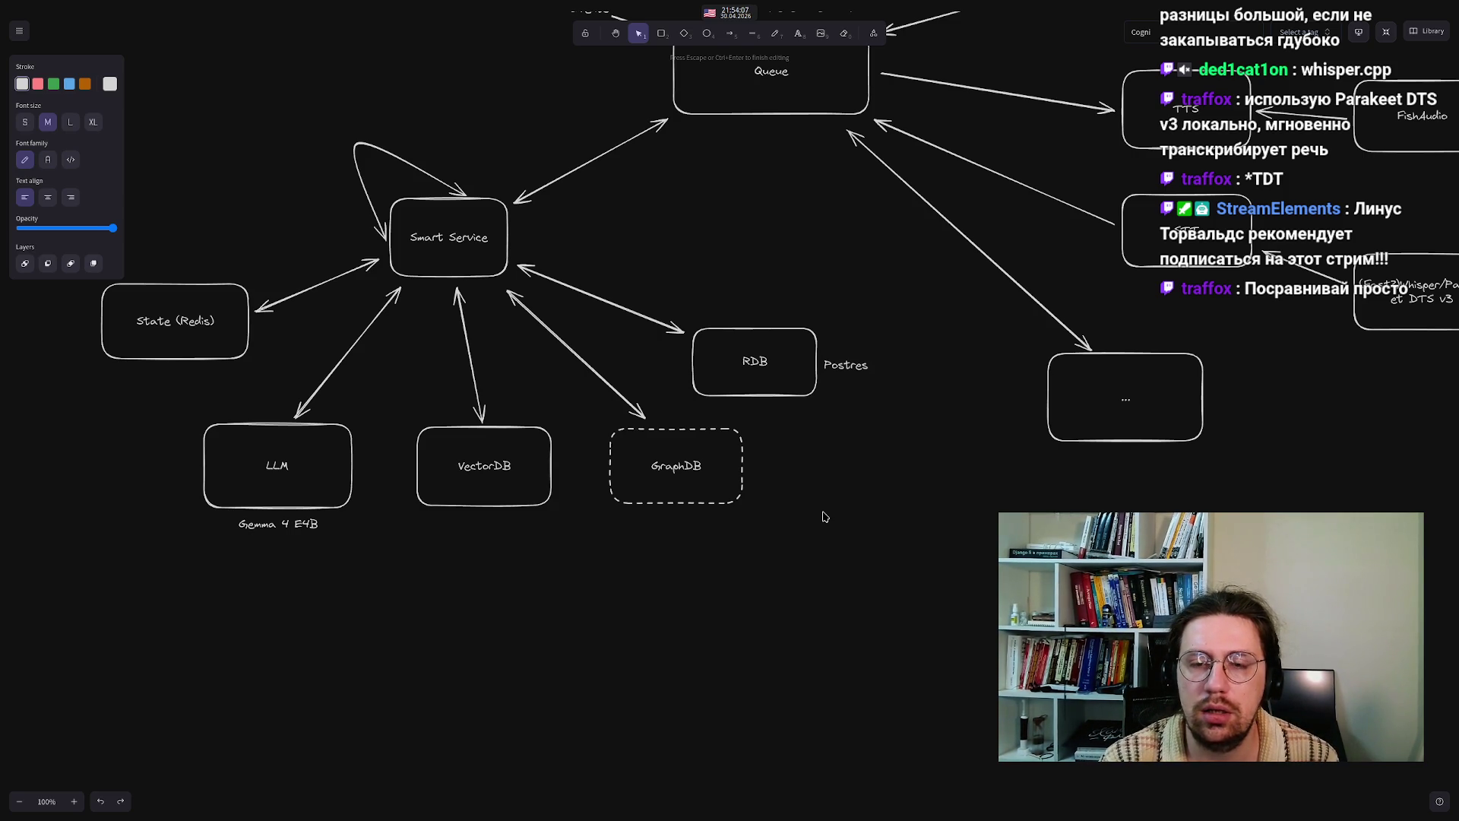
type("/S")
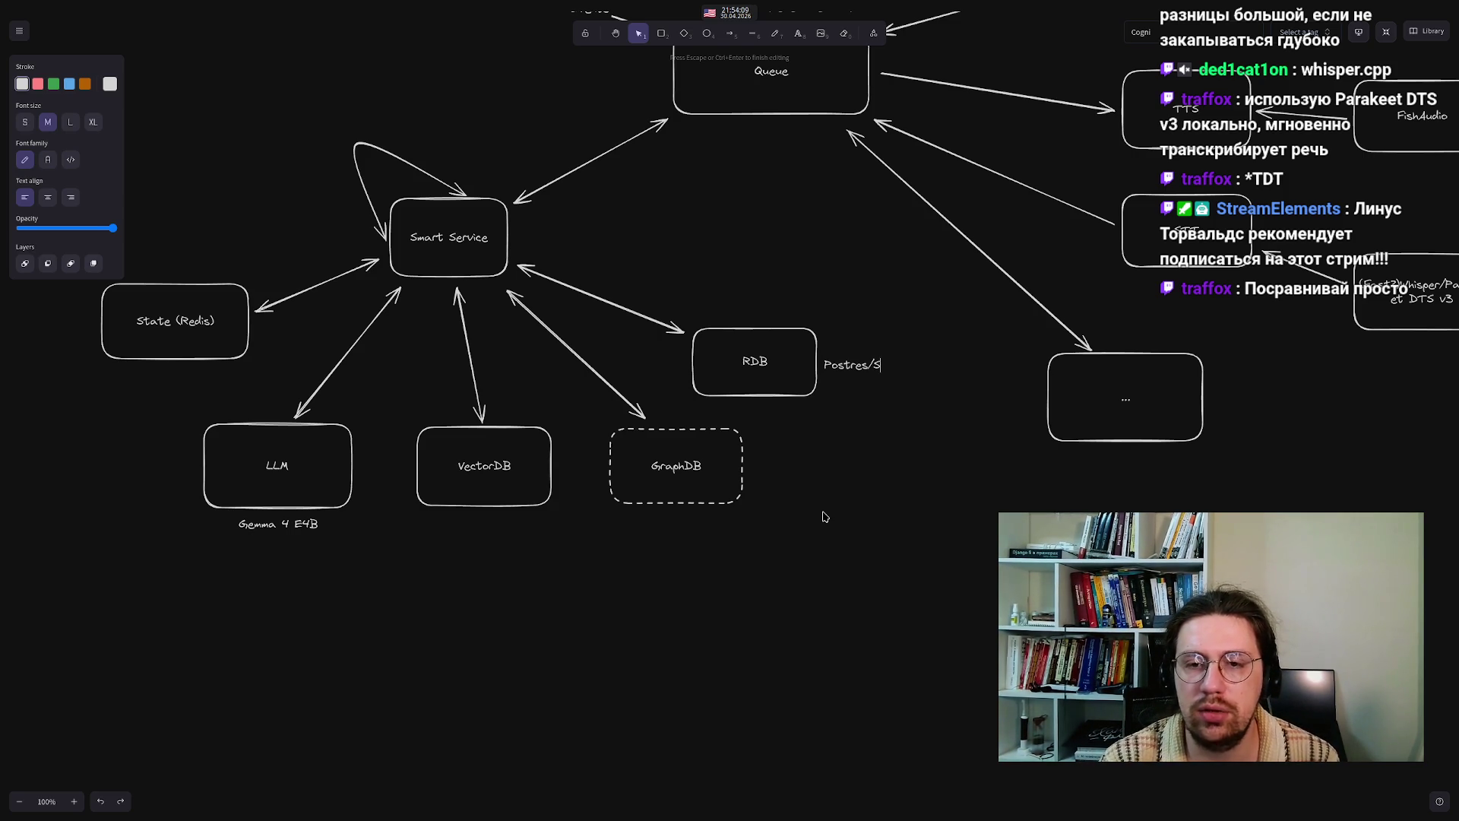
type("qlite")
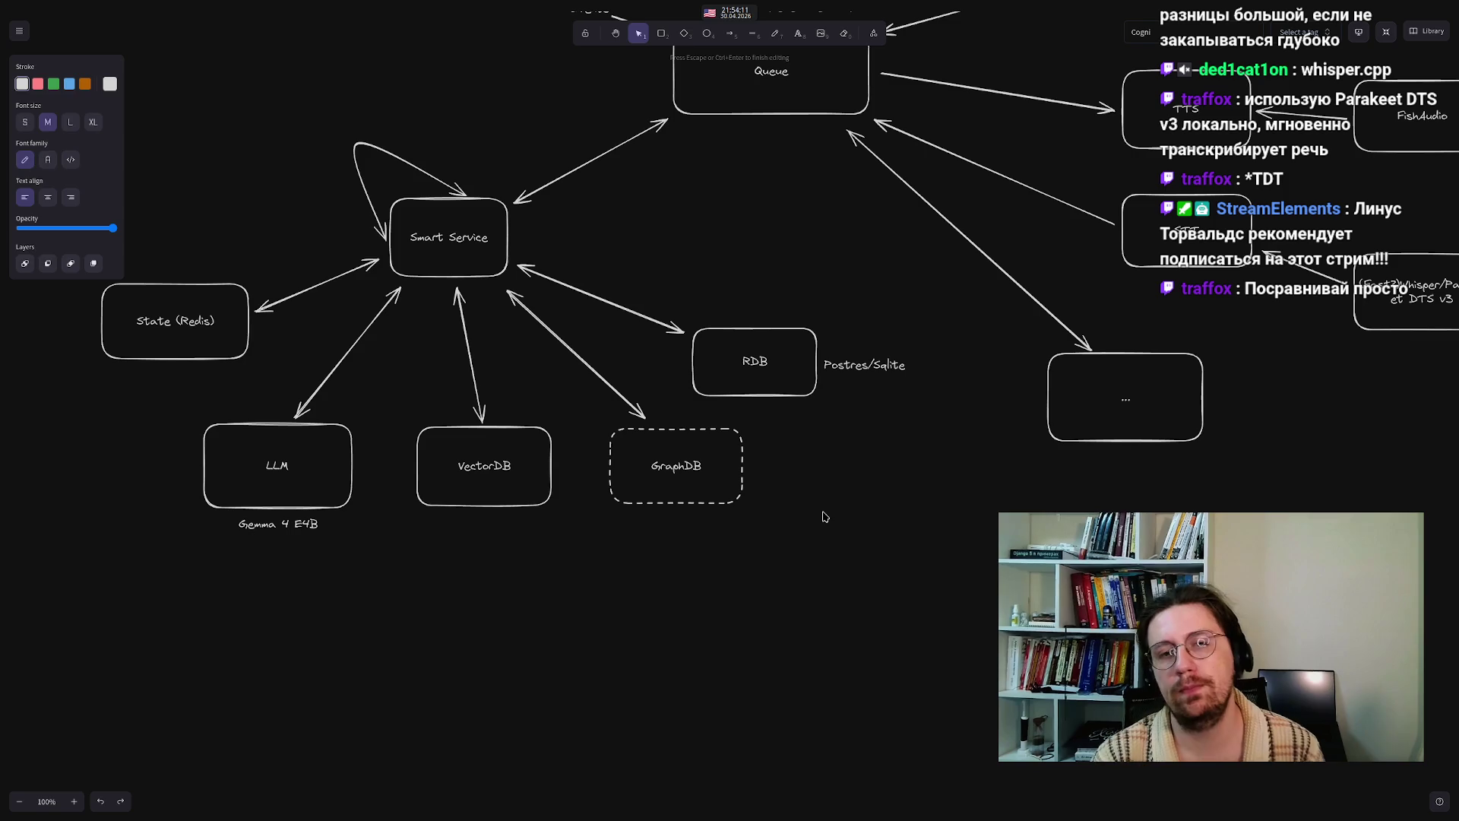
left_click(825, 517)
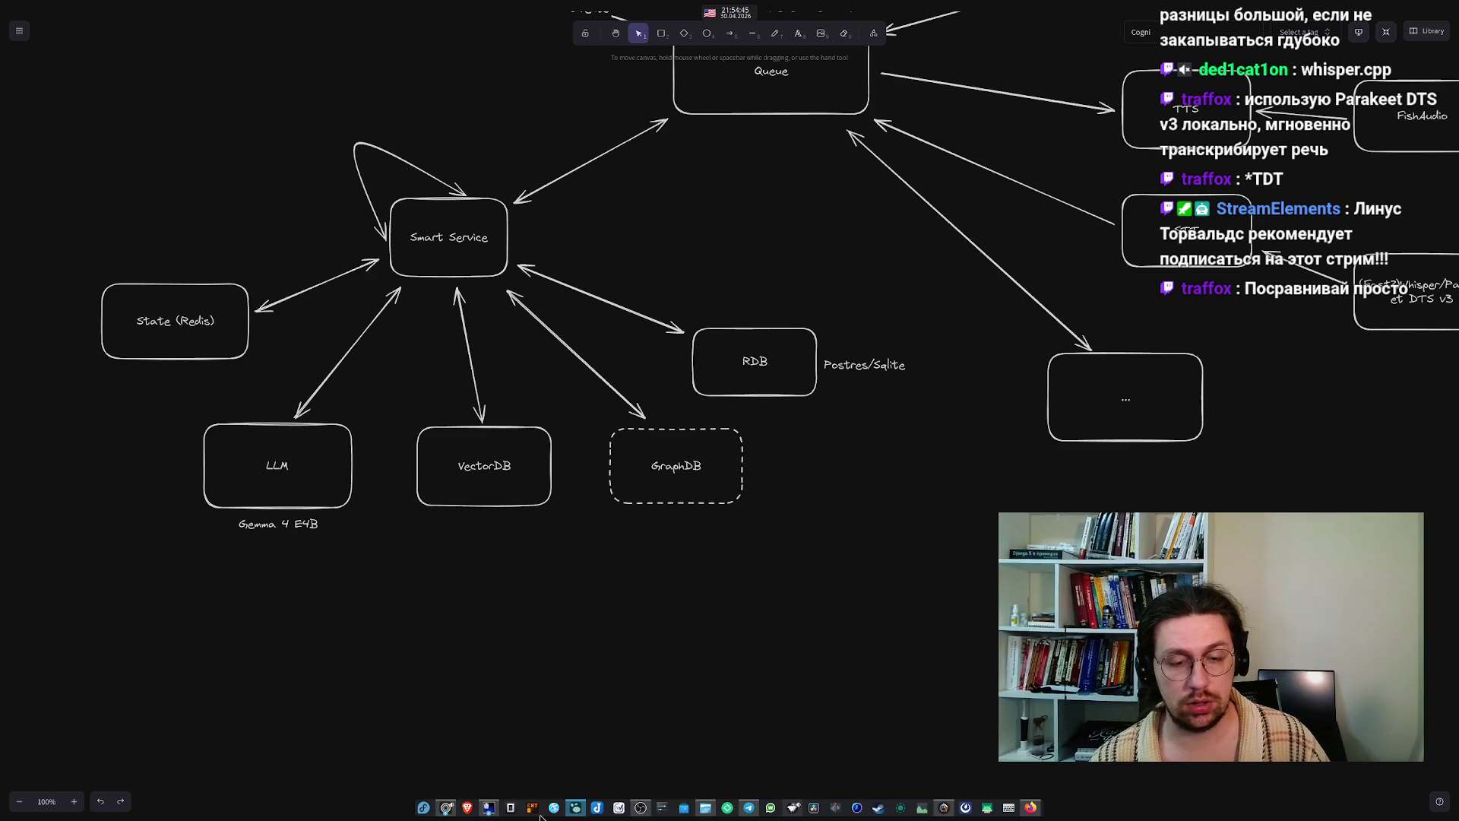
- In the browser, search Google for 'какие есть векторные базы данных'
mouse_move(446, 808)
left_click(446, 739)
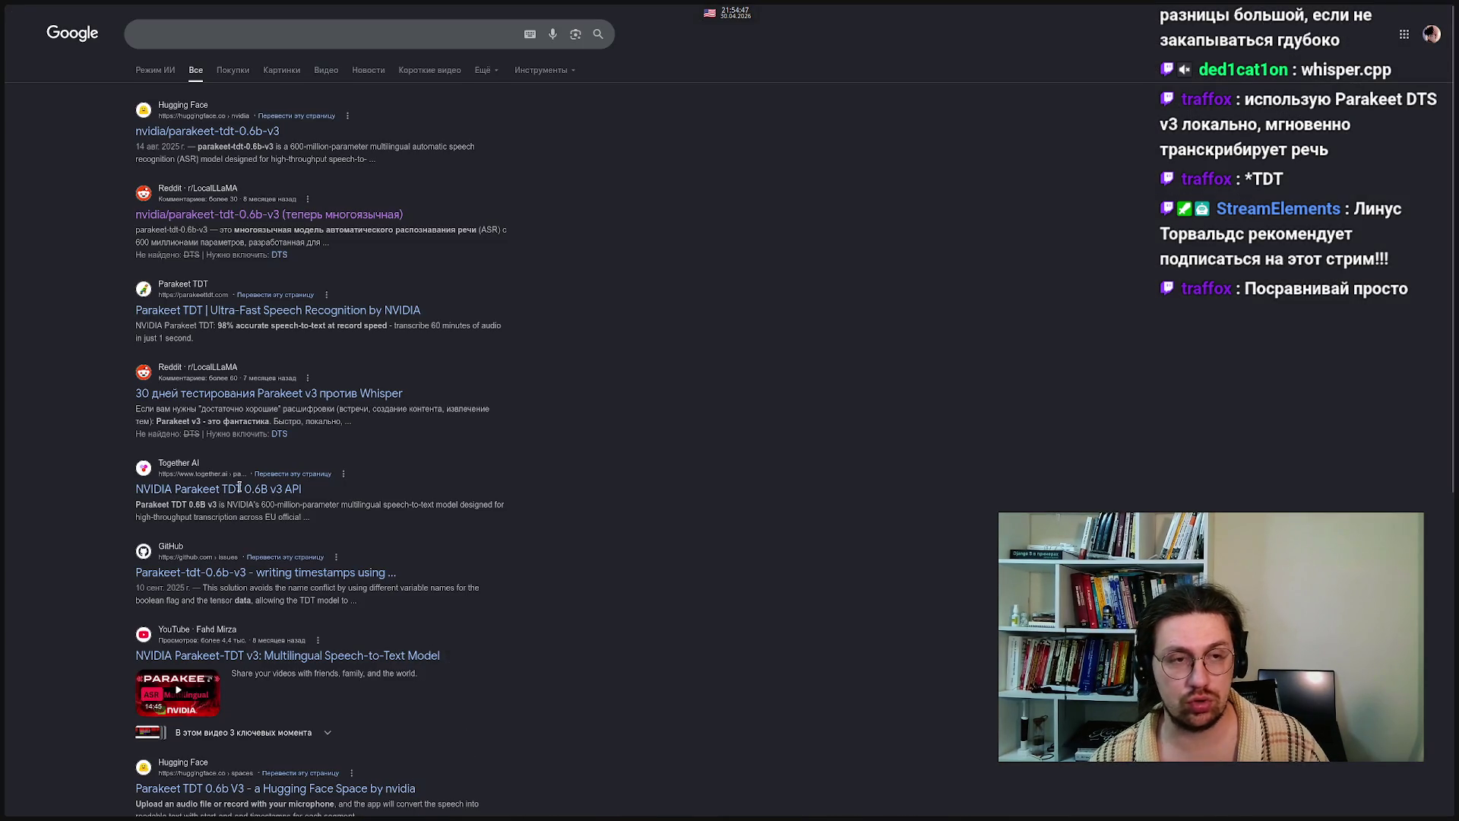
left_click(203, 34)
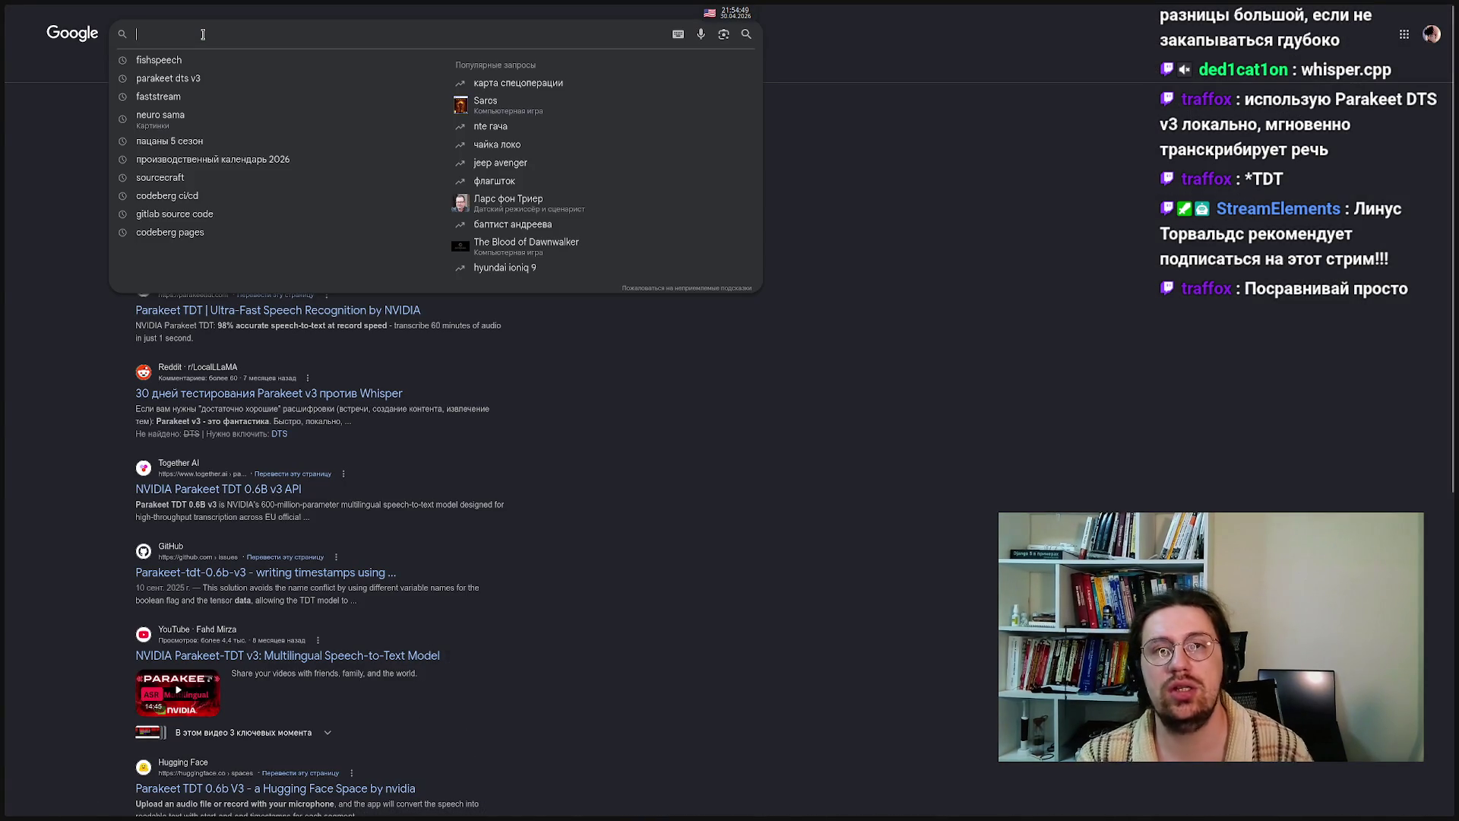
key("alt+shift")
type("Ка")
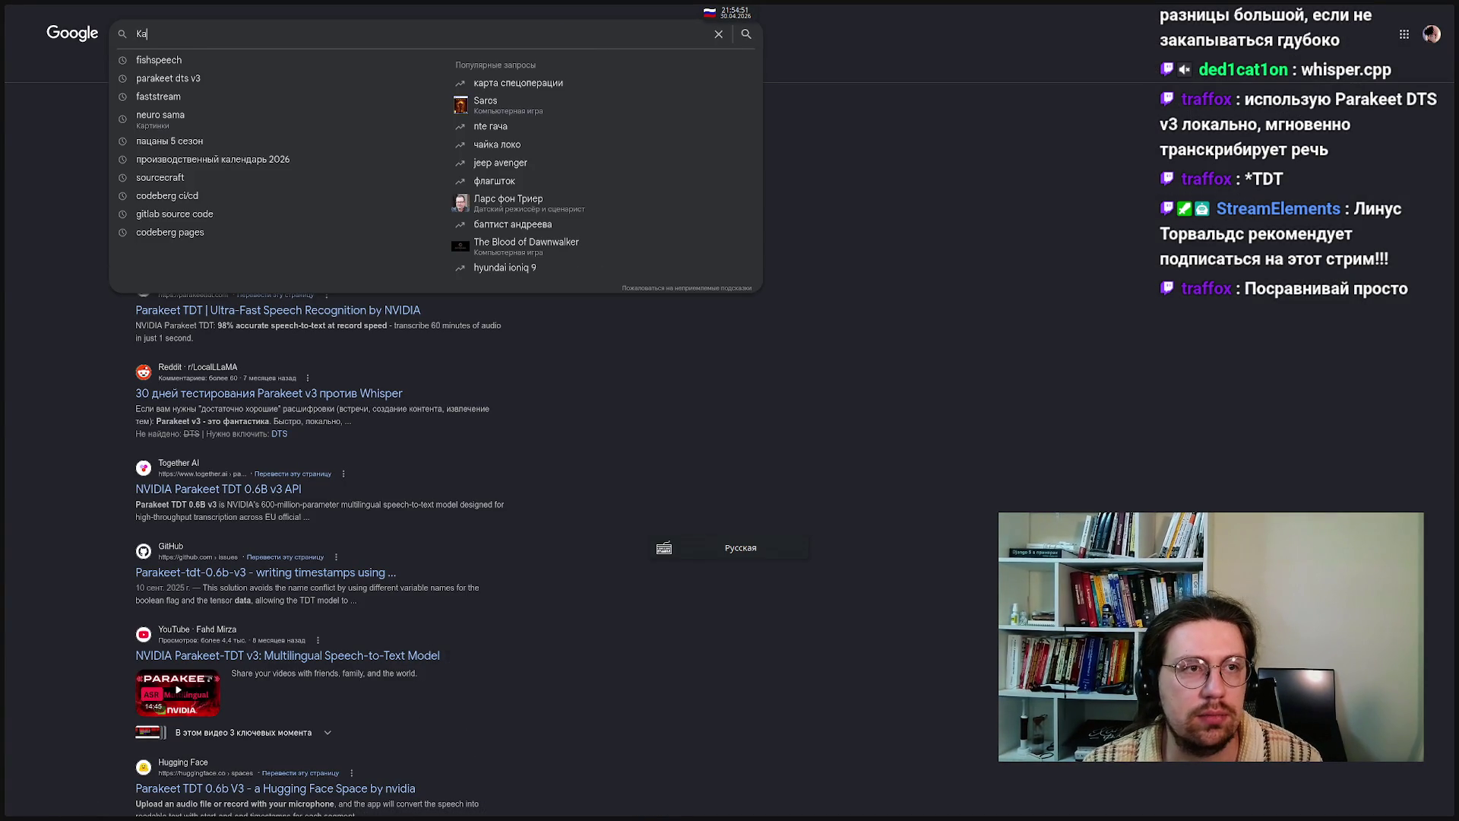
type("кие есть в")
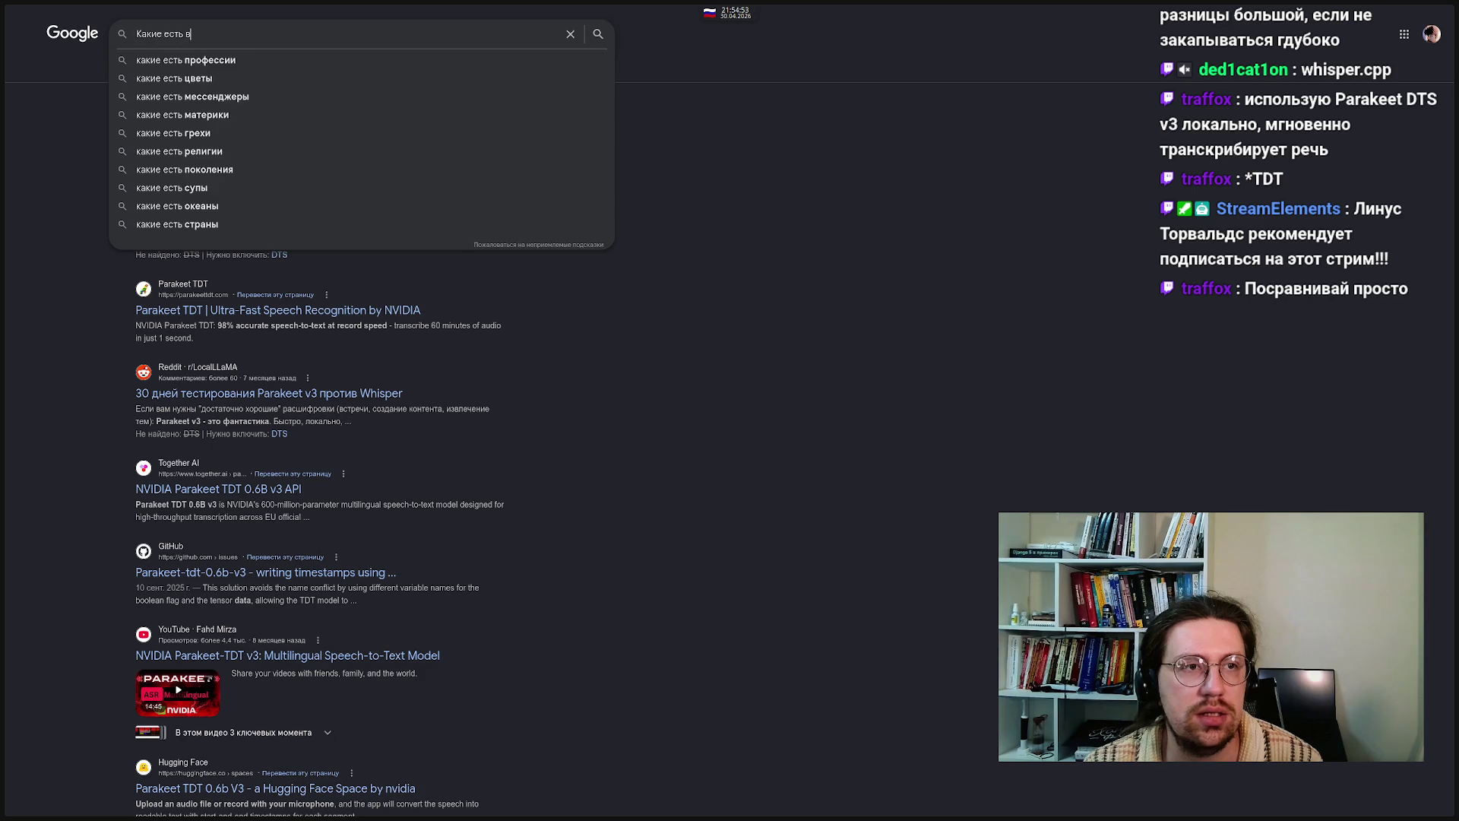
type("ектор")
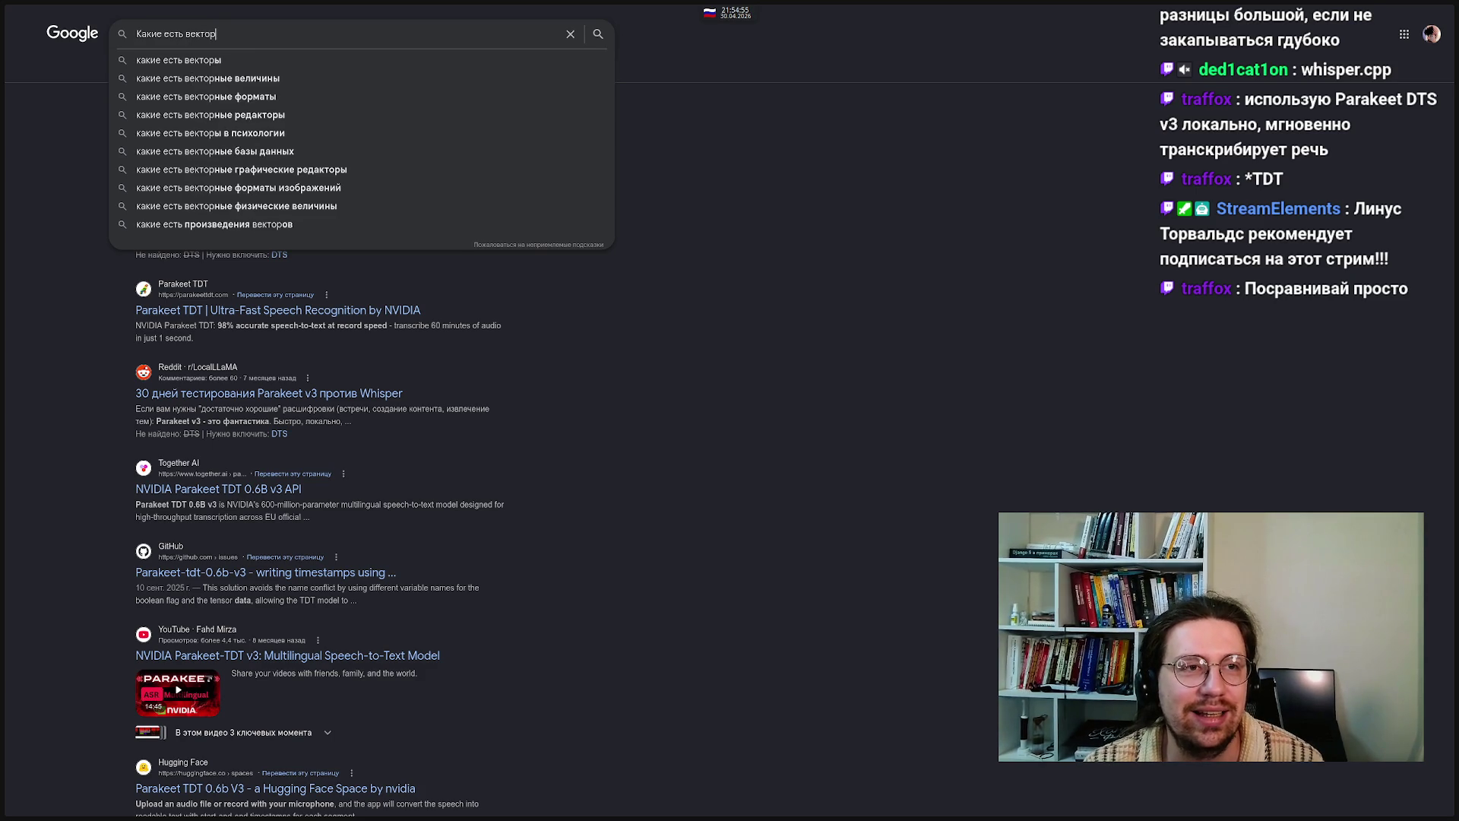
type("ные баз")
key("Down")
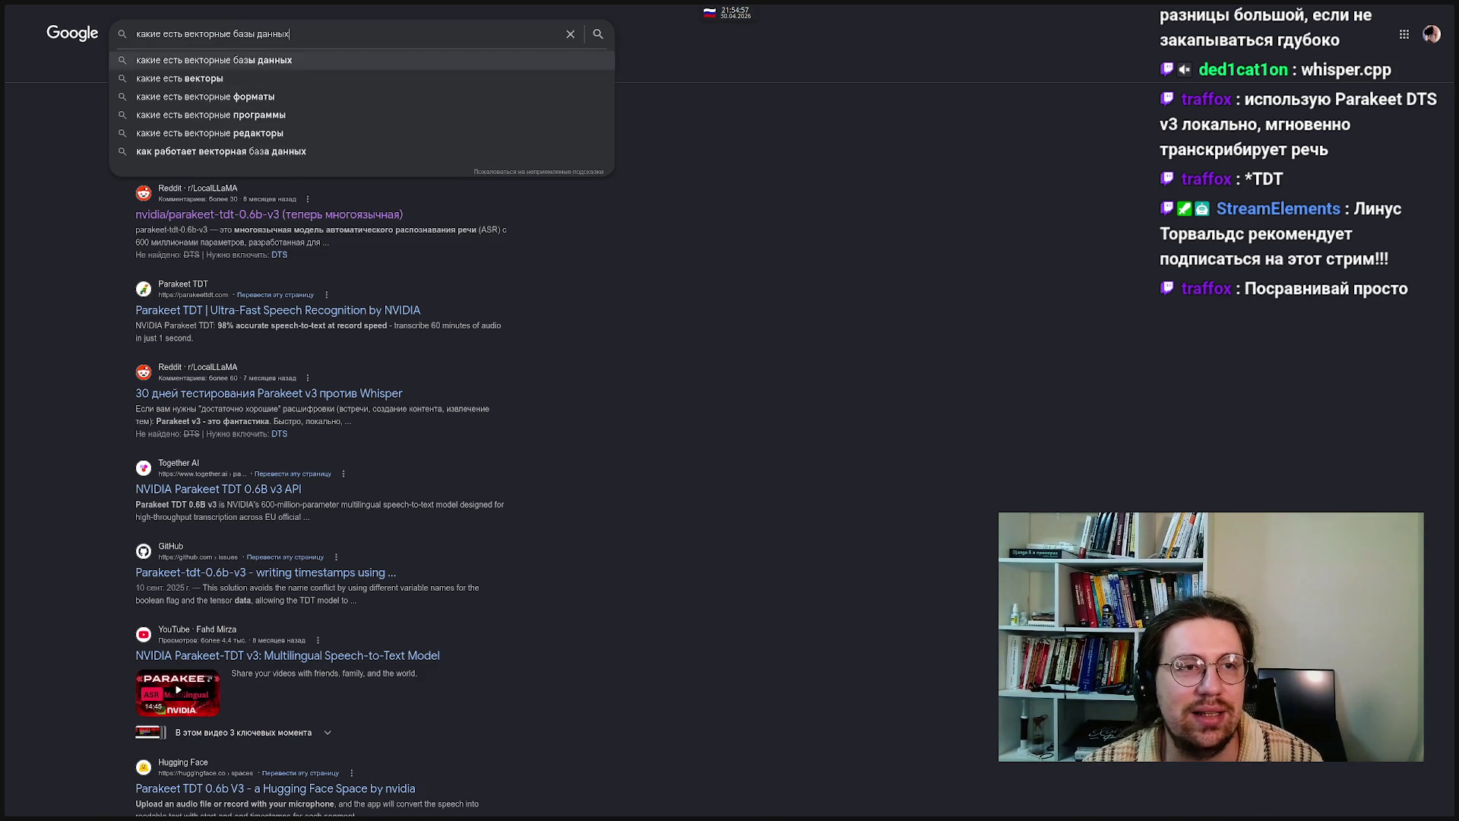
key("Return")
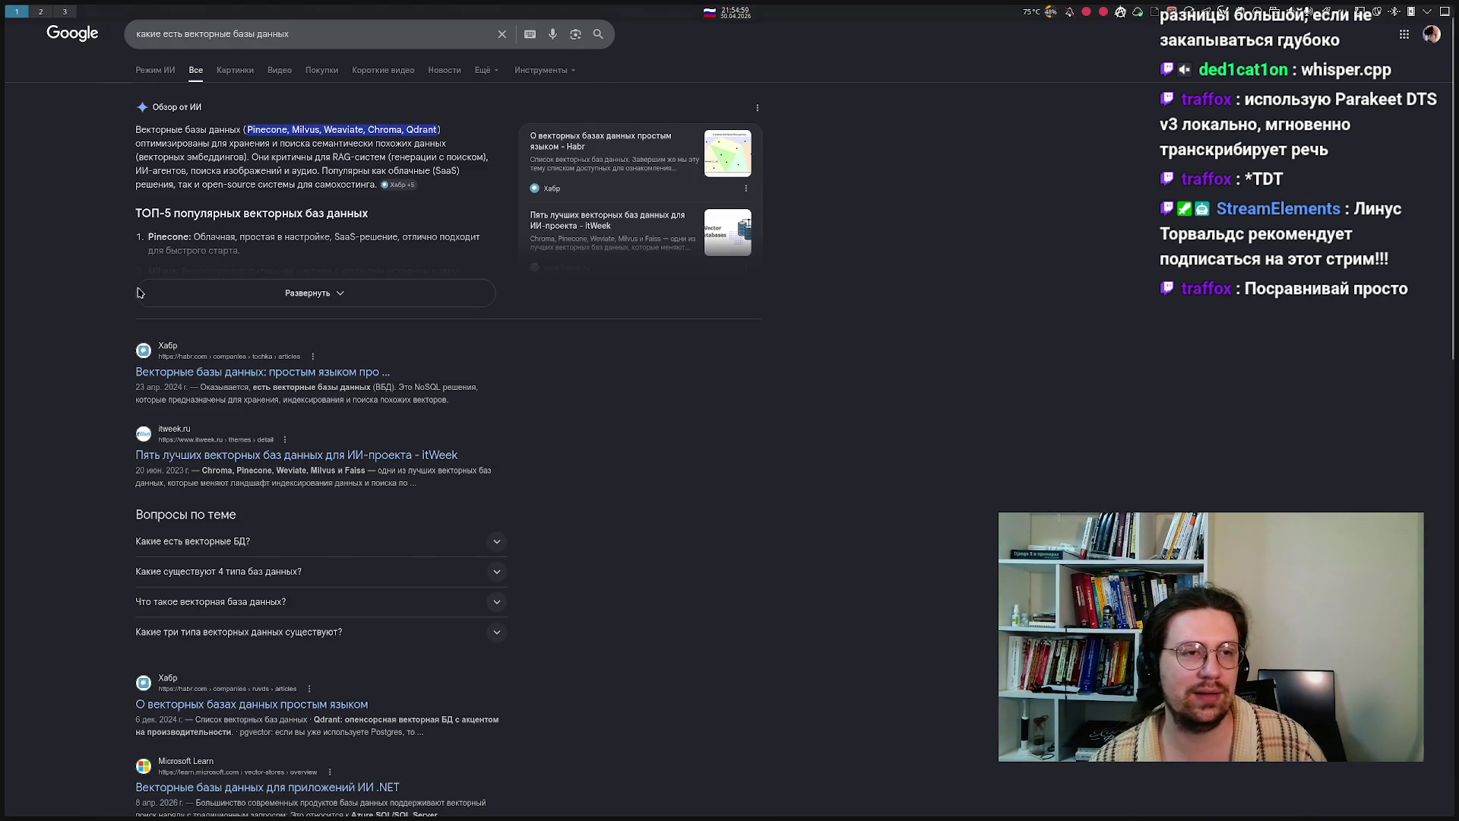
- Expand the AI overview to list vector databases like Pinecone, Milvus, Weaviate, Chroma and Qdrant
left_click(152, 293)
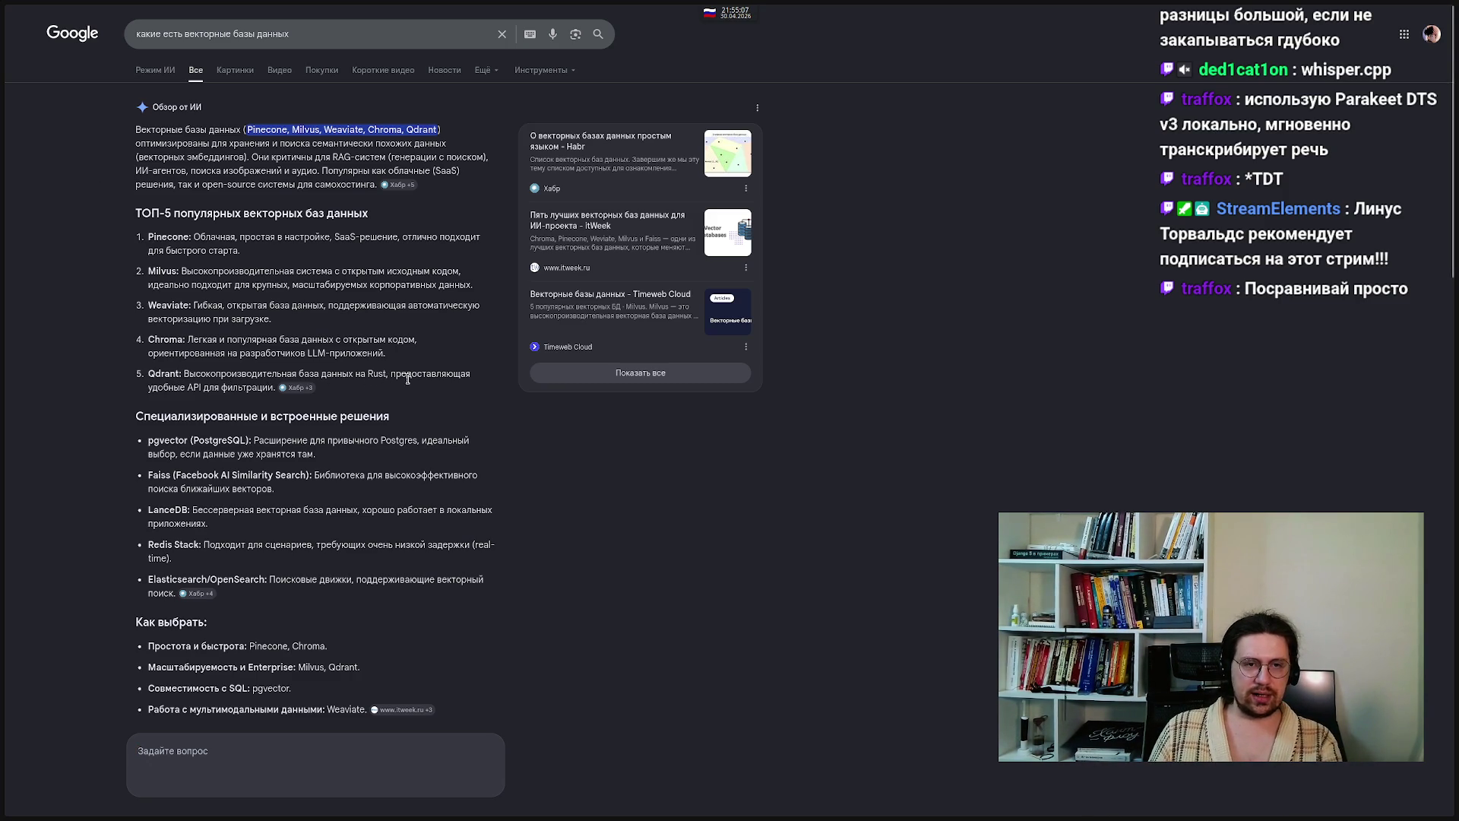
mouse_move(44, 398)
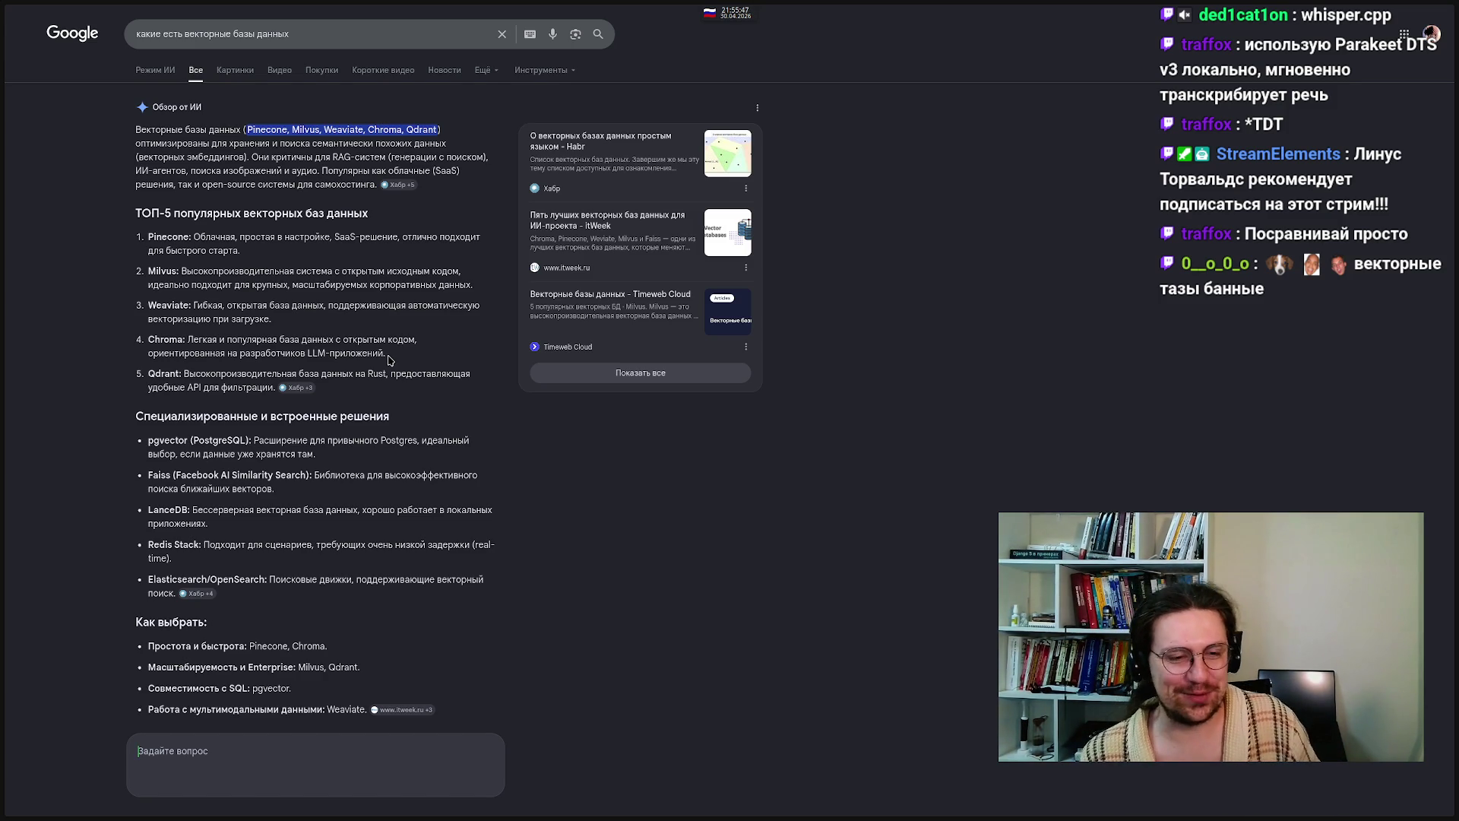
mouse_move(335, 5)
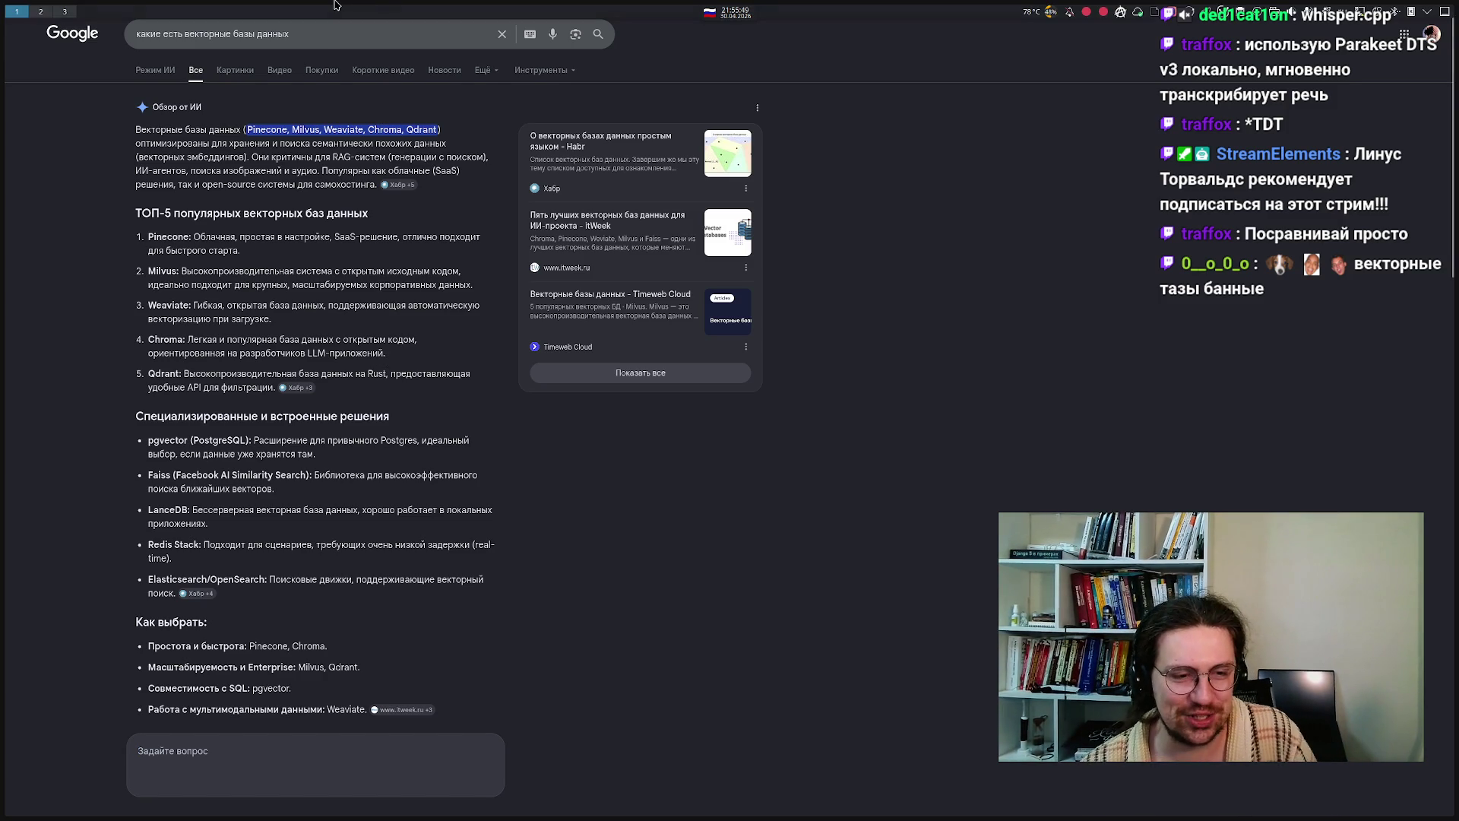
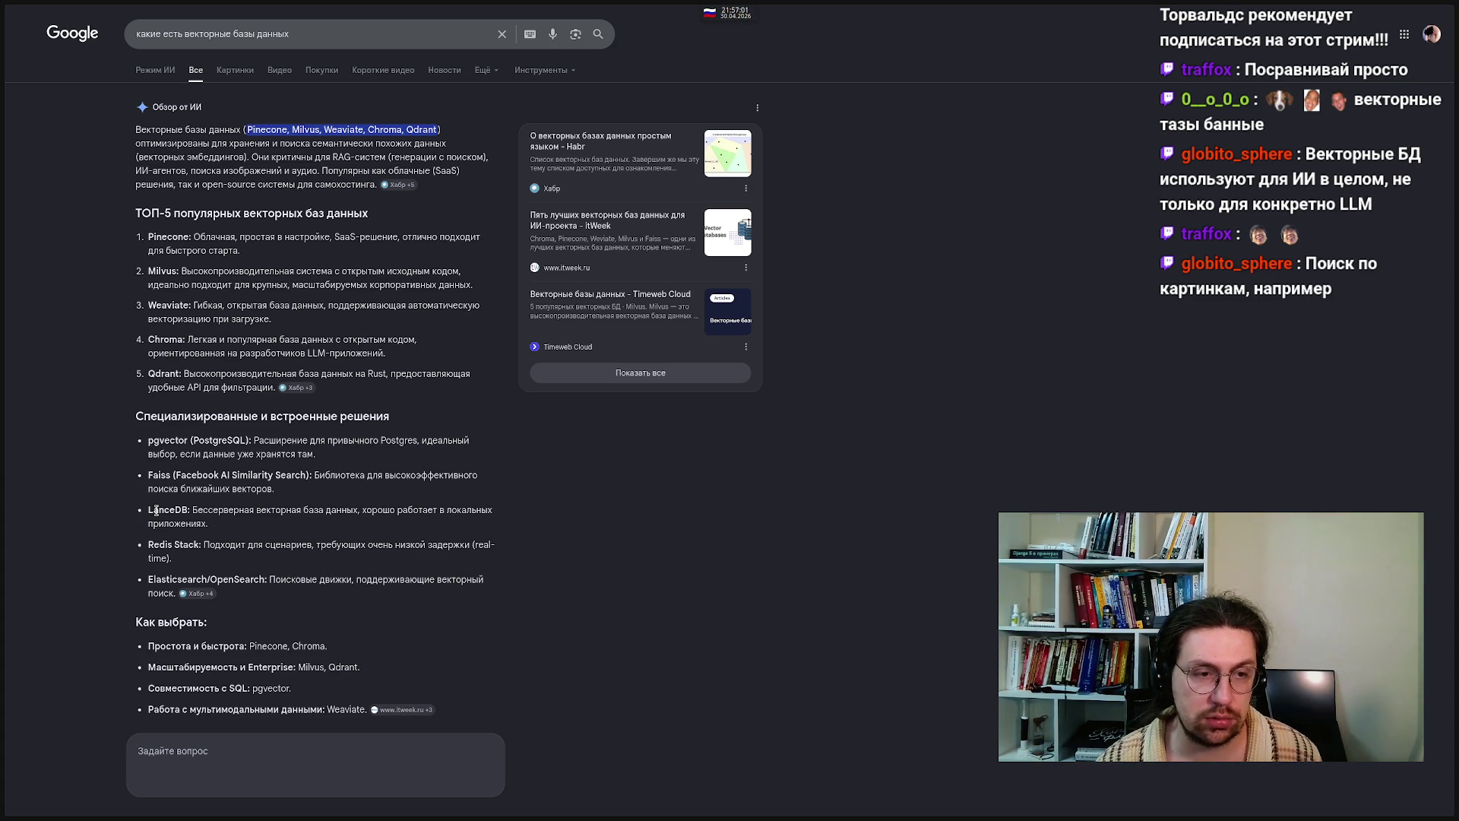
- Google-search LanceDB from the diagram, then change the query to 'LanceDB это просто файлик?'
right_click(155, 510)
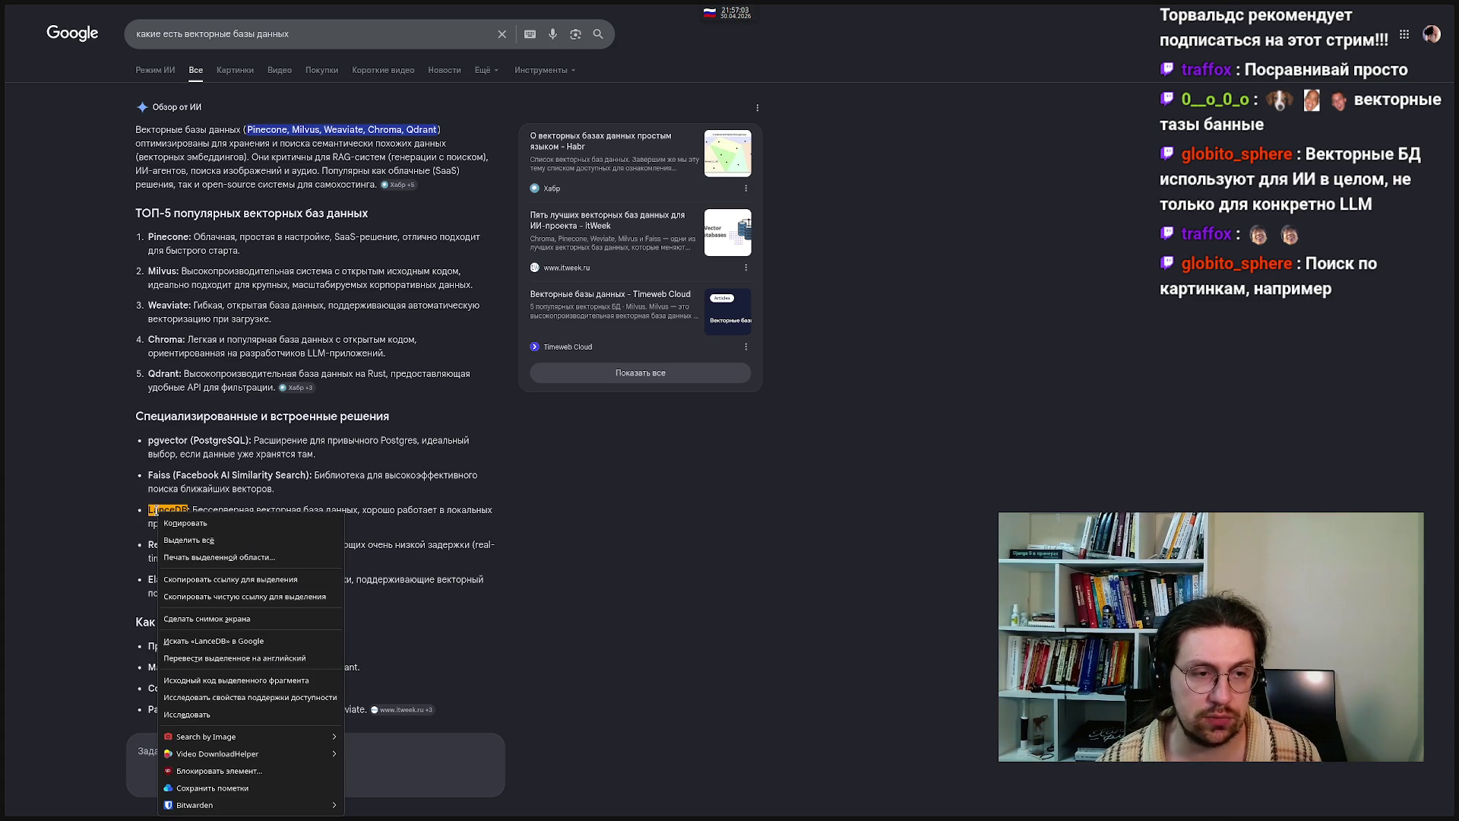
left_click(190, 645)
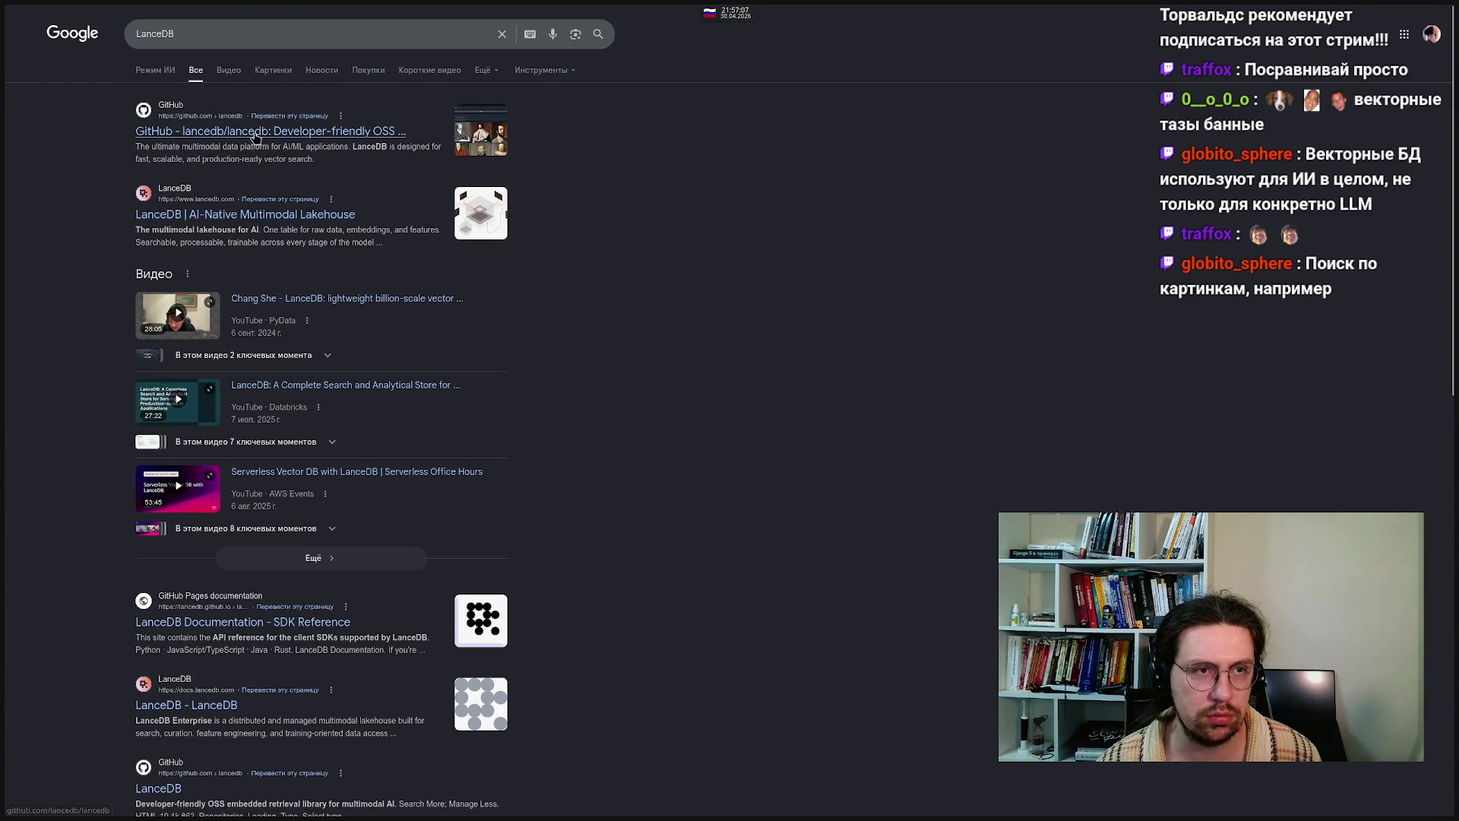
left_click(234, 32)
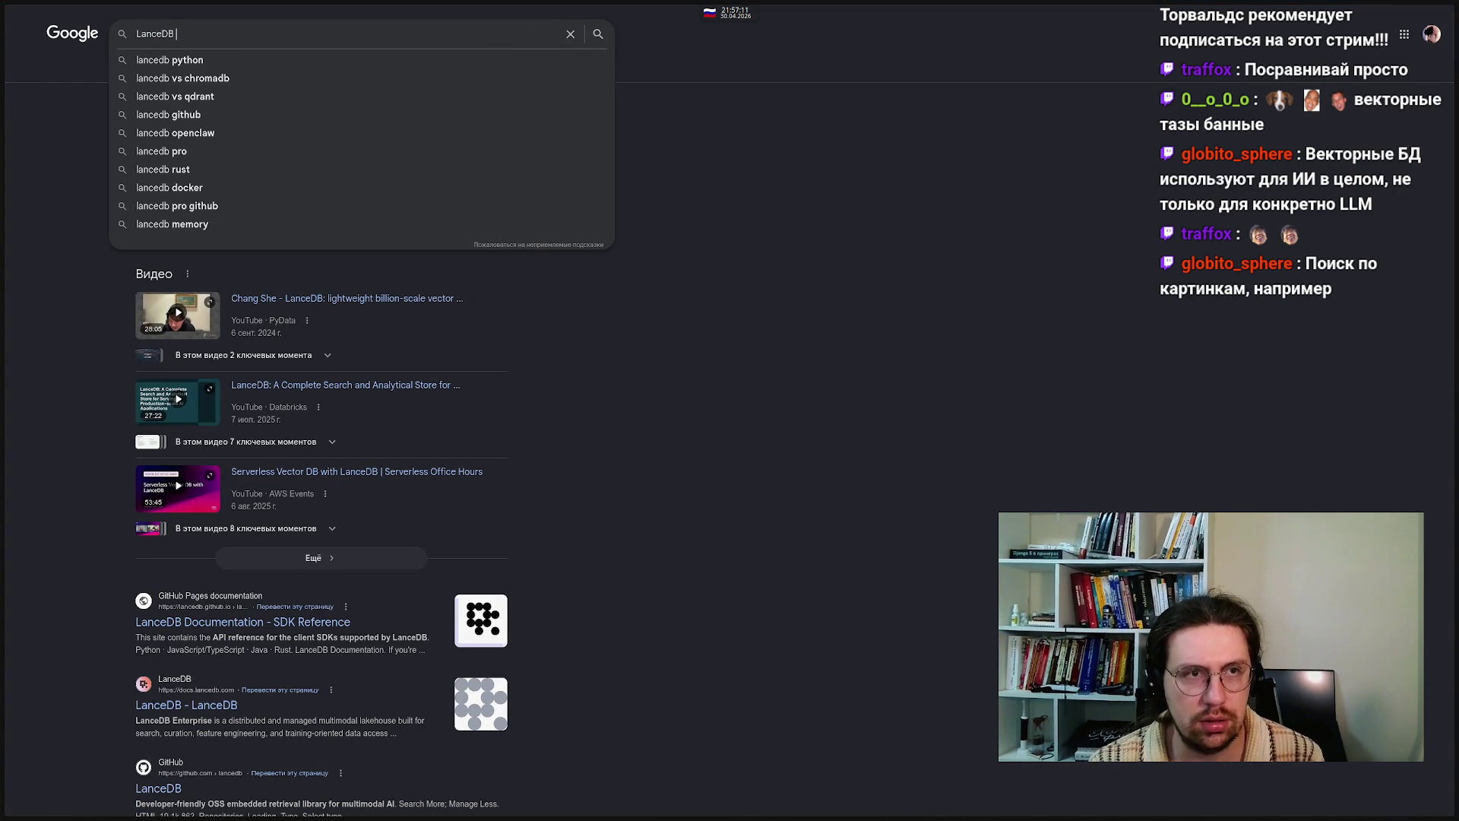
key("alt+shift")
type("'n")
key("BackSpace")
key("BackSpace")
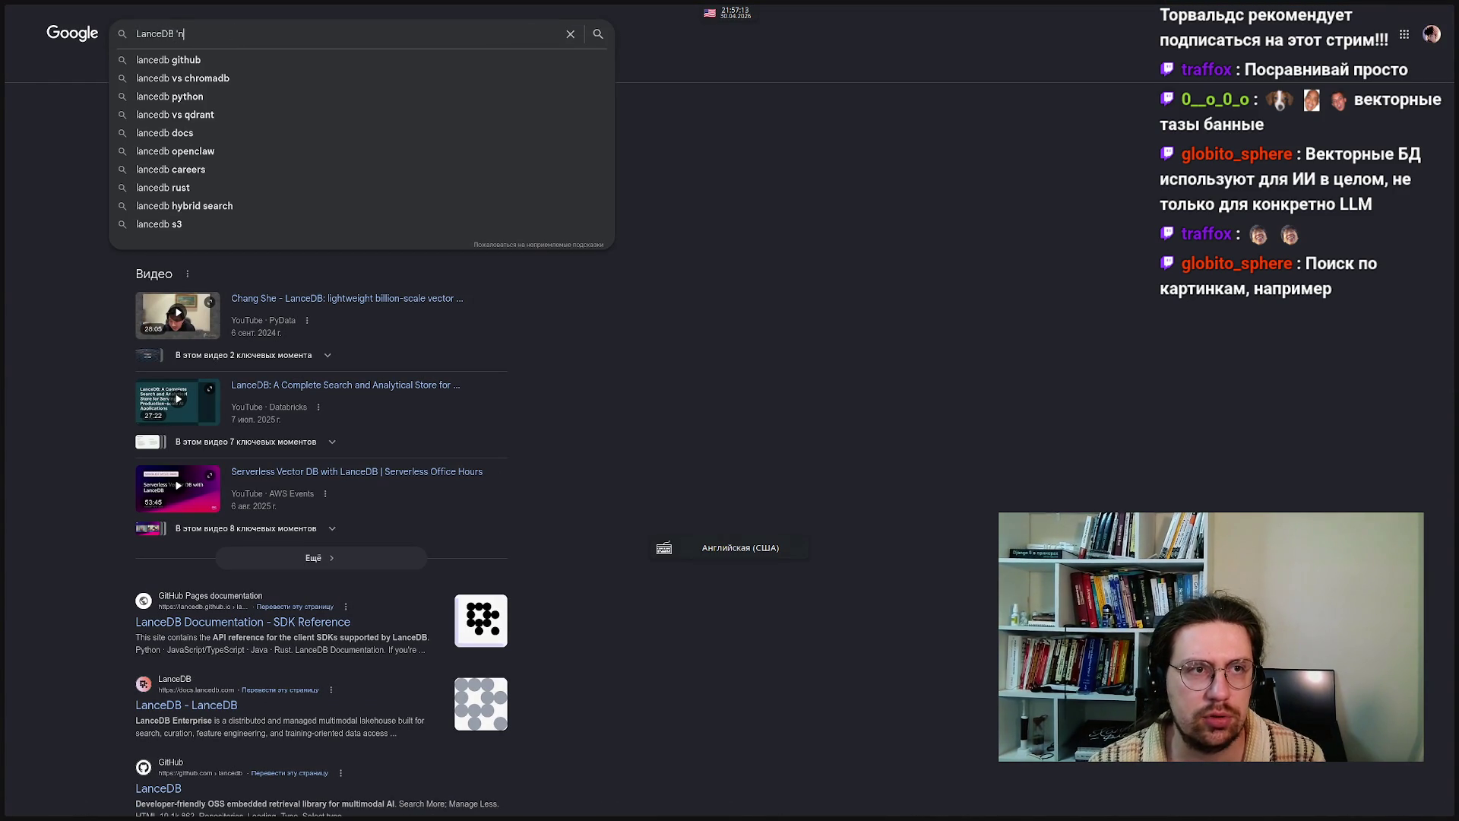
key("alt+shift")
type("это просто файли")
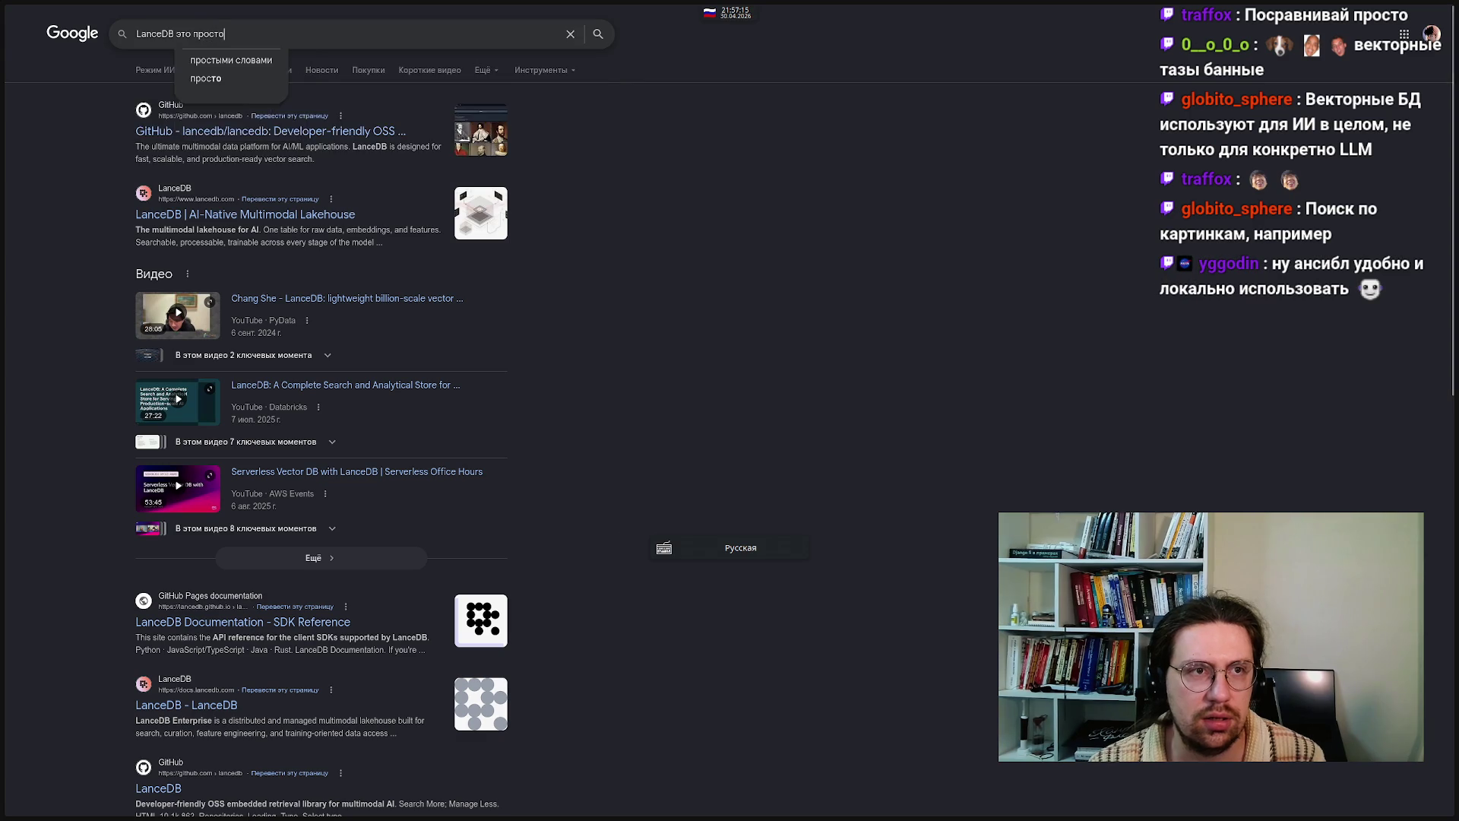
type("к?")
key("Return")
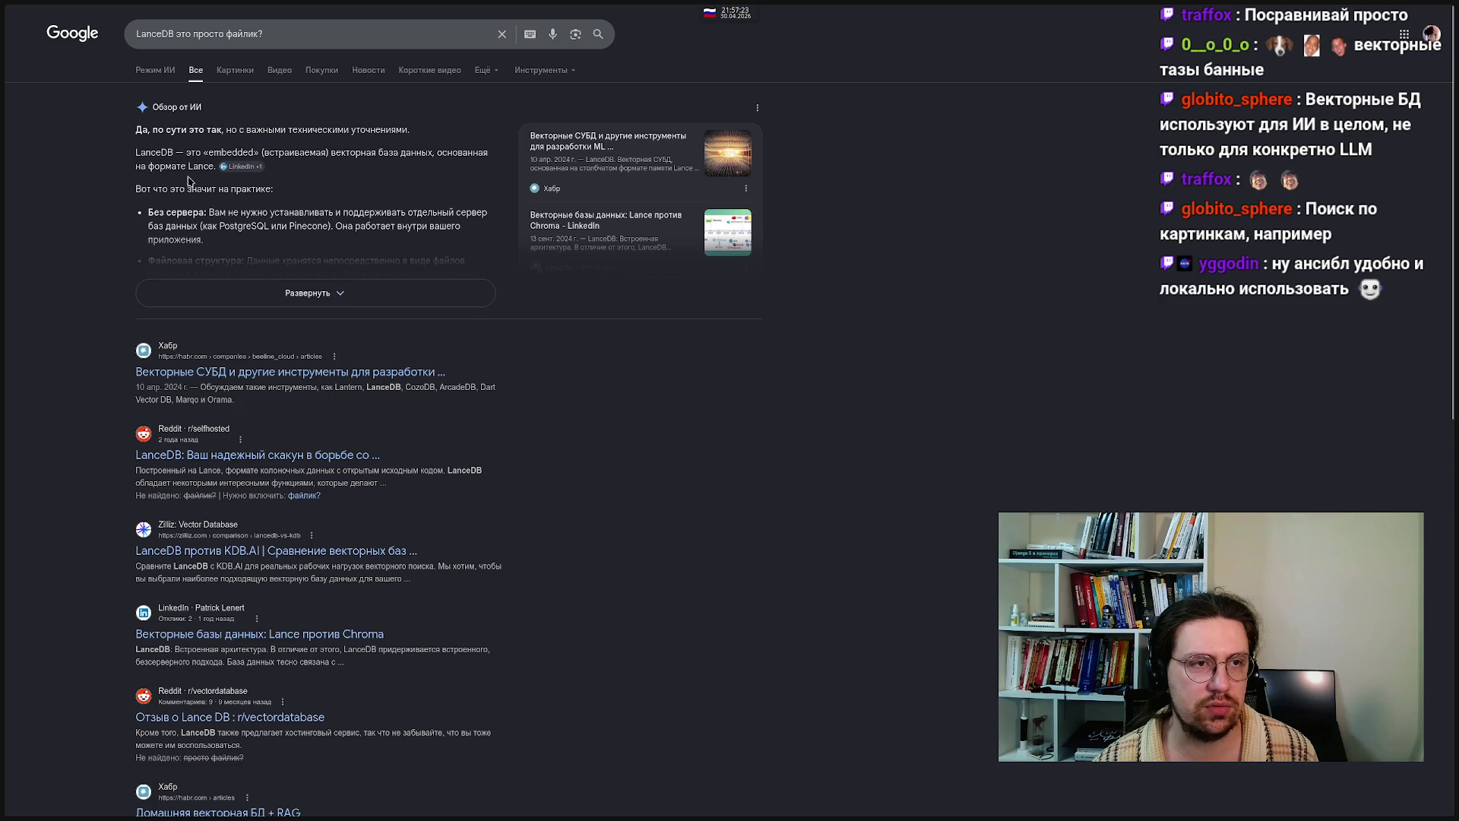
- Expand the LanceDB AI overview, then return to the architecture whiteboard
left_click(315, 295)
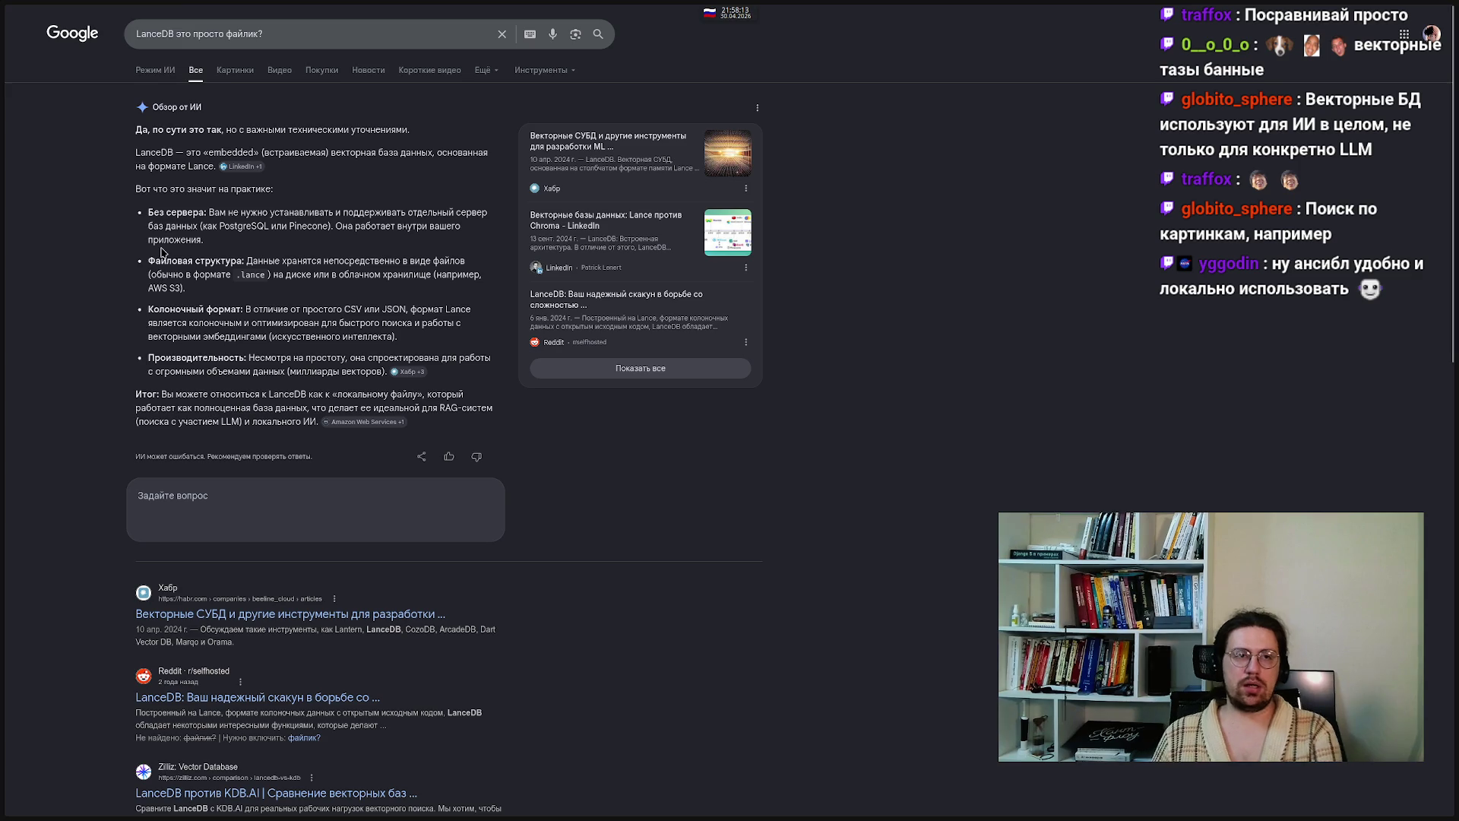
mouse_move(2, 220)
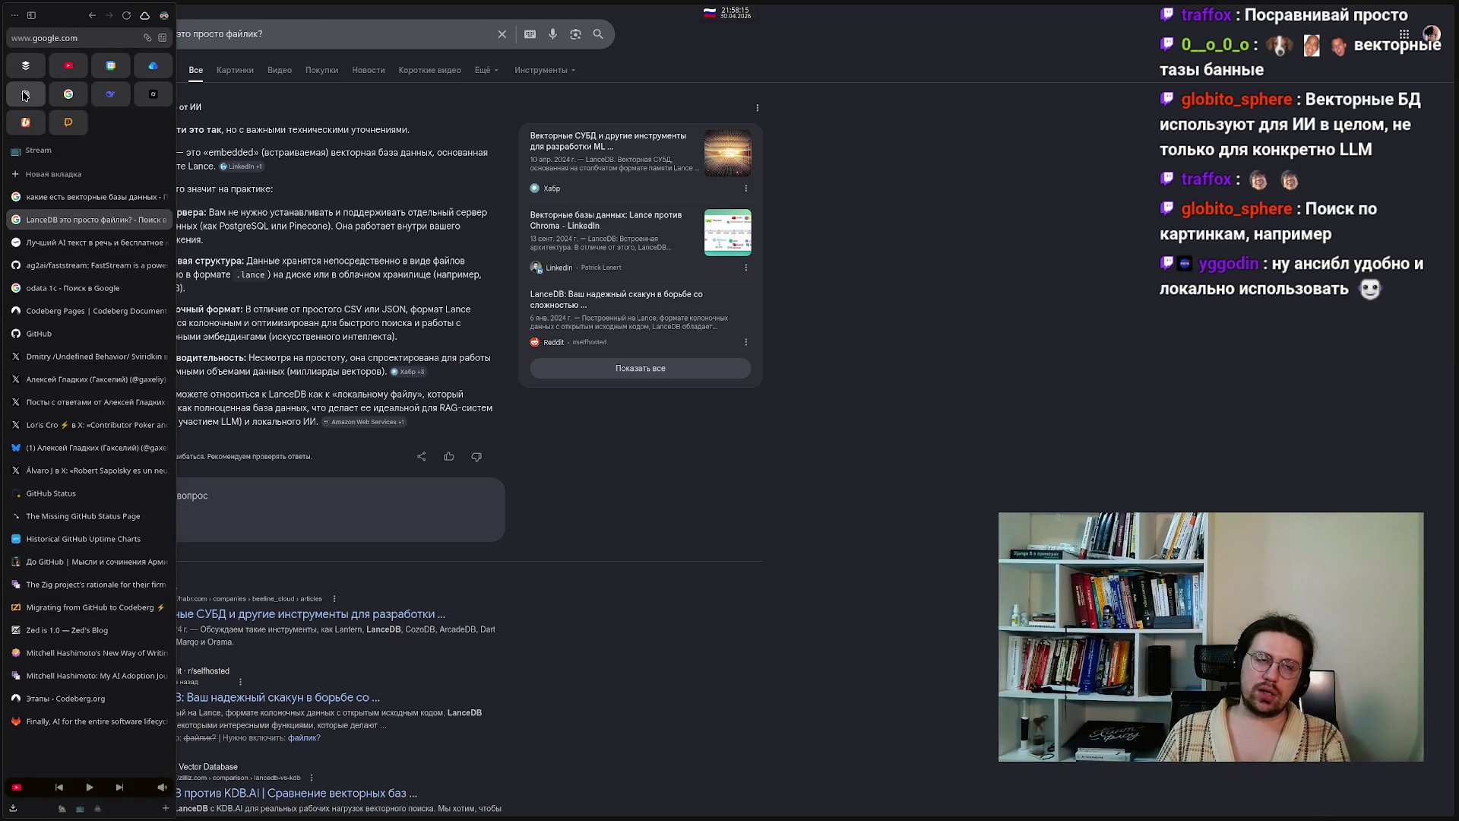
mouse_move(441, 813)
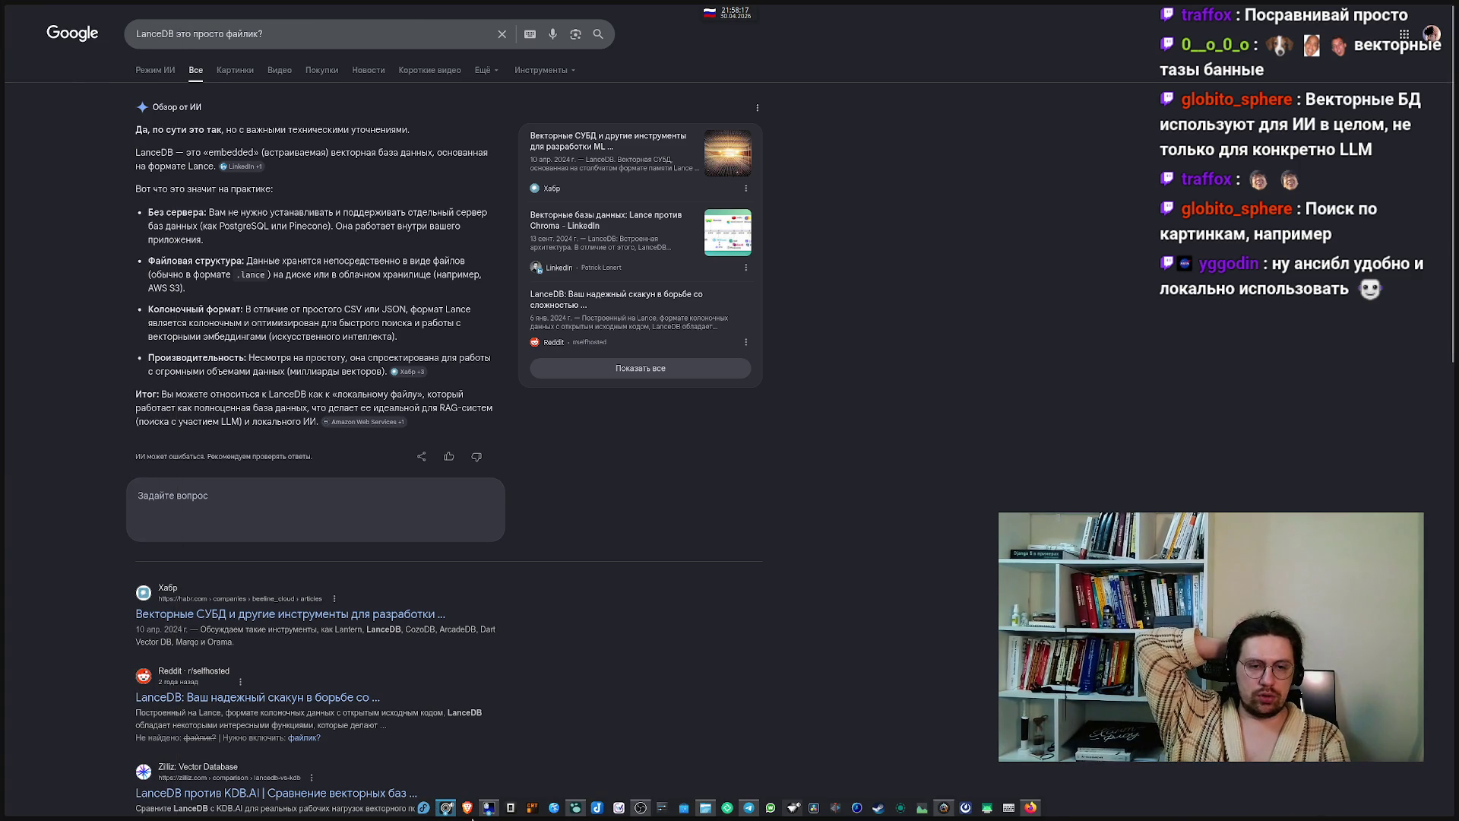
left_click(577, 809)
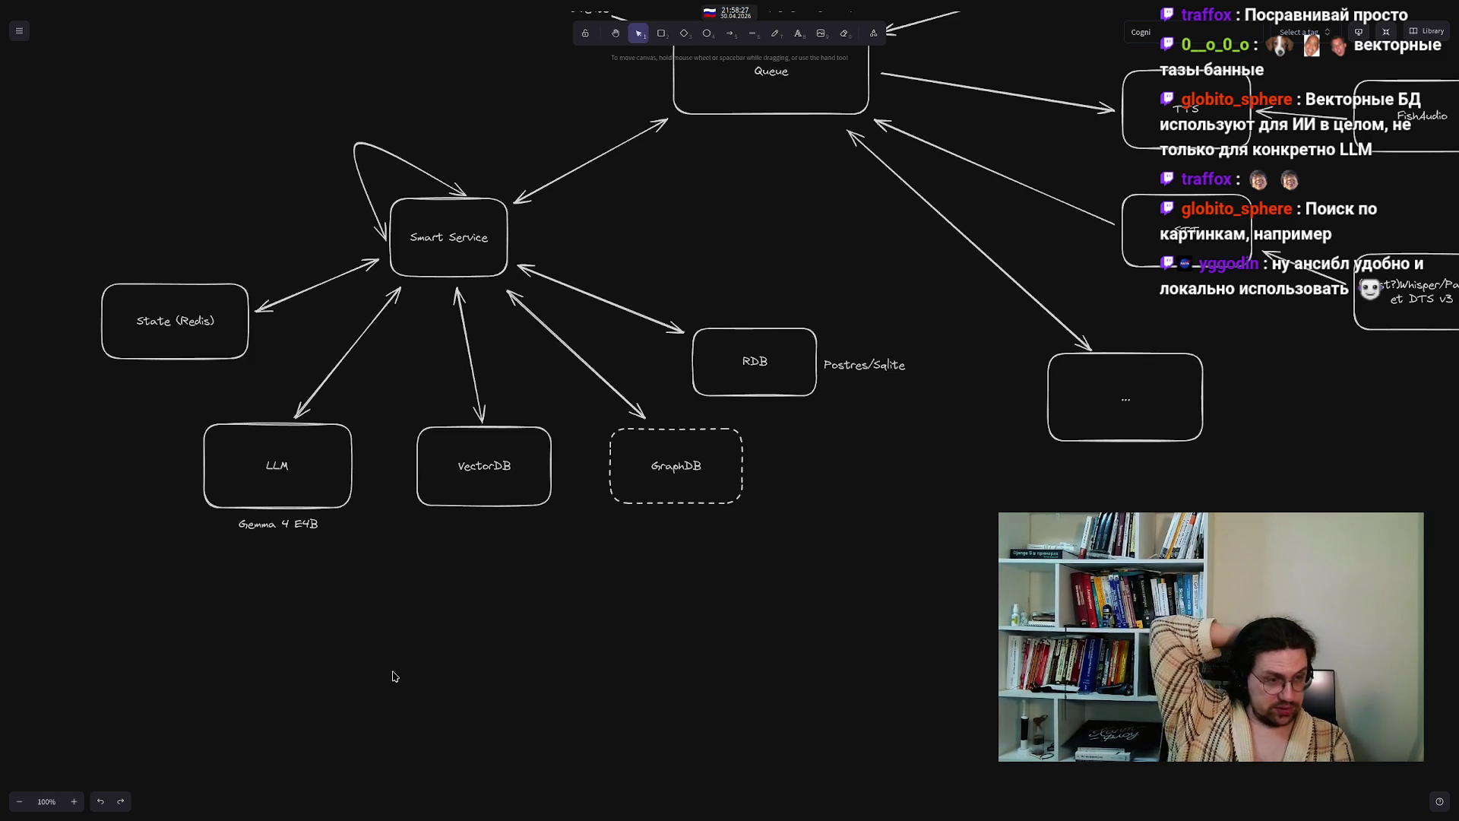
- Pan the diagram toward the TTS and STT boxes and back, then select the Gemma 4 E4B label
left_click_drag(895, 498, 814, 551)
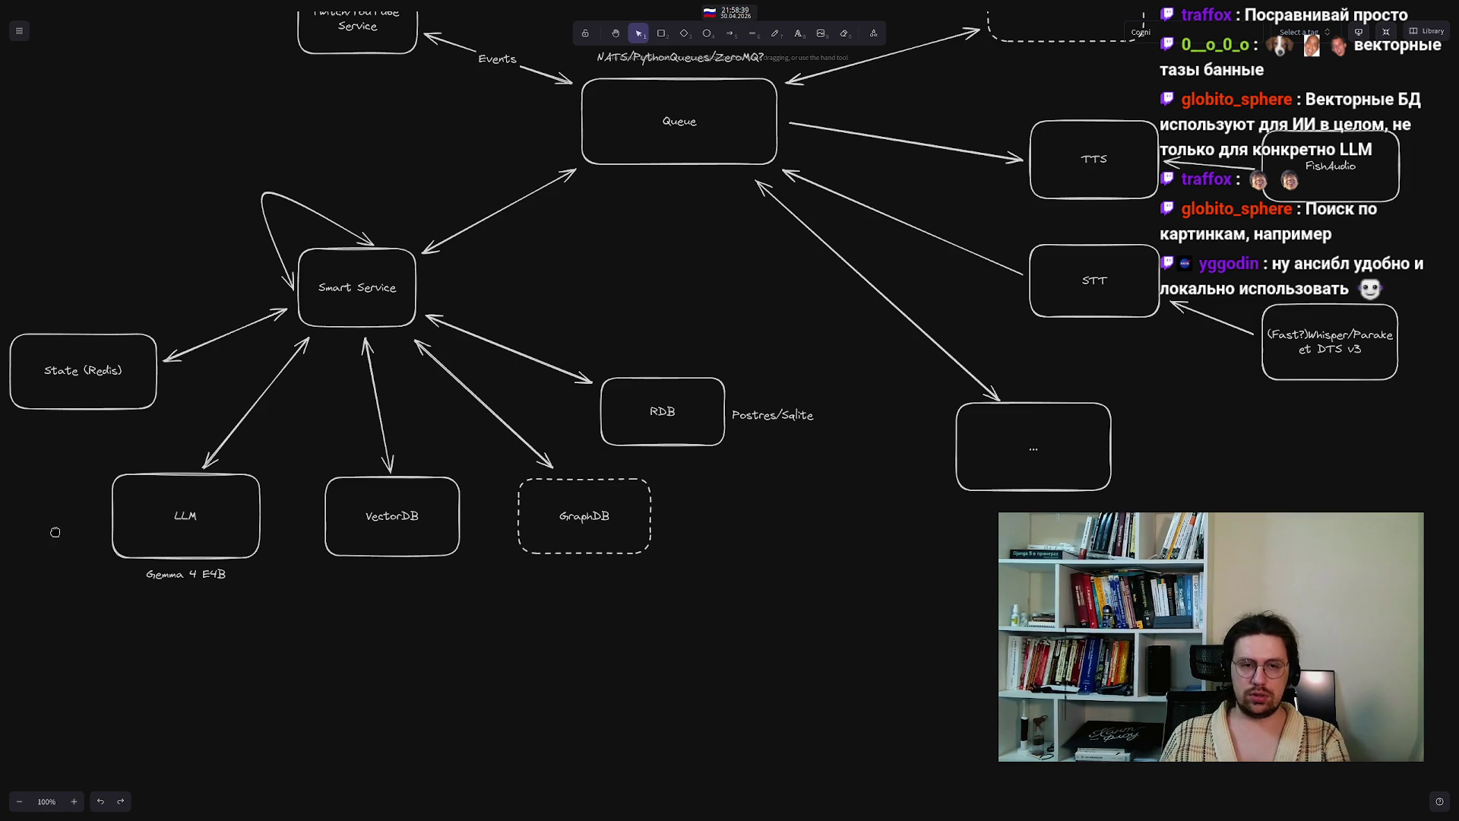
left_click_drag(54, 532, 134, 586)
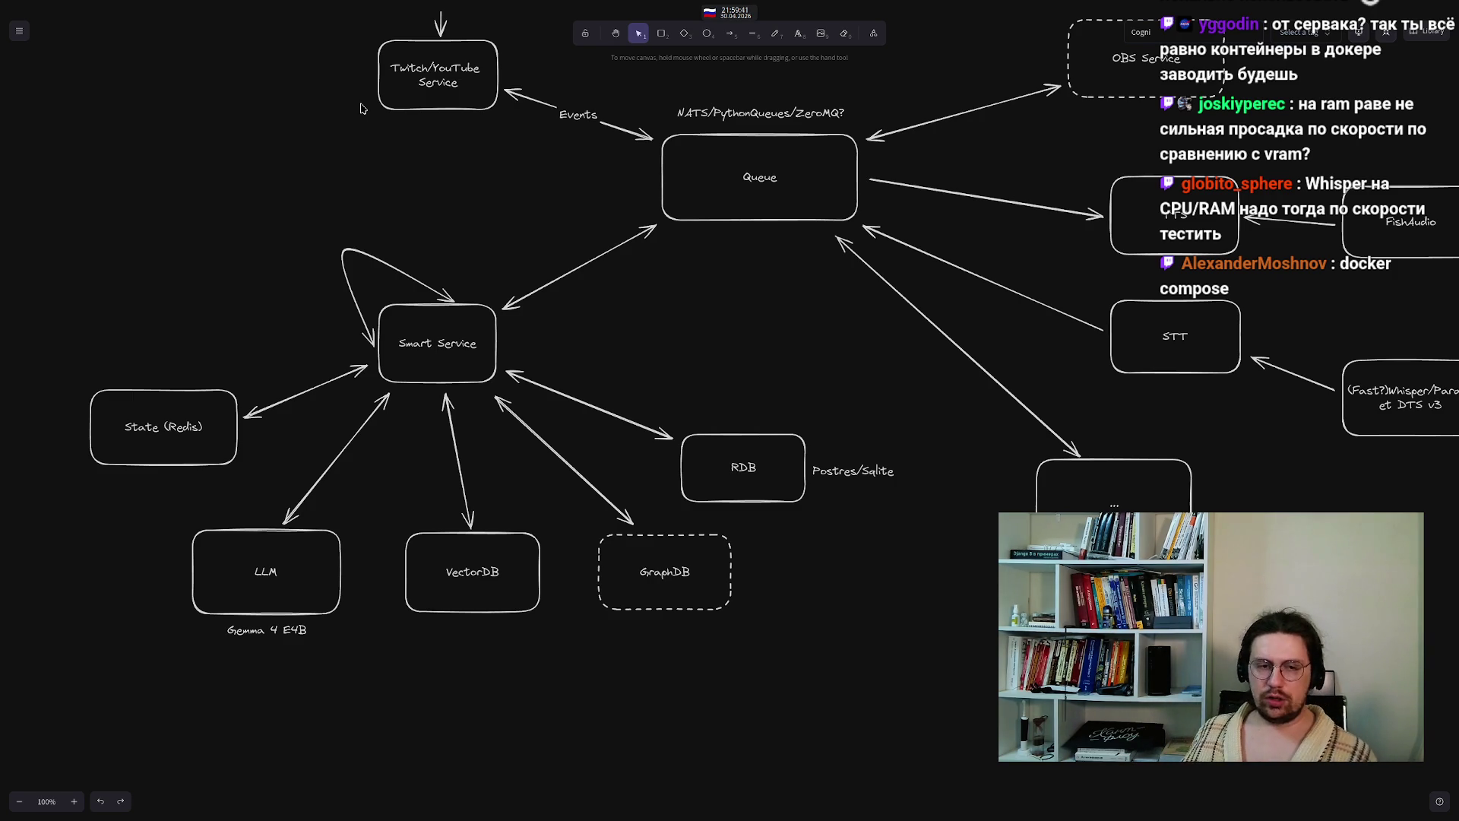
left_click_drag(366, 706, 148, 577)
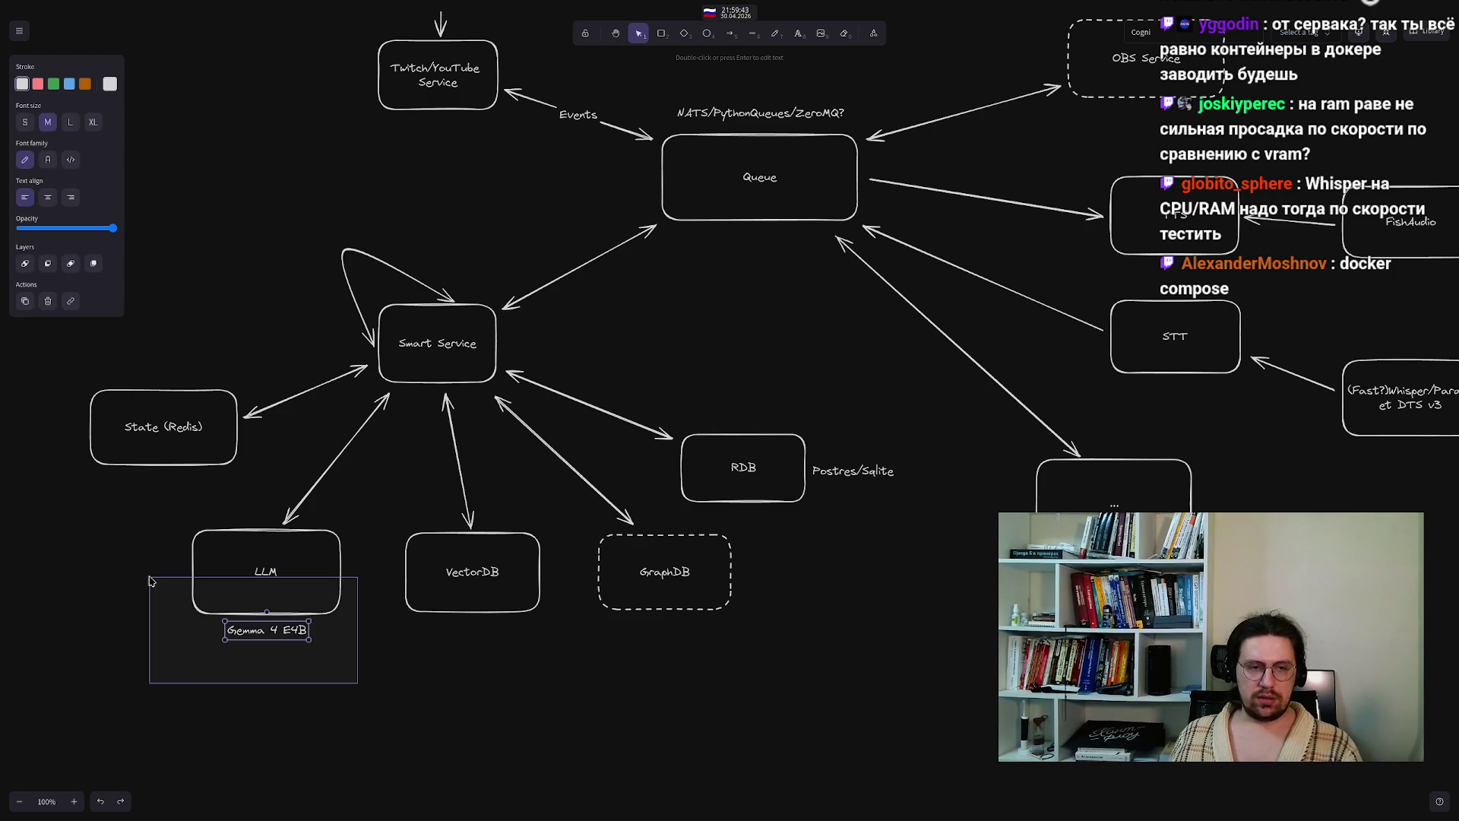
- Pan around the diagram, briefly selecting FishAudio/Whisper, the LLM box and the Gemma label
left_click(337, 712)
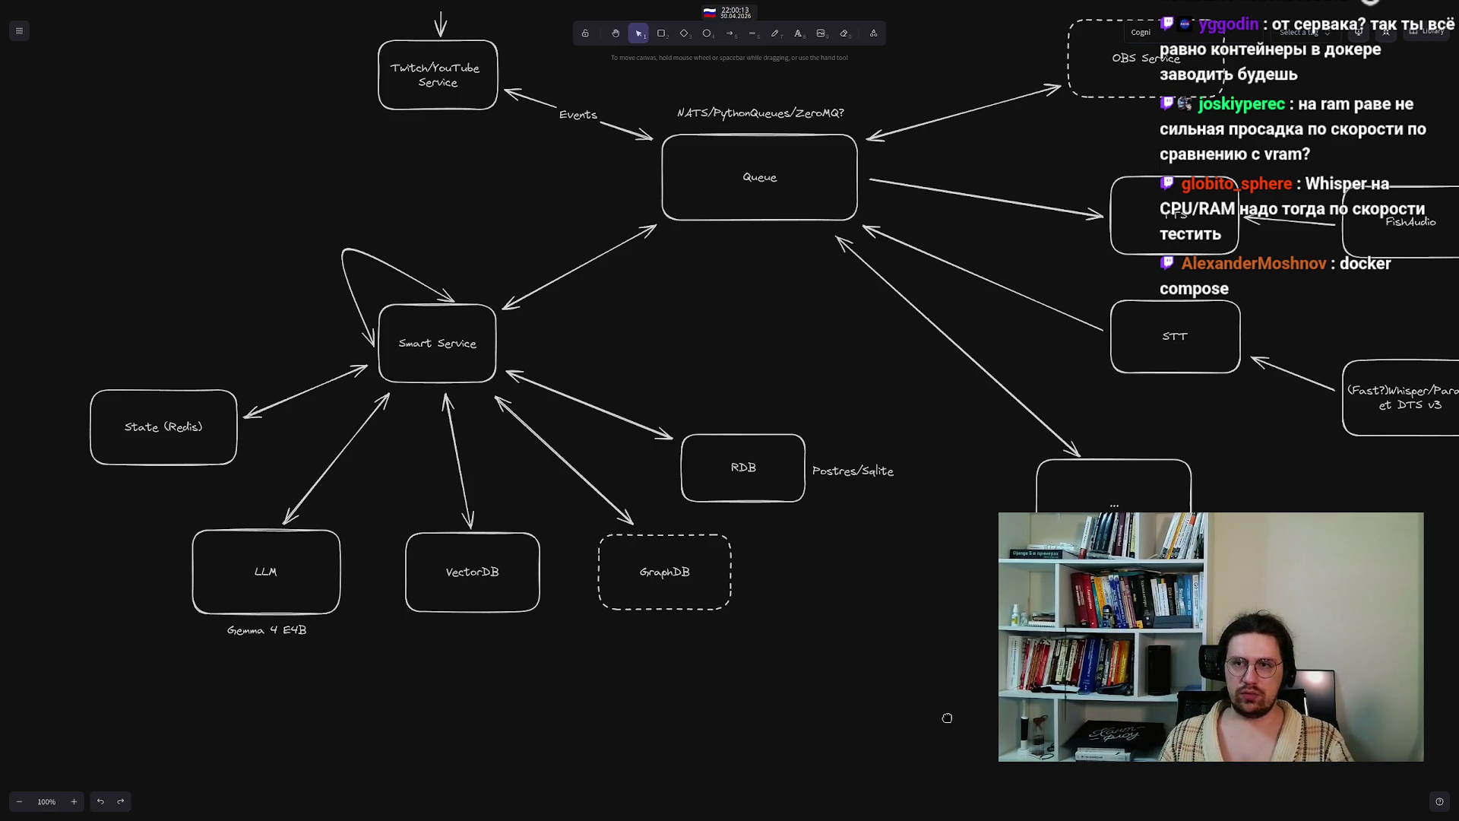
scroll(836, 699, "right", 5)
left_click_drag(1095, 471, 1262, 190)
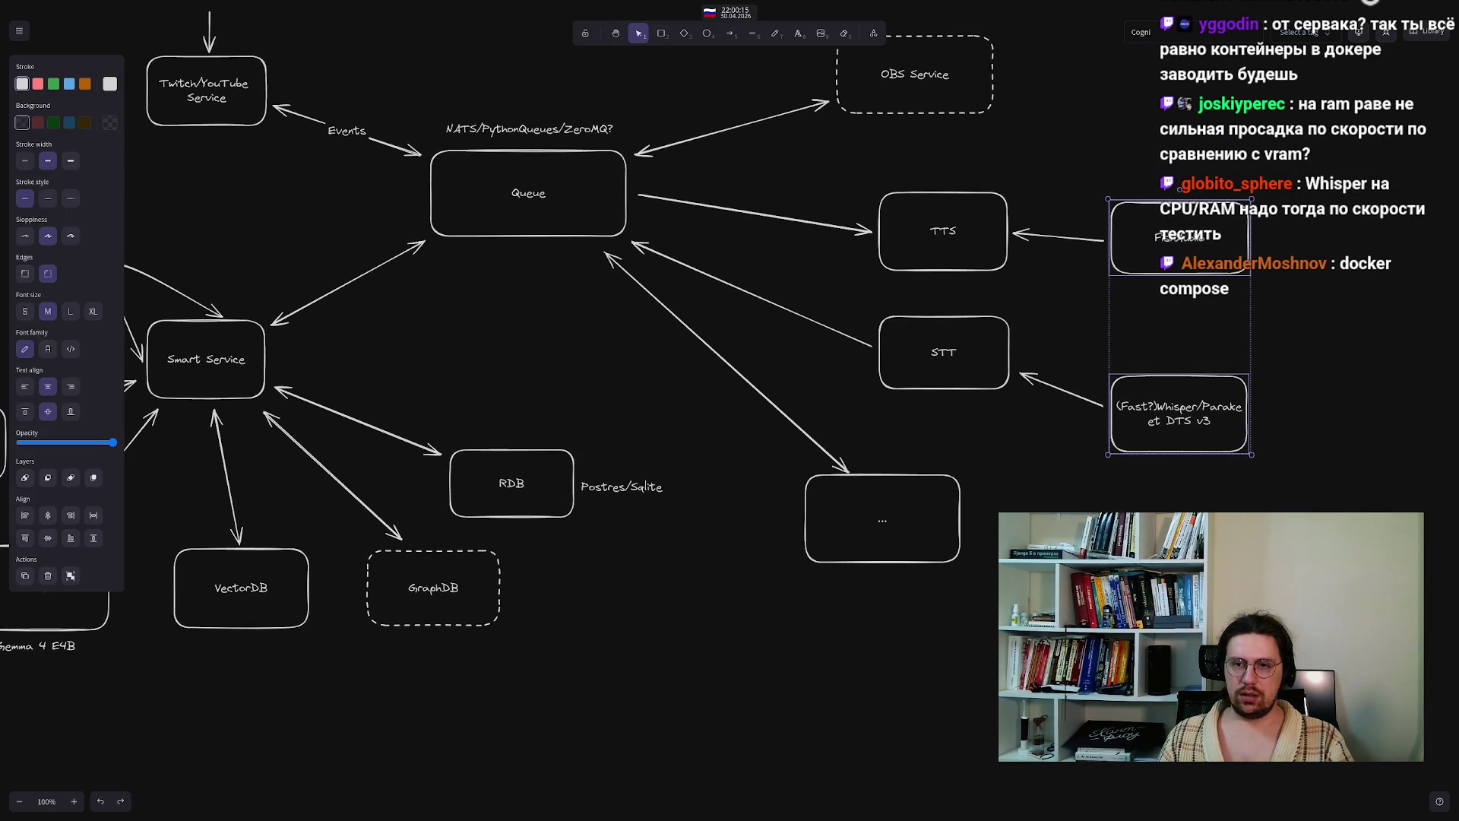
left_click(682, 665)
left_click_drag(344, 673, 733, 641)
mouse_move(566, 700)
left_mouse_down()
mouse_move(325, 537)
mouse_move(317, 497)
left_mouse_up()
left_click(297, 725)
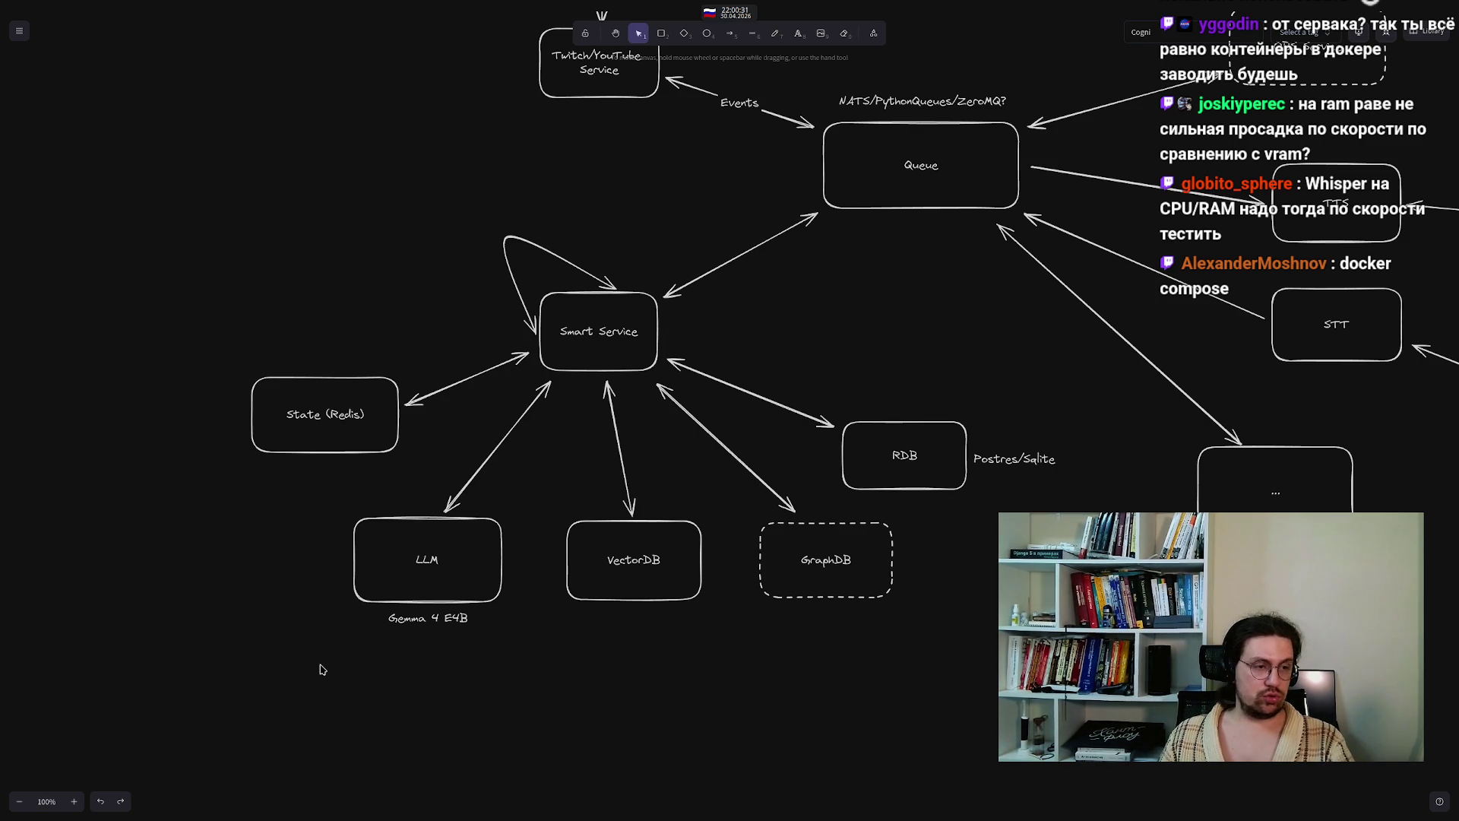
left_click_drag(293, 579, 556, 659)
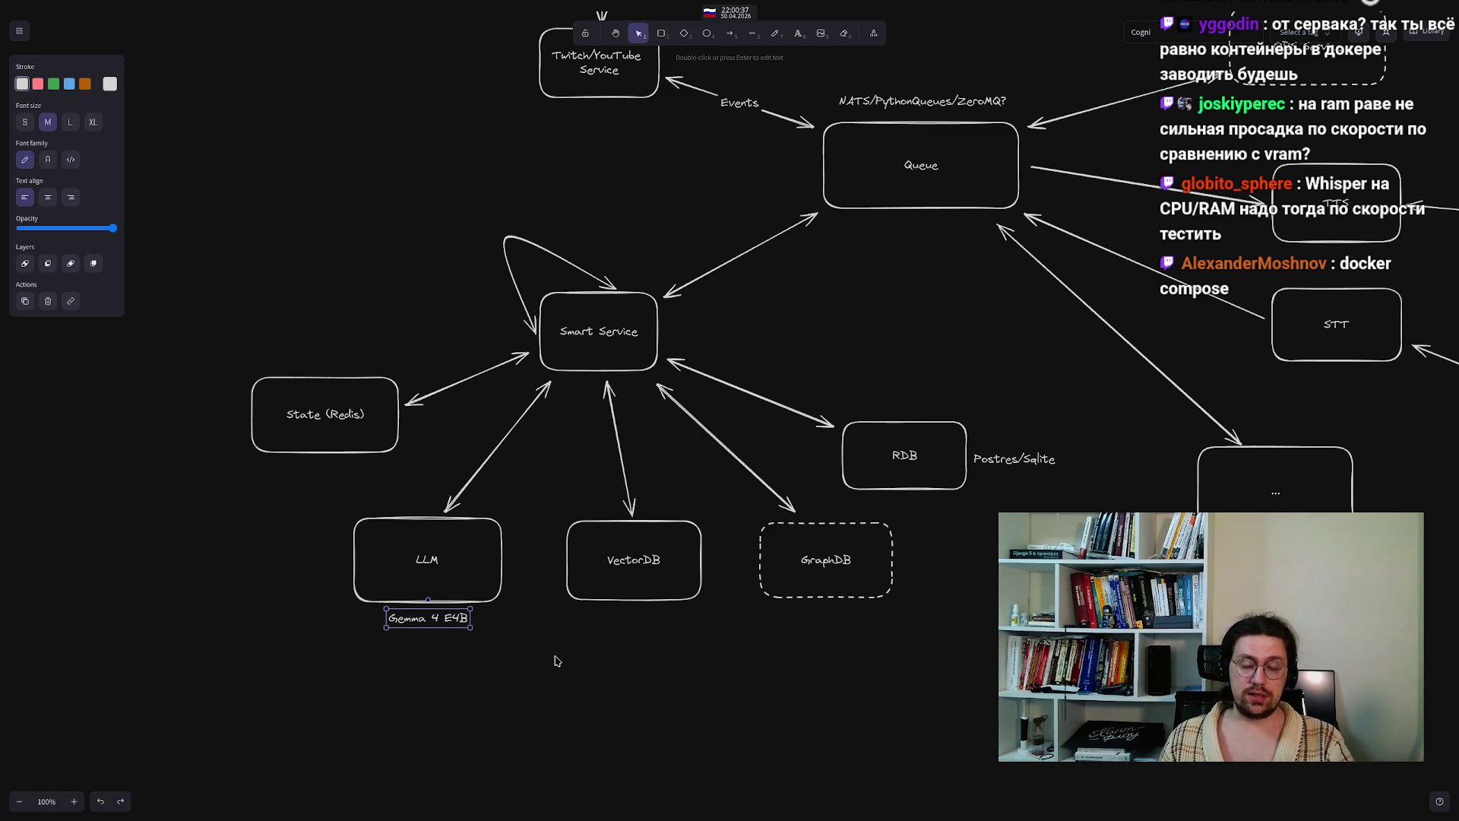
left_click(287, 661)
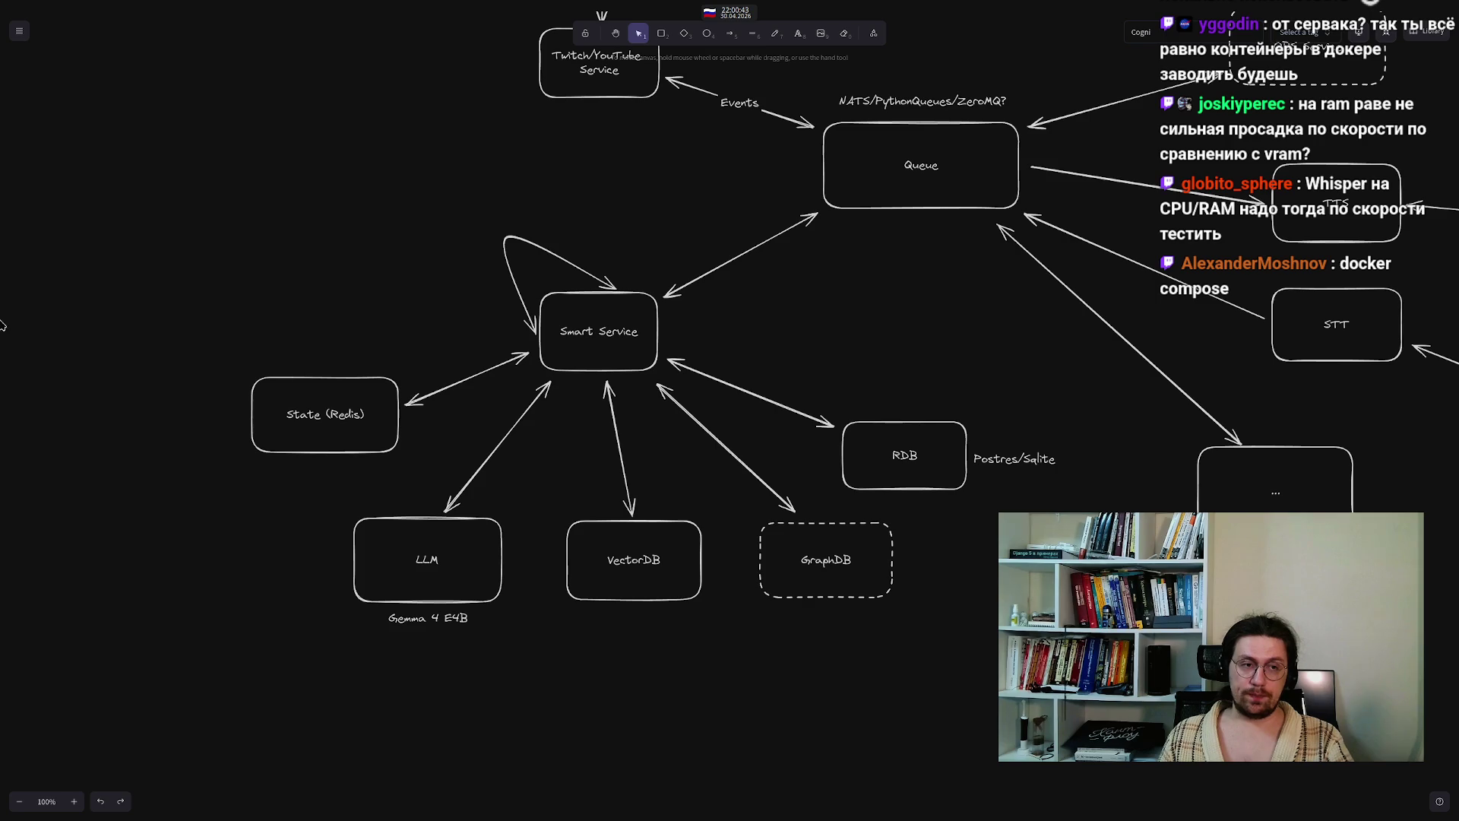
- Bring the browser with the LanceDB search results back to the front
mouse_move(509, 814)
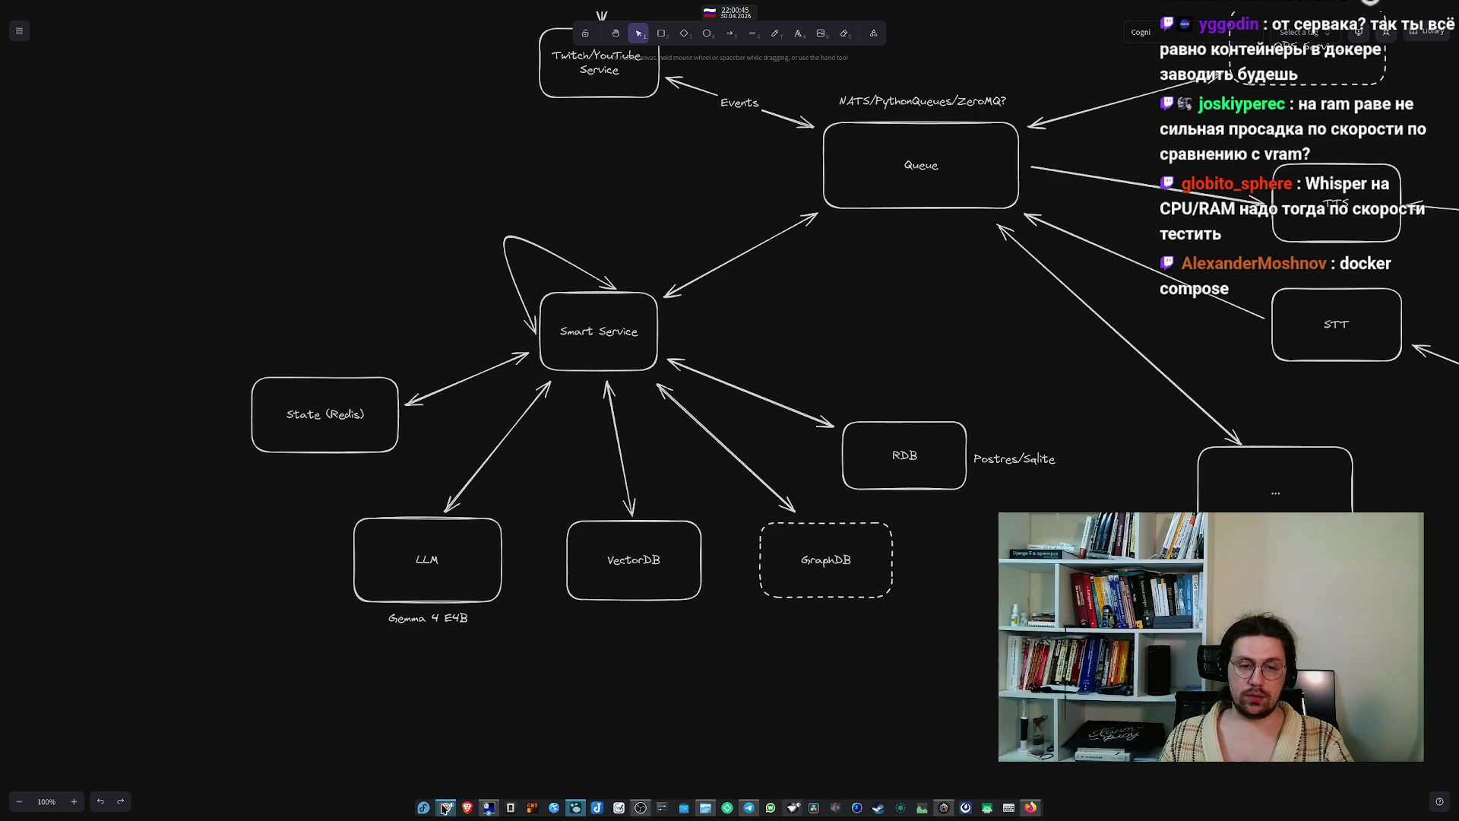
mouse_move(446, 808)
left_click(485, 726)
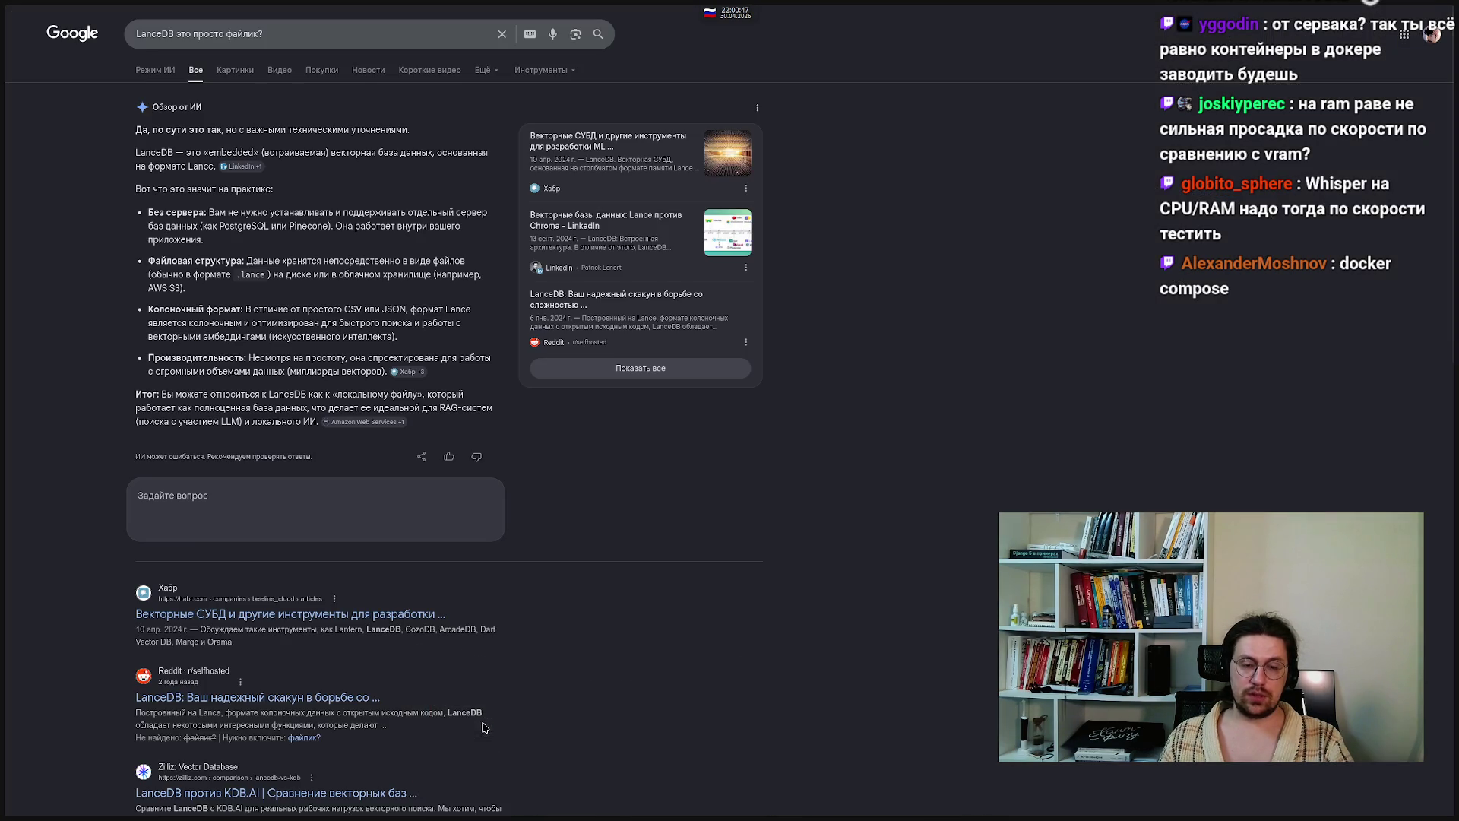
- In the vector-DB search tab, search Google for 'turbo quant lmstudio'
mouse_move(4, 259)
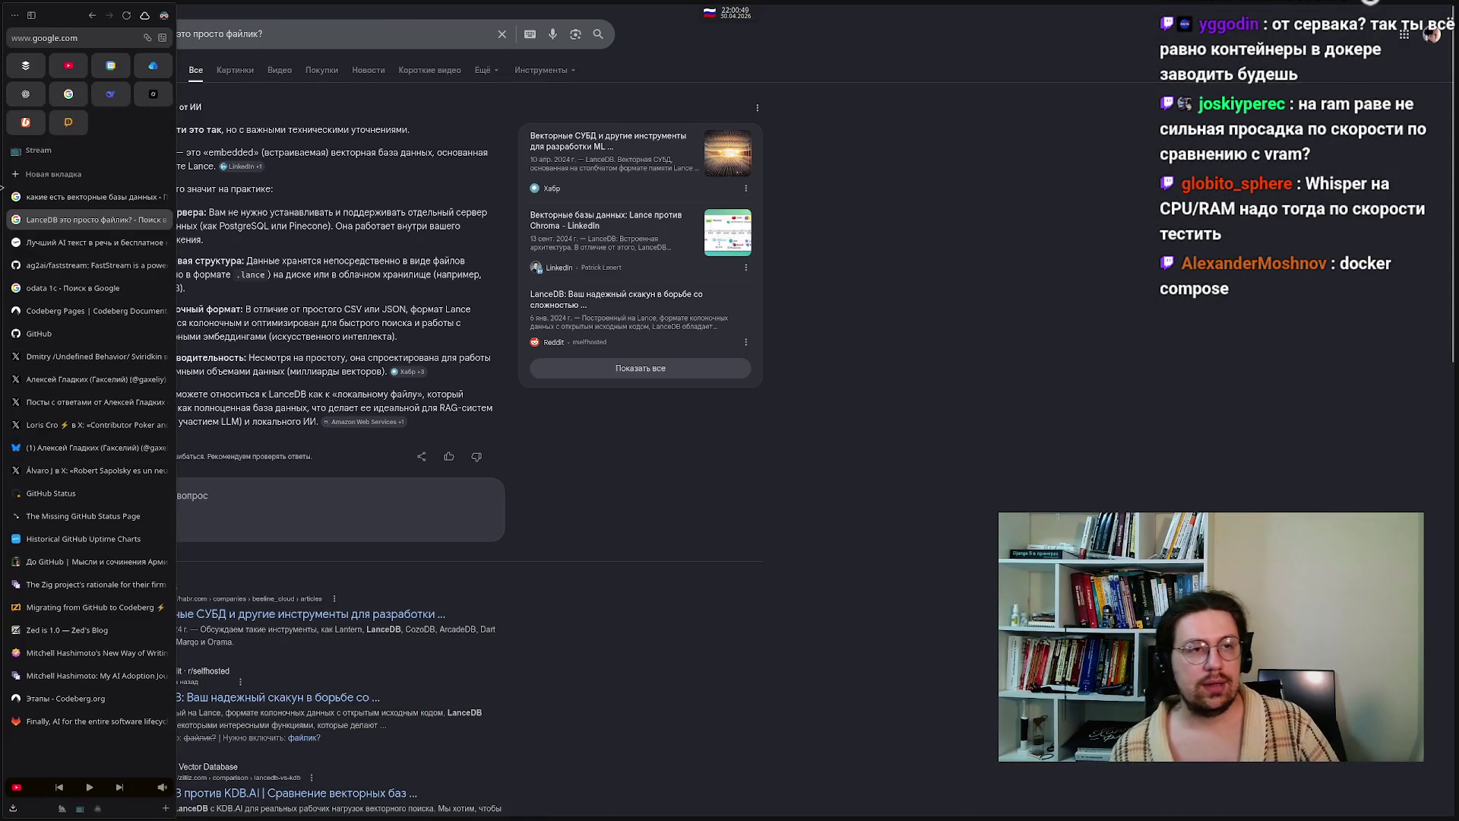
left_click(31, 195)
left_click_drag(326, 31, 82, 28)
key("alt+shift")
type("Turbo ")
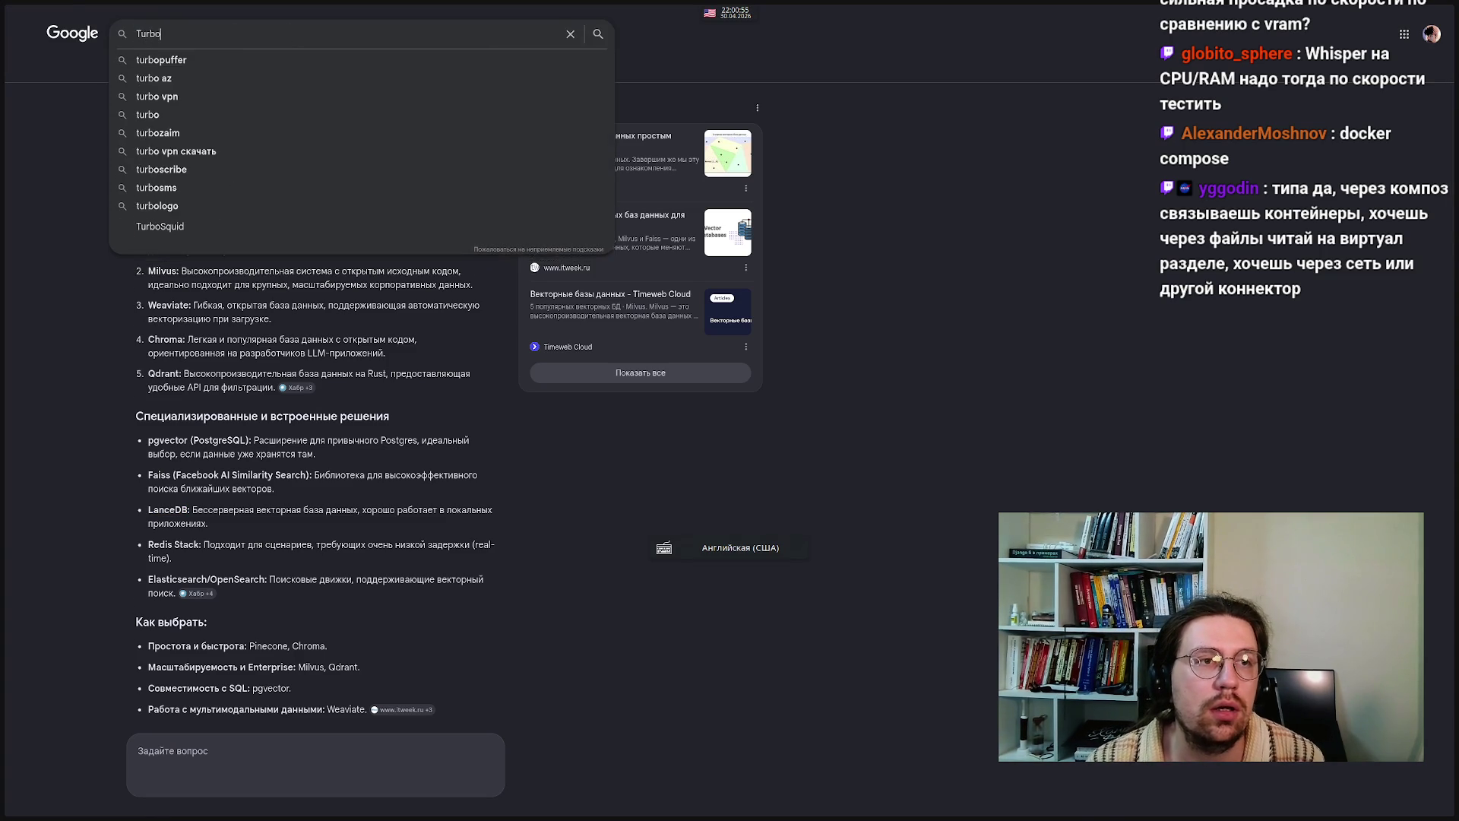
type("quant")
key("Down")
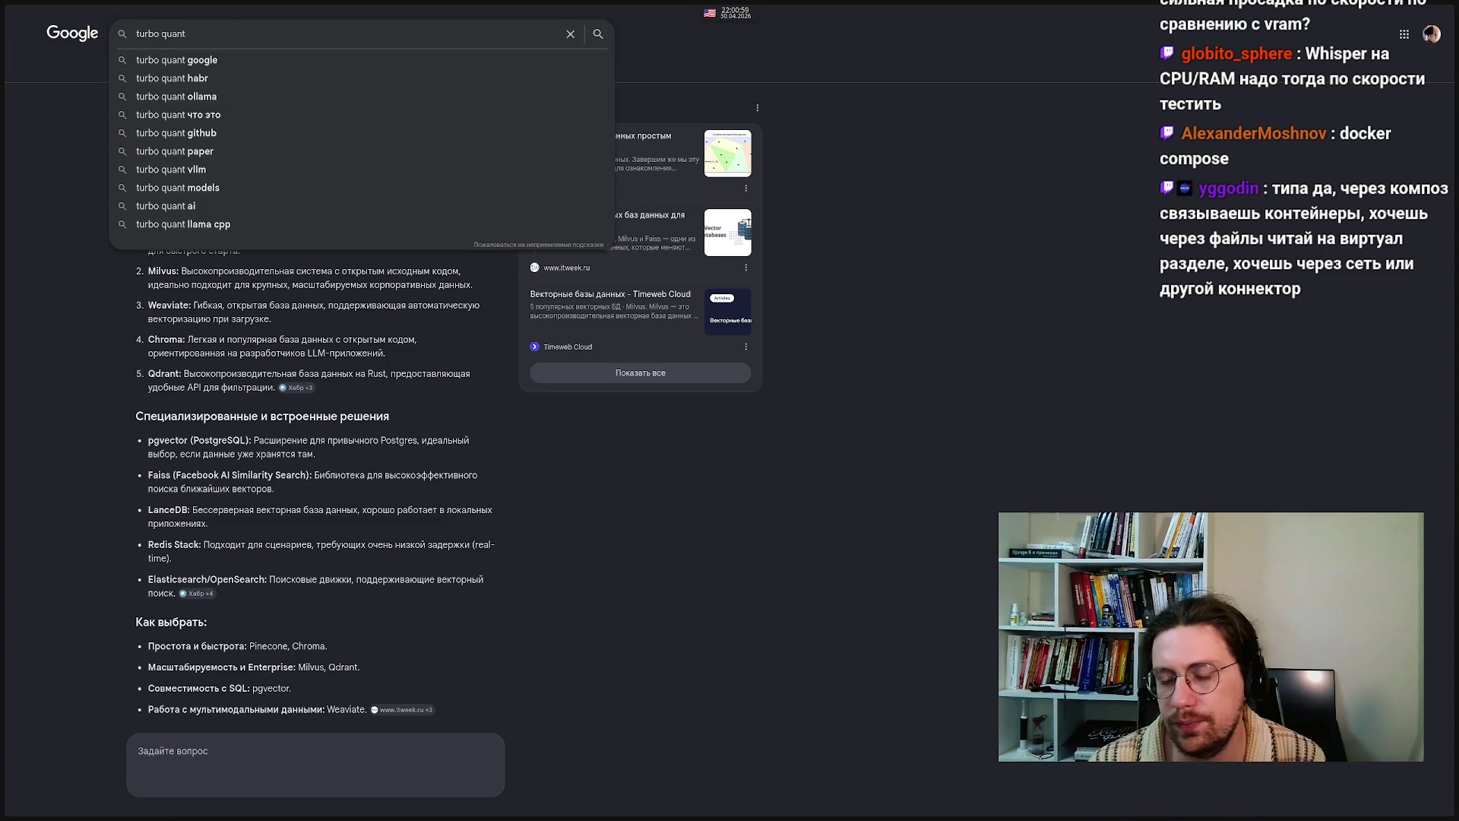
type(" lmstudio")
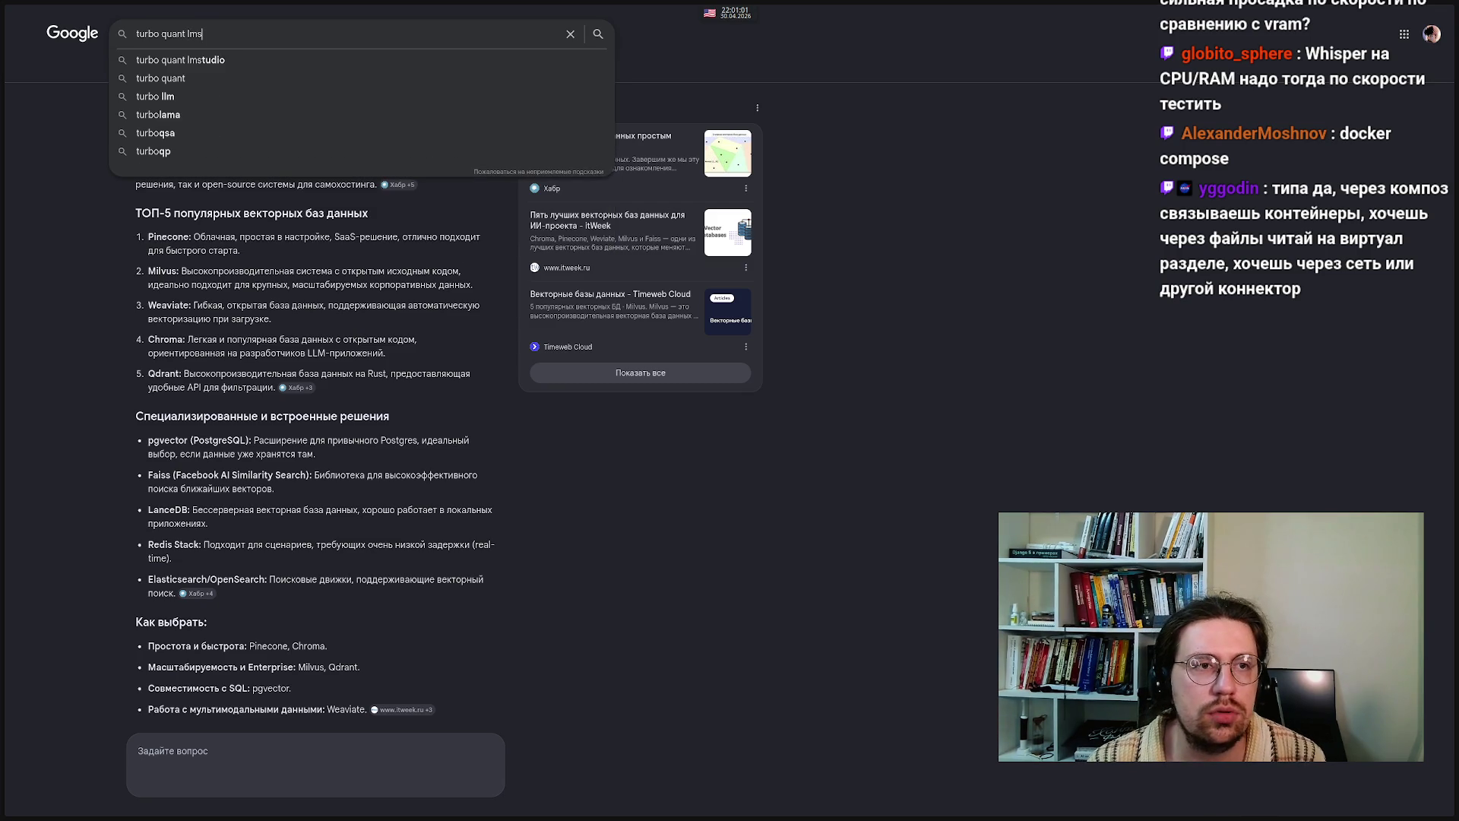
key("Return")
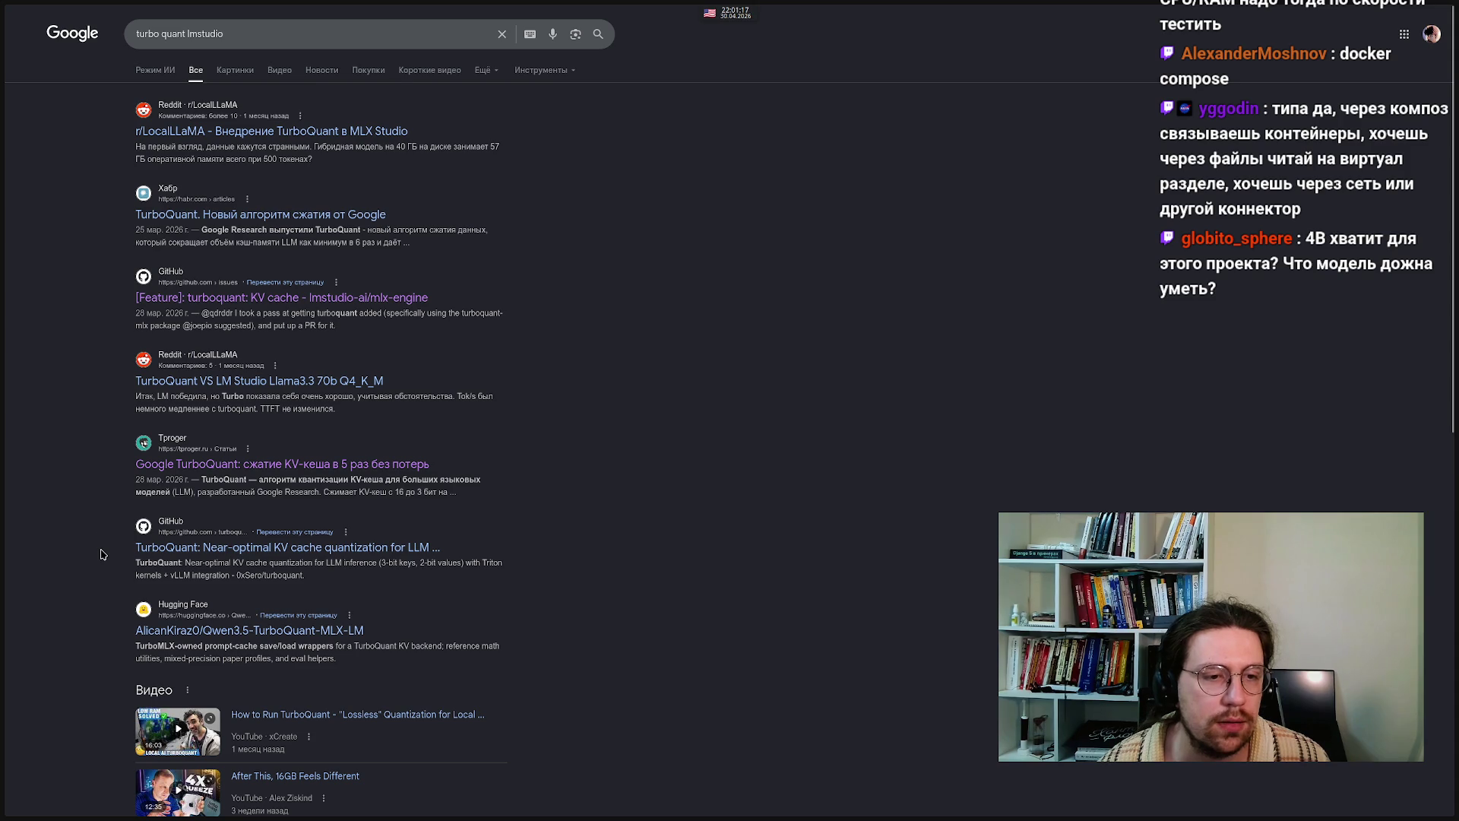
- Change the search to 'turbo quant llama cpp'
left_click(230, 37)
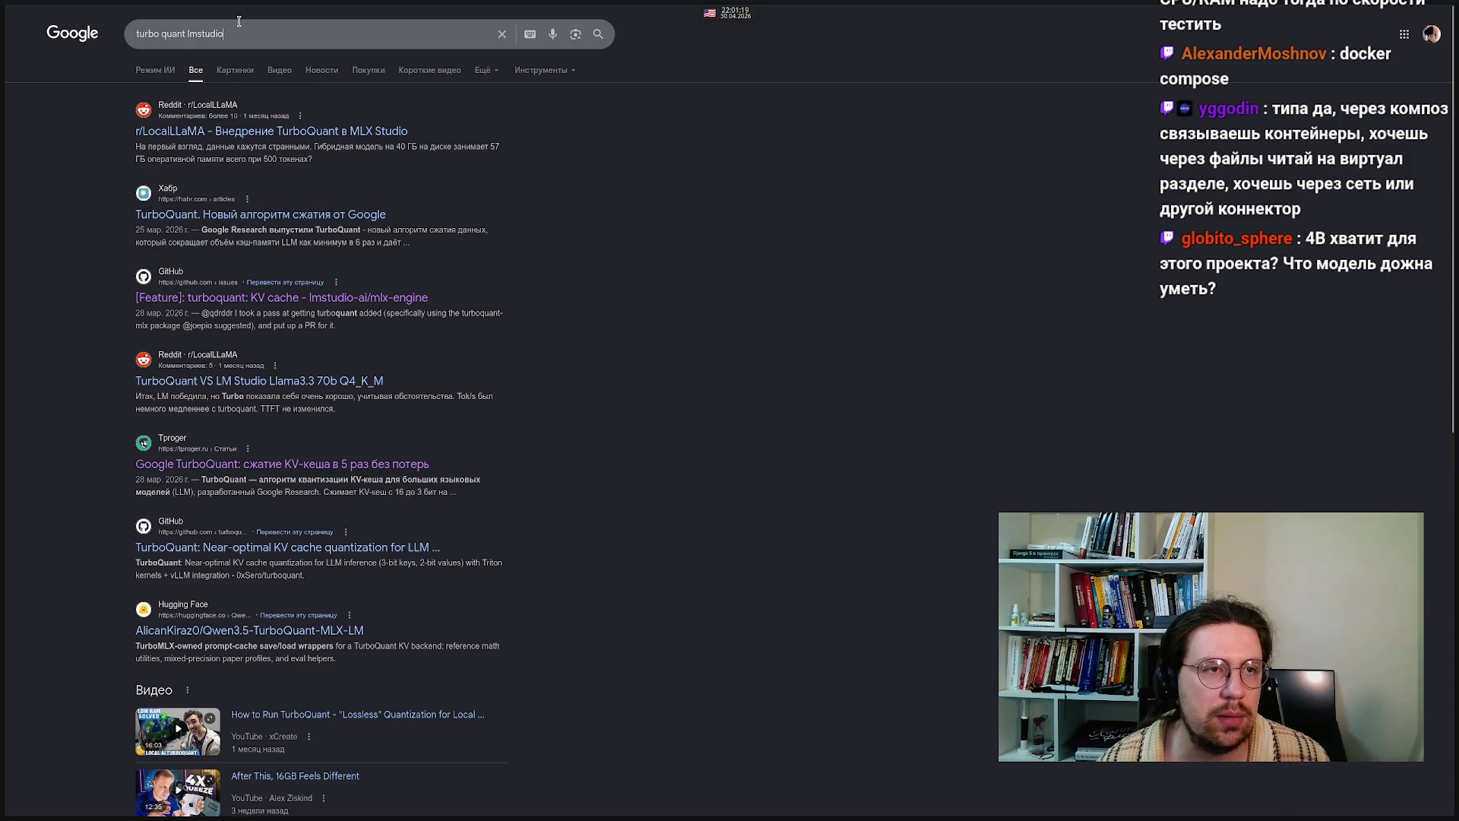
key("BackSpace")
key("BackSpace")
key("BackSpace")
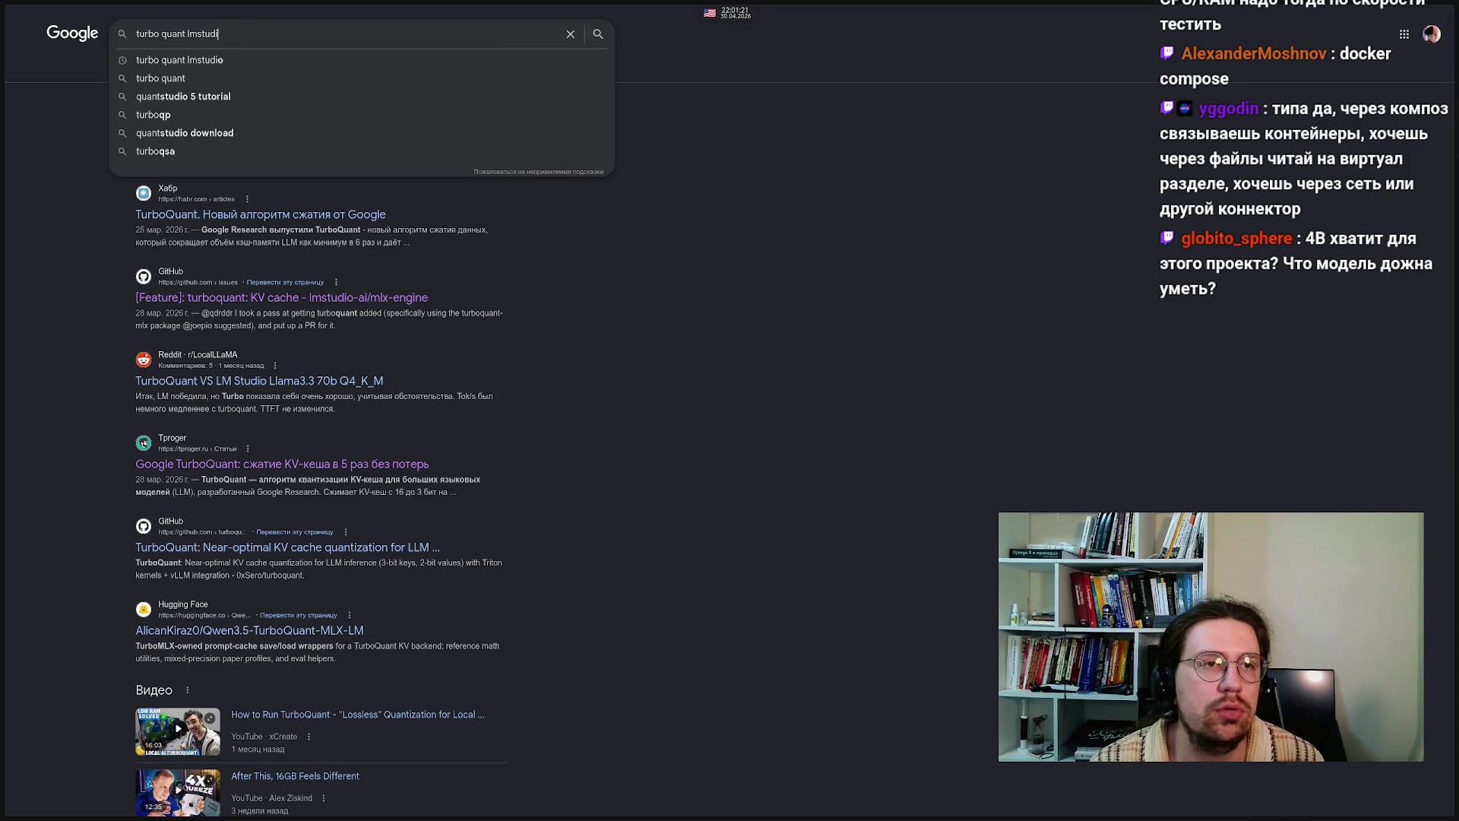
type("lama")
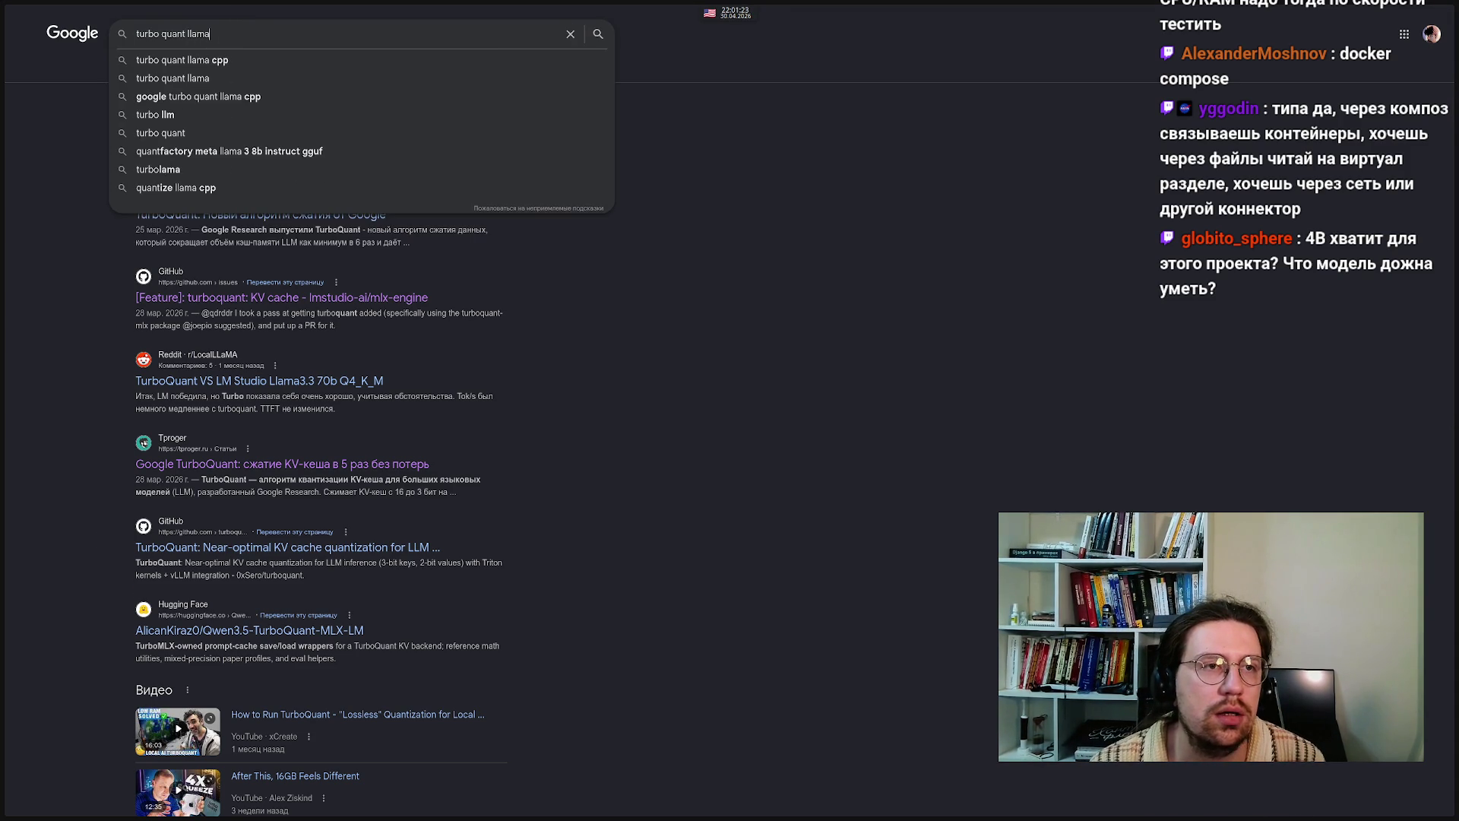
type(" cpp")
key("Return")
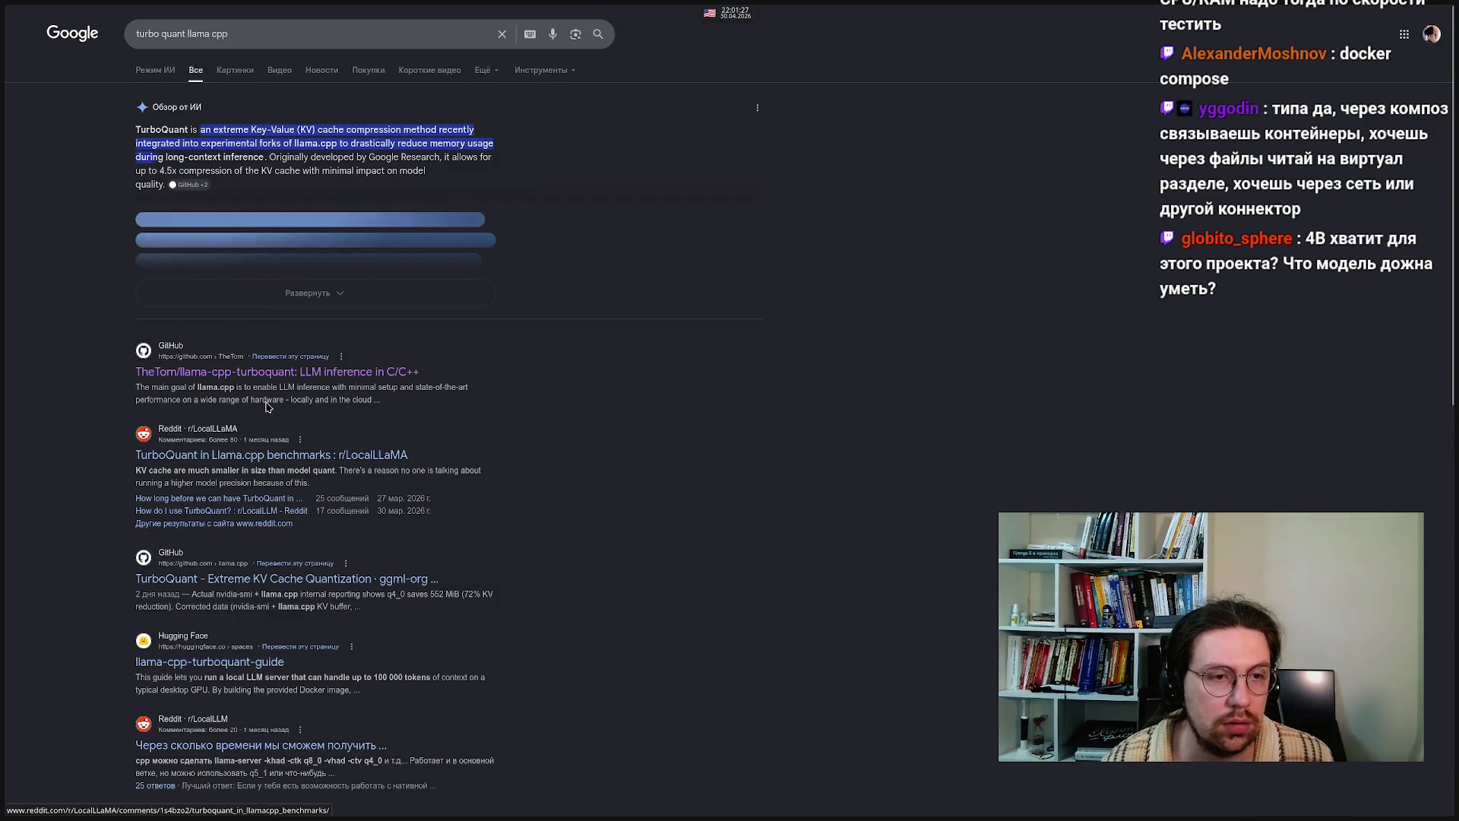
- Open the llama-cpp-turboquant GitHub repository result and skim the page
left_click(197, 260)
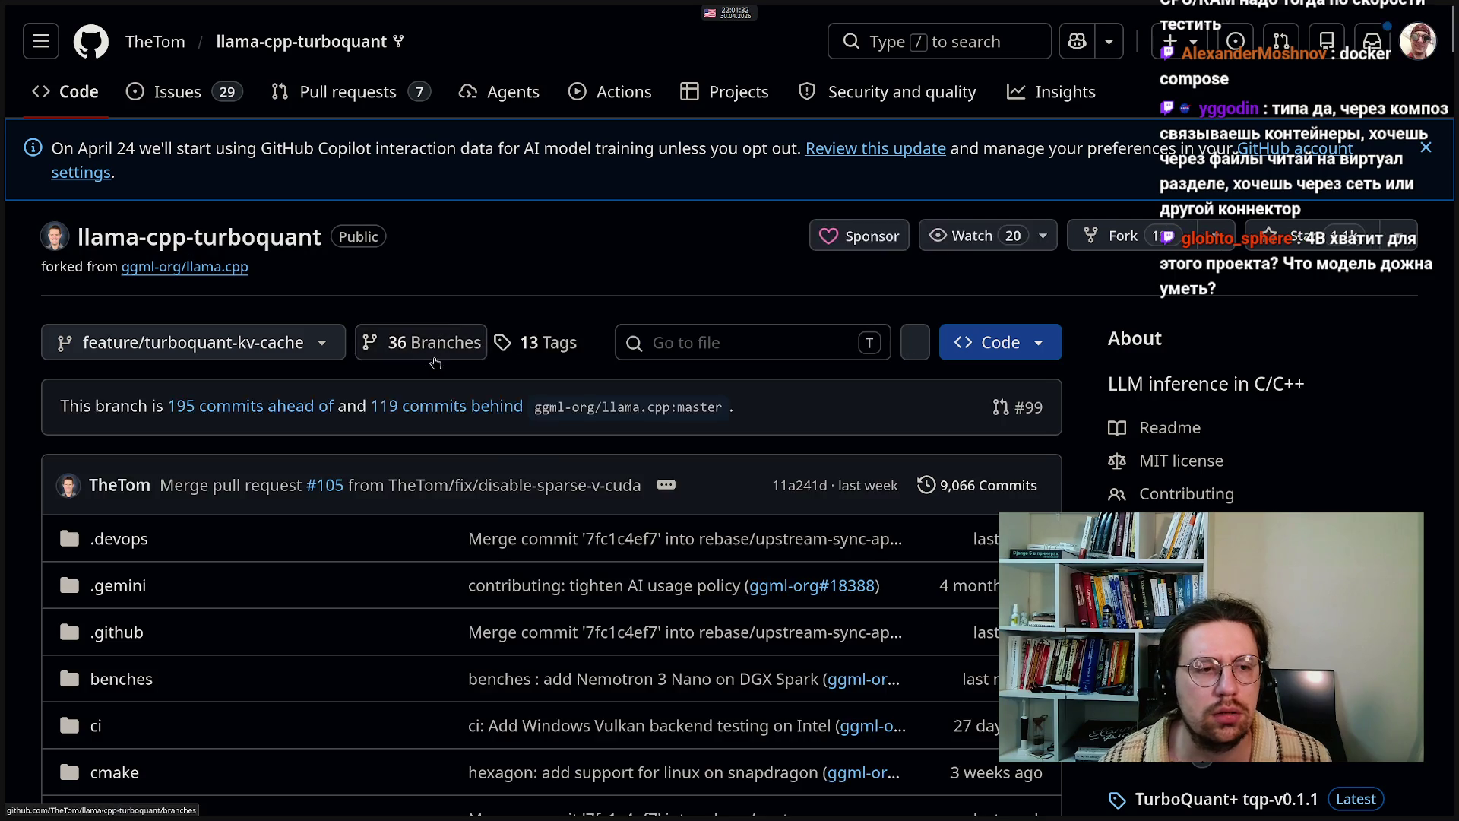
scroll(436, 366, "down", 1)
scroll(436, 366, "up", 1)
mouse_move(6, 228)
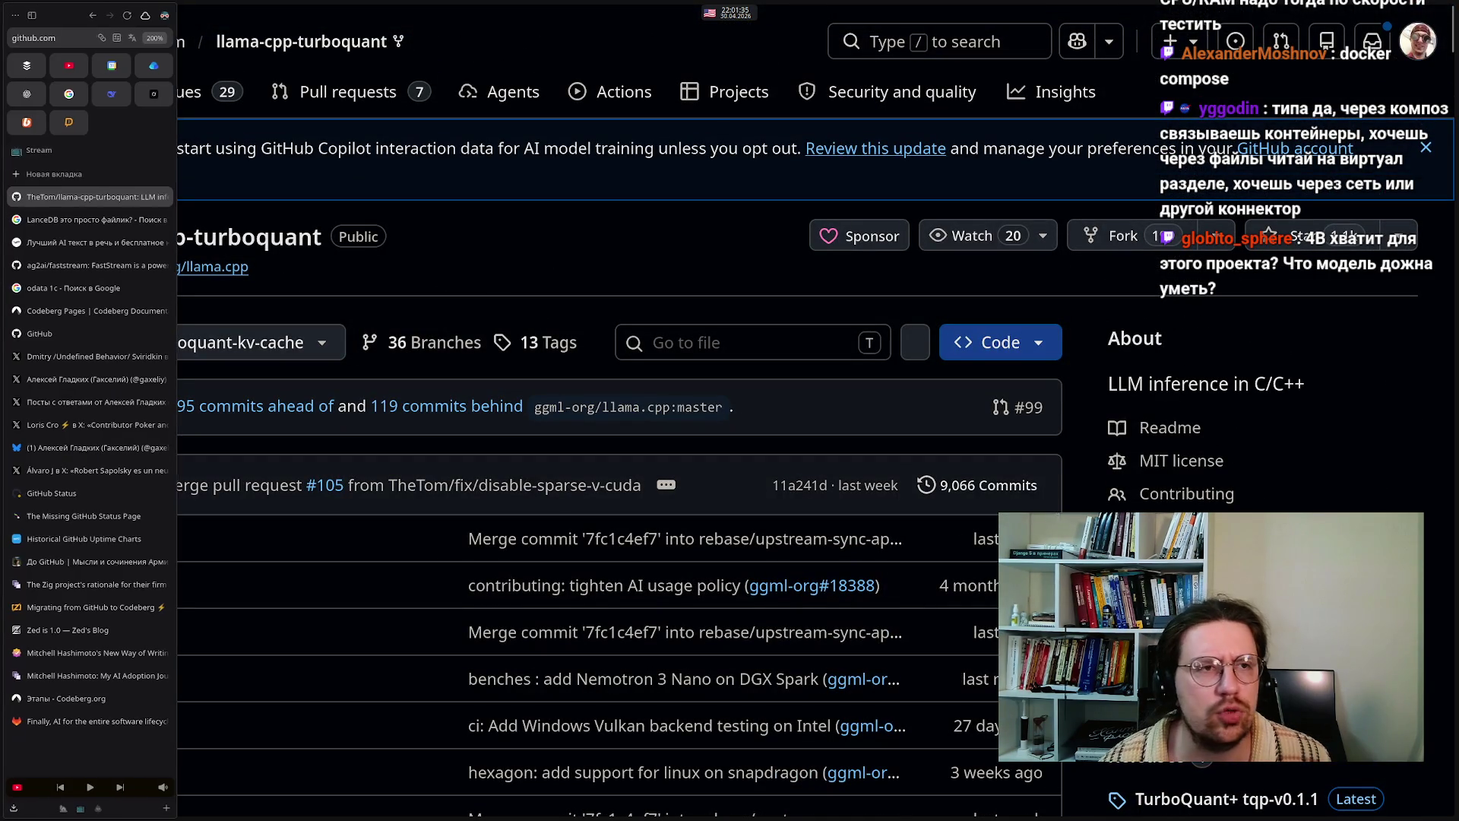
left_click(159, 40)
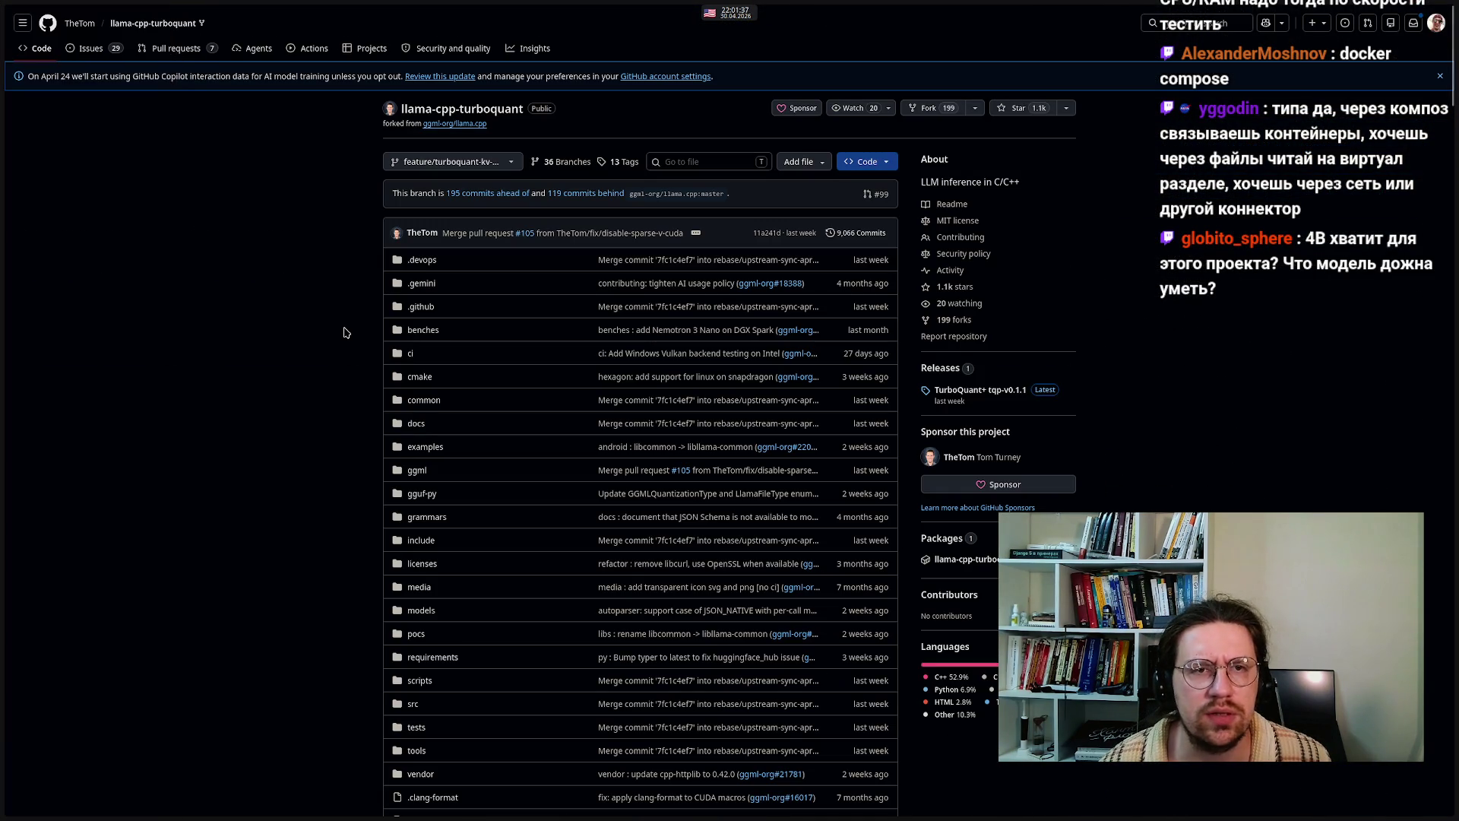
scroll(345, 332, "down", 15)
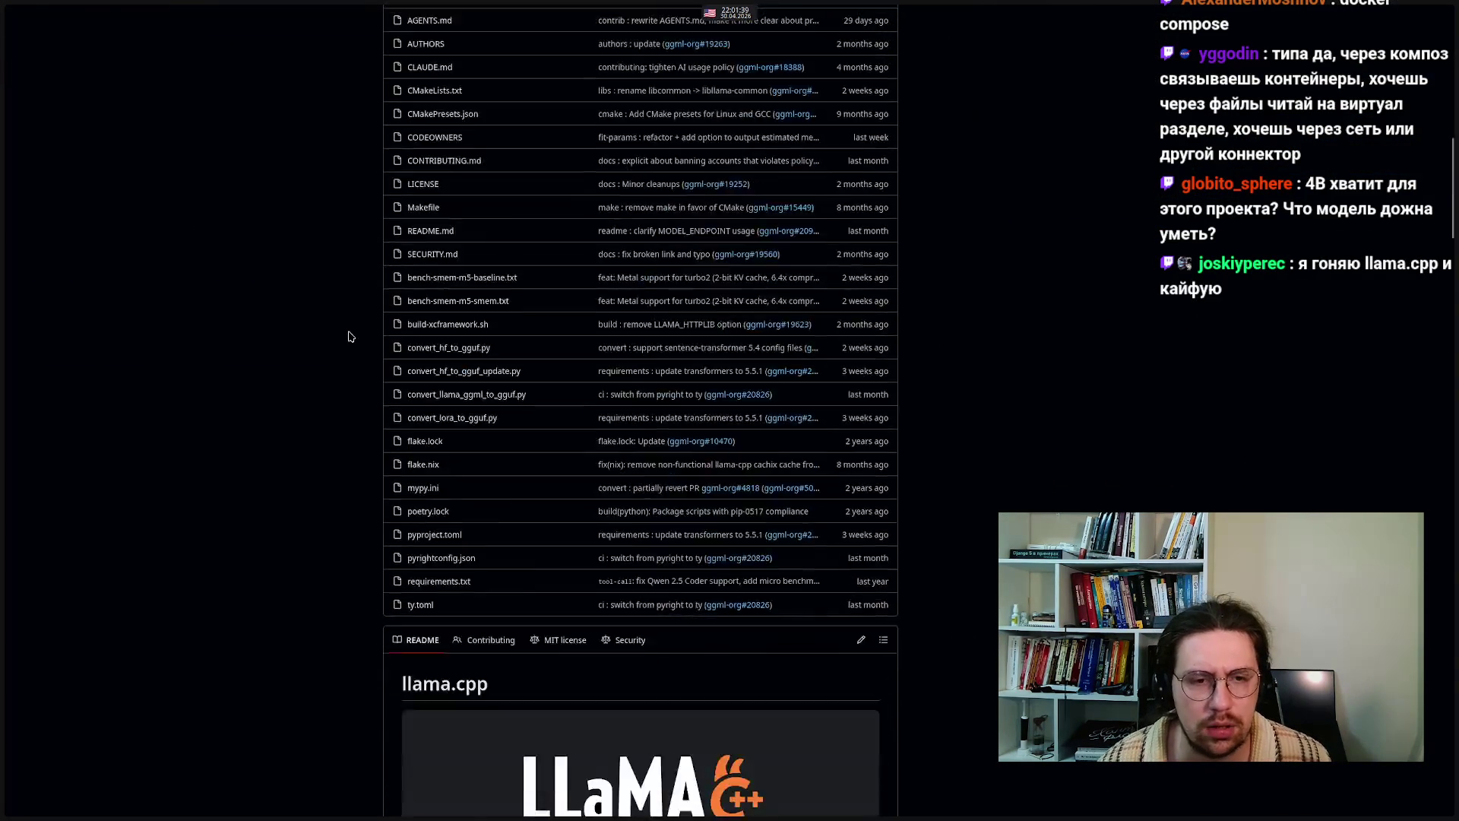
scroll(350, 336, "up", 15)
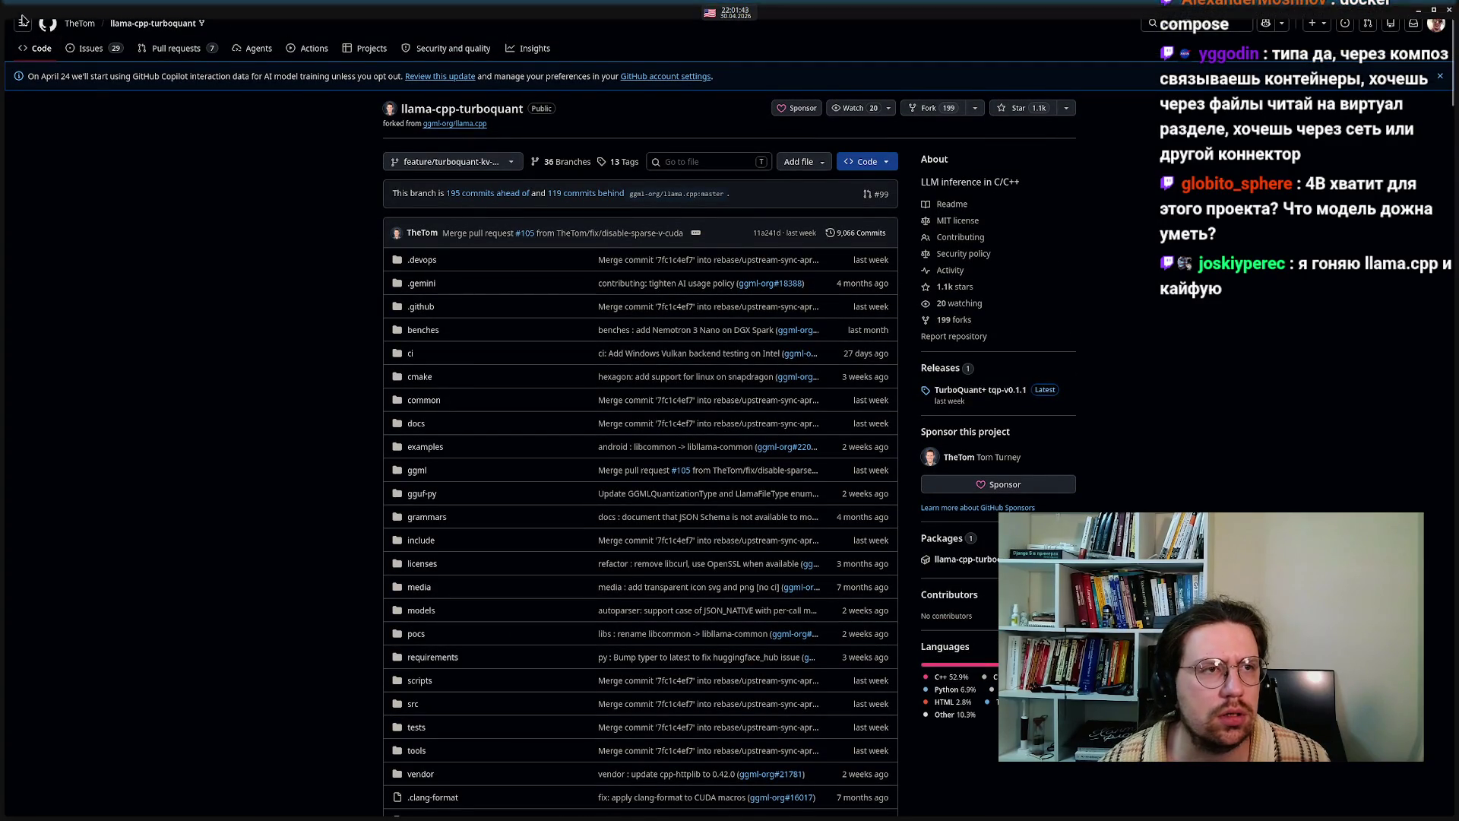
- Return to the 'turbo quant llama cpp' results and open the TurboQuant KV Cache Quantization discussion
mouse_move(2, 35)
left_click(46, 39)
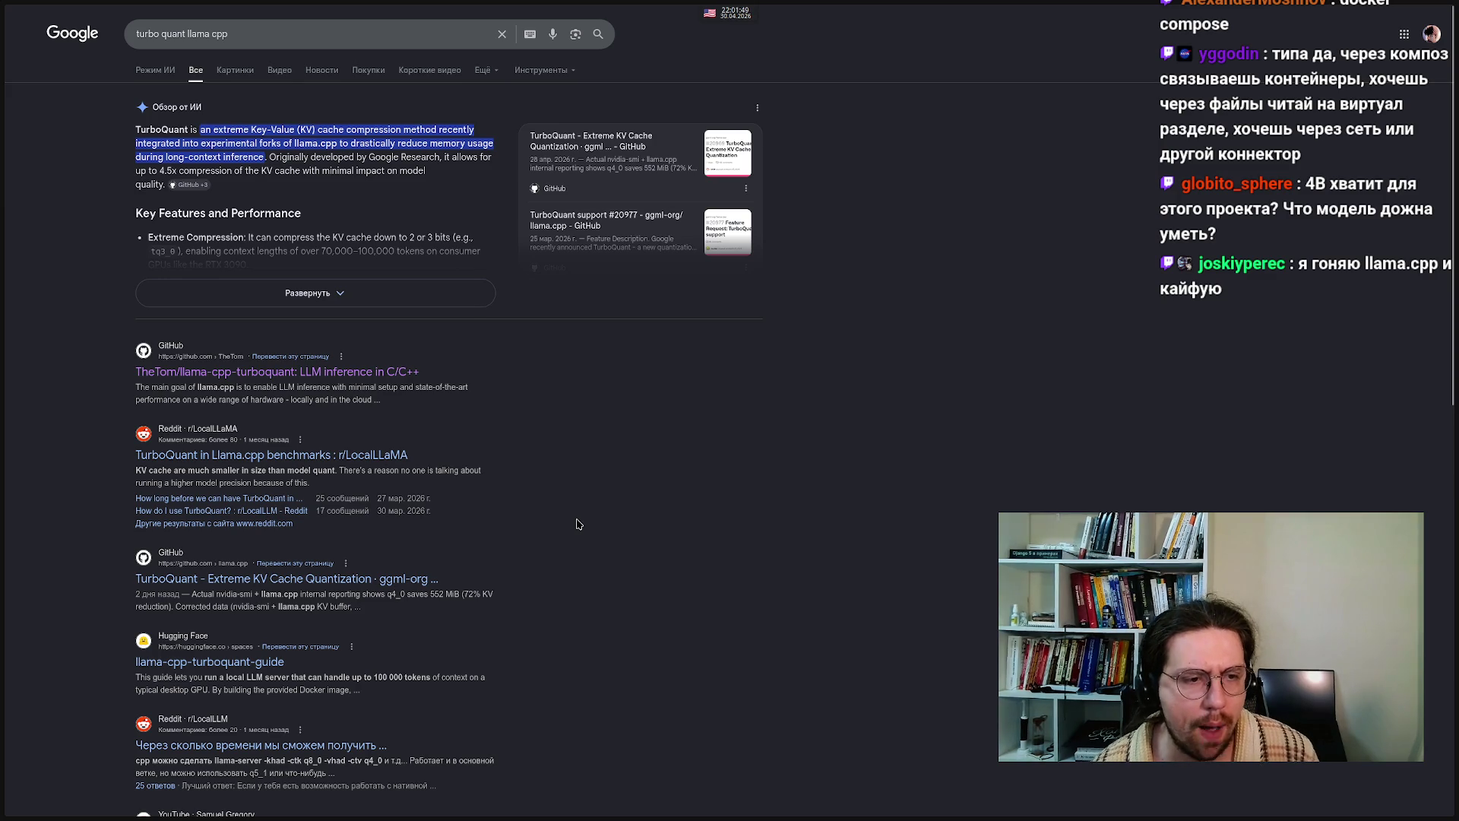
left_click(213, 580)
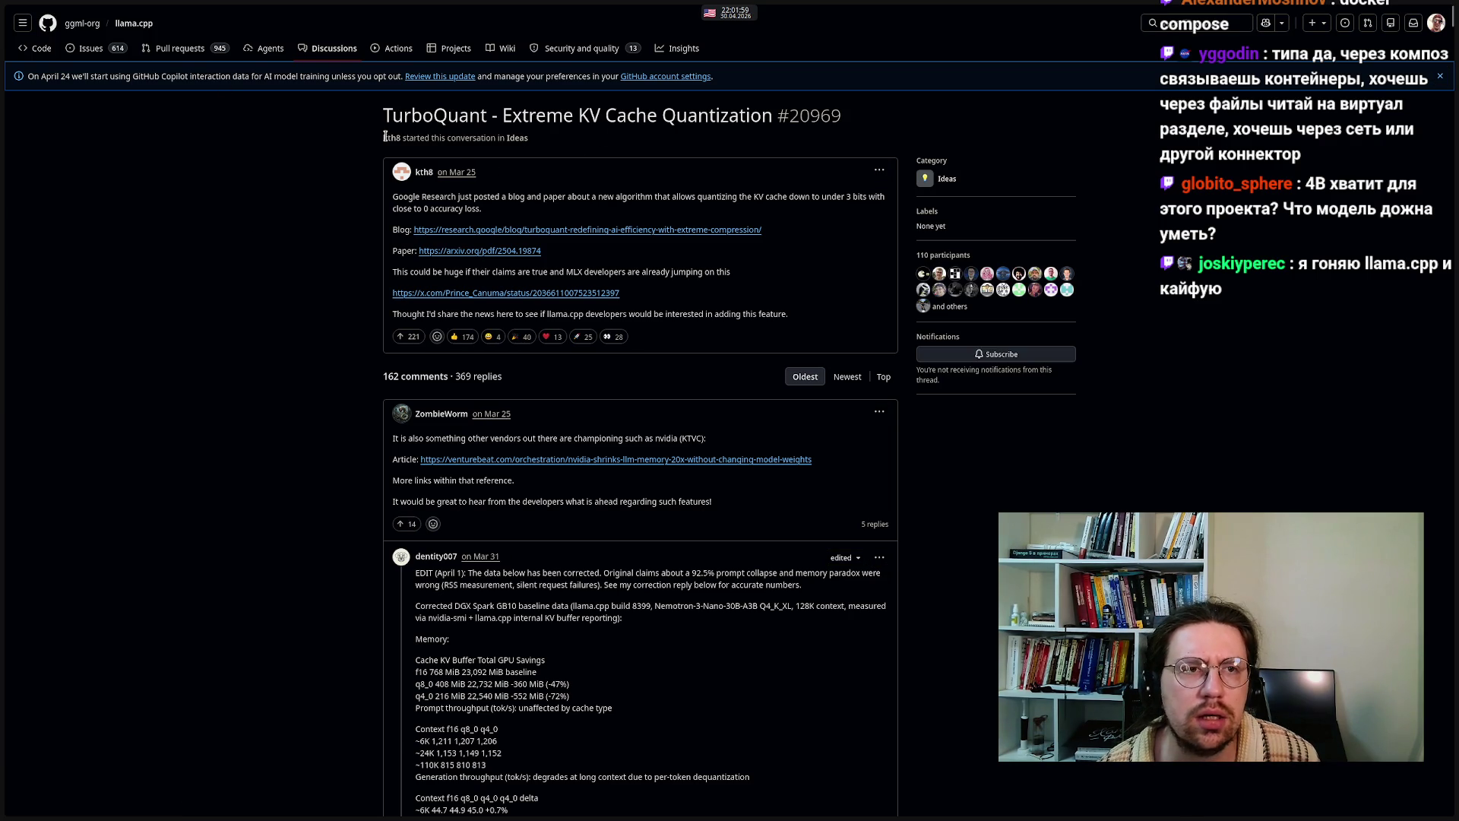
- Autoscroll the TurboQuant discussion down to its latest comments and read them
middle_click(350, 326)
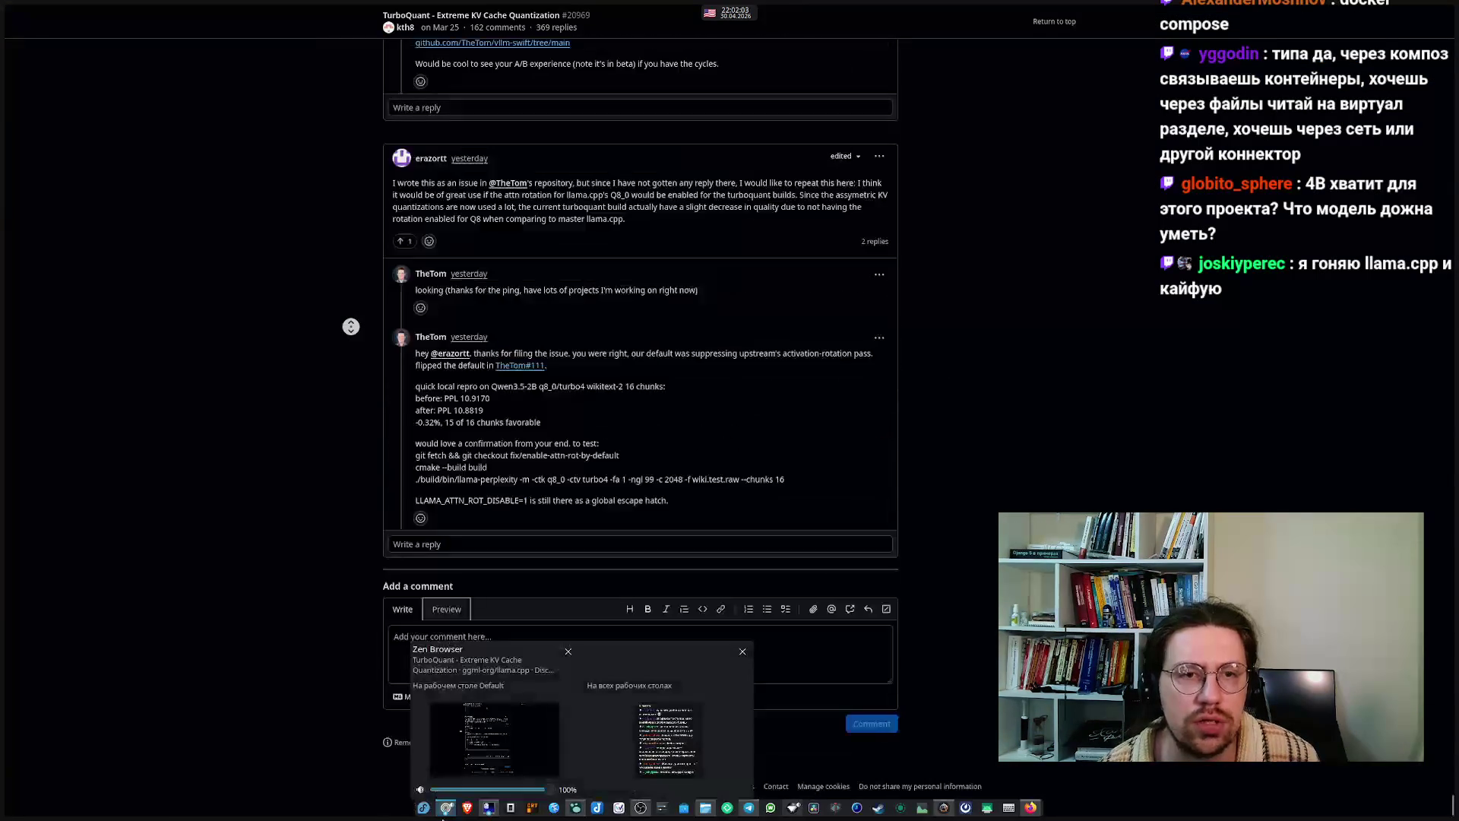
left_click(271, 556)
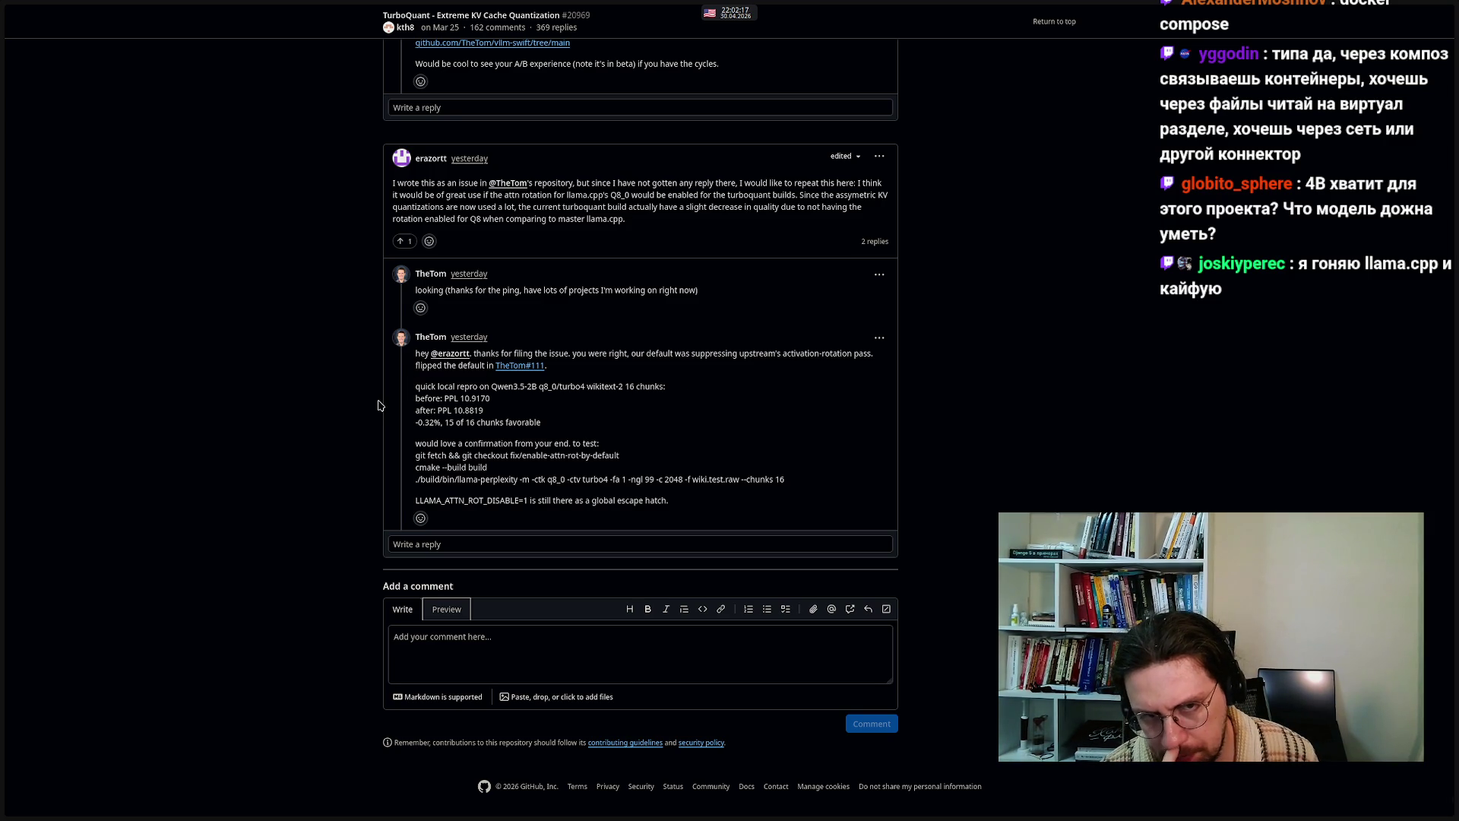
middle_click(373, 448)
scroll(378, 449, "up", 1)
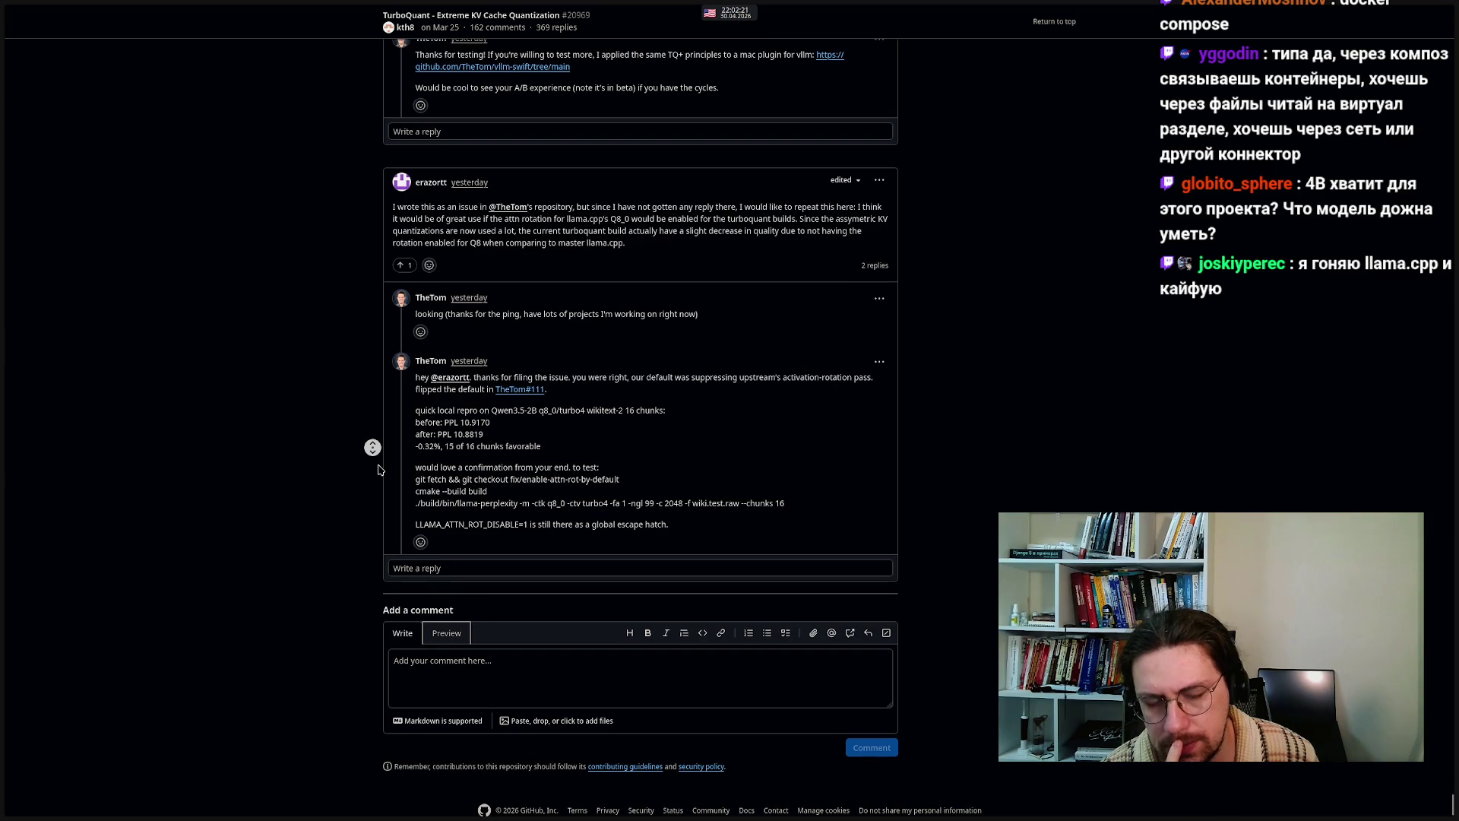
scroll(372, 445, "up", 2)
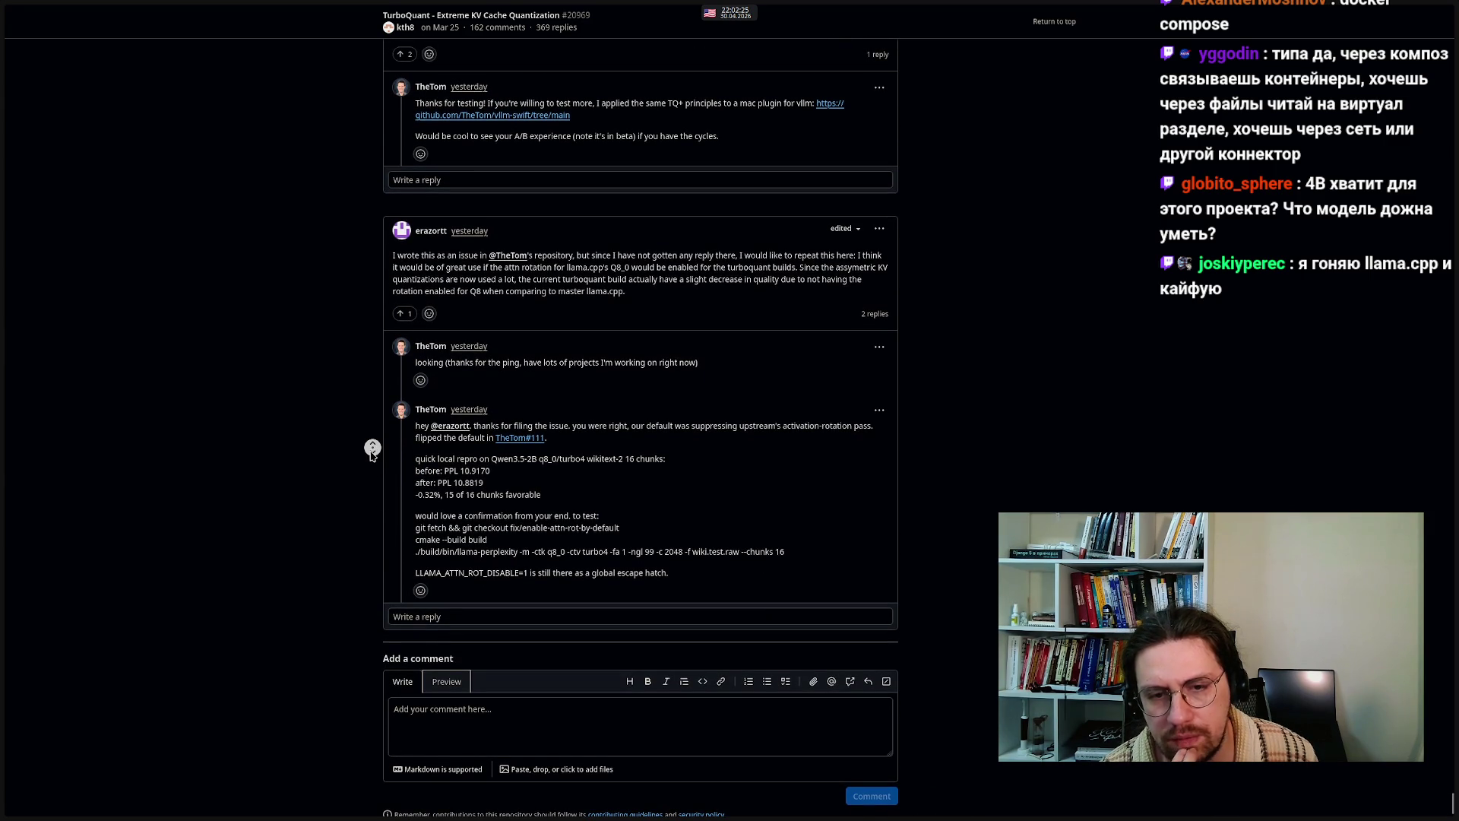
scroll(372, 460, "down", 3)
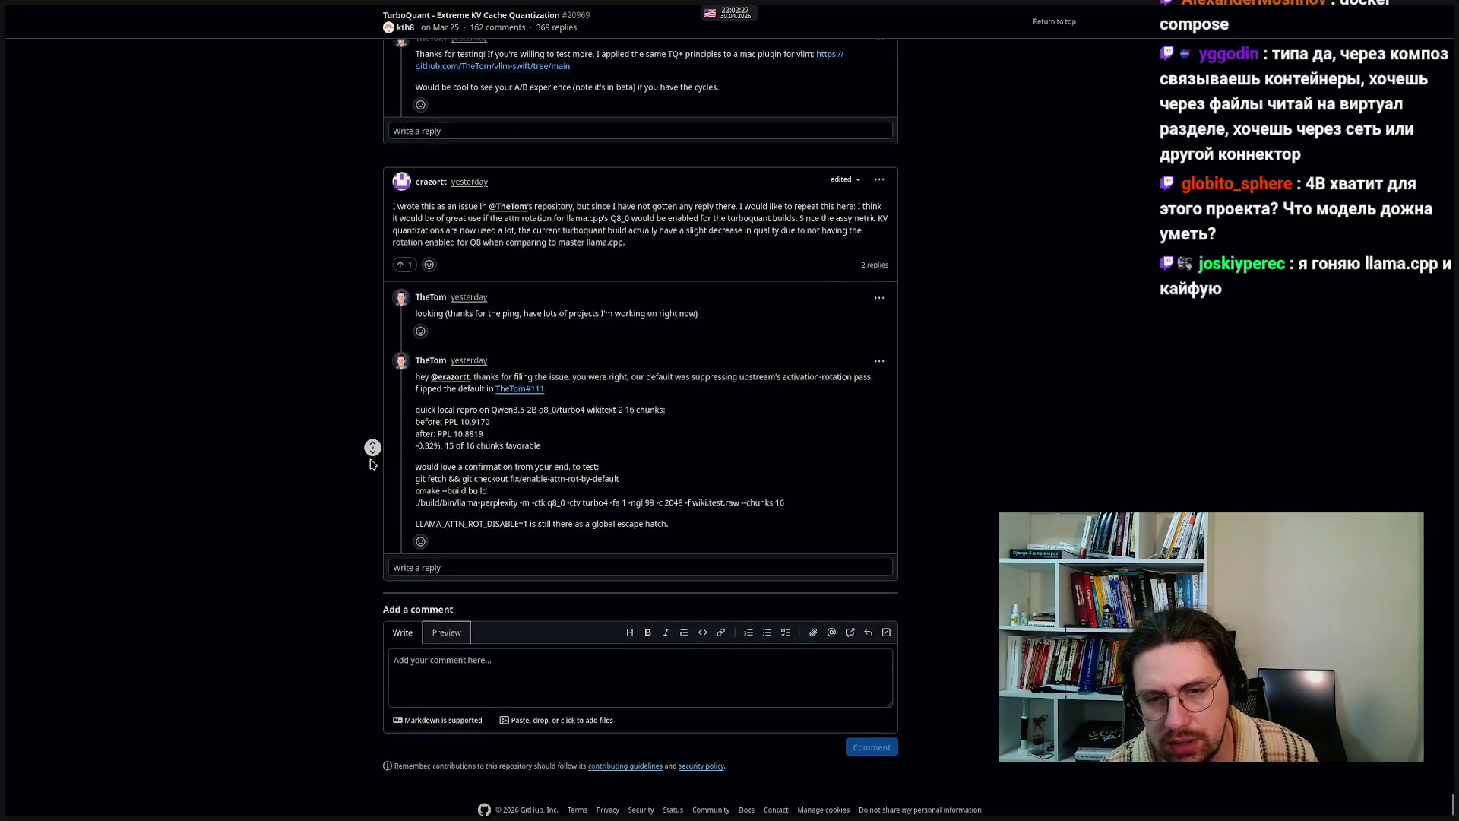
scroll(370, 452, "up", 2)
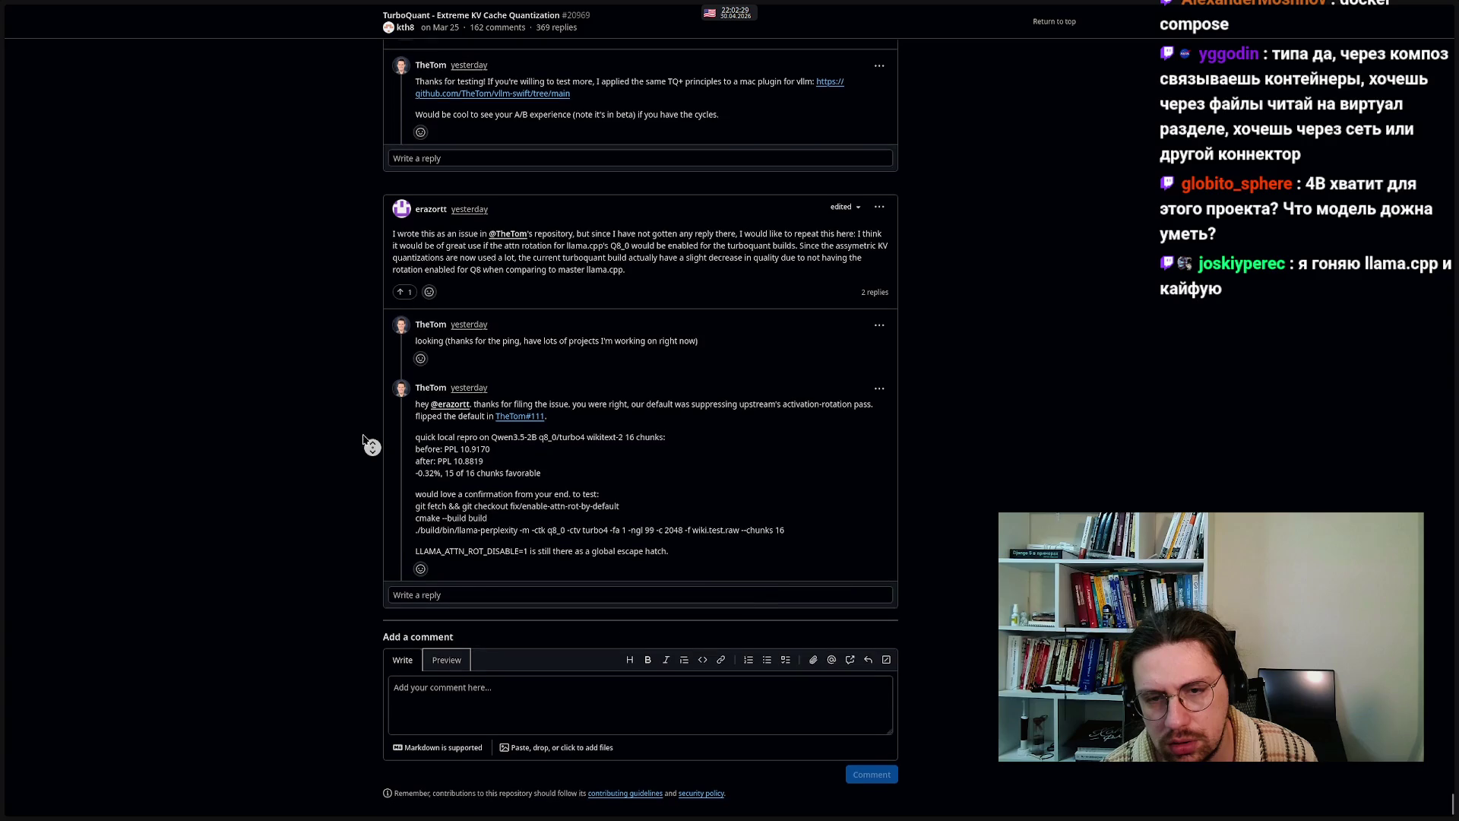
- Switch back to the Excalidraw architecture diagram
mouse_move(31, 395)
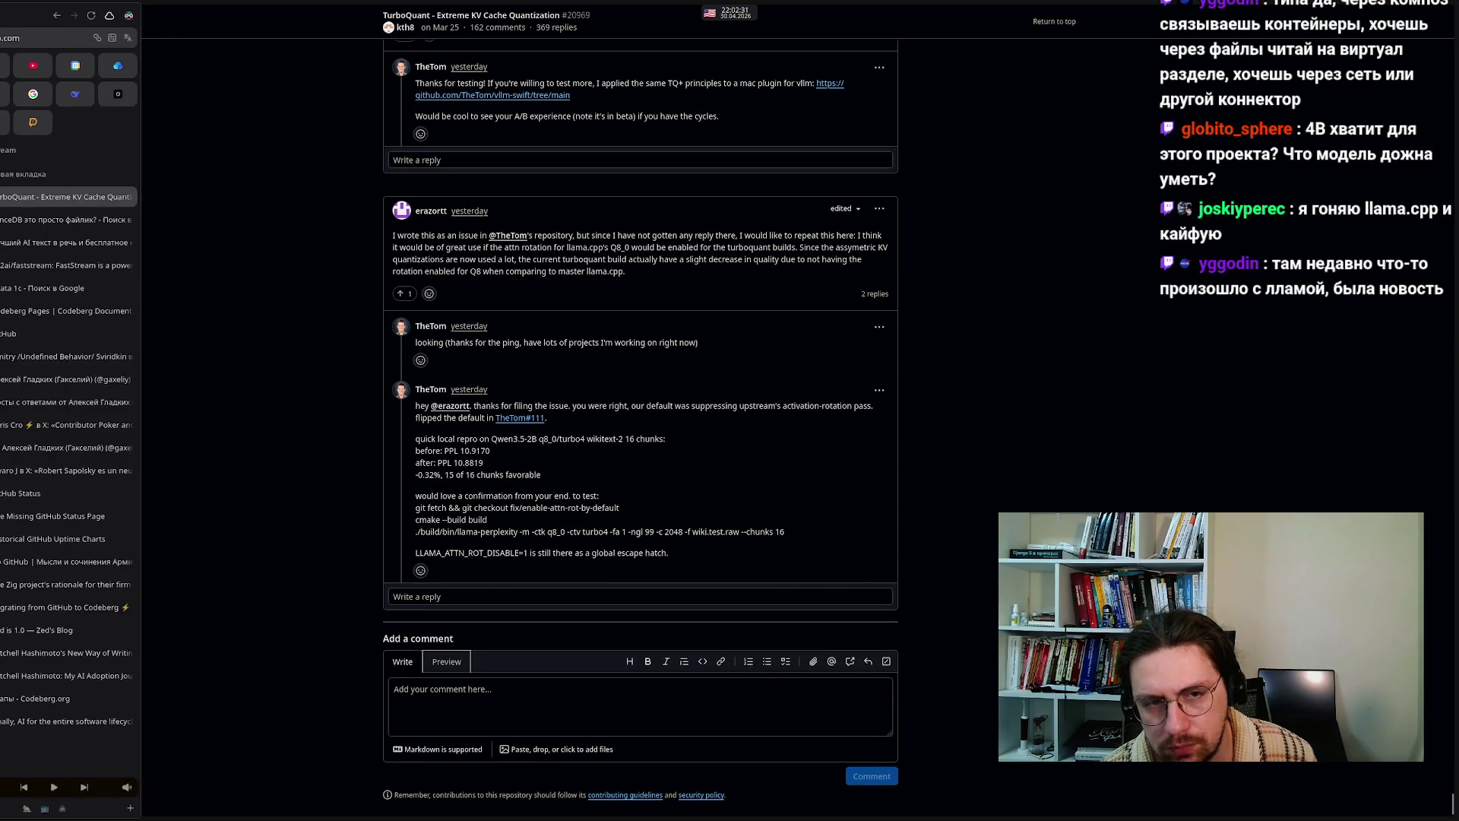
mouse_move(682, 811)
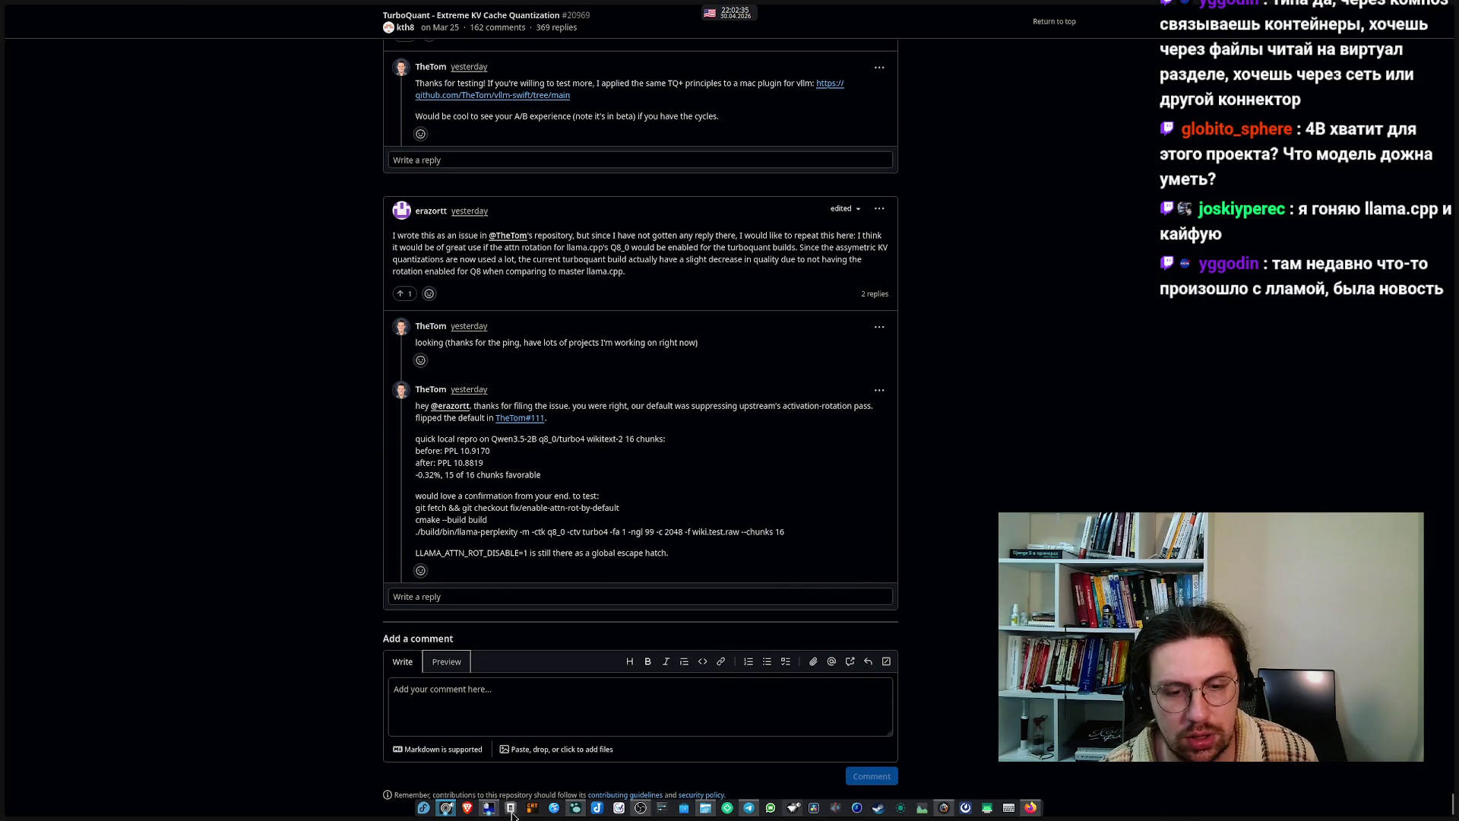
left_click(576, 810)
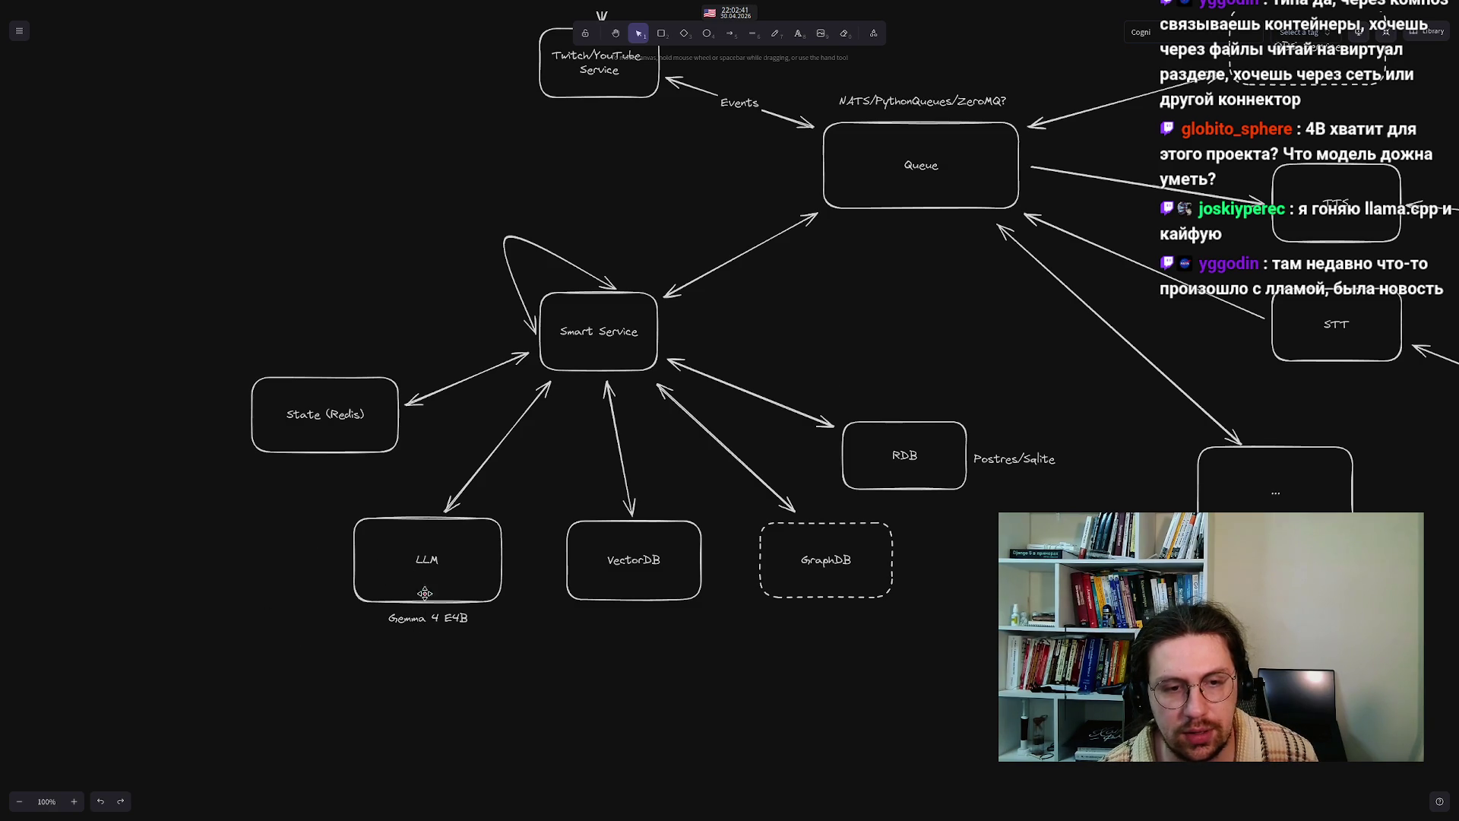
- Add a 'llama_cpp_python' text label under Gemma 4 E4B and align it beneath
double_click(392, 640)
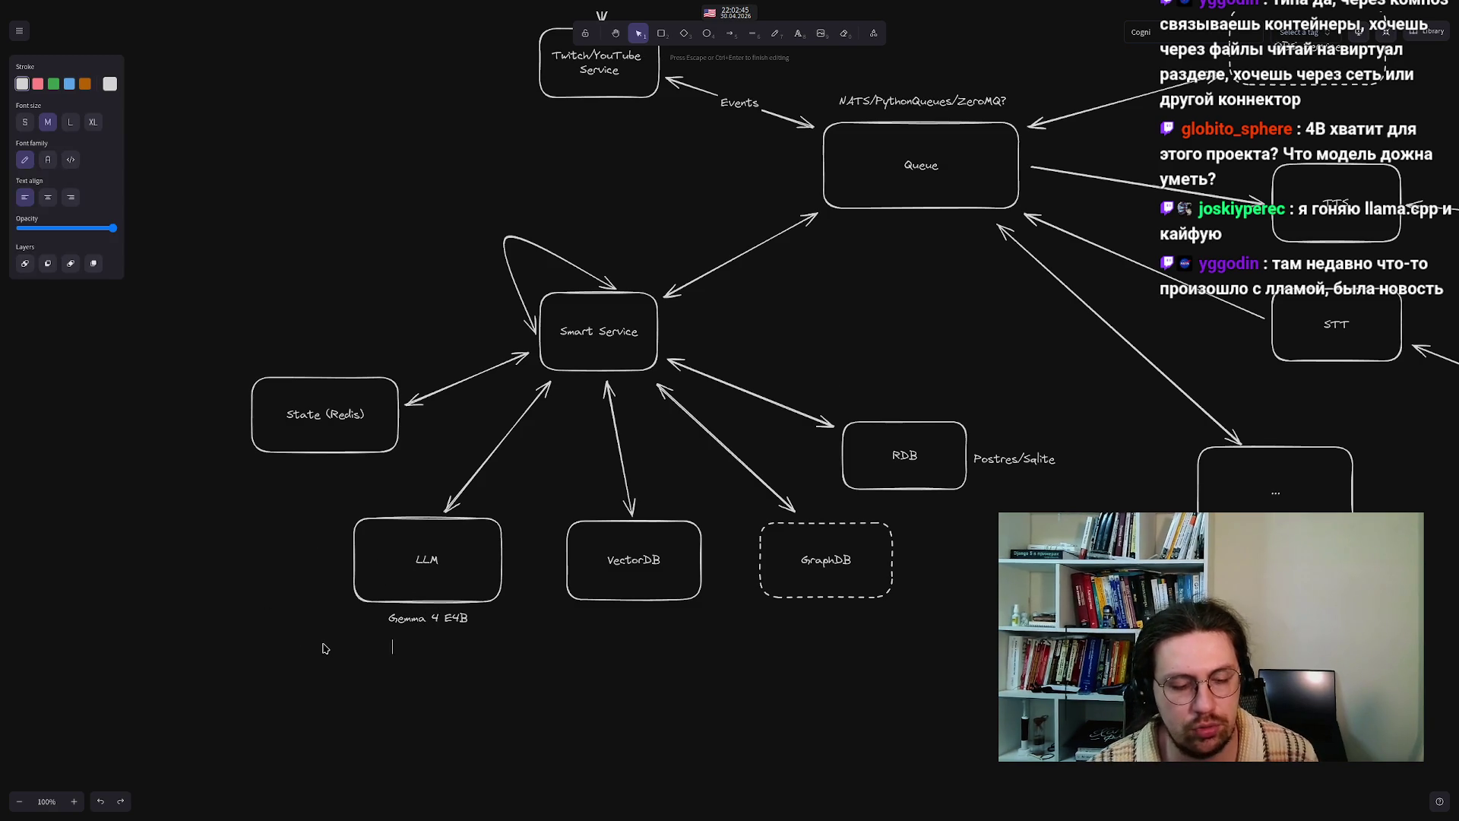
type("lla")
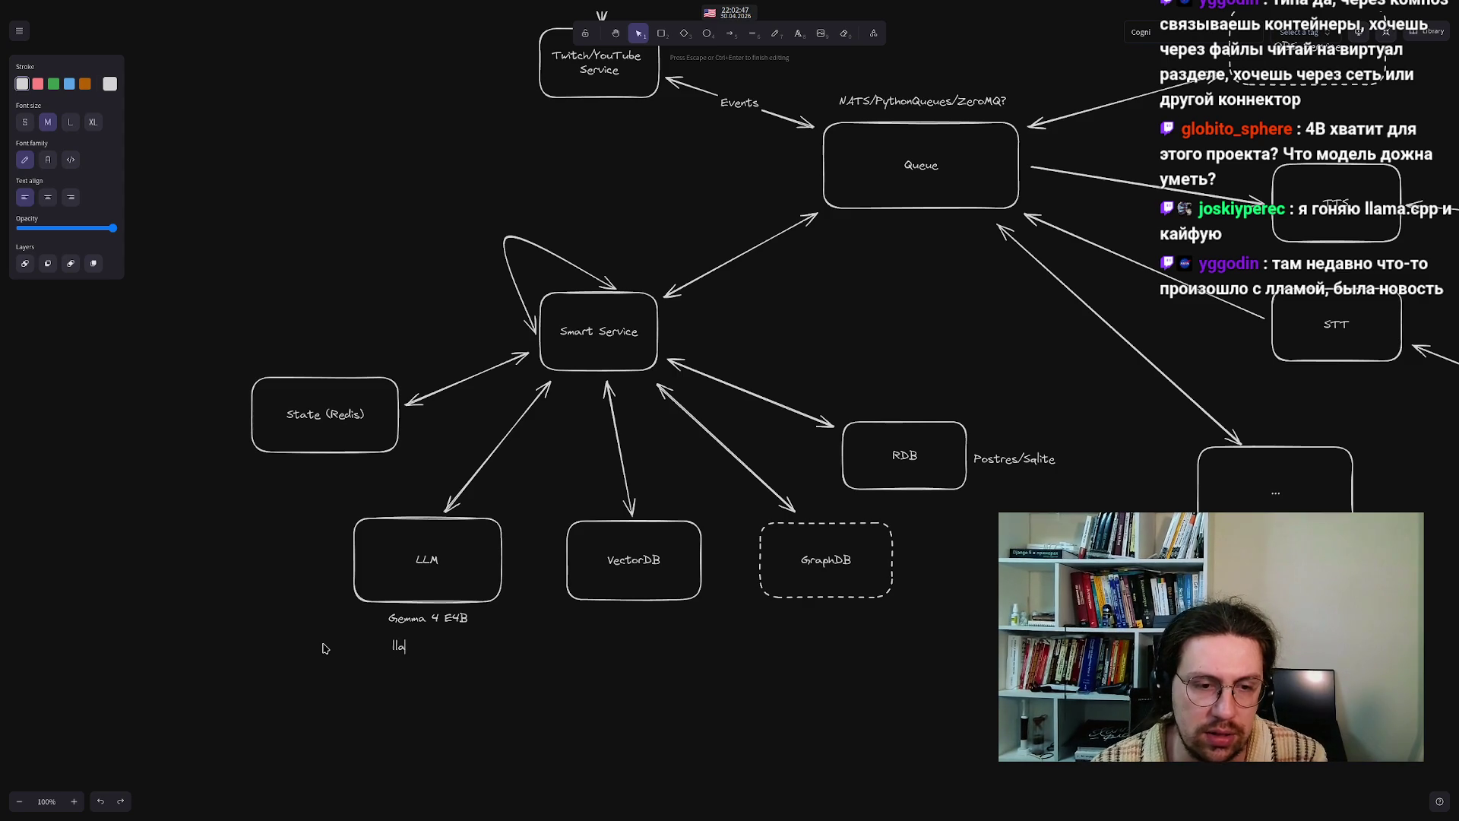
type("ma_")
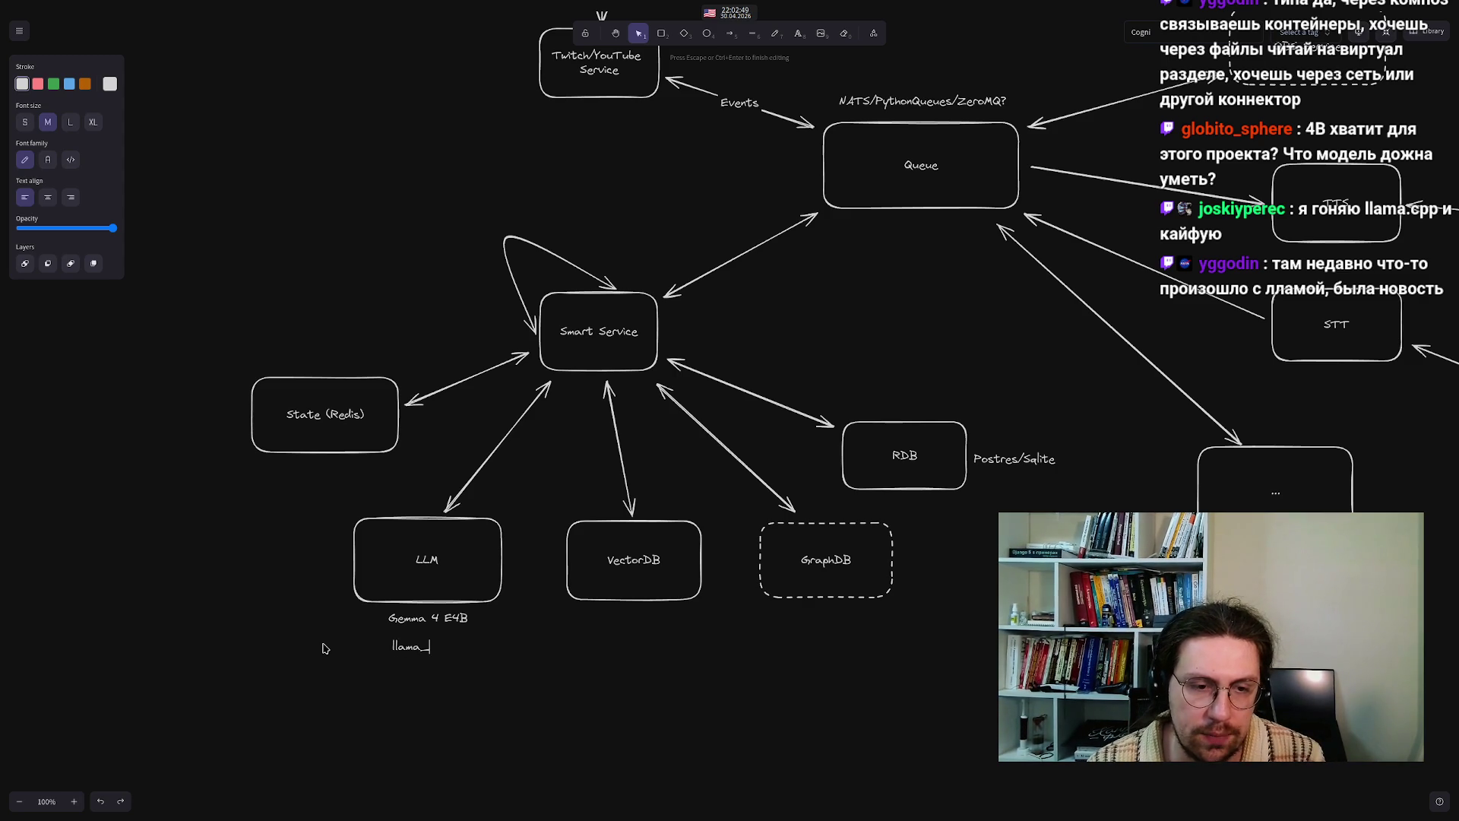
type("cpp_python")
left_click(335, 700)
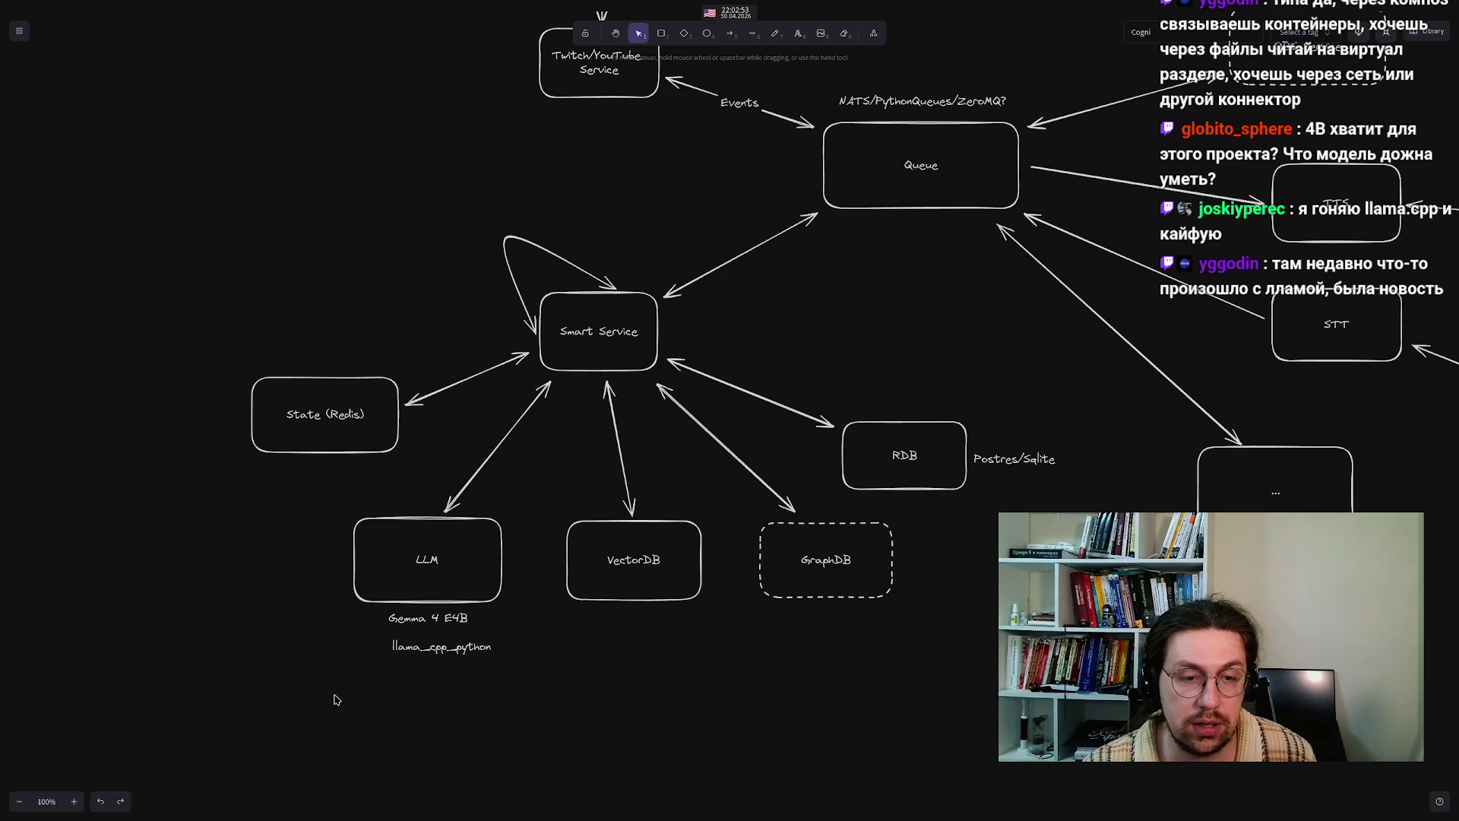
left_click_drag(441, 646, 426, 646)
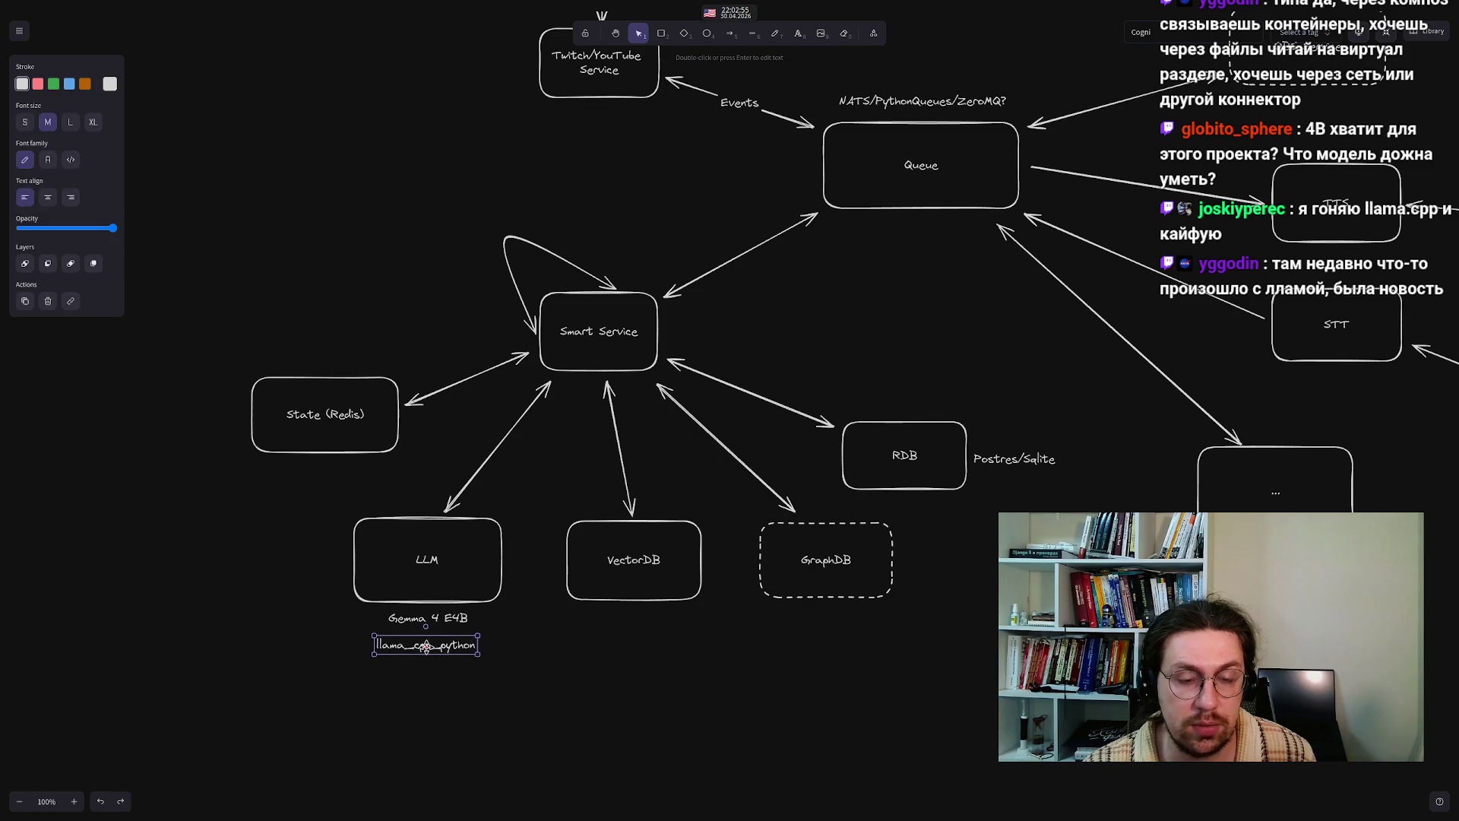
left_click(427, 694)
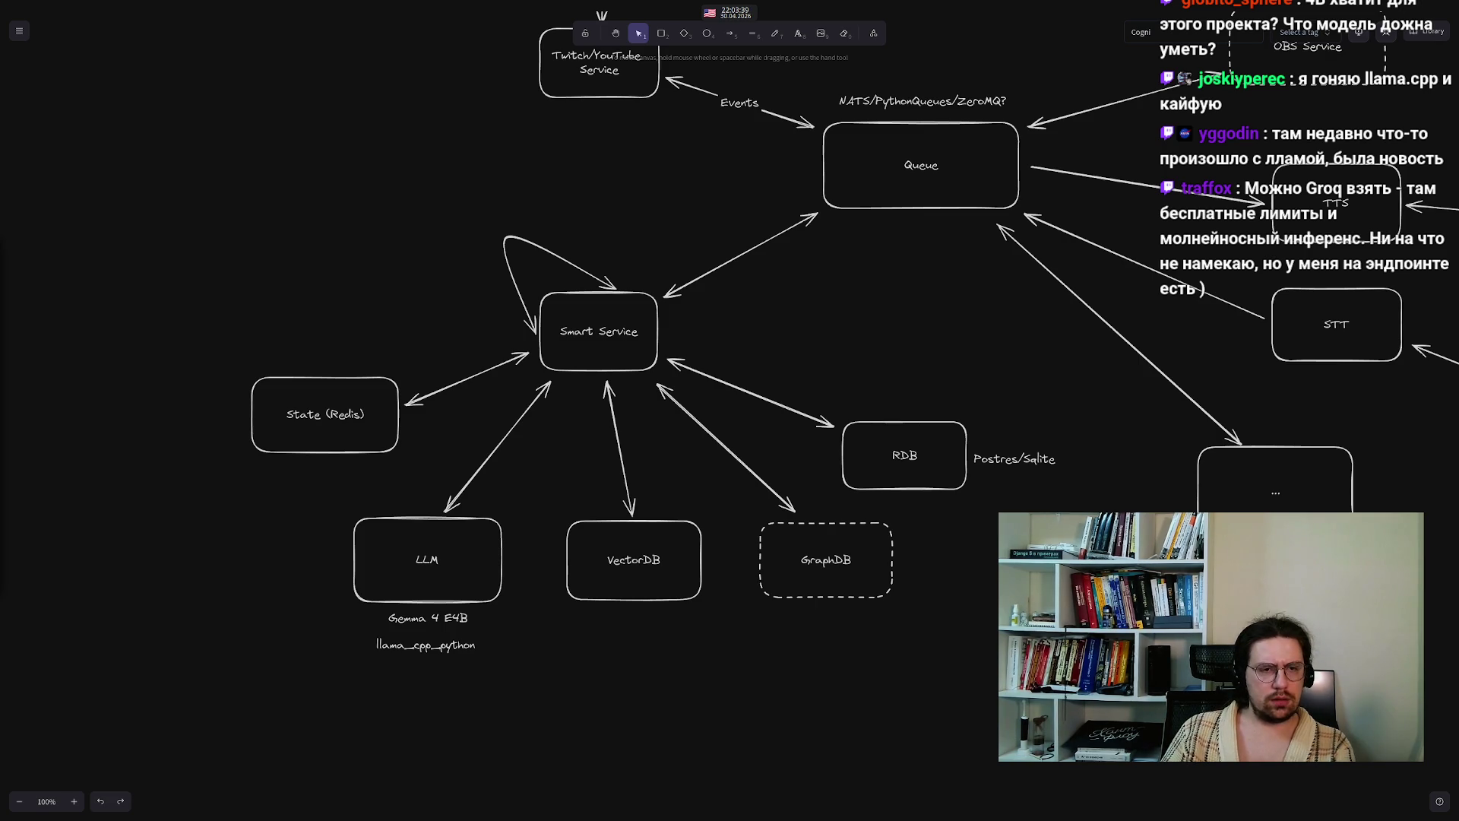
mouse_move(555, 812)
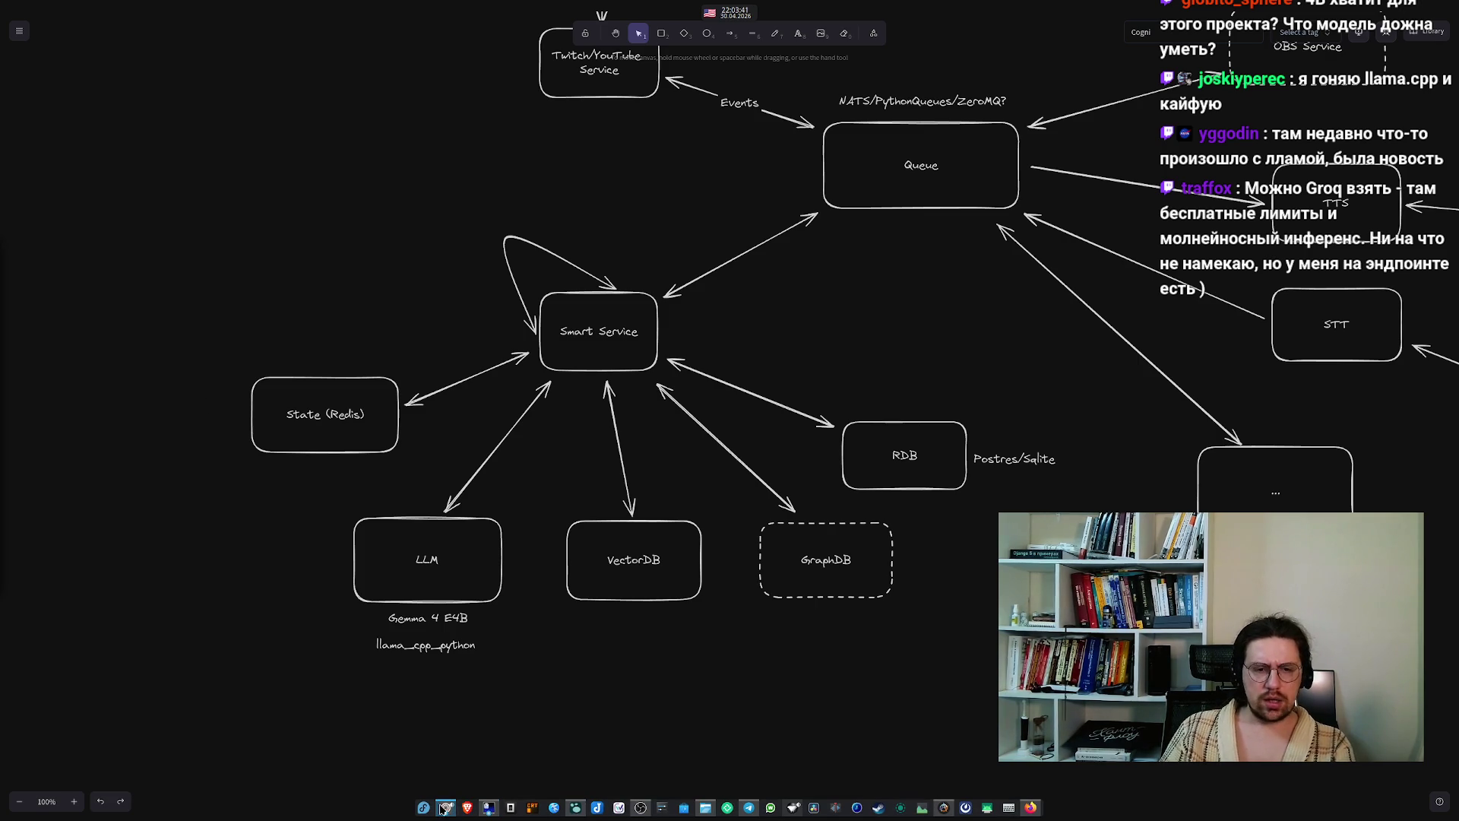
mouse_move(446, 810)
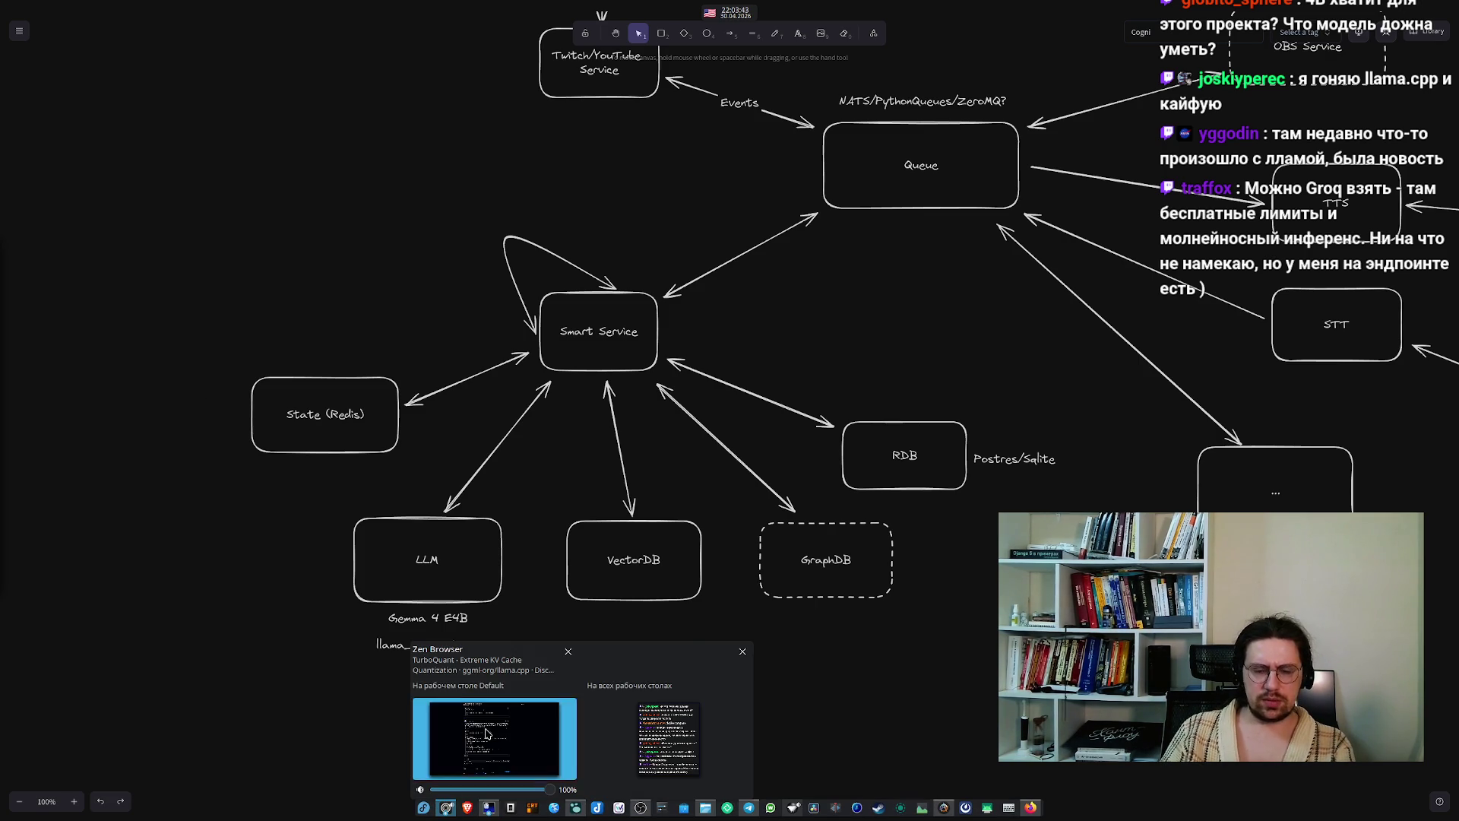
- Search Google for 'Groq' in a new browser tab
left_click(487, 733)
mouse_move(9, 399)
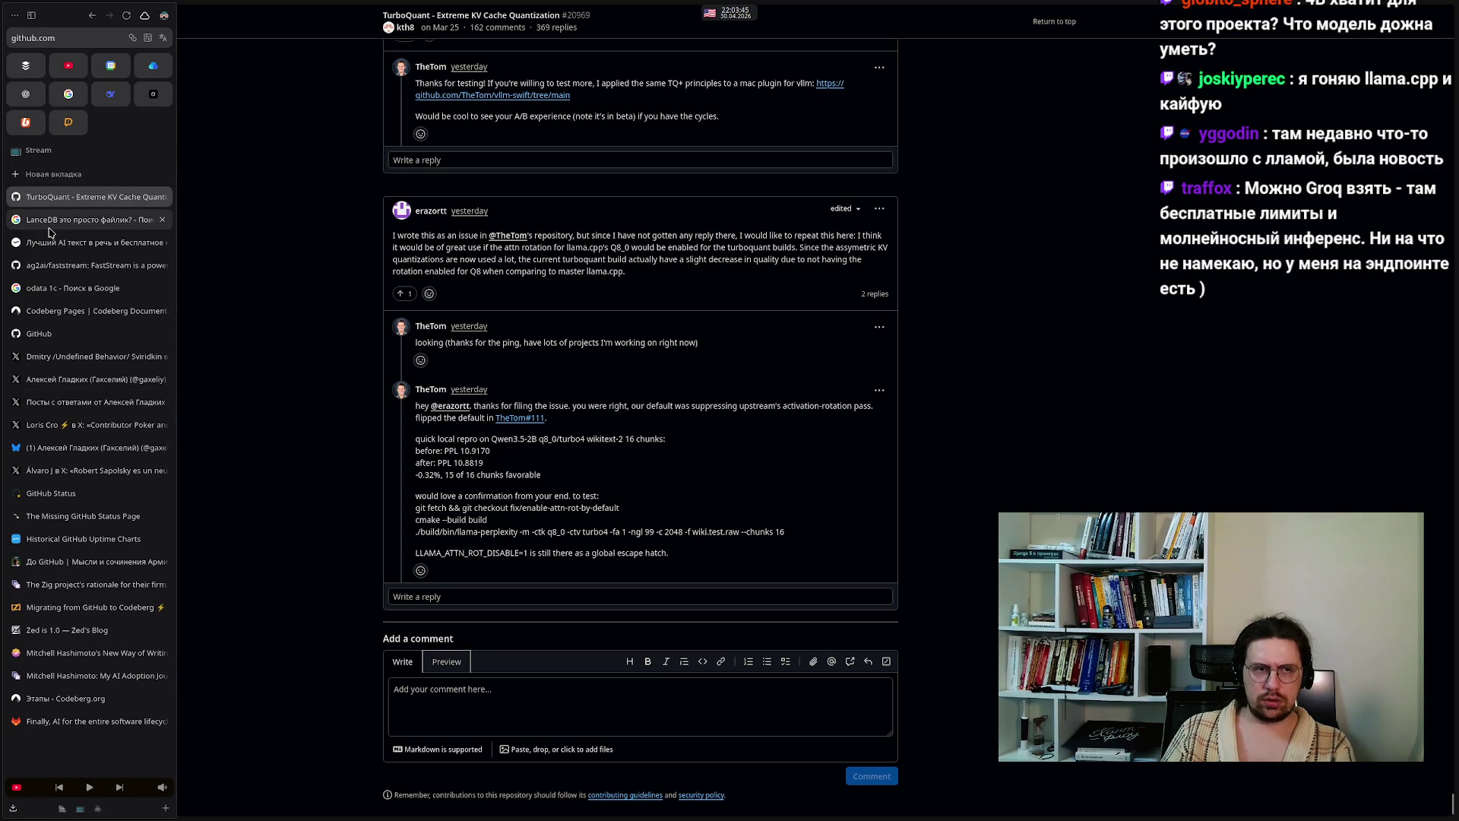
left_click(52, 174)
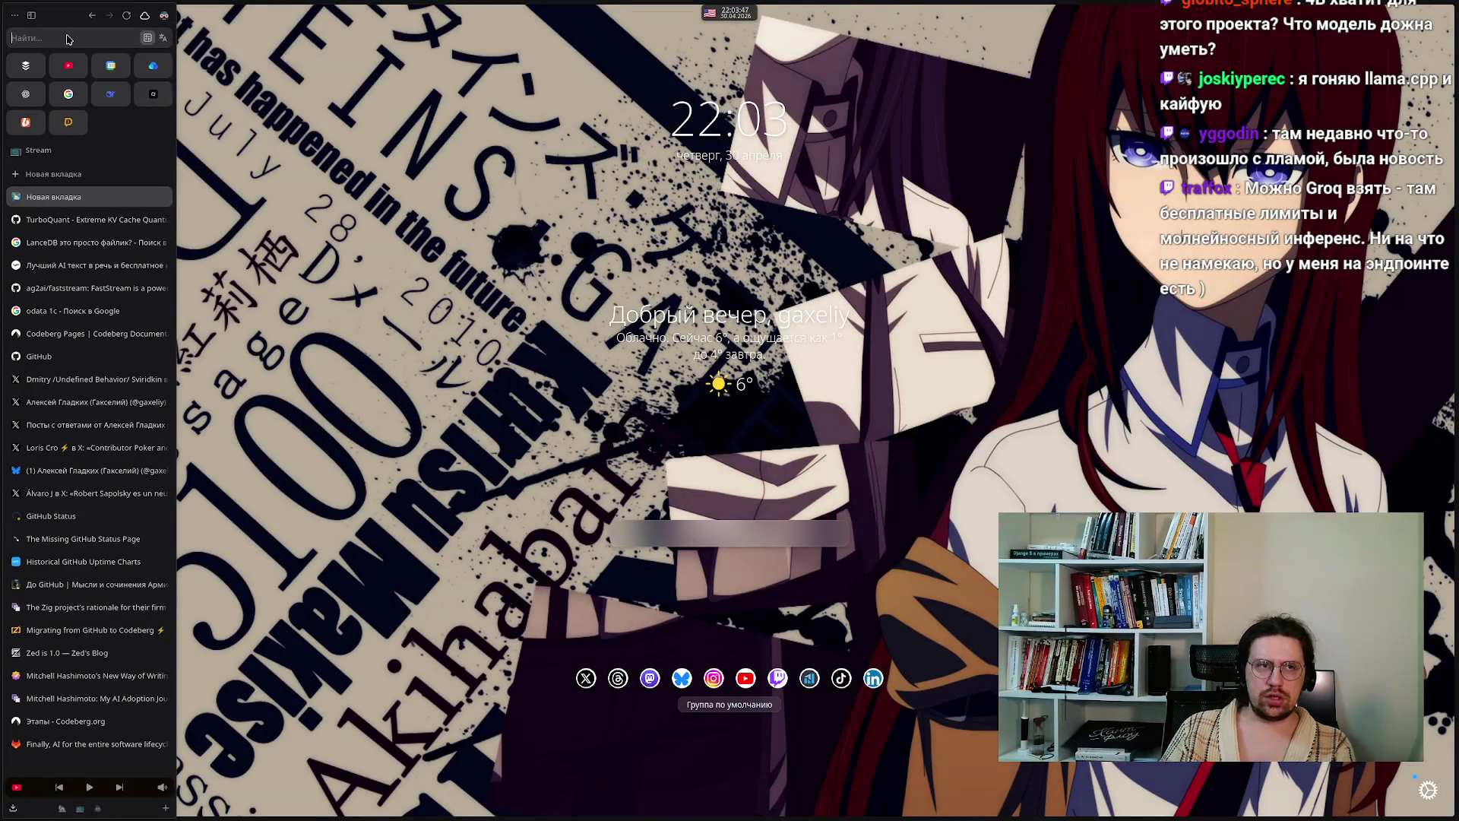
type("Groq")
key("Return")
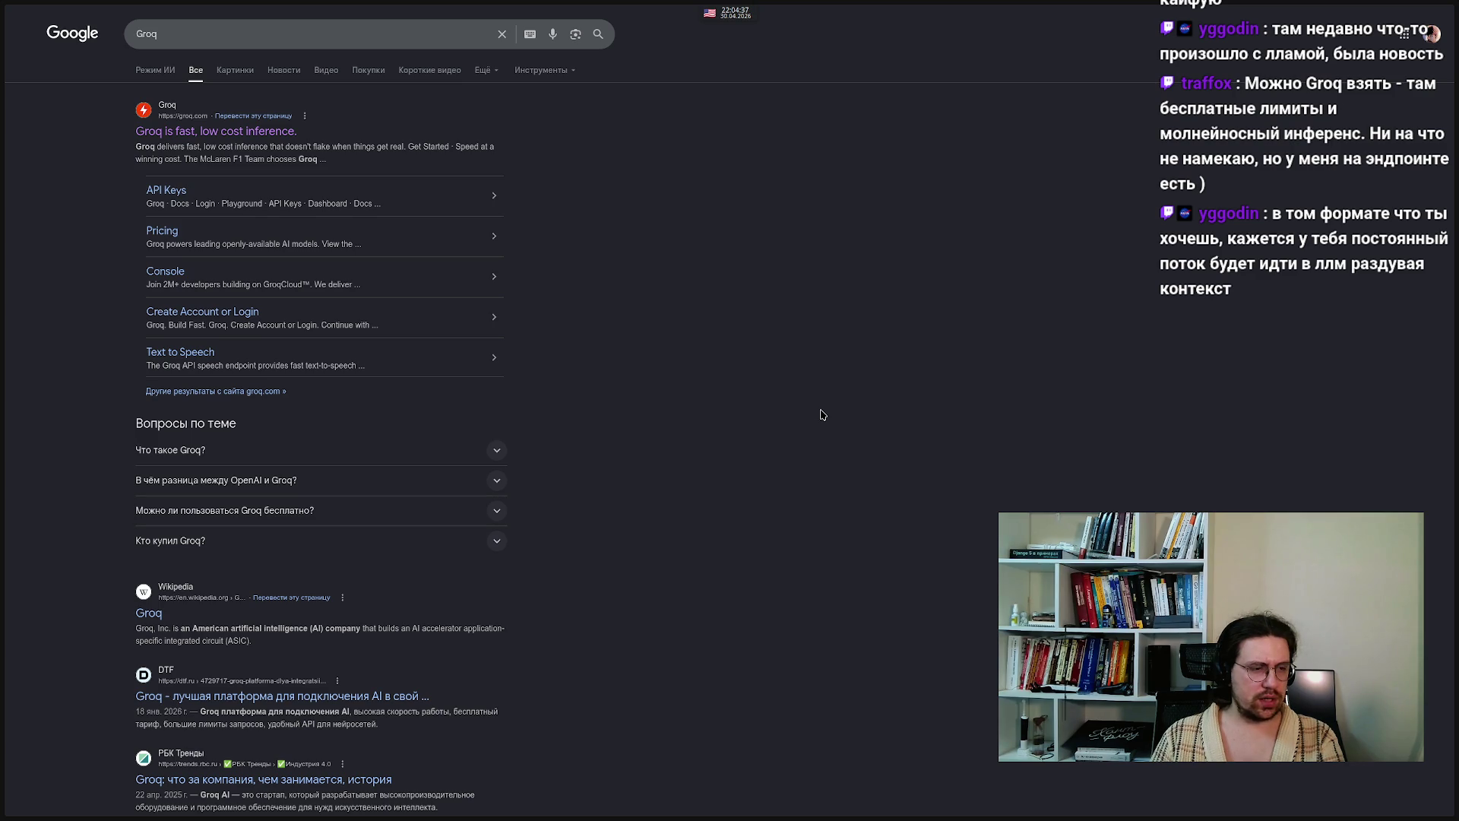
- Return from the Groq results to the Excalidraw architecture diagram
mouse_move(2, 416)
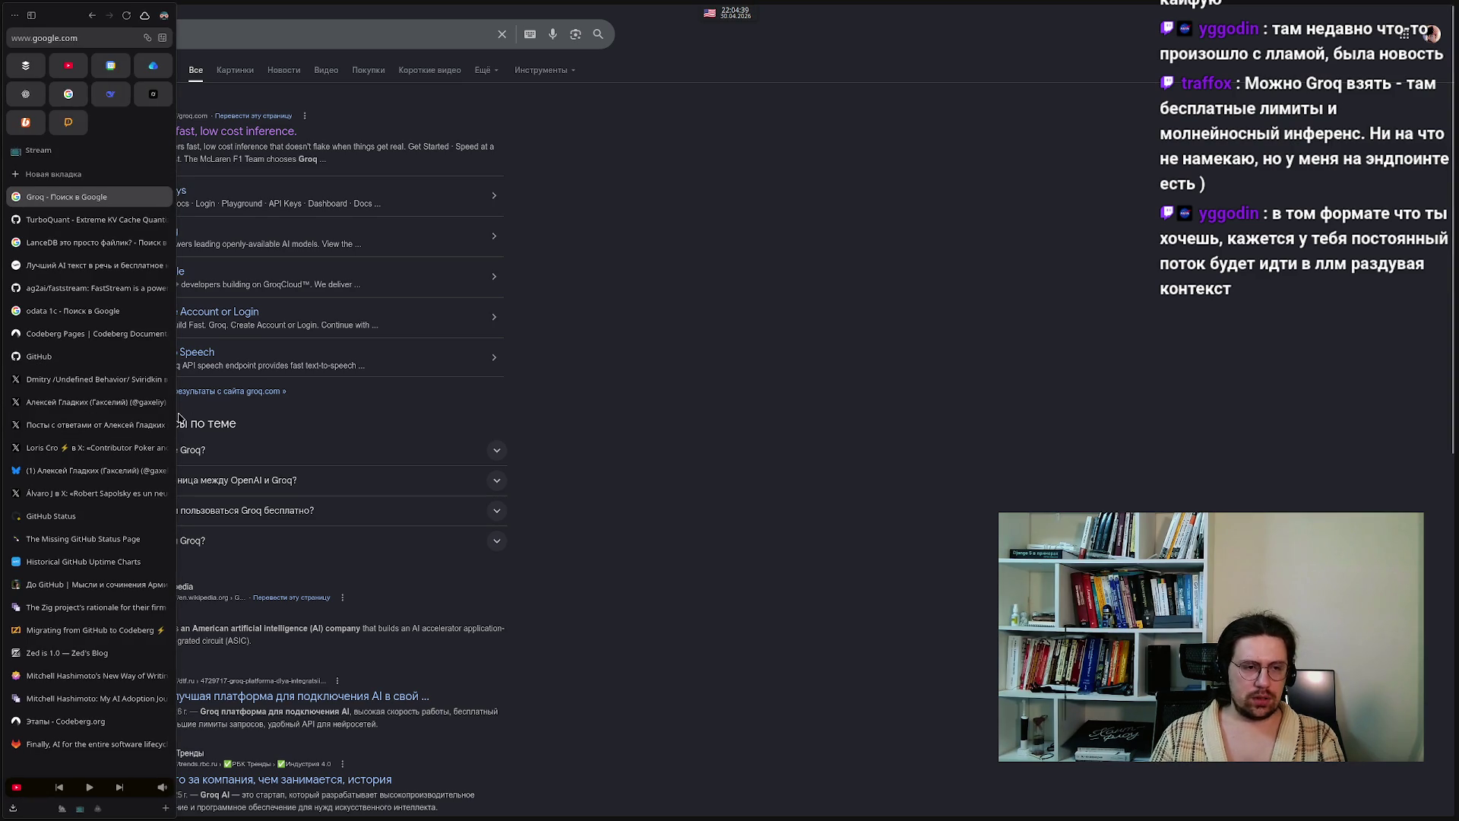
mouse_move(888, 813)
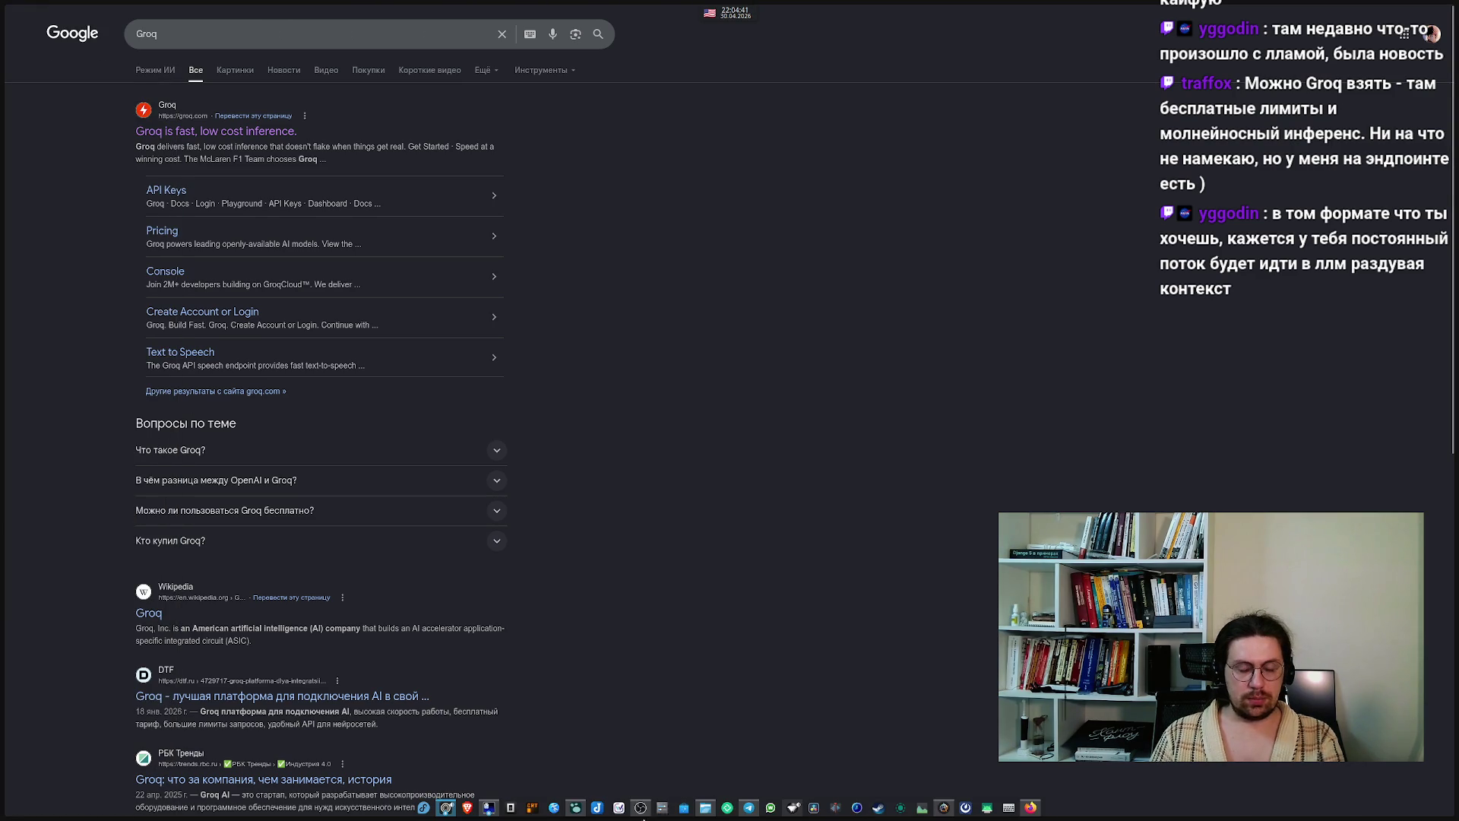
mouse_move(444, 810)
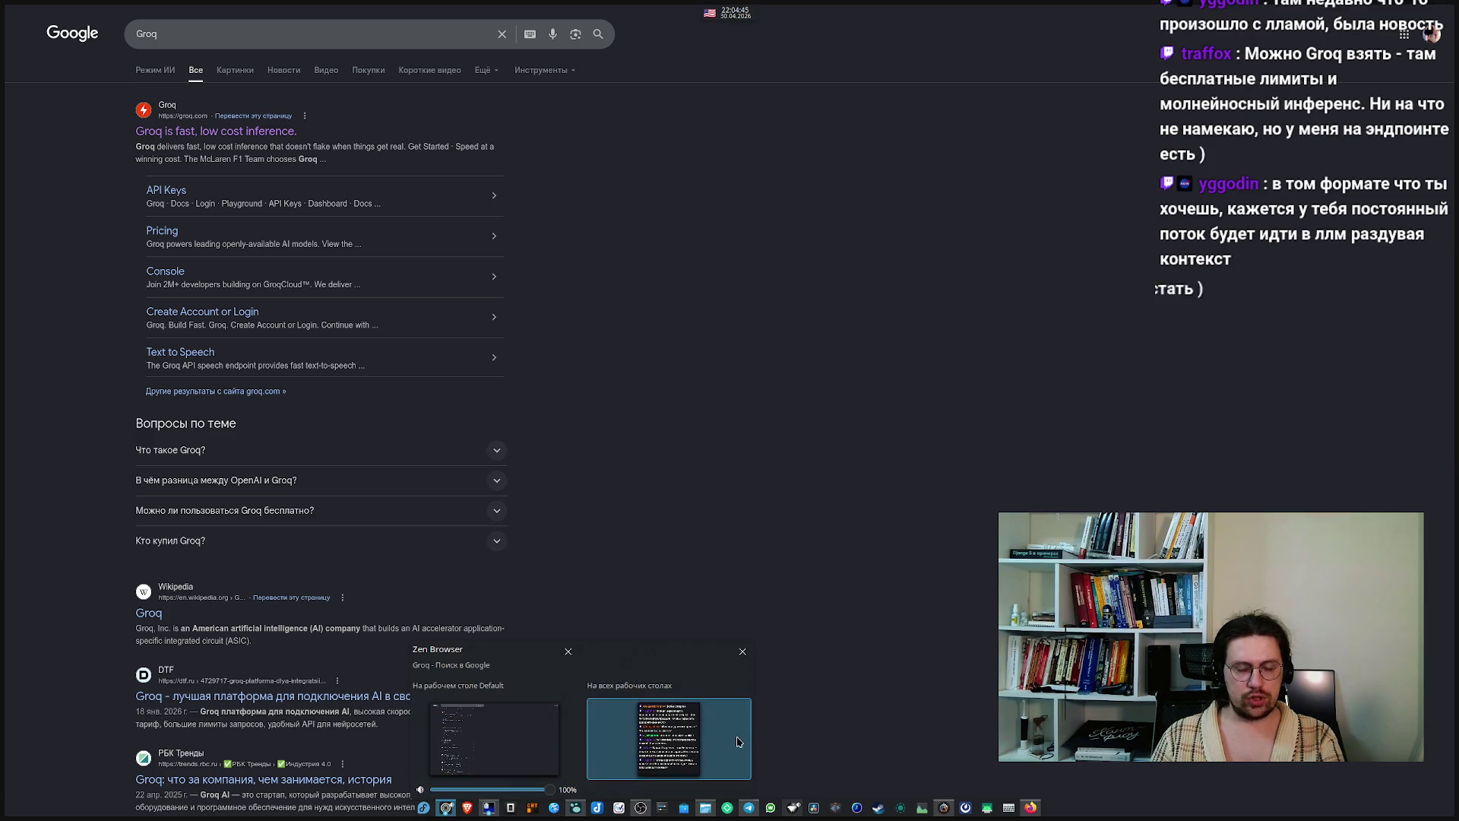
left_click(506, 737)
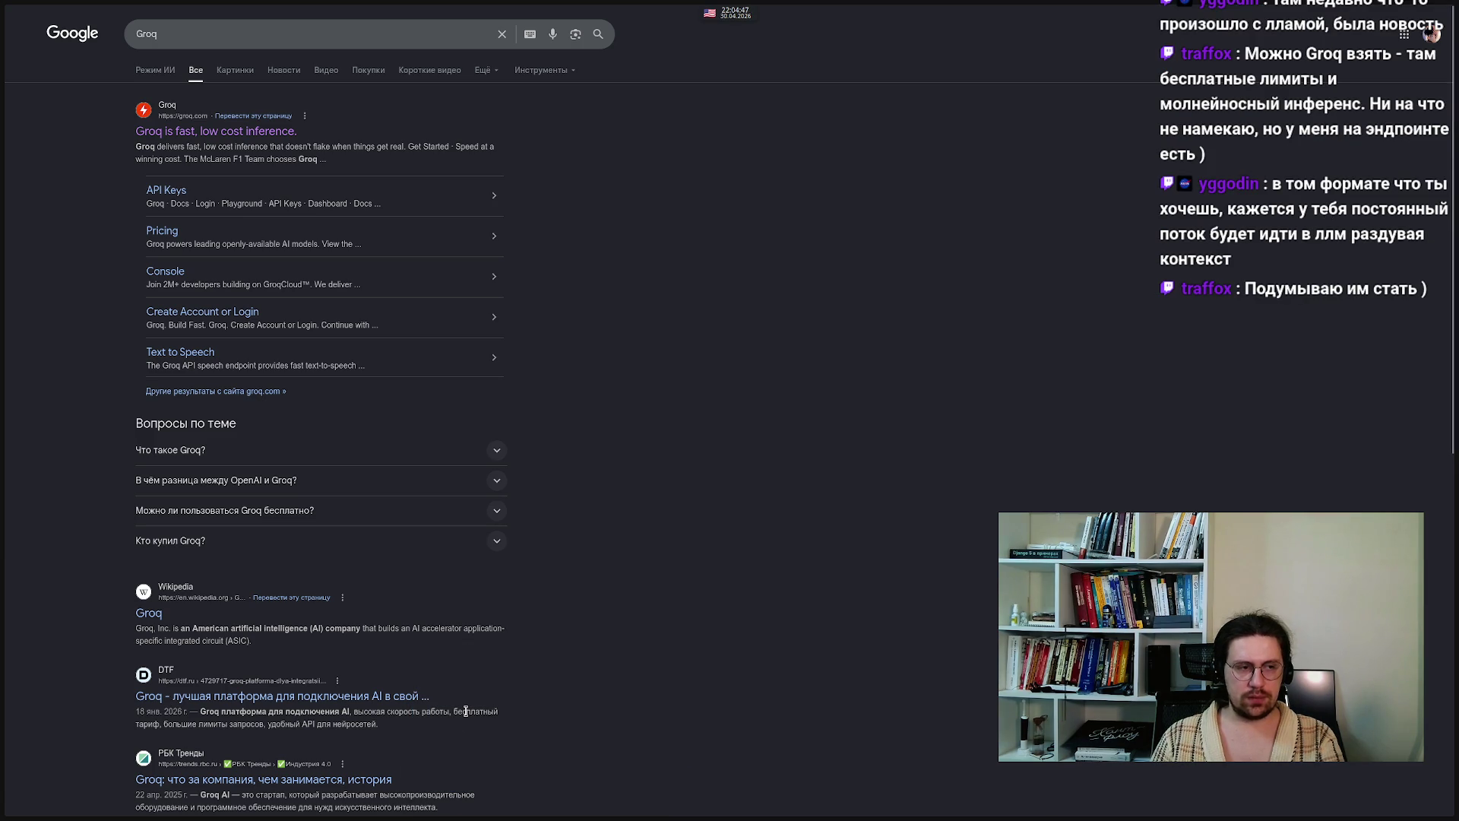
mouse_move(575, 817)
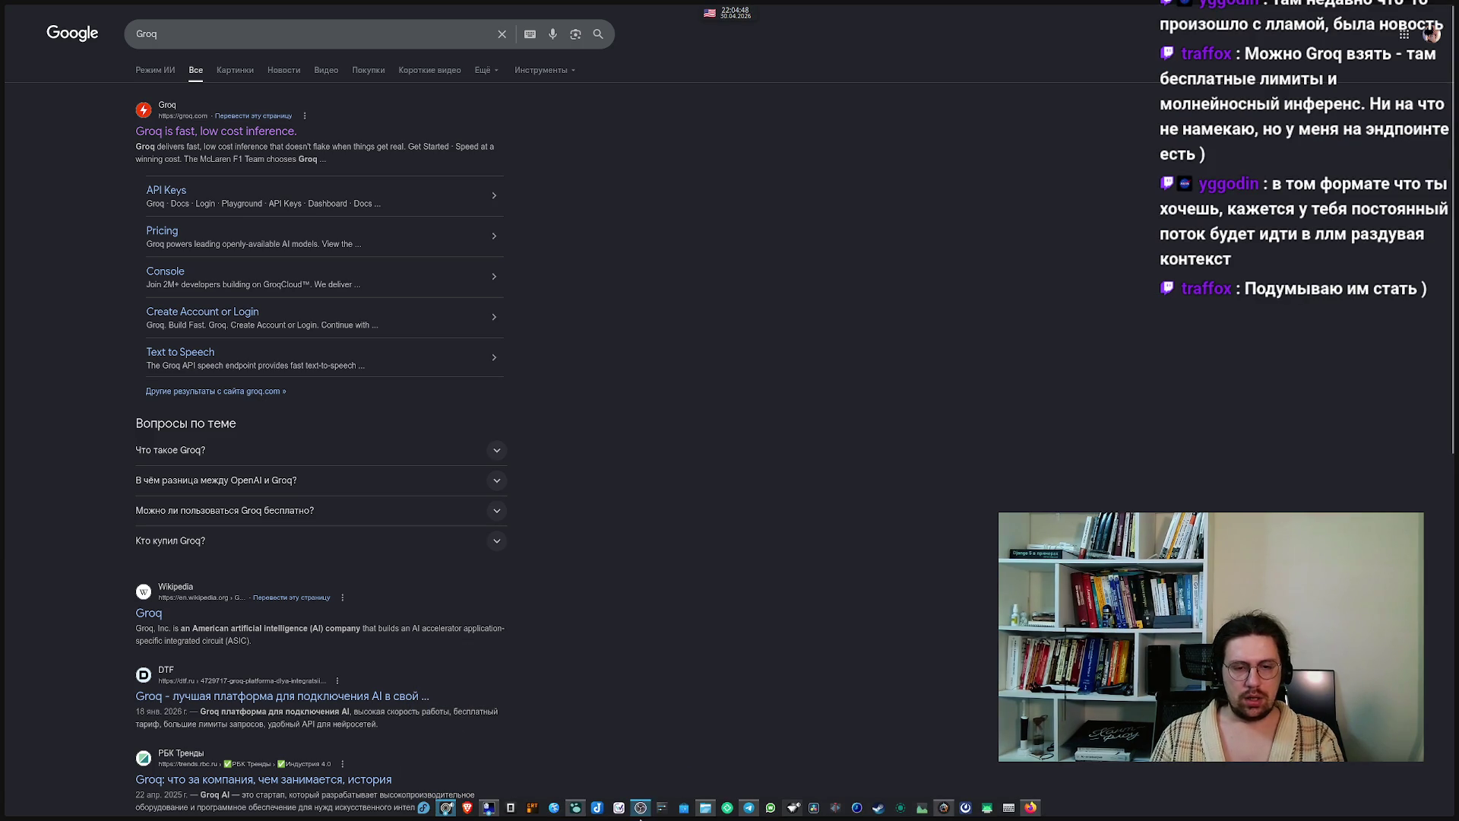
left_click(575, 813)
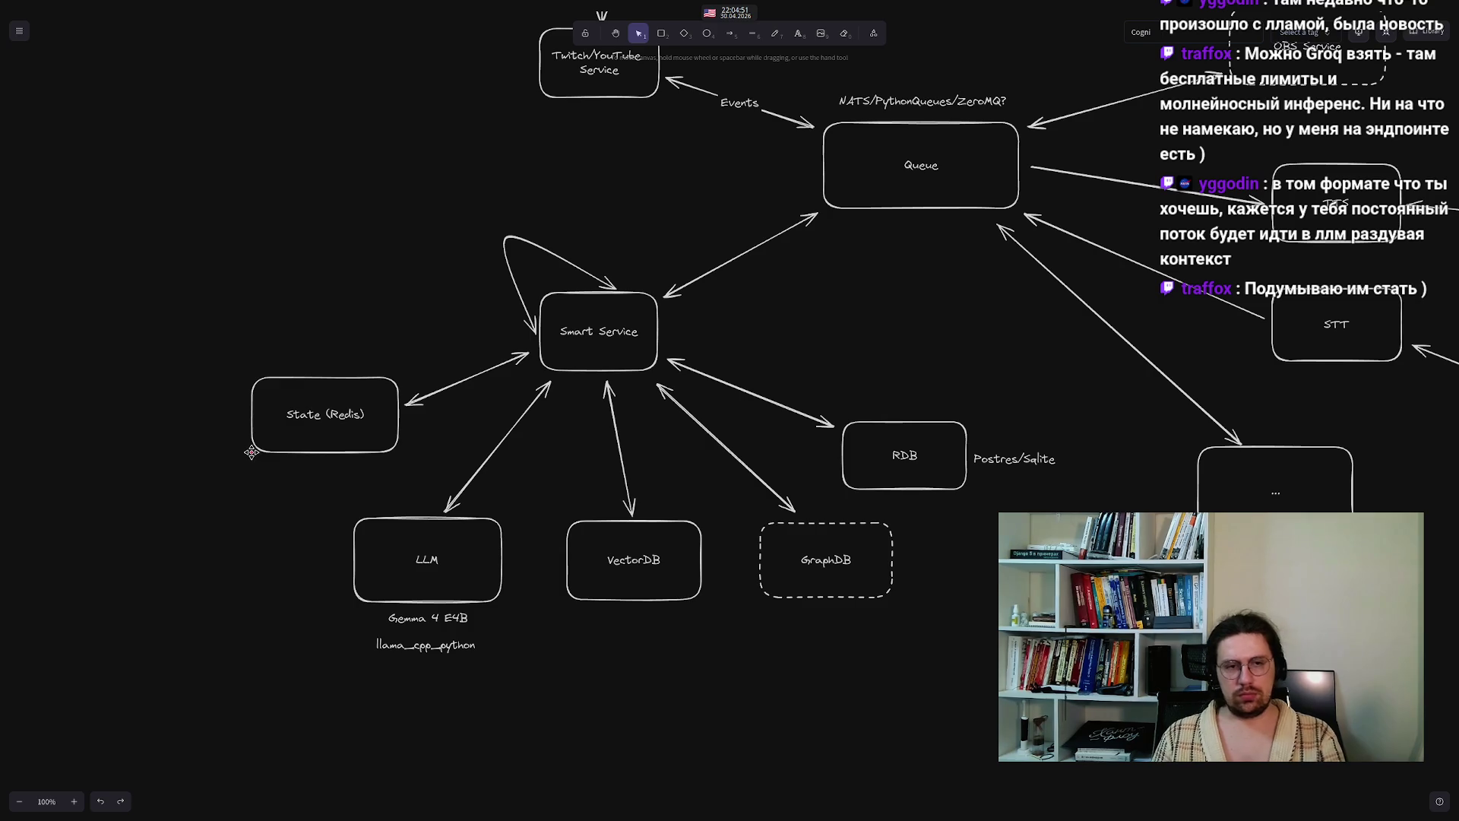